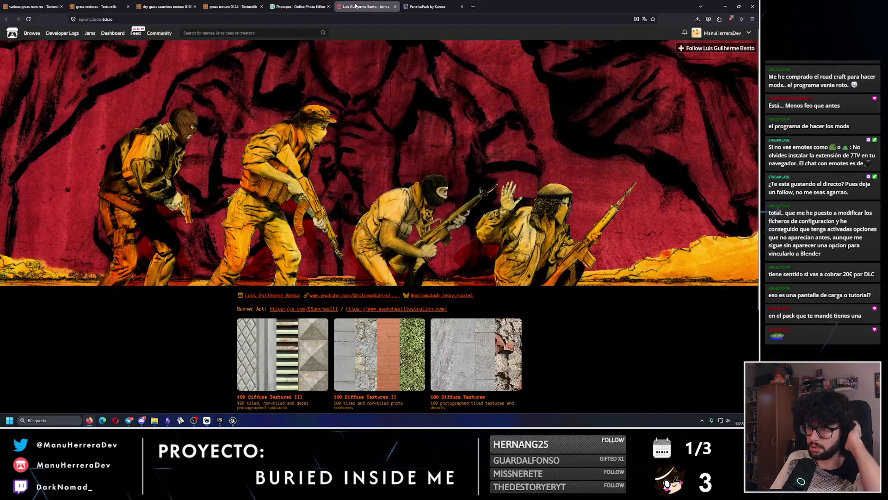
- Close the PanelkaPack tab and return to the 100 Diffuse Textures II page
scroll(389, 130, "down", 3)
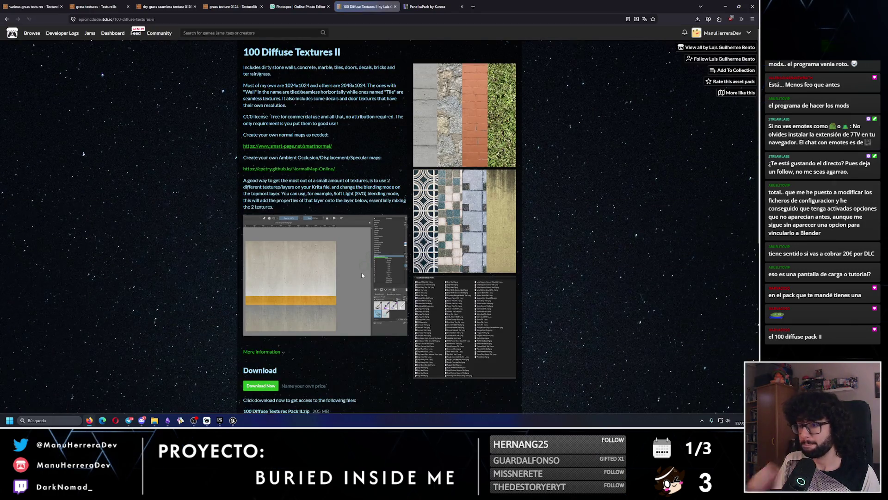
left_click(433, 6)
left_click(365, 7)
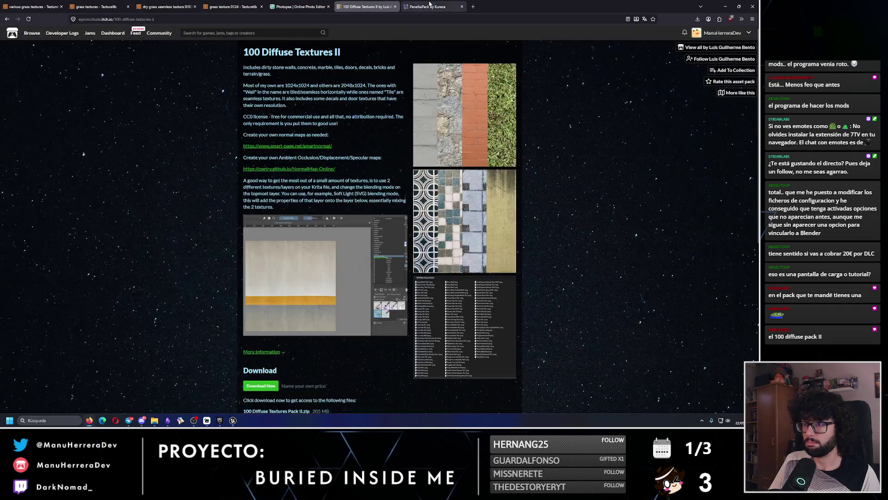
left_click(462, 6)
scroll(376, 128, "down", 3)
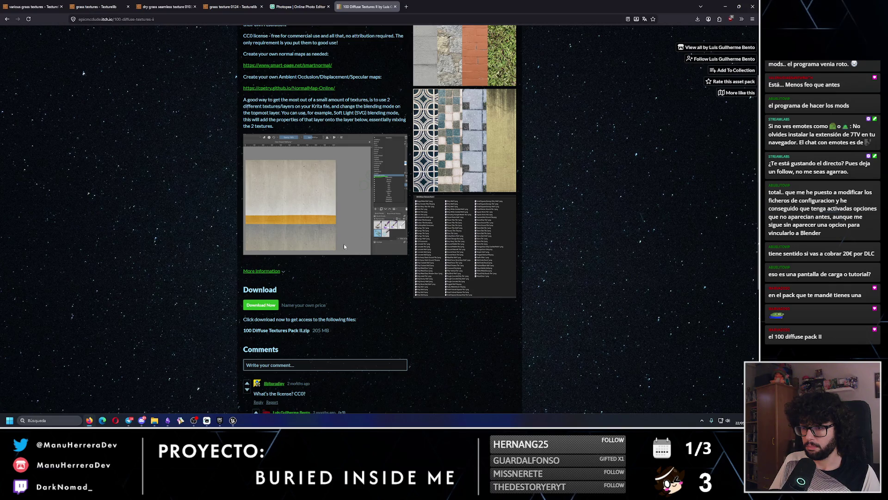
scroll(344, 246, "down", 1)
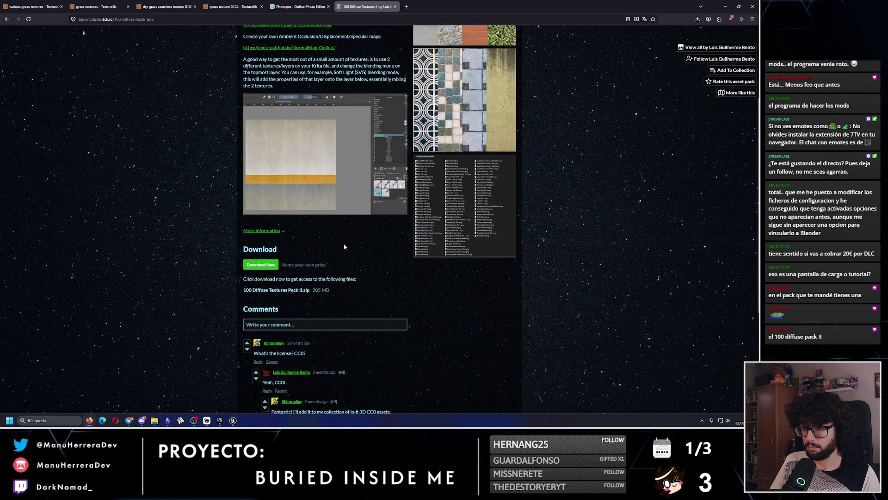
- Set the price to $0.00, skip payment and download 100 Diffuse Textures Pack II.zip
left_click(277, 264)
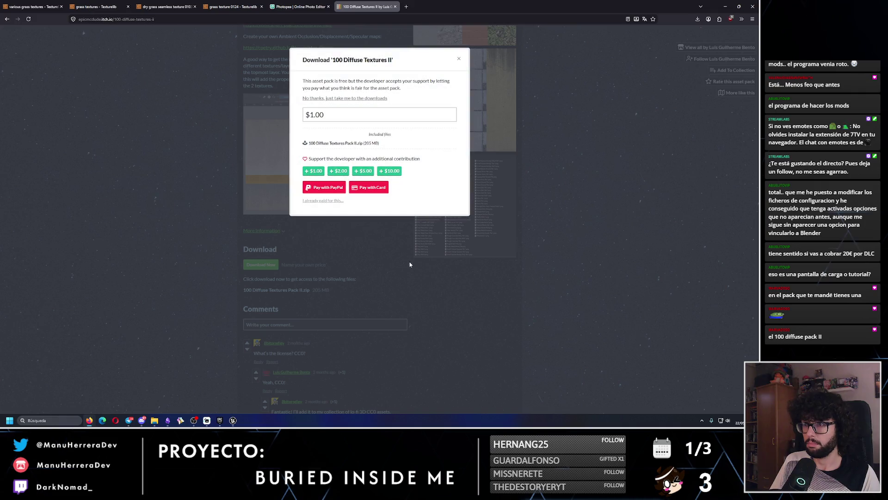
left_click(458, 61)
scroll(339, 233, "up", 3)
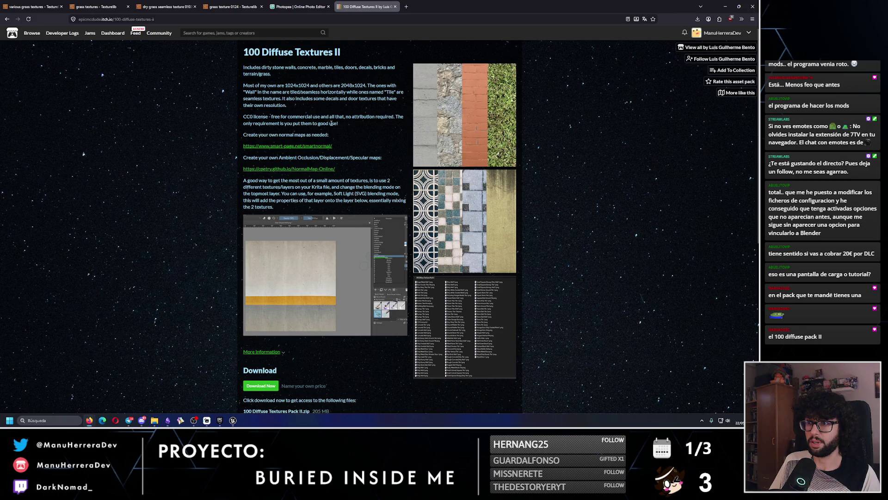
scroll(285, 259, "down", 3)
left_click(267, 266)
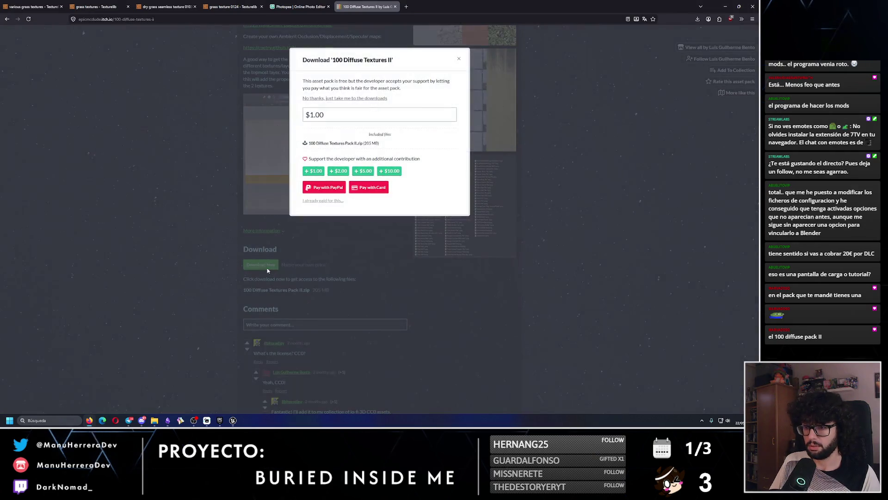
left_click(343, 120)
type("0")
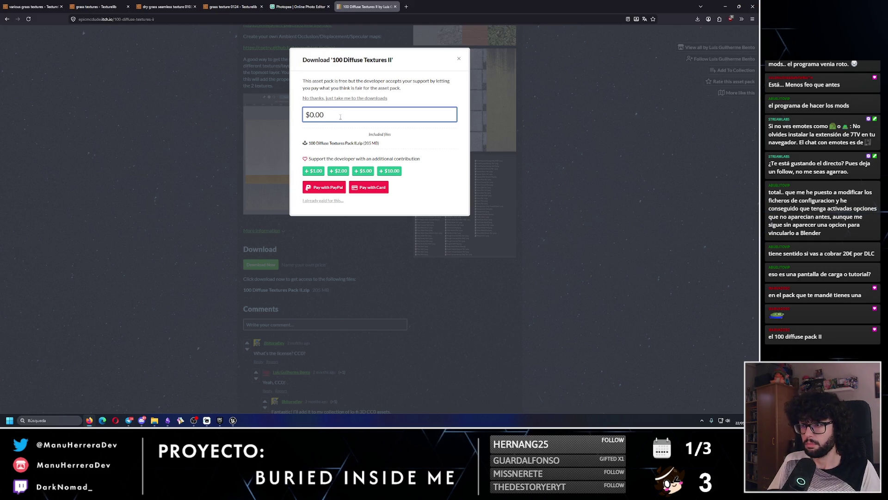
left_click(435, 194)
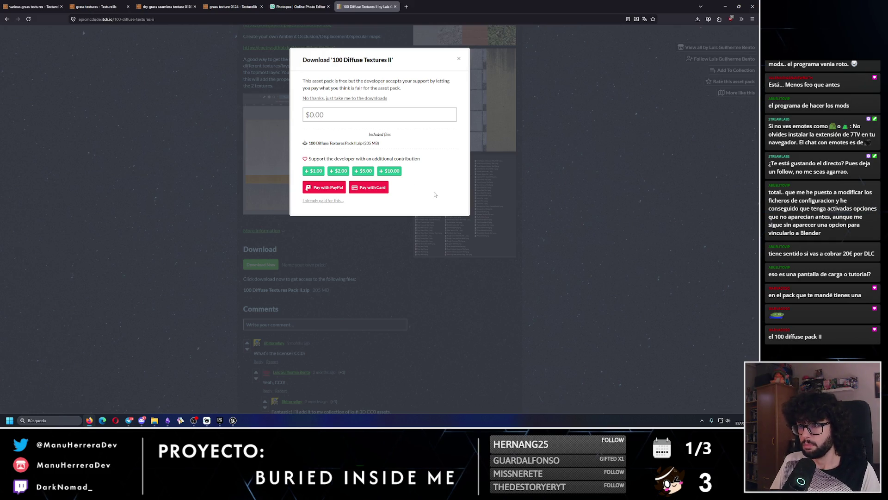
left_click(344, 99)
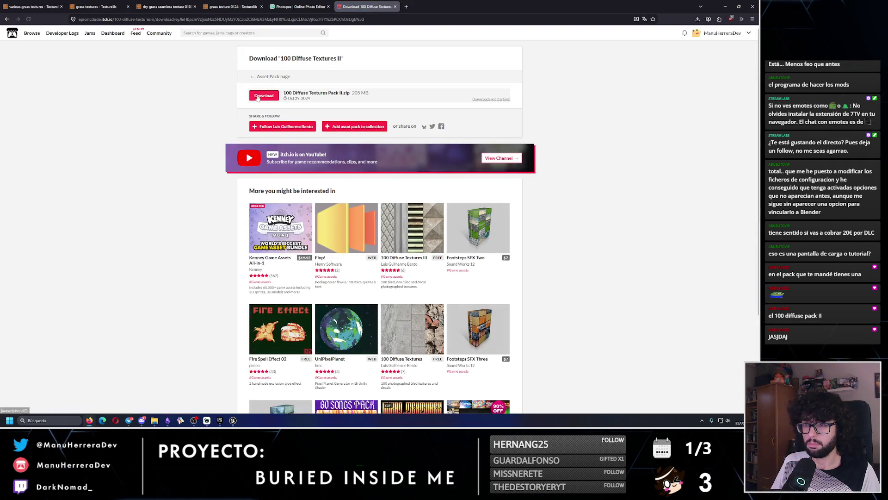
left_click(260, 96)
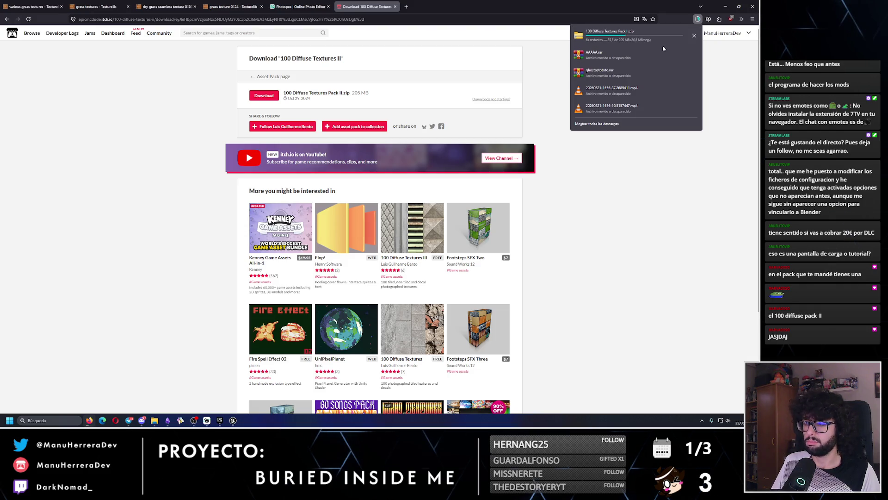
- Open File Explorer on Downloads with a second Explorer window placed to the right
left_click(154, 420)
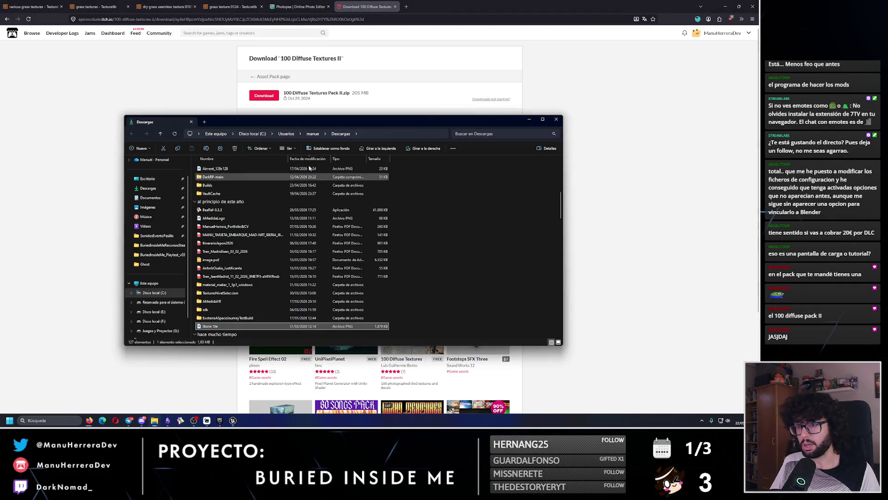
right_click(157, 421)
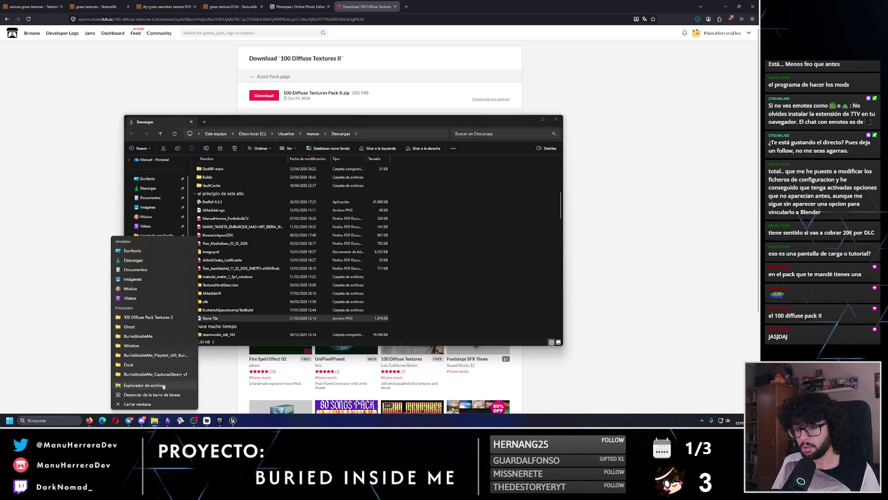
left_click(144, 385)
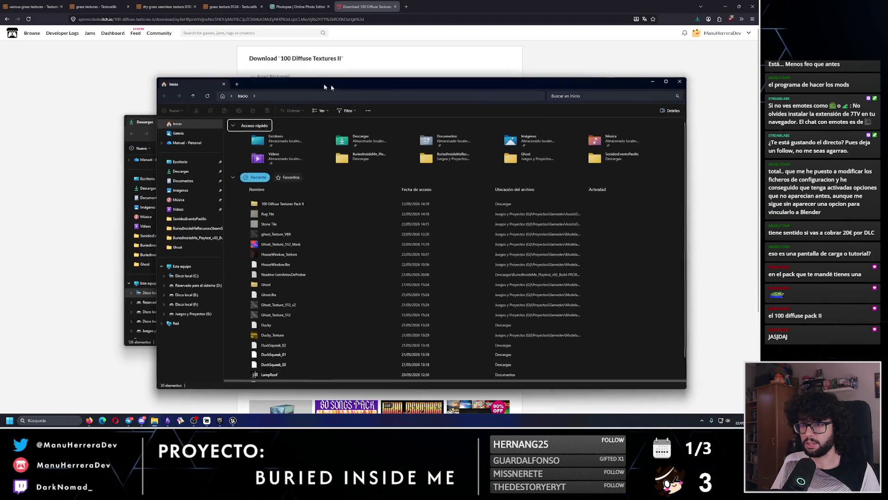
left_click_drag(331, 88, 507, 101)
left_click(375, 185)
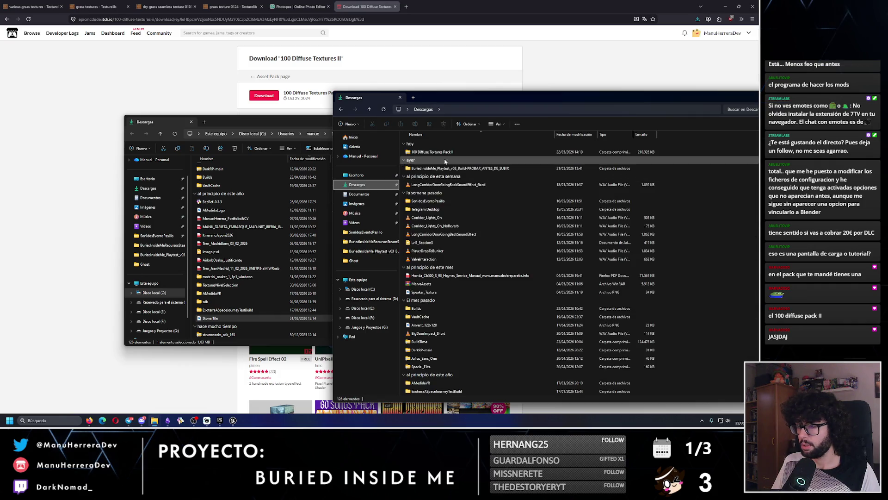
- Navigate the second window to G:\Proyectos\Gamedev\AssetsDeInternet and open the downloaded pack zip
left_click(370, 328)
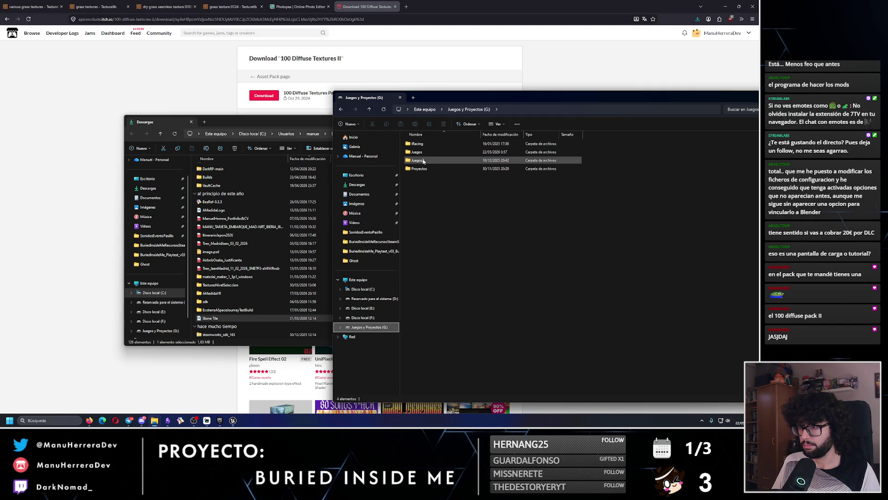
double_click(419, 168)
double_click(419, 143)
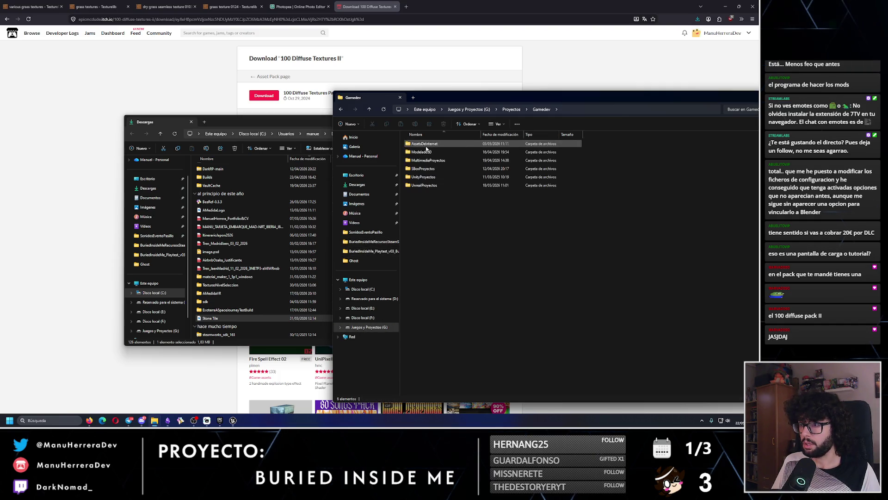
double_click(421, 144)
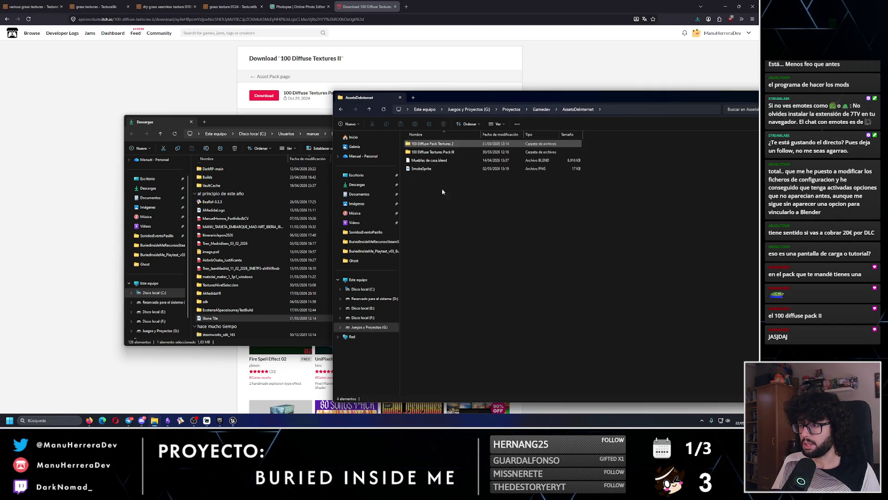
double_click(447, 146)
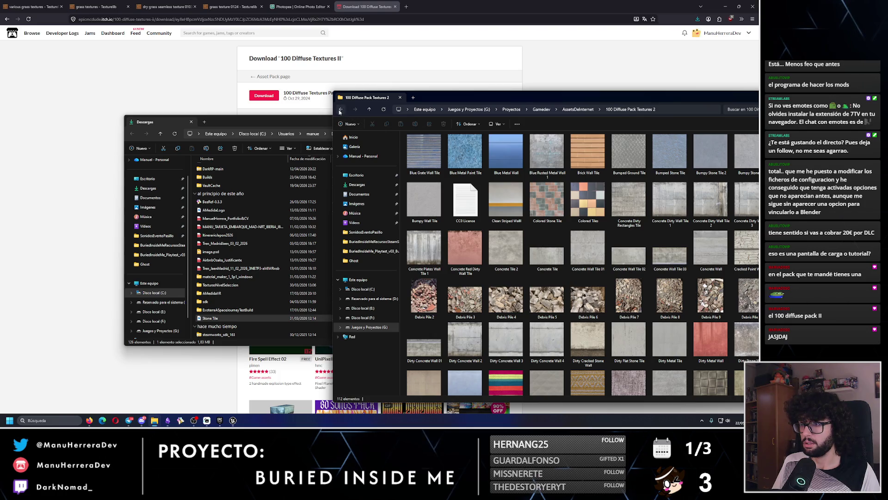
left_click(340, 110)
scroll(240, 305, "up", 3)
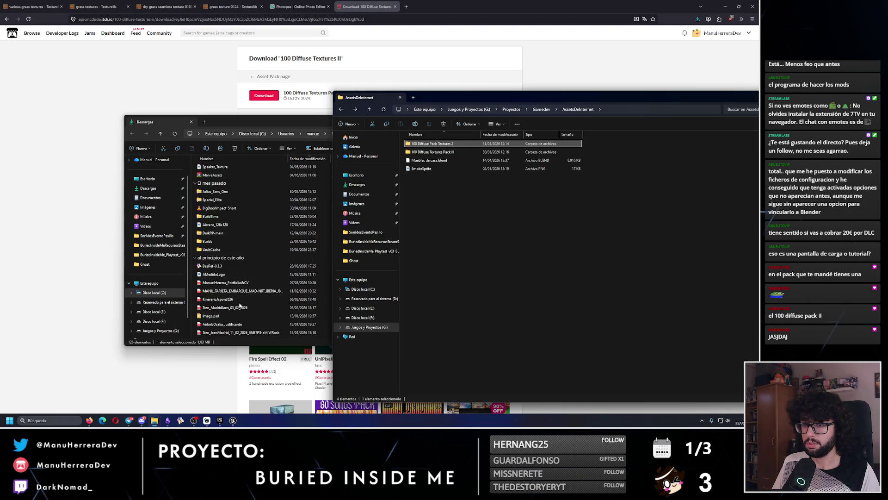
double_click(240, 183)
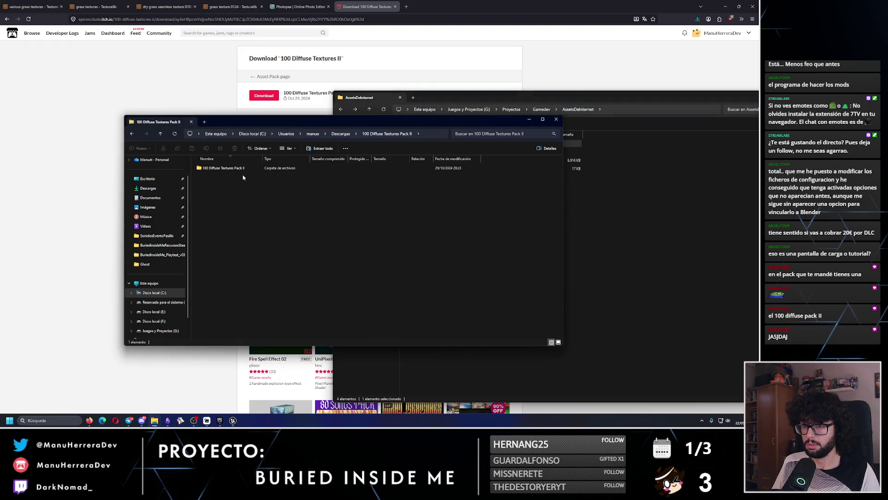
left_click(608, 222)
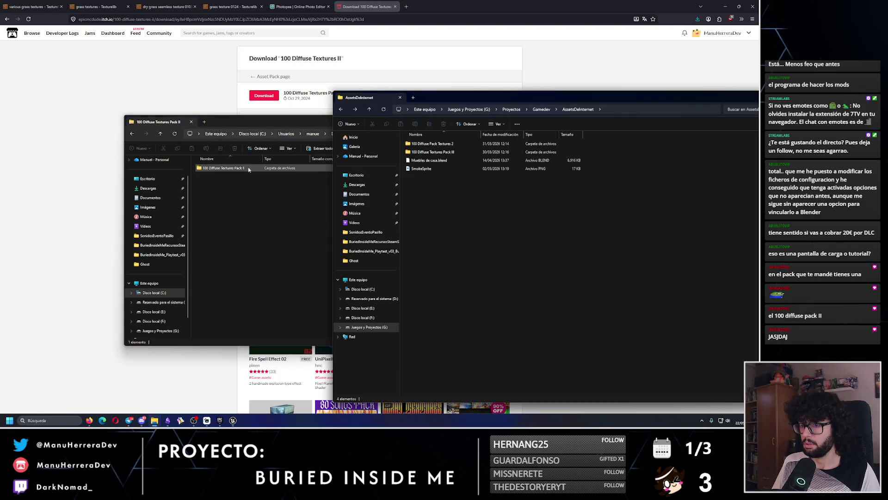
- Copy the texture pack folder into AssetsDeInternet and preview the Grass Tile 1 and Broken Monitor textures
mouse_move(248, 169)
left_mouse_down()
mouse_move(619, 244)
mouse_move(596, 259)
left_mouse_up()
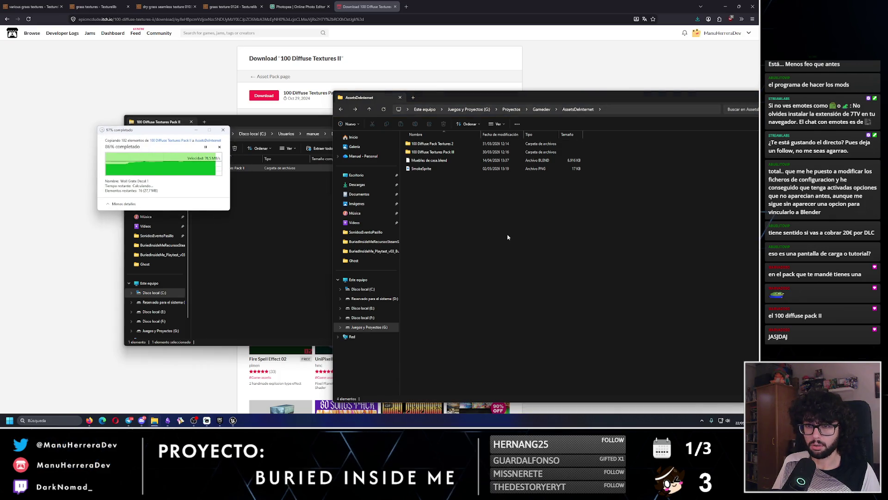
double_click(451, 177)
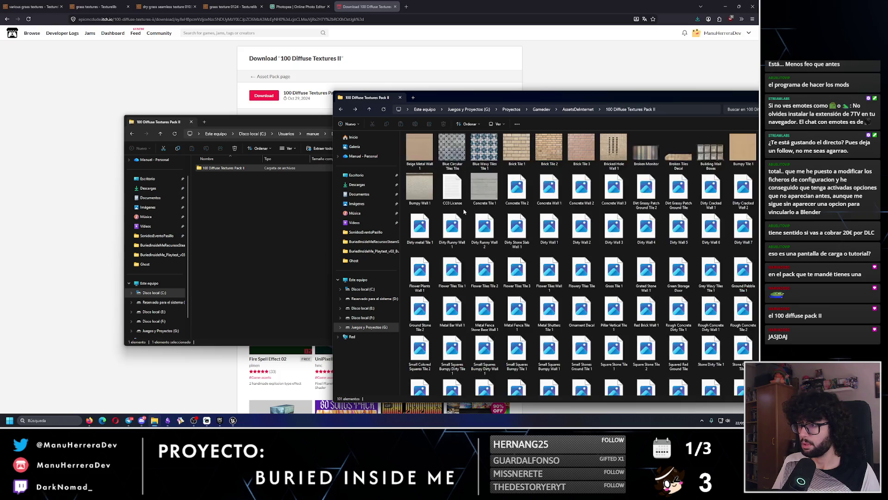
left_click_drag(463, 97, 340, 79)
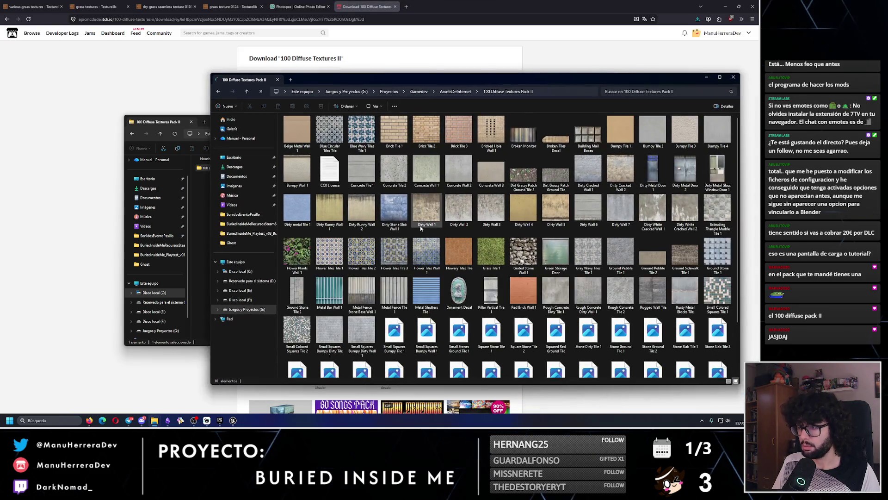
scroll(421, 228, "down", 2)
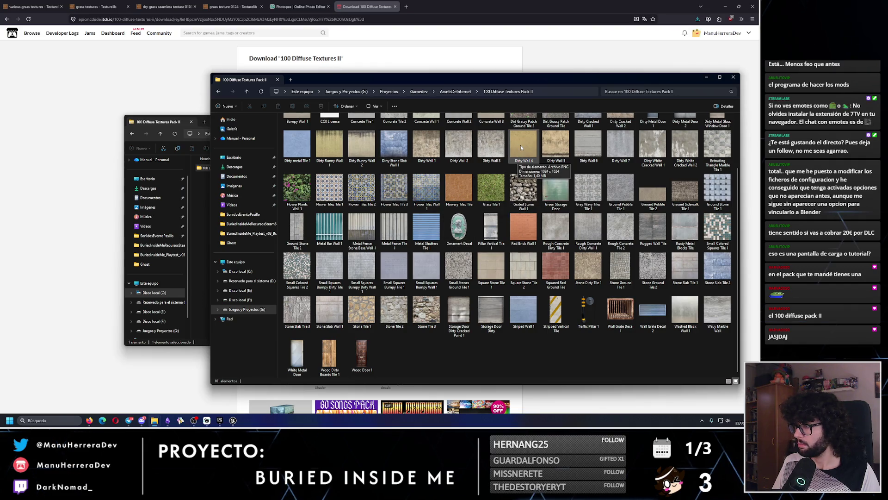
double_click(487, 187)
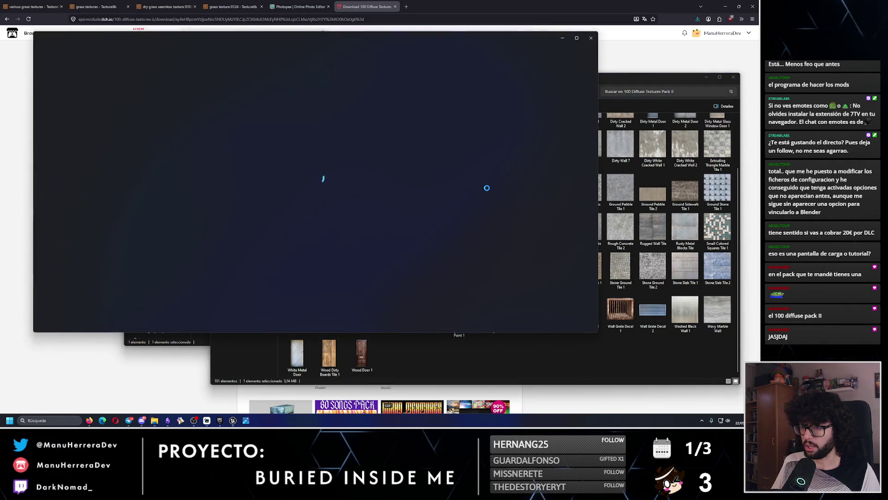
left_click(591, 39)
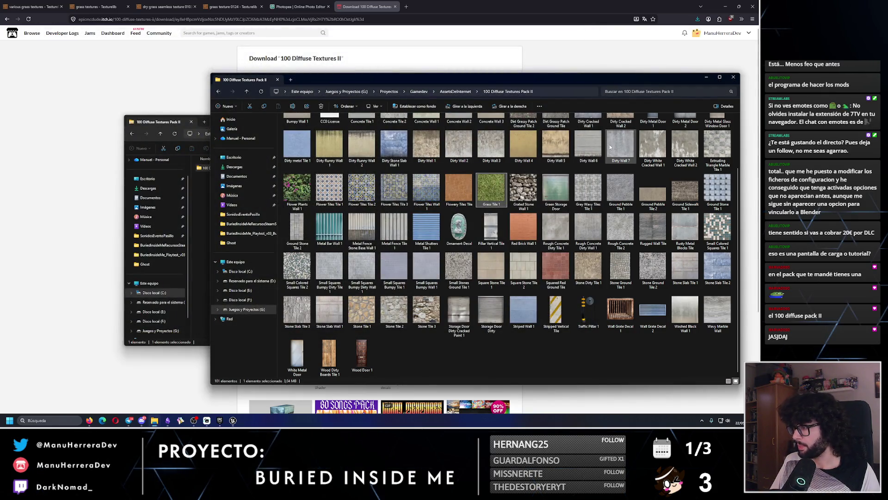
scroll(528, 348, "up", 2)
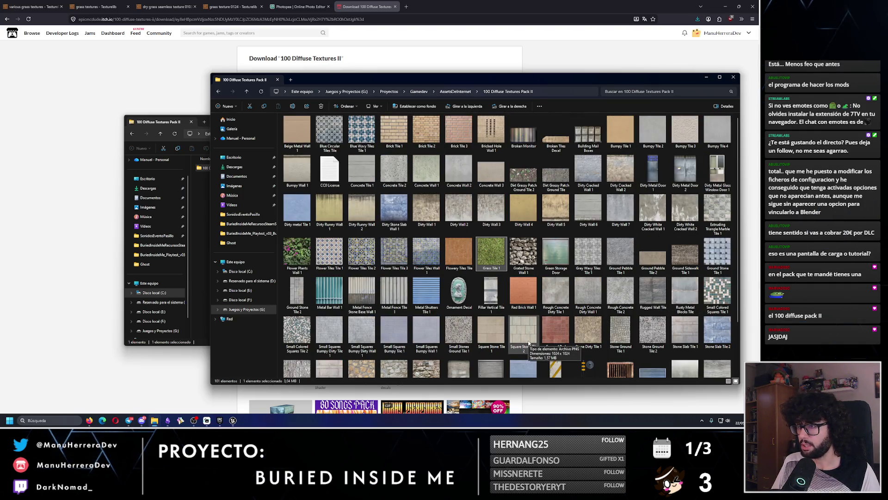
double_click(515, 137)
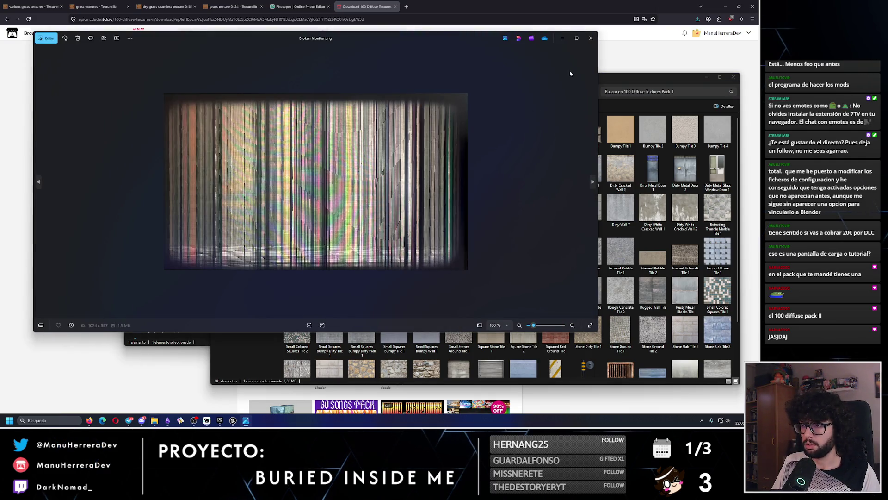
left_click(591, 39)
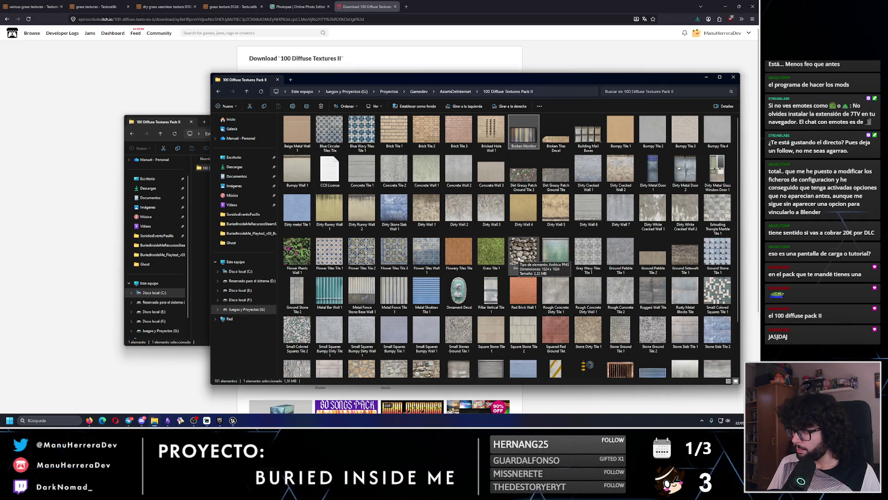
- Maximize, restore and then close the Downloads copy of the pack folder
left_click(194, 241)
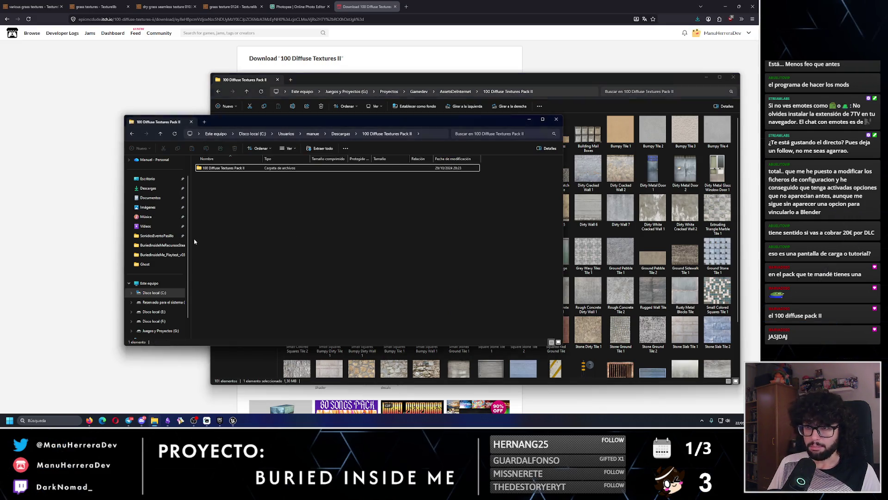
left_click(545, 118)
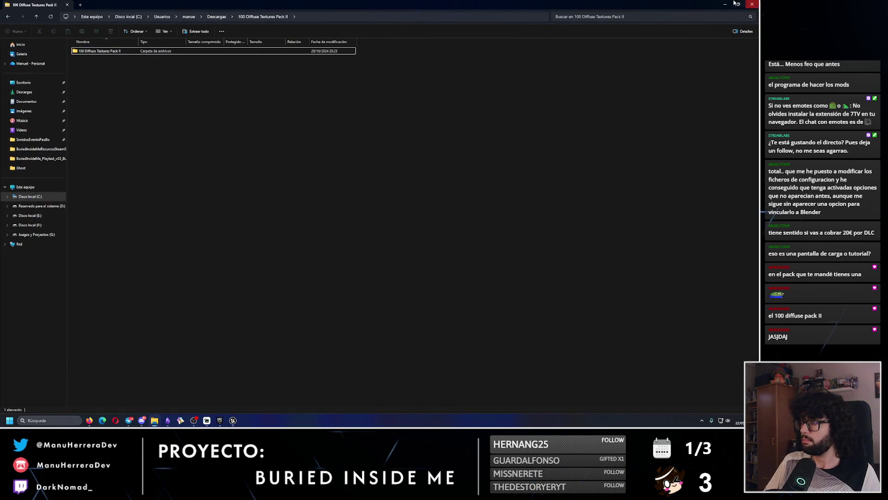
key("super+Down")
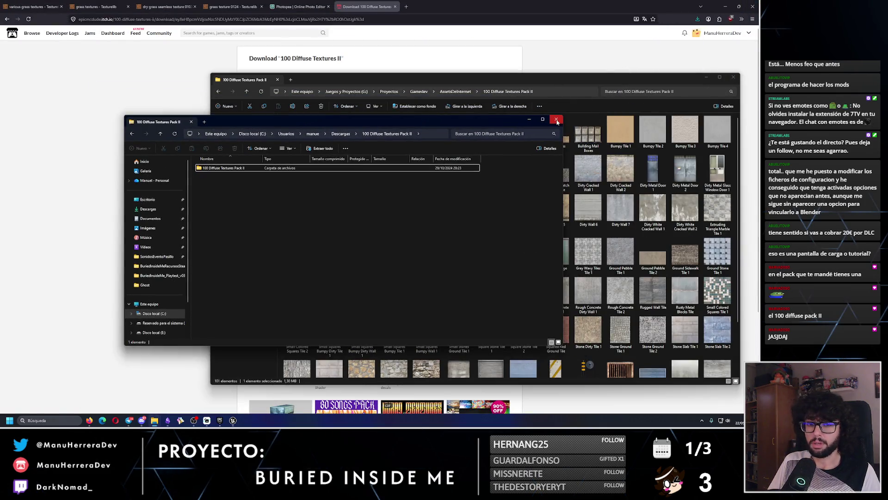
left_click(556, 119)
- Create a new 128×128 px document in Photopea
left_click(299, 6)
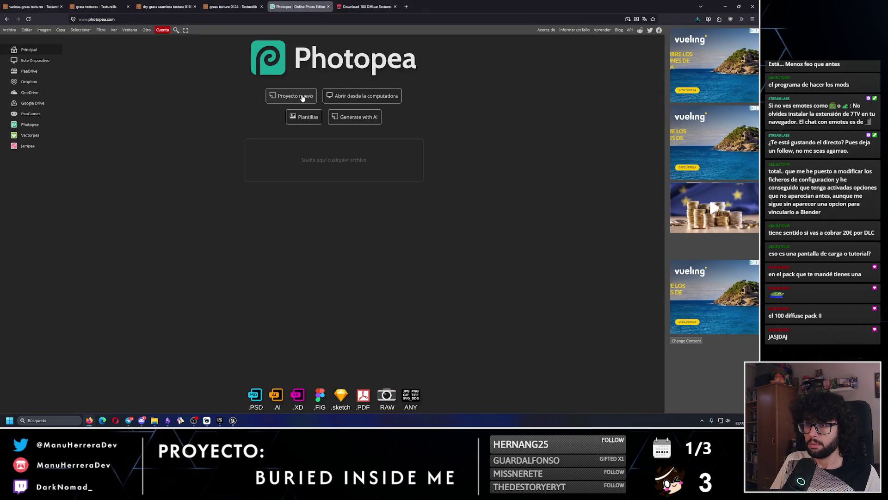
left_click(301, 96)
type("128")
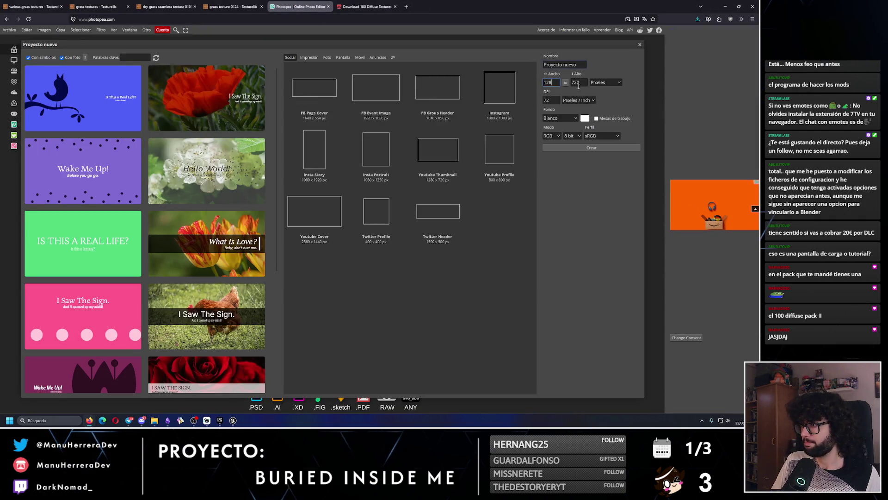
key("Tab")
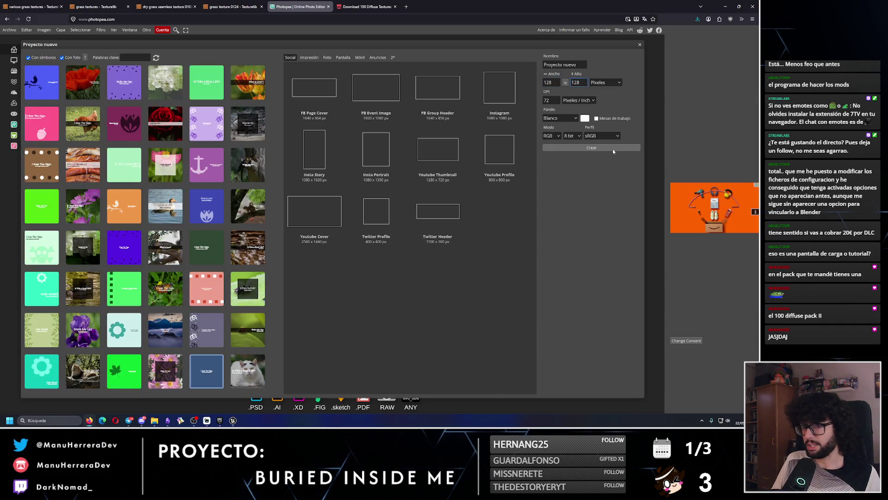
left_click(591, 147)
- Place Grass Tile 1 from the pack folder as a layer and zoom in on it
key("alt+Tab")
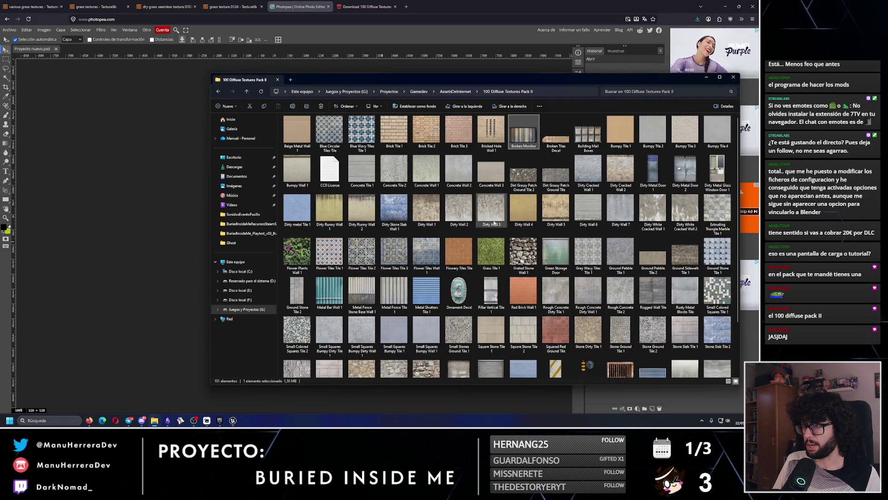
left_click_drag(492, 252, 127, 238)
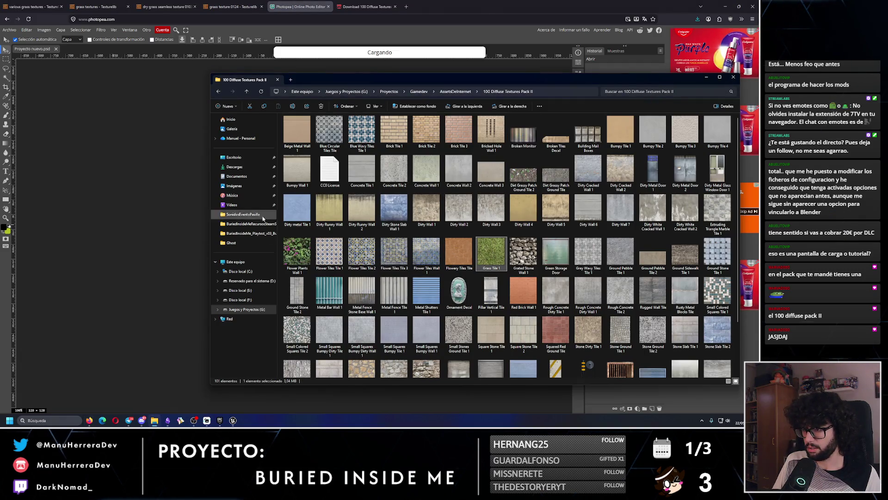
left_click(461, 256)
double_click(462, 257)
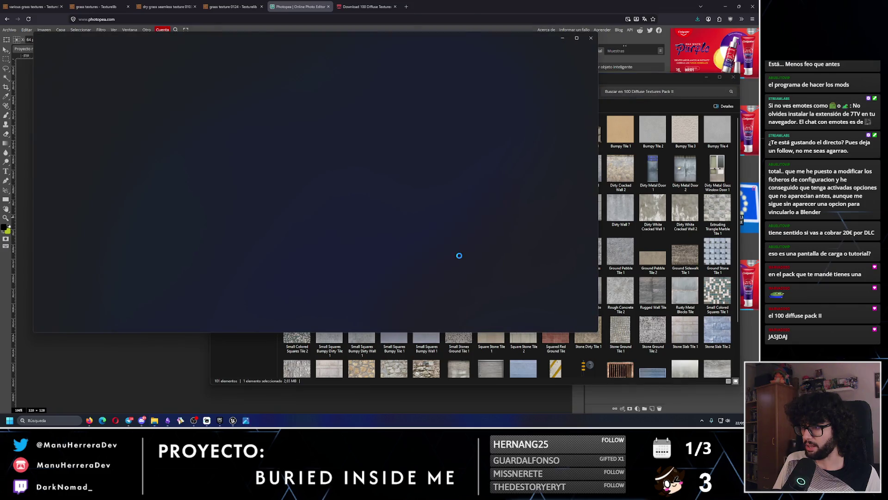
left_click(592, 39)
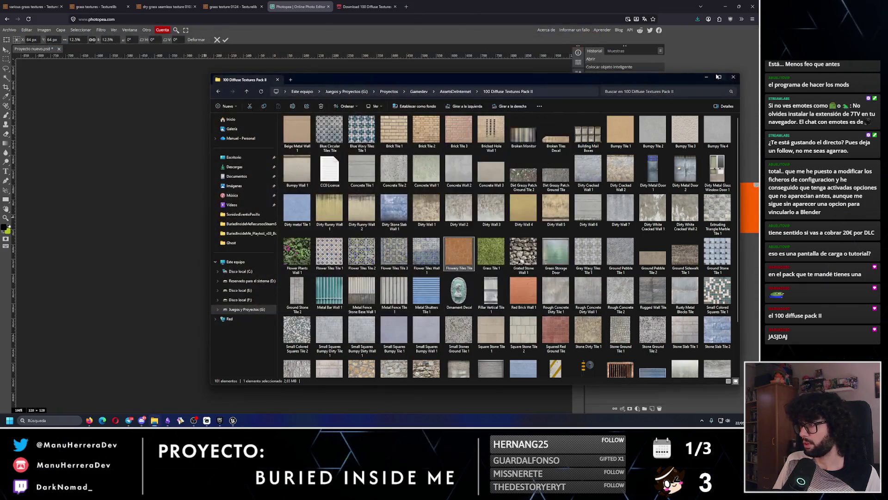
key("alt+Tab")
key("Return")
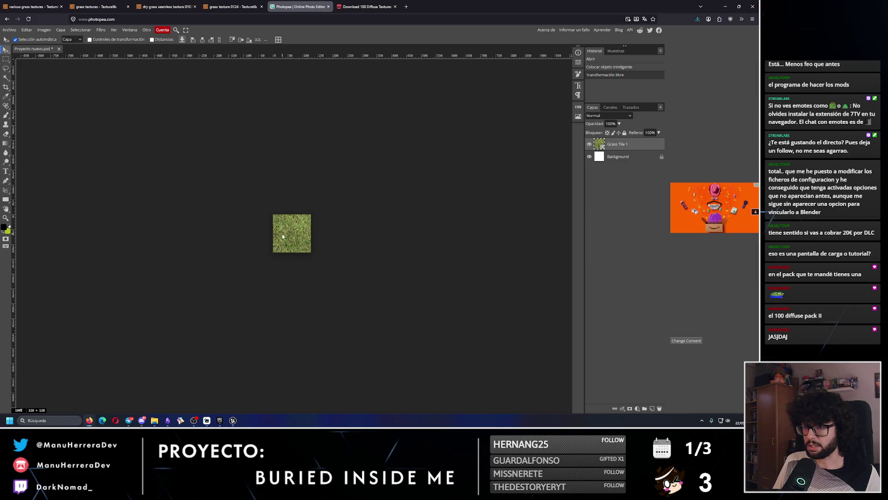
key("z")
mouse_move(288, 235)
left_mouse_down()
mouse_move(353, 235)
mouse_move(332, 234)
left_mouse_up()
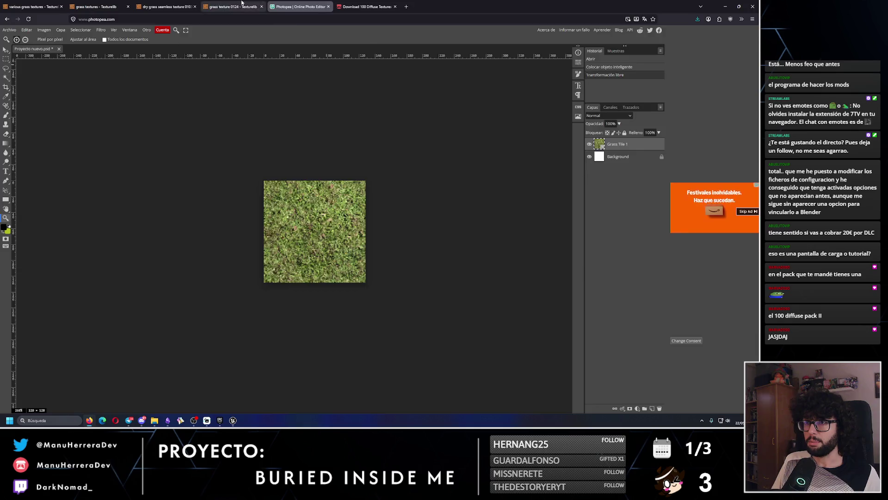
- Copy the grass texture 0124 image from Texturelib and paste it into Photopea as a layer
left_click(232, 6)
right_click(305, 112)
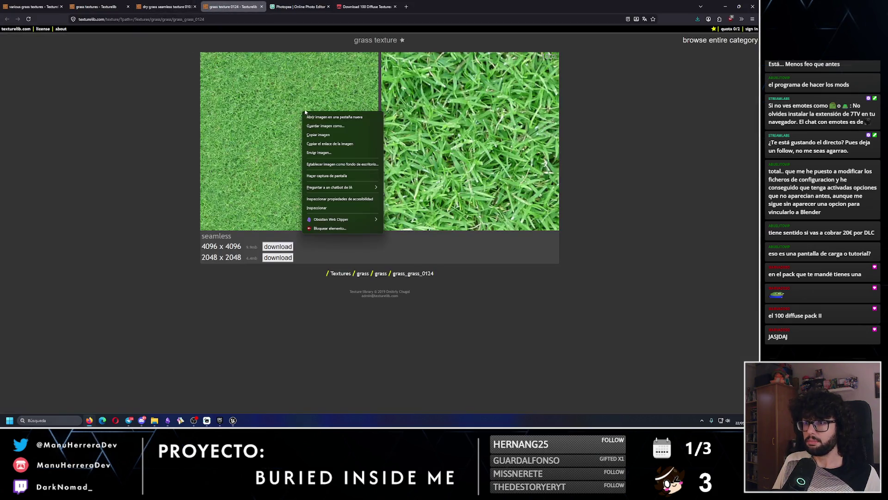
left_click(323, 135)
left_click(301, 7)
key("ctrl+v")
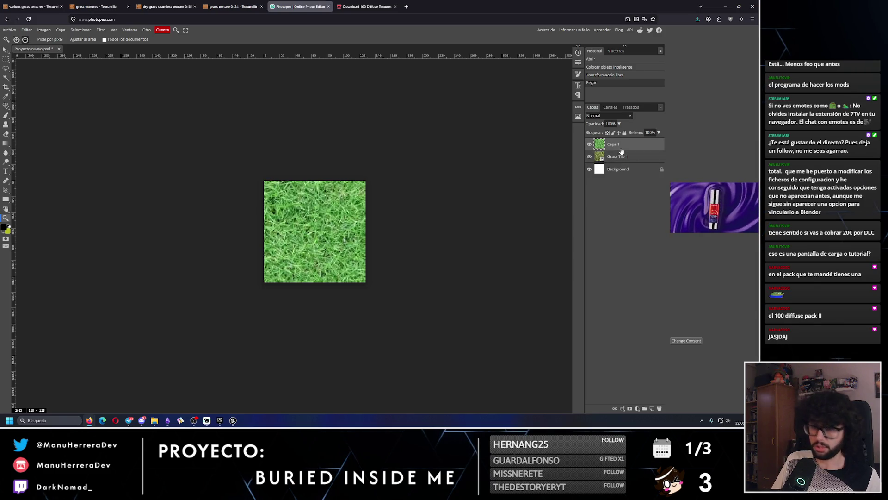
- Shrink the pasted grass layer and reset the view zoom to 100%
key("ctrl+alt+t")
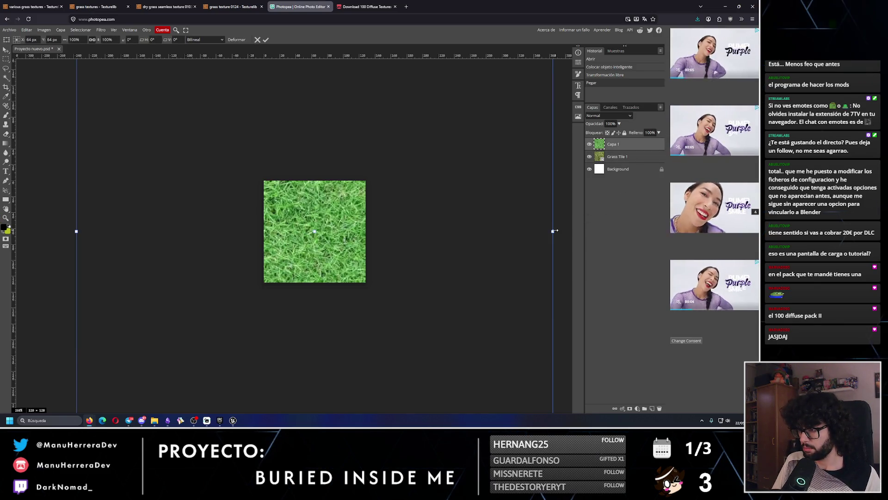
mouse_move(553, 231)
left_mouse_down()
mouse_move(384, 234)
mouse_move(417, 228)
left_mouse_up()
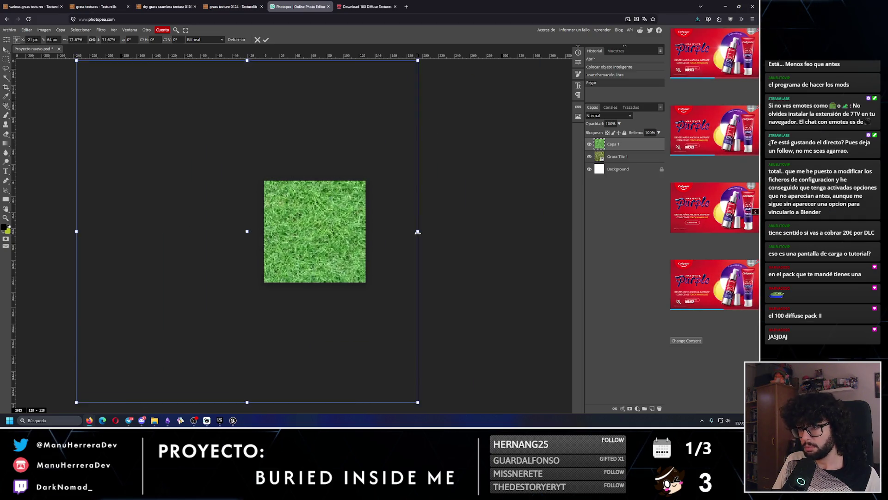
key("Escape")
key("ctrl+1")
left_click(615, 156)
left_click(615, 146)
- Rescale the Capa 1 grass layer to fill the 128 px canvas
key("ctrl+alt+t")
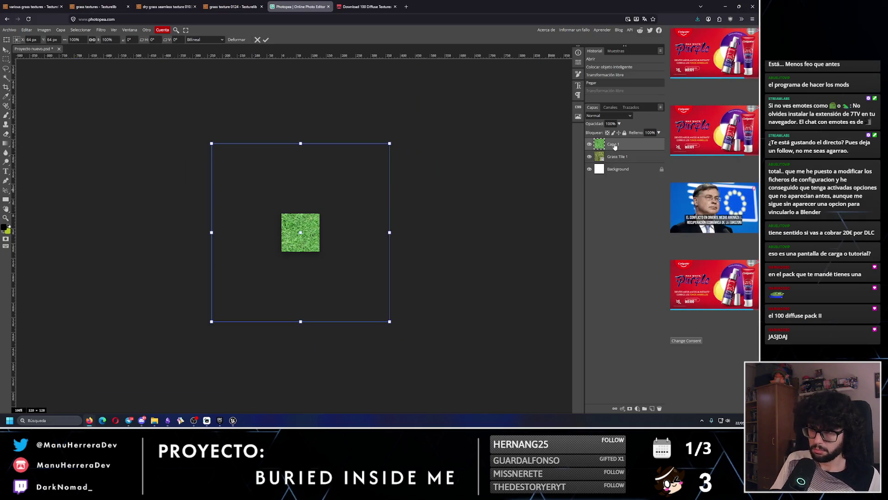
mouse_move(389, 232)
left_mouse_down()
mouse_move(322, 232)
mouse_move(334, 226)
left_mouse_up()
key("Escape")
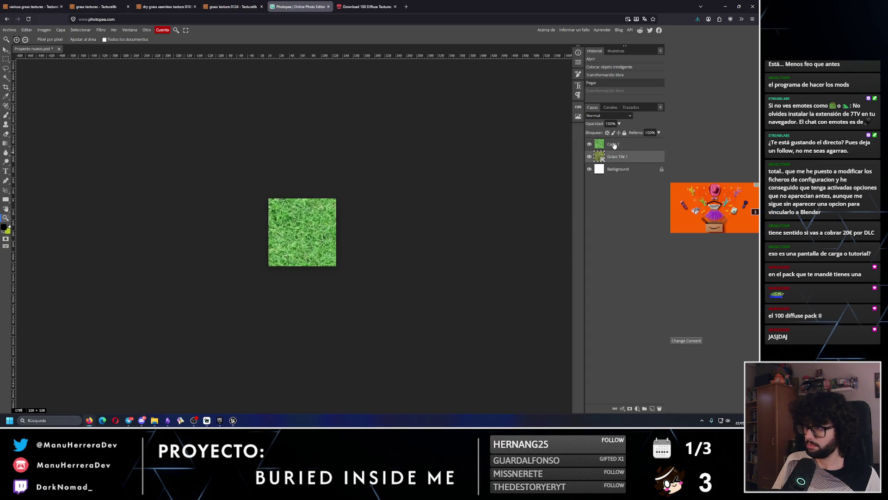
key("ctrl+t")
left_click_drag(462, 232, 312, 225)
key("Return")
key("z")
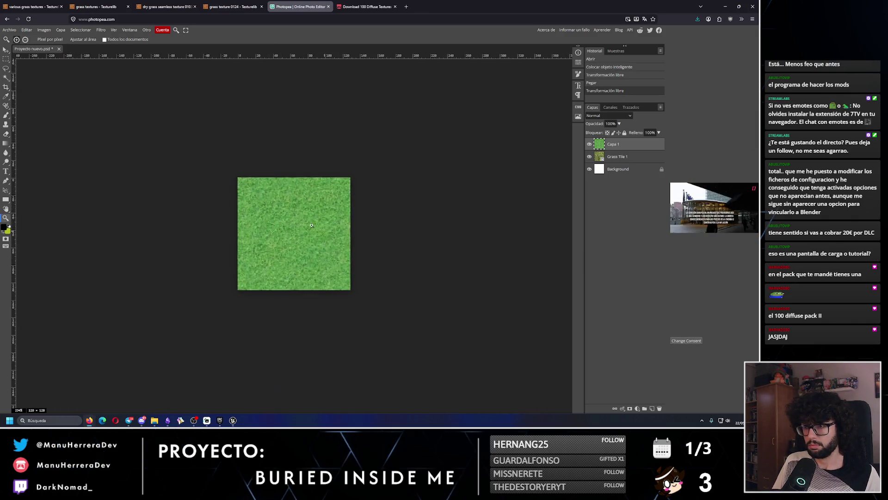
left_click(226, 3)
- Copy the dry grass image from Texturelib and paste it into Photopea, closing the itch.io tab
left_click(167, 7)
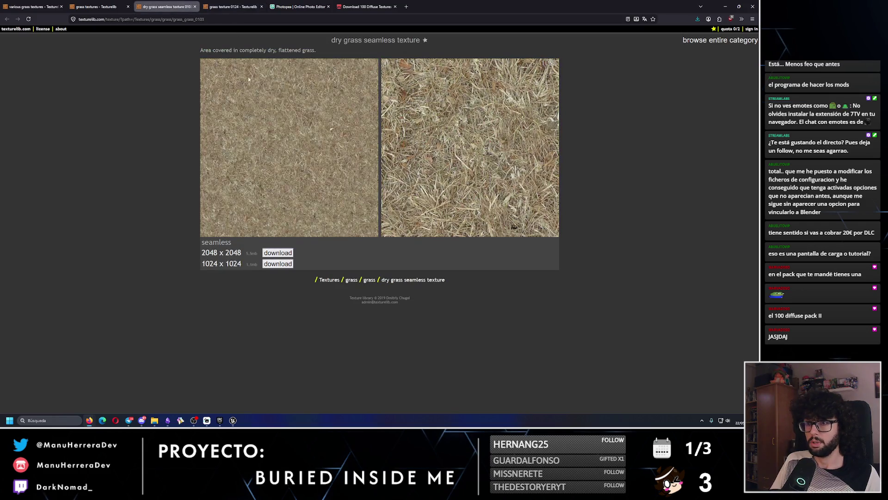
right_click(288, 143)
left_click(315, 169)
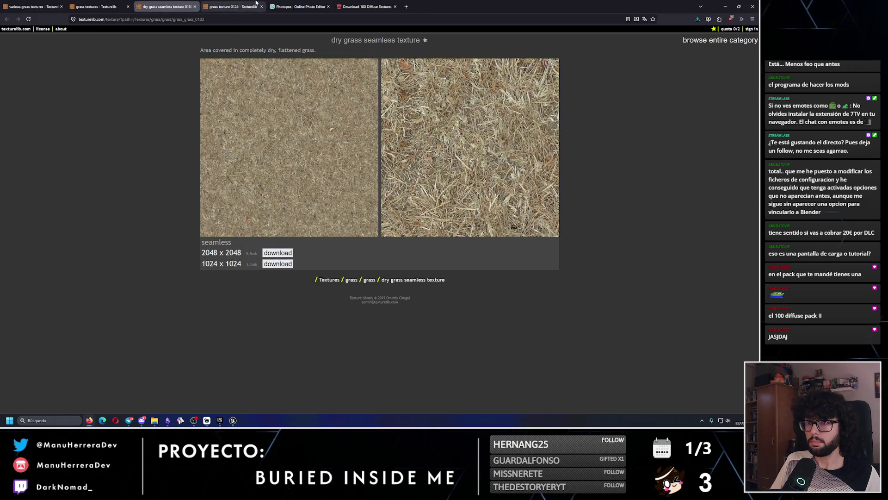
left_click(231, 7)
left_click(300, 6)
left_click(387, 6)
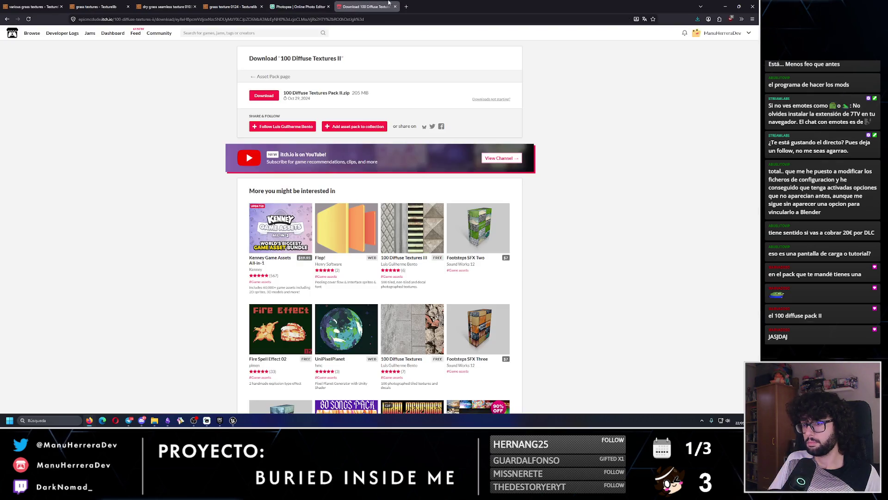
left_click(395, 7)
key("ctrl+v")
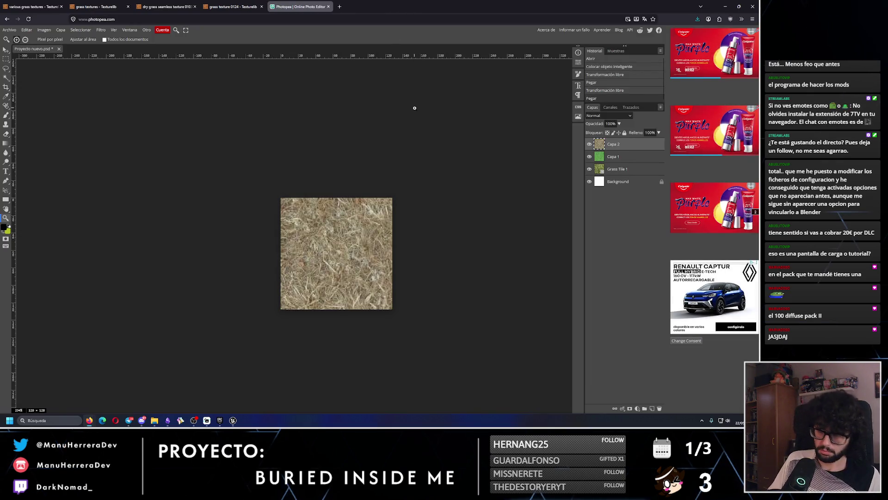
- Scale the dry grass layer Capa 2 down to the 128 px canvas
scroll(347, 209, "down", 5)
scroll(284, 221, "up", 2)
key("ctrl+t")
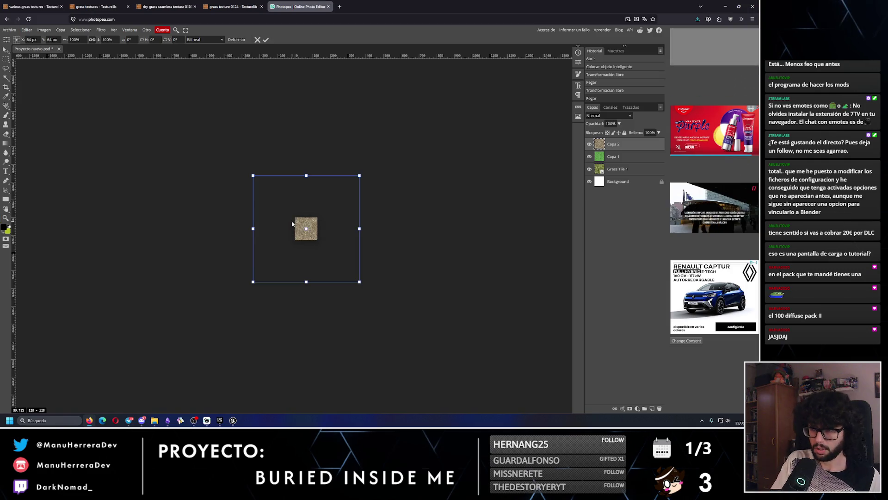
left_click_drag(359, 282, 317, 239)
key("Return")
key("z")
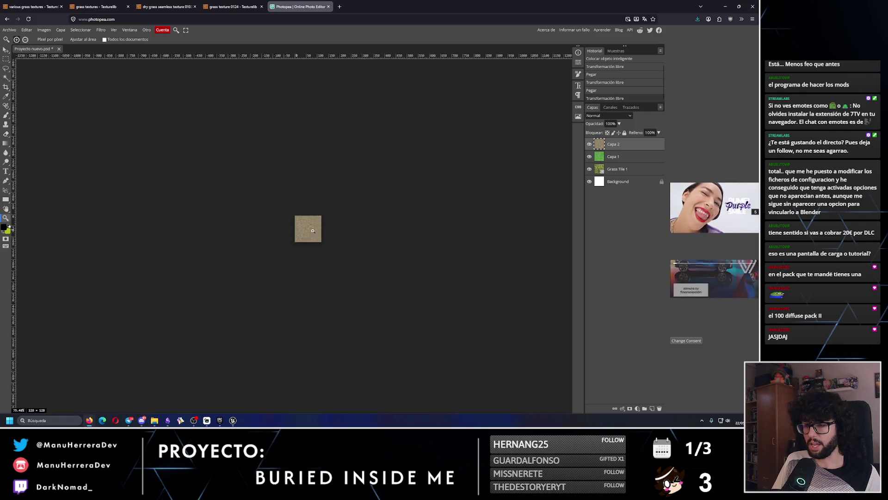
scroll(308, 240, "up", 10)
key("ctrl+t")
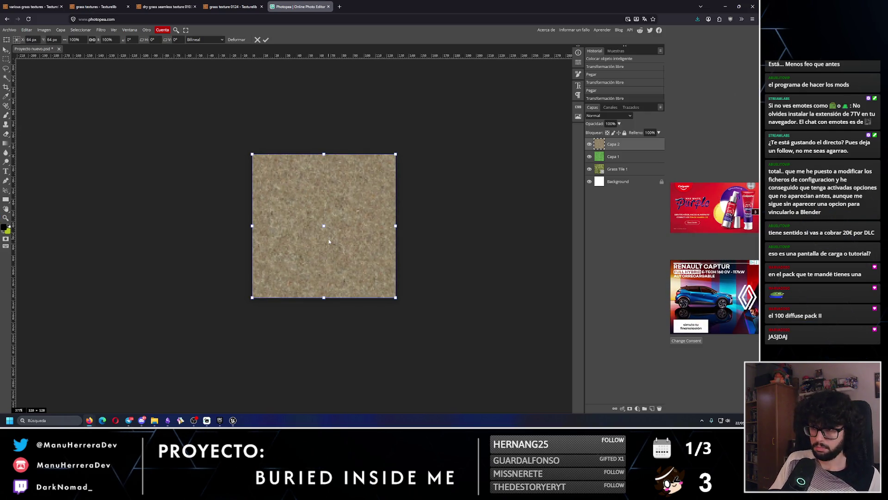
key("Return")
scroll(369, 260, "up", 3)
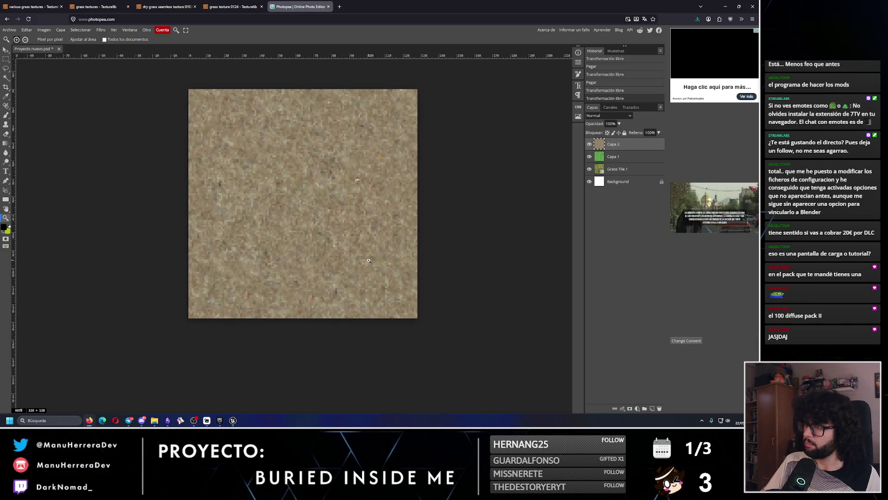
- Hide the Capa 2 and Capa 1 layers so Grass Tile 1 shows
left_click(591, 148)
left_click(592, 158)
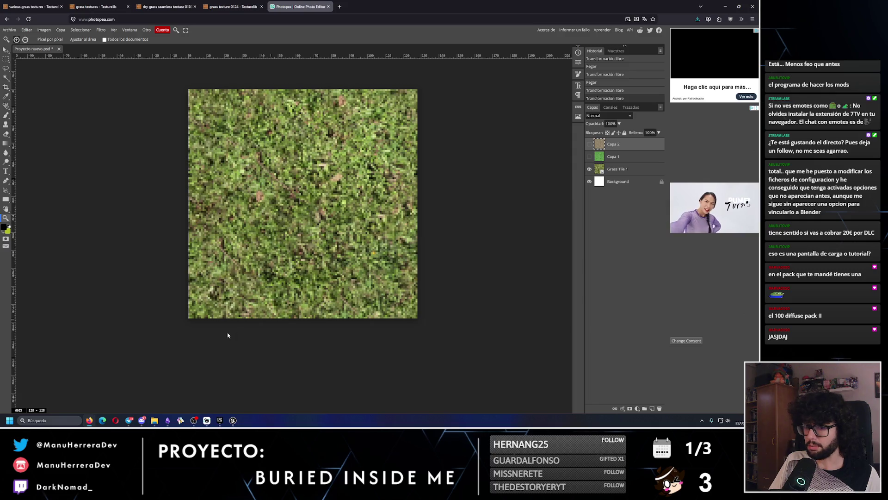
left_click(232, 421)
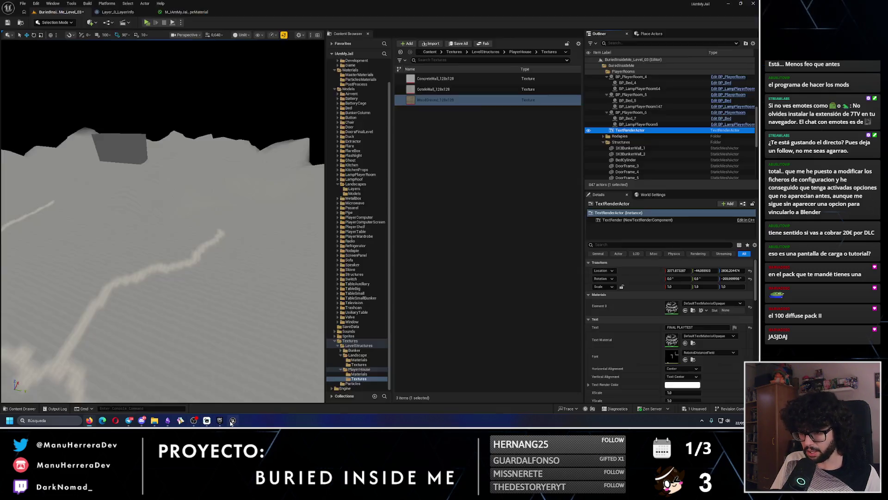
- Open the landscape textures folder in Unreal, then select the Grass Tile 1 layer in Photopea
left_click(357, 365)
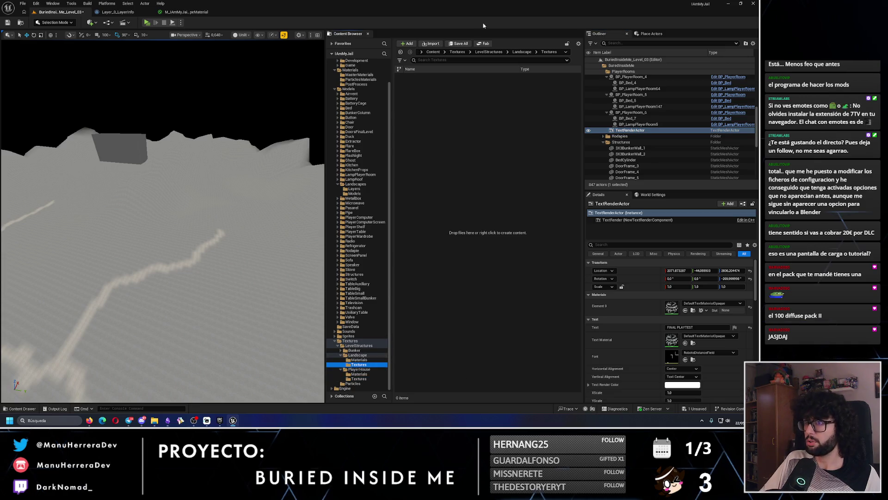
key("alt+Tab")
left_click(620, 170)
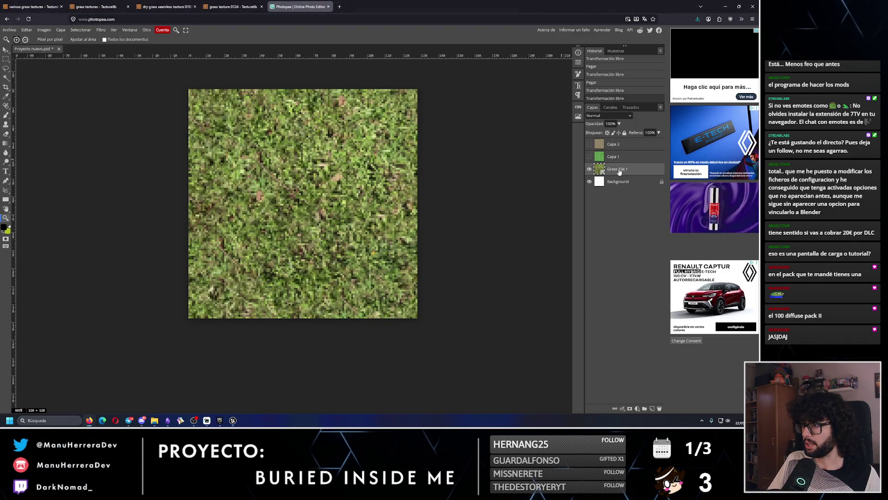
- Export Grass Tile 1 as a 128×128 PNG named Grass_128x128
left_click(9, 29)
mouse_move(34, 119)
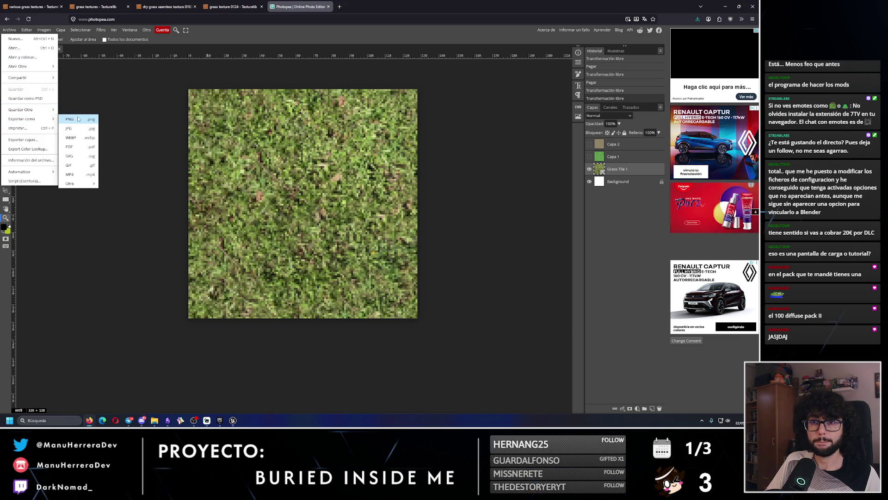
left_click(79, 119)
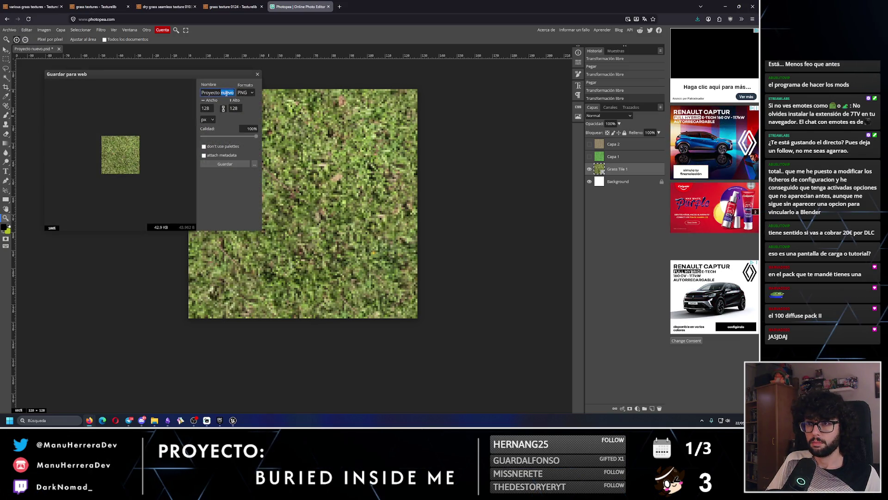
type("G")
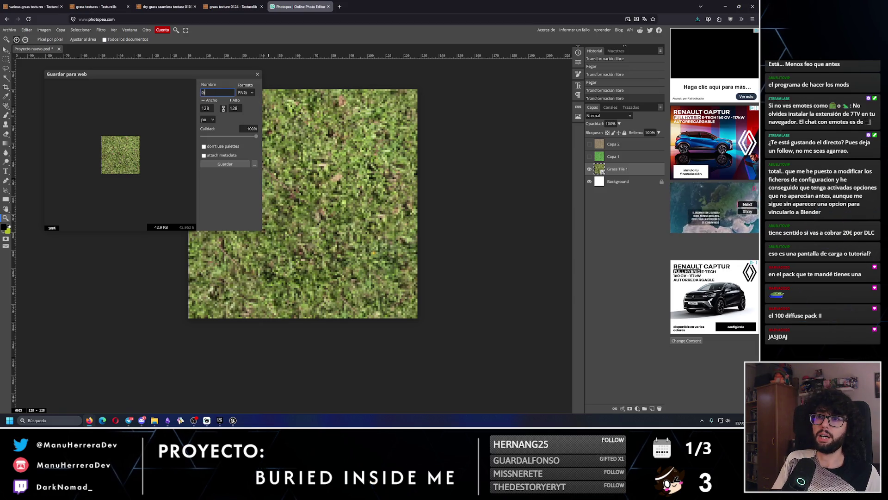
type("rass_12")
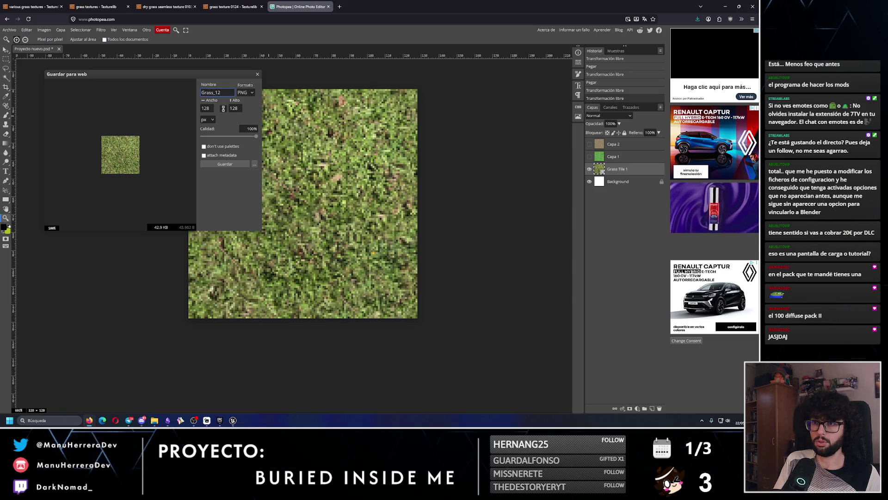
type("8x128x128_Te")
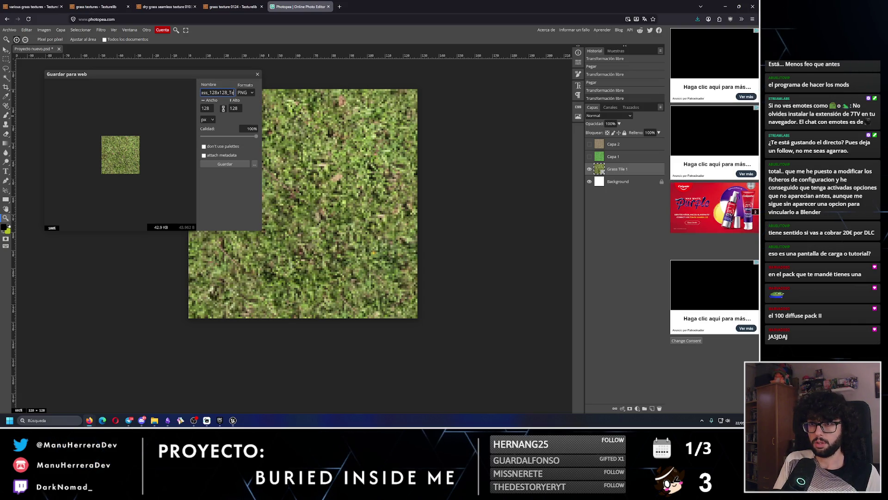
left_click(233, 420)
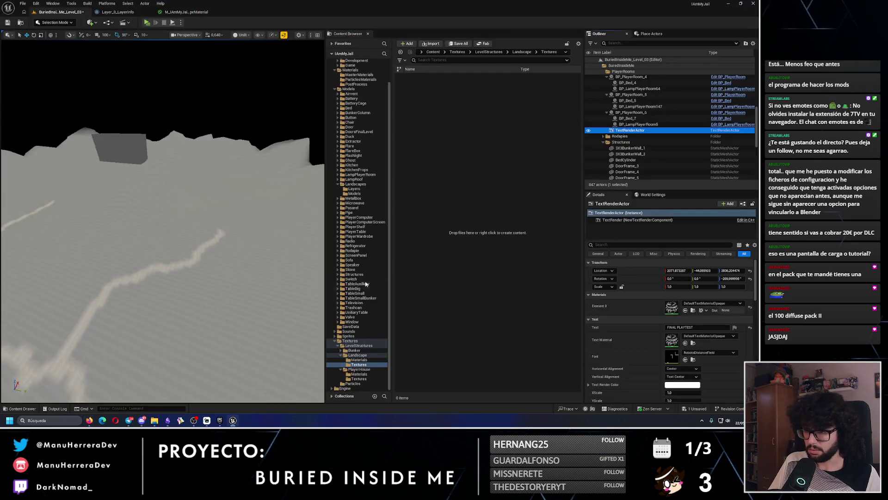
left_click(352, 378)
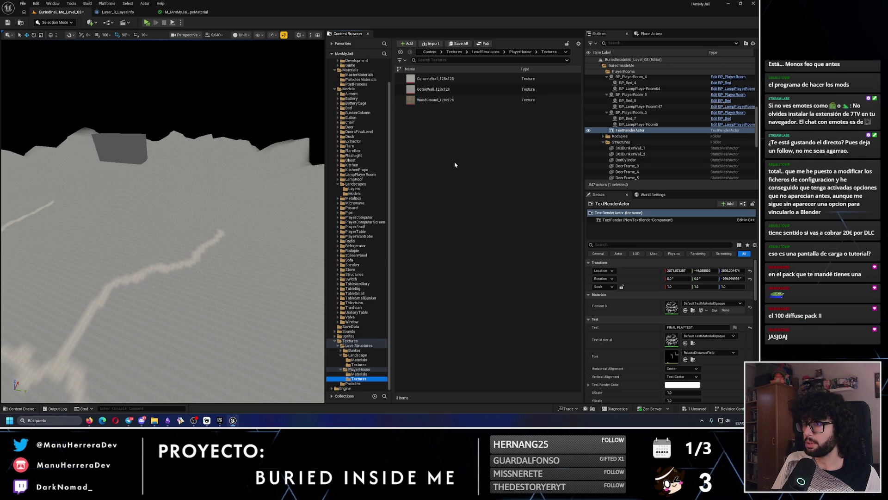
key("alt+Tab")
type("128x128_Te")
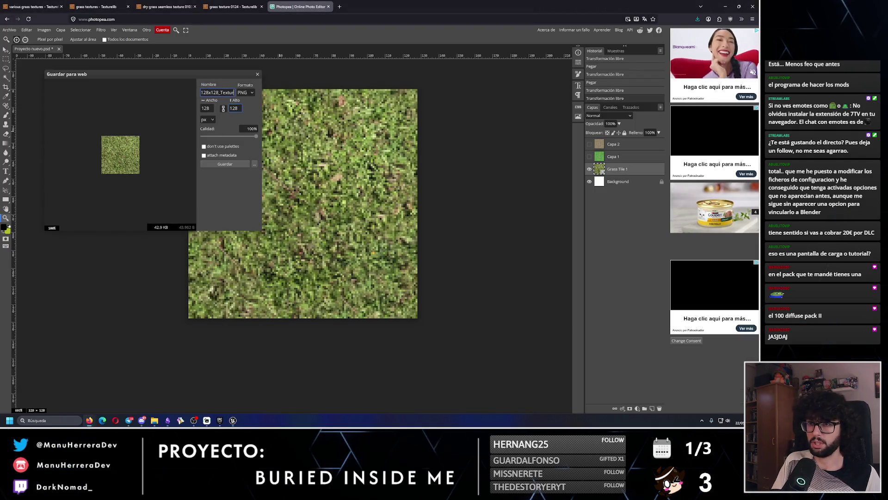
key("BackSpace")
key("BackSpace")
key("BackSpace")
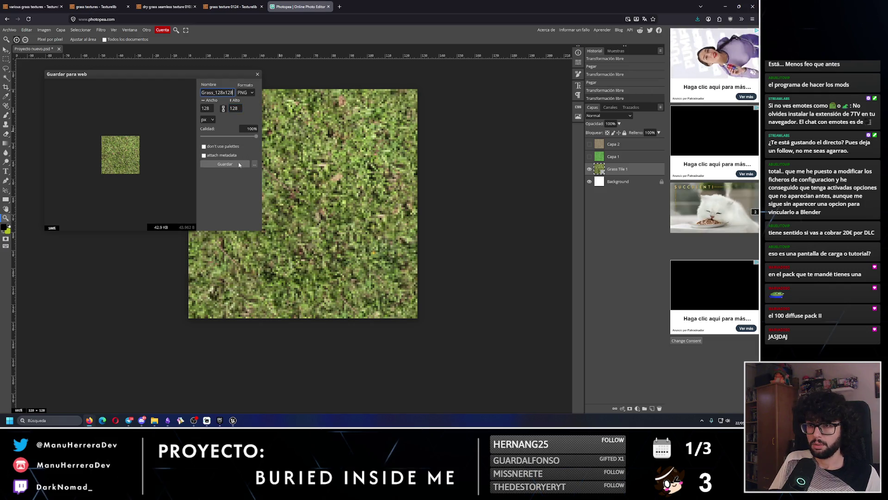
left_click(224, 164)
left_click(590, 156)
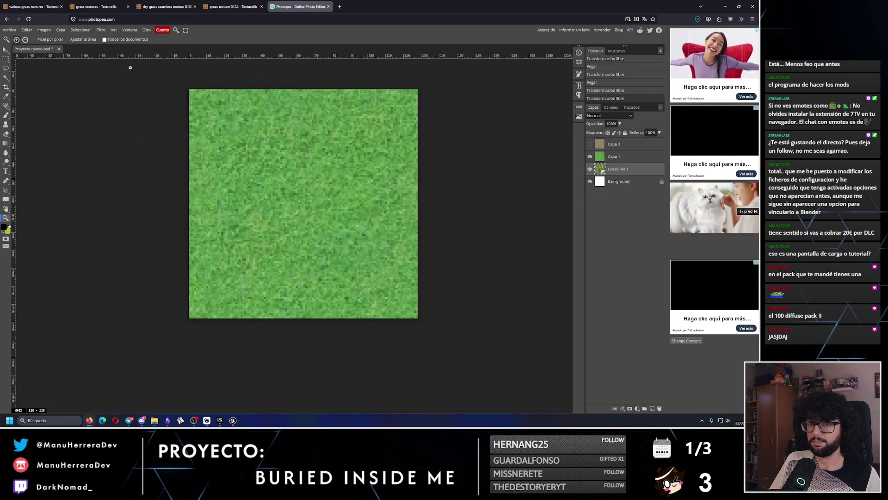
- Export the bright green grass layer as a PNG named Grass_2_128x128
left_click(9, 30)
mouse_move(40, 120)
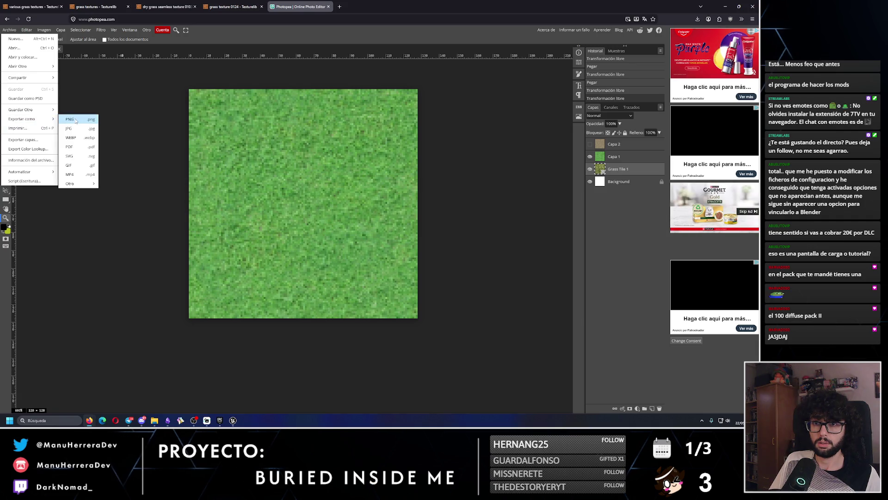
left_click(70, 118)
triple_click(218, 92)
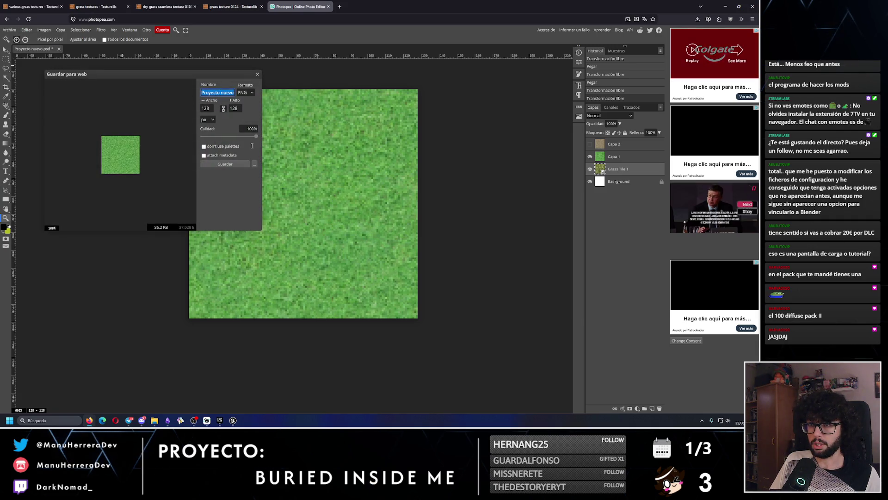
type("Grass_2")
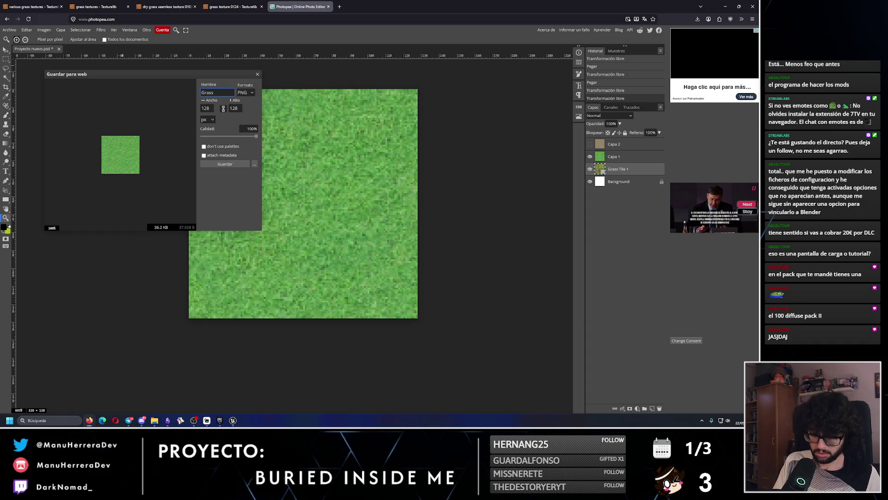
key("ctrl+minus")
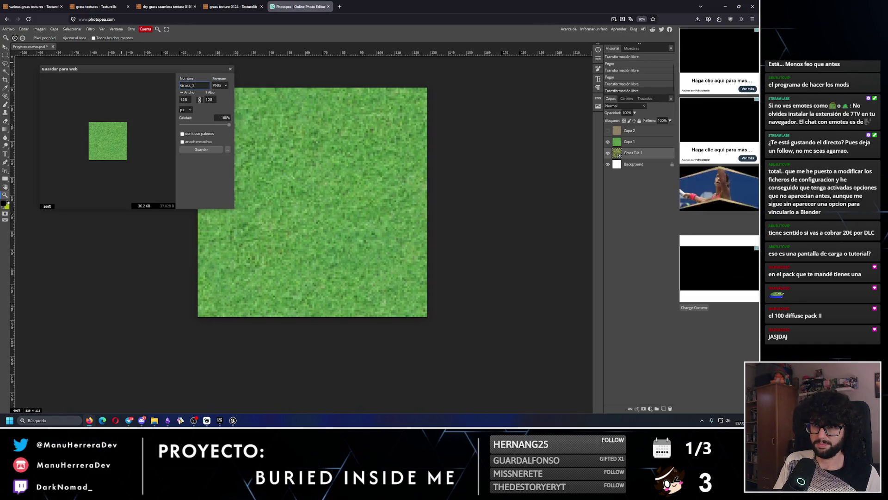
scroll(295, 217, "up", 2)
scroll(278, 219, "down", 2)
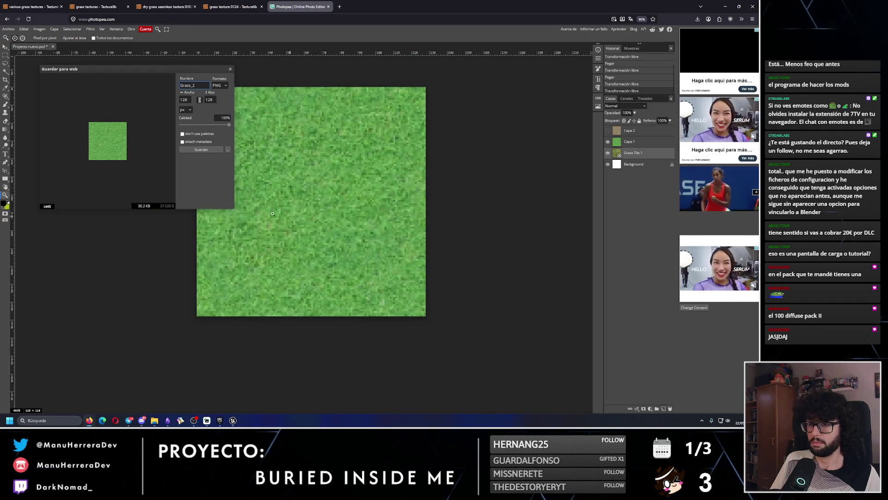
scroll(199, 227, "up", 2)
scroll(176, 232, "down", 1)
scroll(176, 232, "down", 1)
type("_128x128")
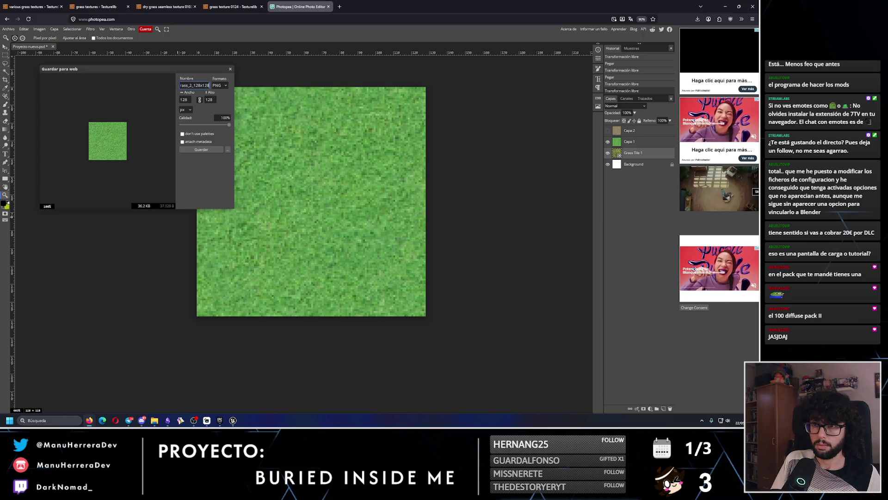
left_click(208, 150)
left_click(392, 2)
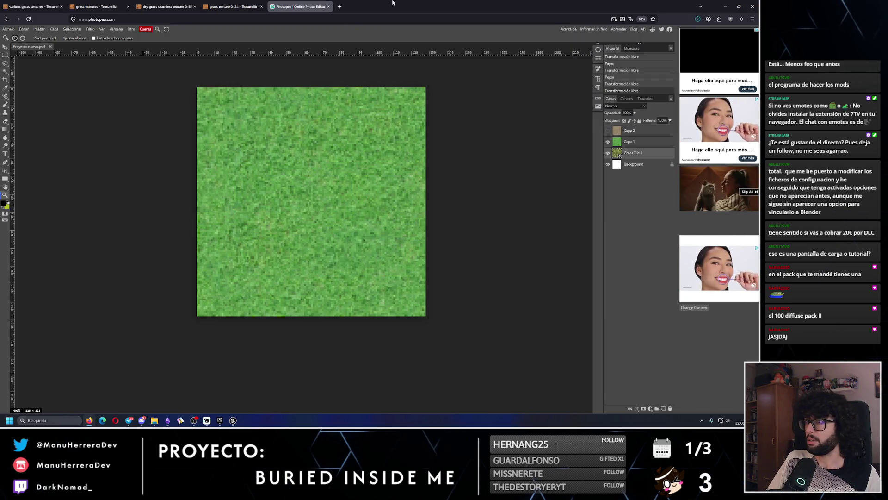
key("ctrl+z")
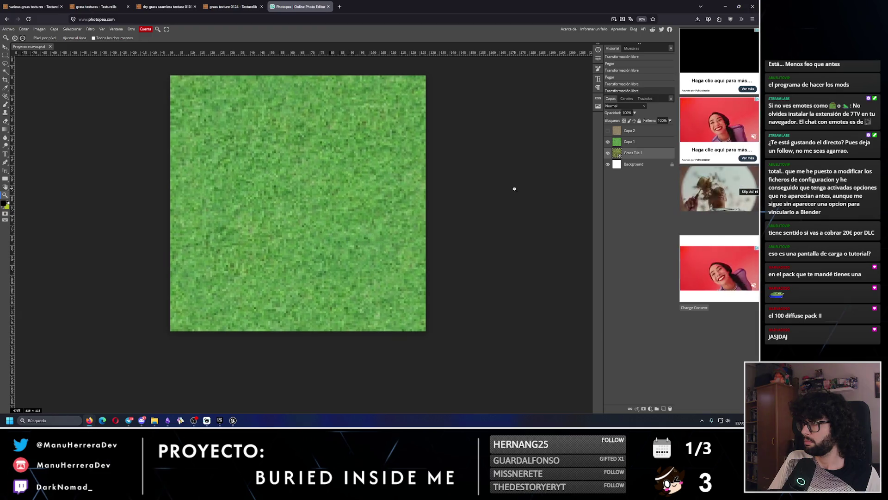
- Reset page zoom to 100%, show sandy Capa 2 and export it as Dirt_128x128 PNG
key("ctrl+shift+z")
scroll(488, 135, "up", 2)
key("ctrl+0")
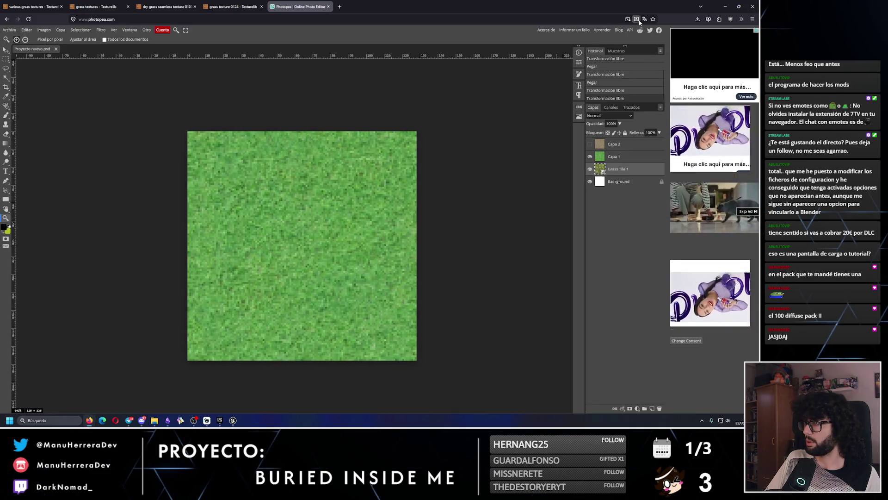
left_click(590, 145)
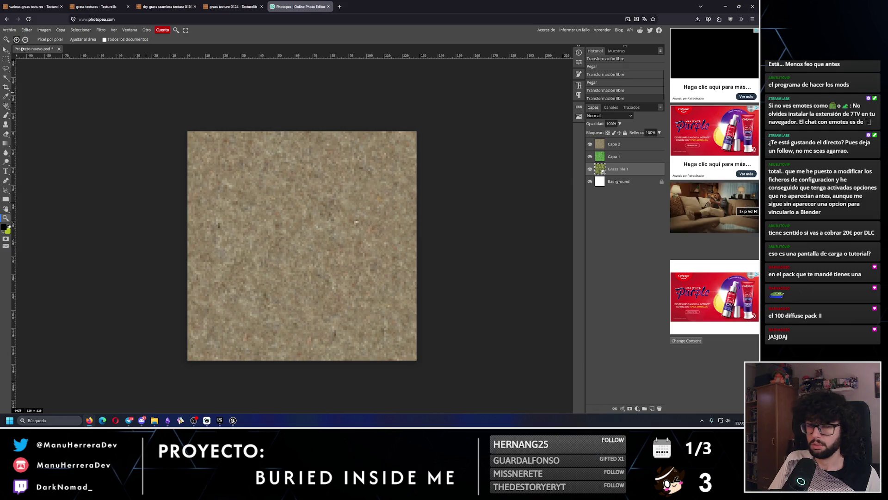
left_click(9, 29)
mouse_move(28, 119)
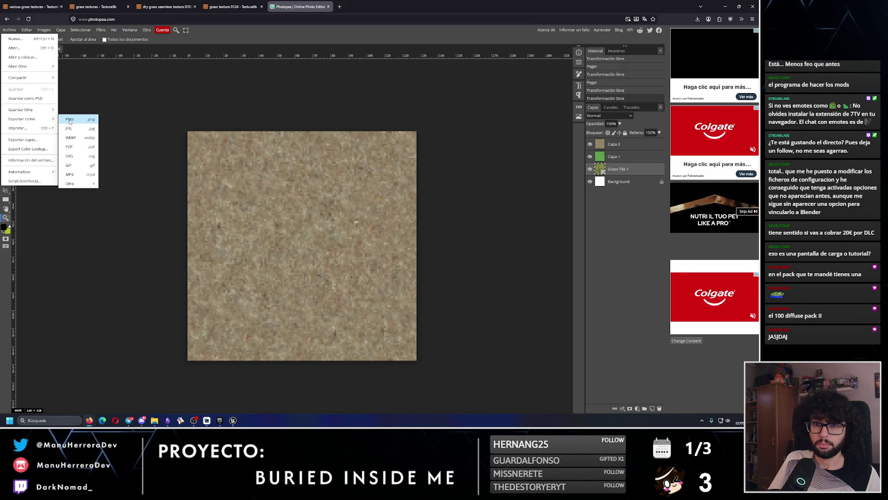
left_click(69, 120)
triple_click(218, 92)
type("D")
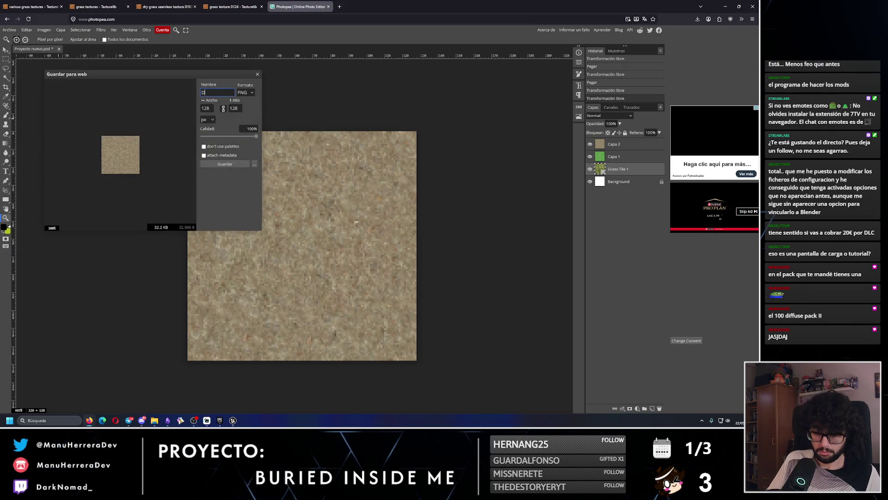
type("irt_12")
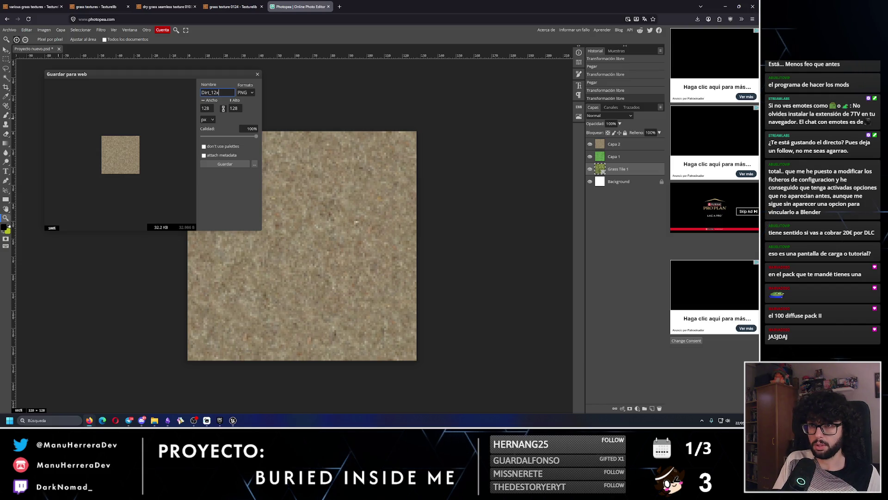
type("8x128")
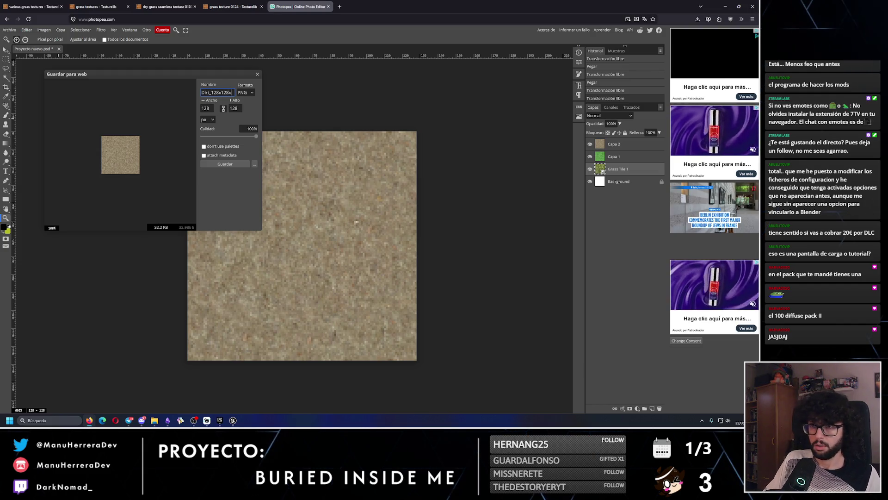
left_click(226, 164)
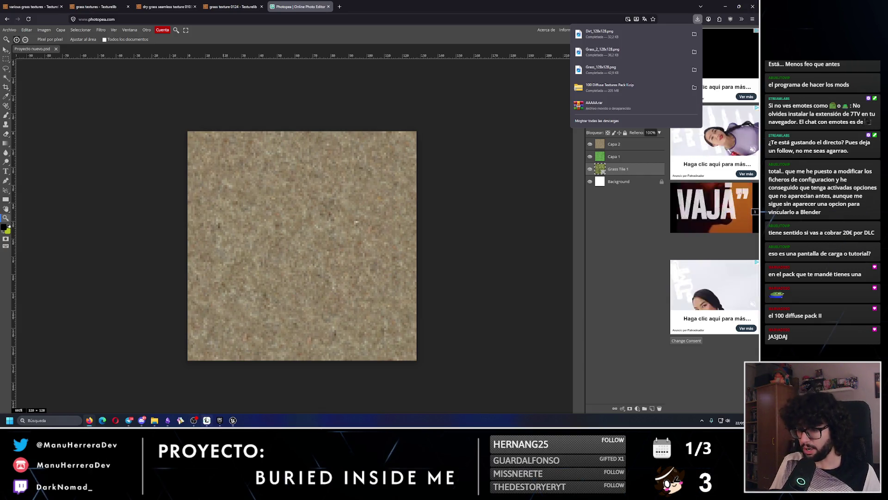
- Import the Dirt, Grass and Grass_2 PNGs from Descargas into the Landscape Textures folder
mouse_move(198, 421)
left_click(233, 420)
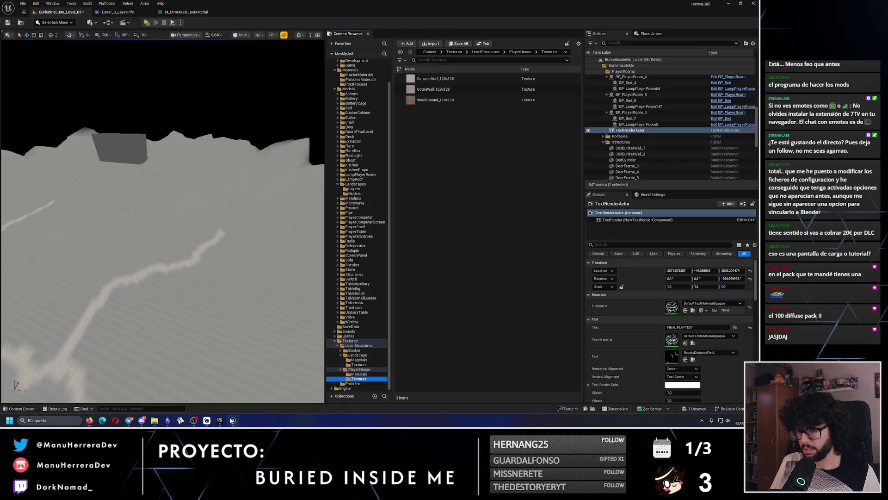
left_click(359, 364)
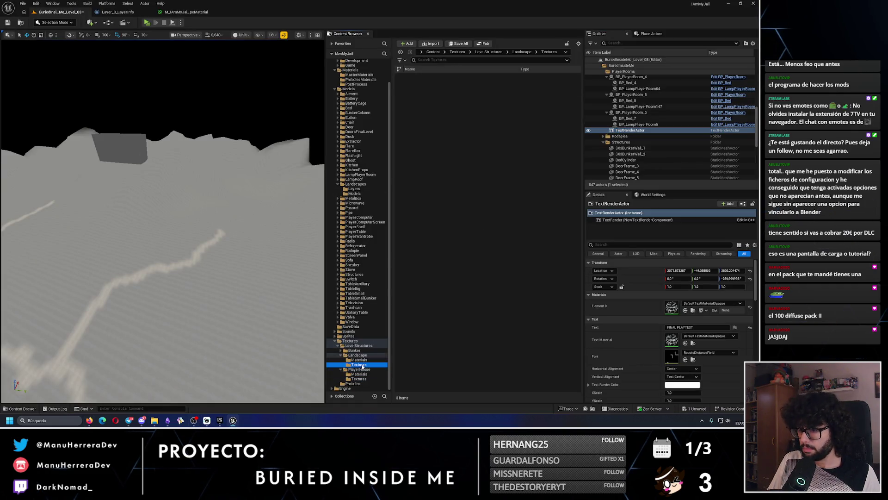
left_click(430, 43)
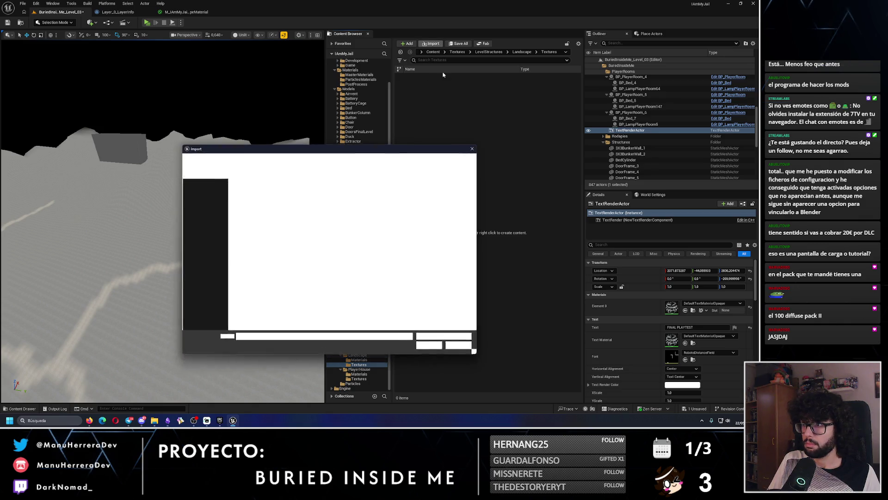
left_click(205, 232)
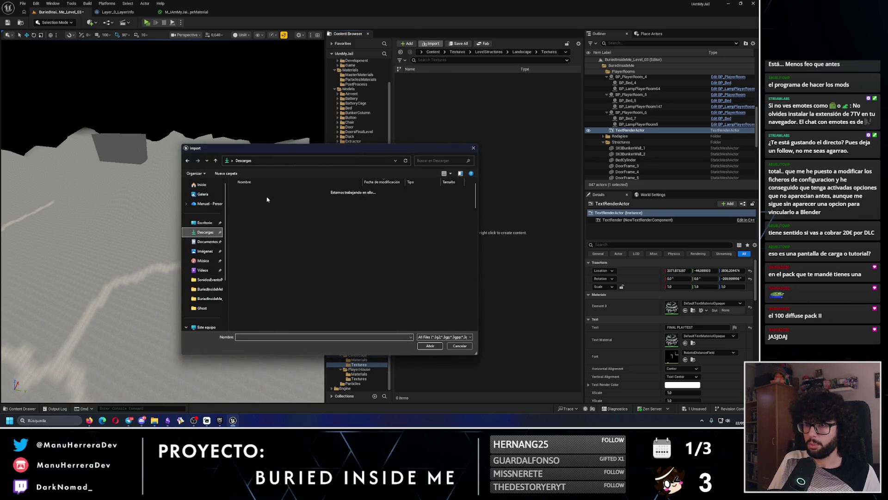
left_click(250, 200)
left_click(251, 216, "shift")
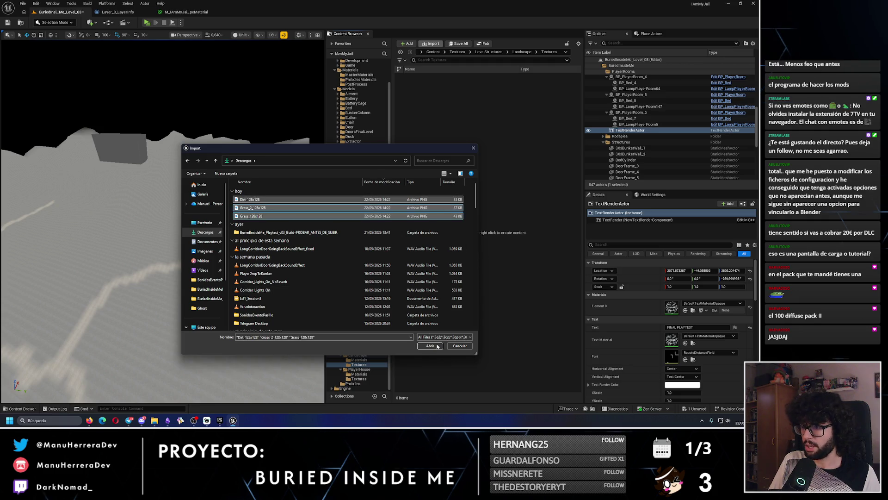
left_click(429, 346)
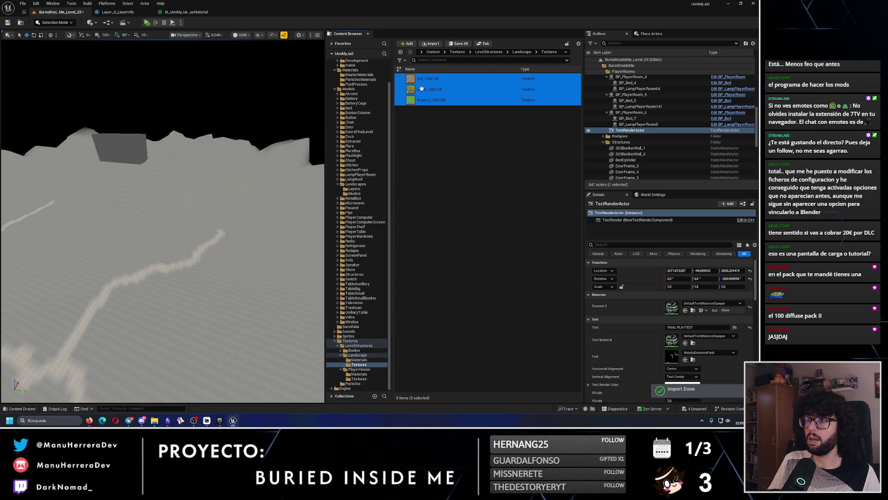
- Open Dirt_128x128 and bring up its Filter options in Details
double_click(422, 79)
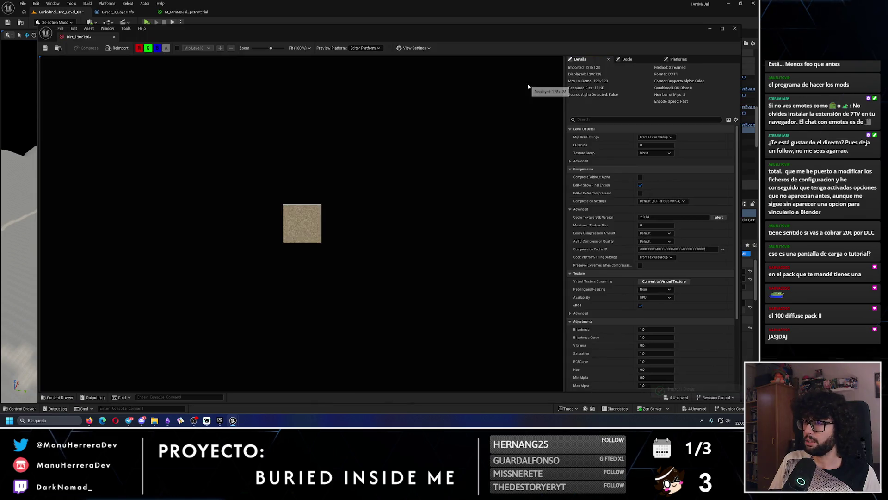
type("ilter")
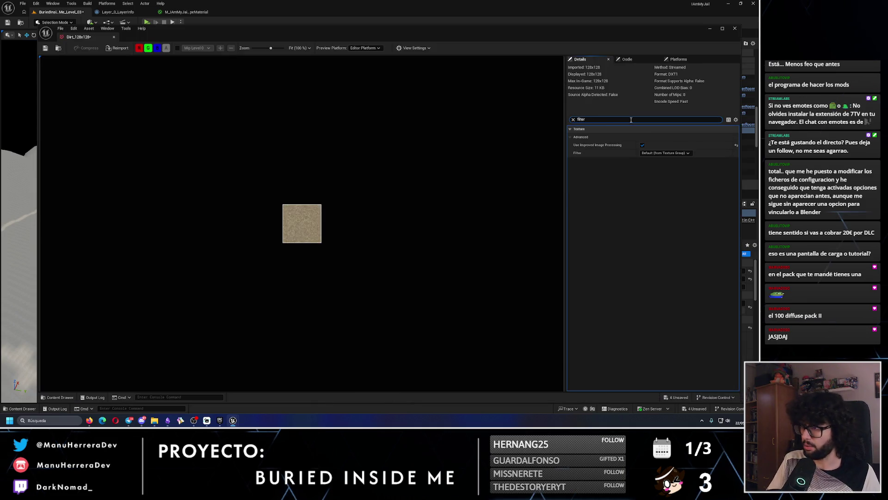
left_click(665, 153)
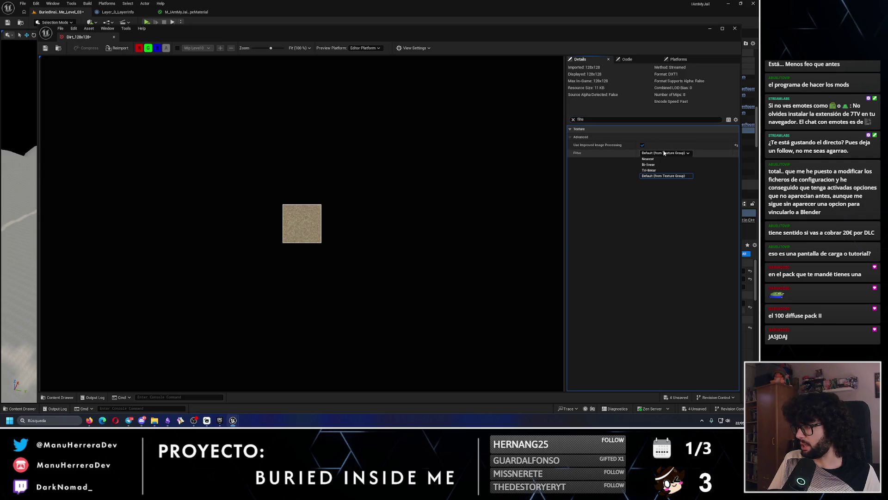
- Set the Dirt texture's filter to Nearest and close its editor
left_click(652, 161)
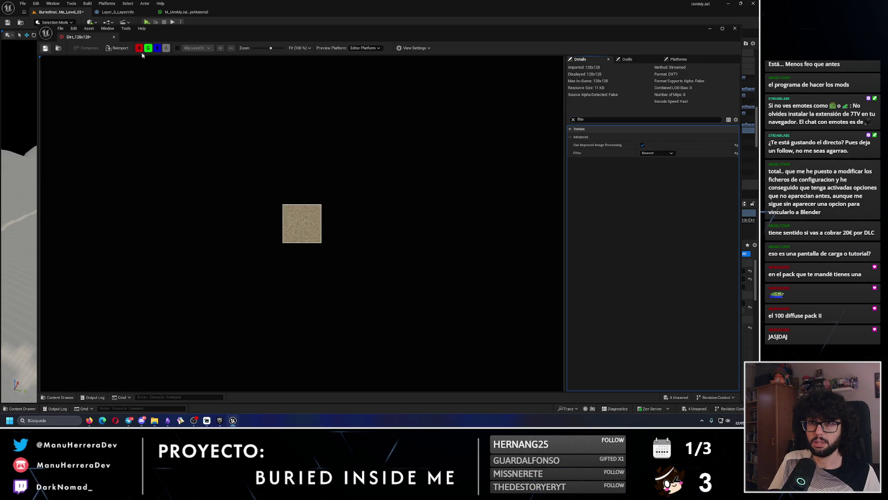
left_click(735, 29)
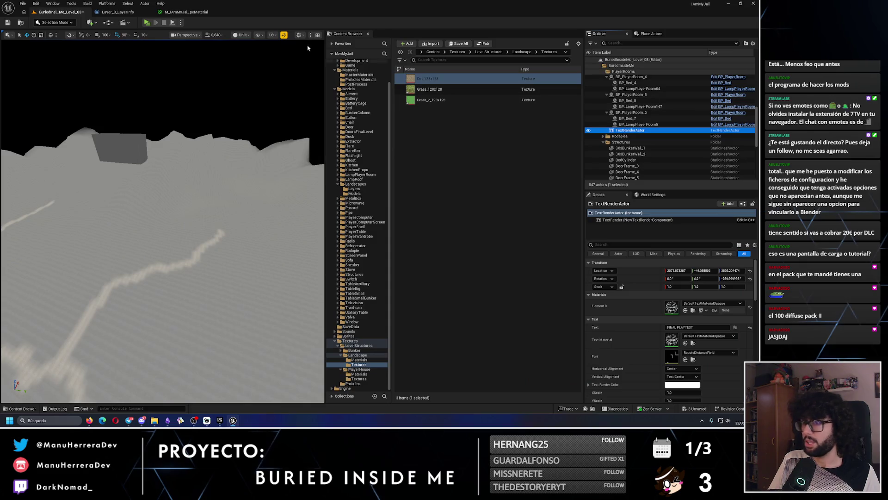
left_click(186, 11)
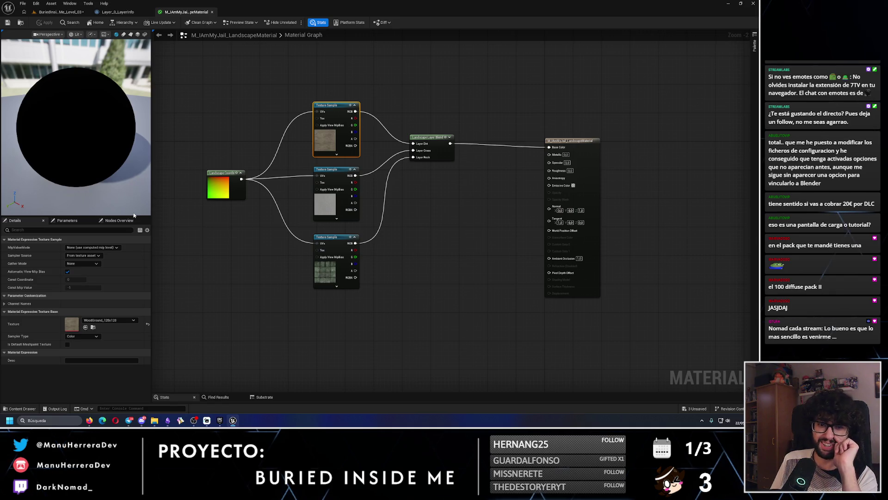
left_click(58, 11)
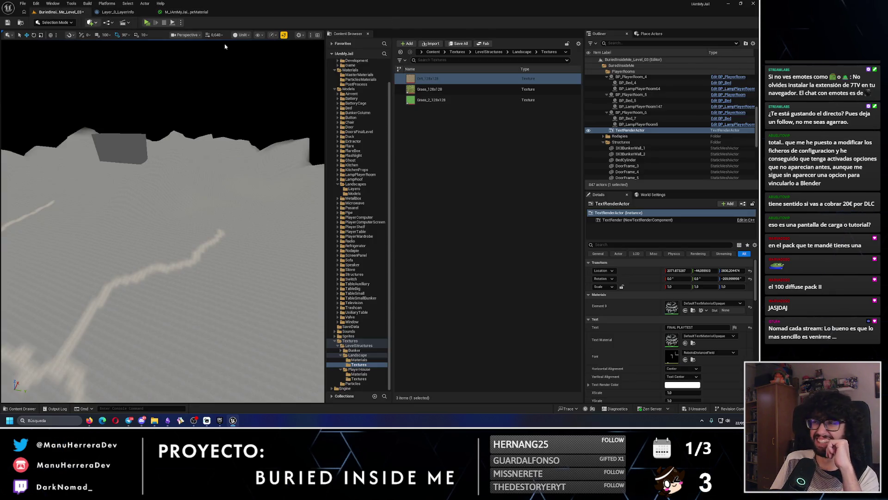
- Set the Grass texture's filter to Nearest and save it
left_click(452, 89)
double_click(452, 91)
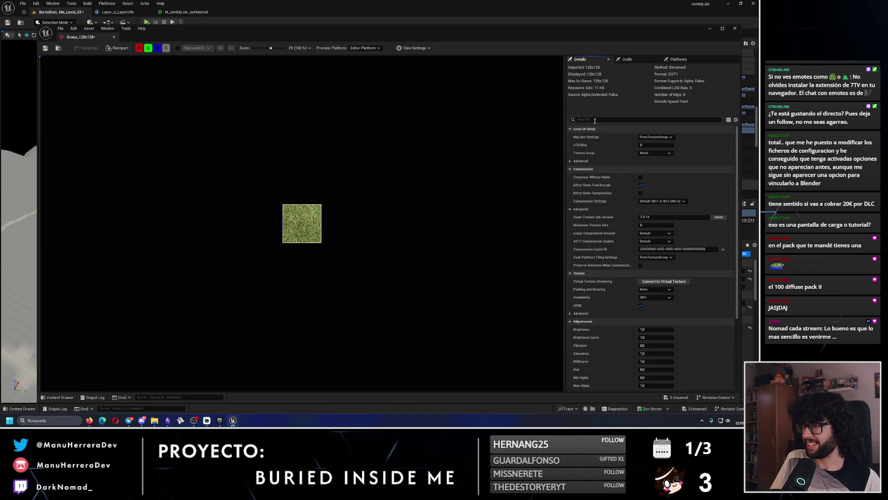
type("filter")
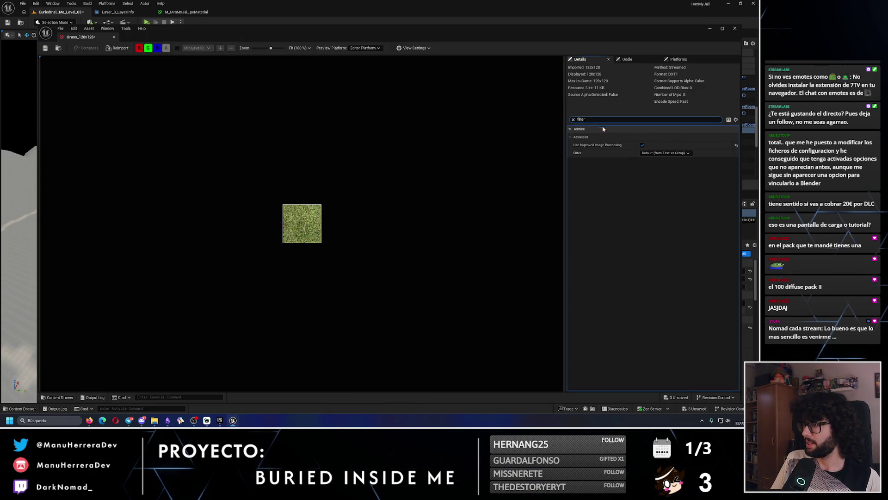
left_click(657, 153)
left_click(653, 162)
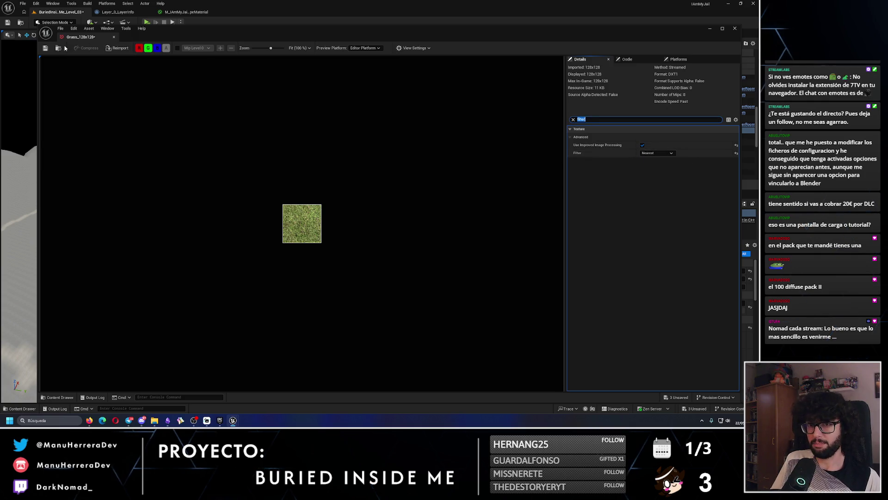
left_click(45, 48)
left_click(735, 28)
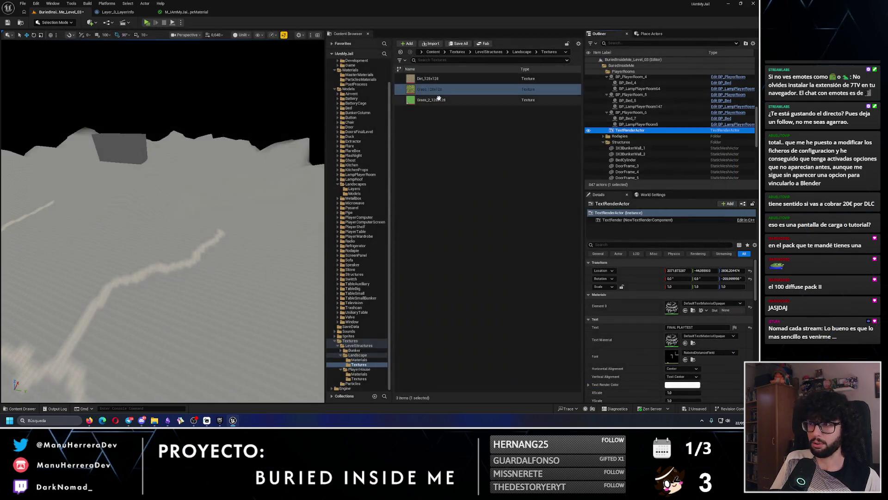
- Set the Grass_2 texture's filter to Nearest and save it
left_click(439, 100)
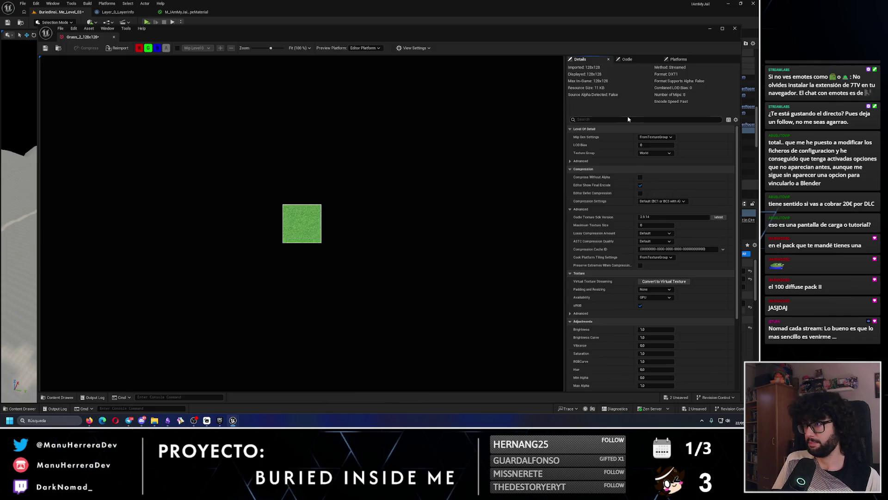
type("filter")
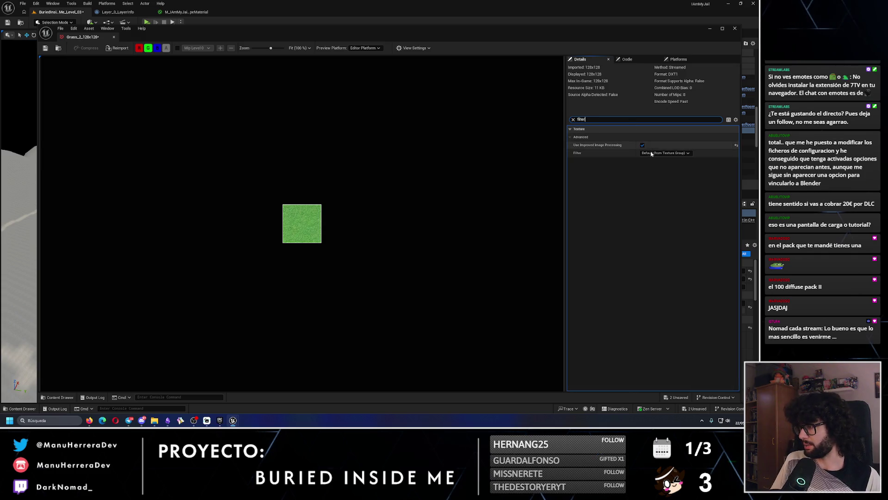
left_click(665, 153)
left_click(657, 159)
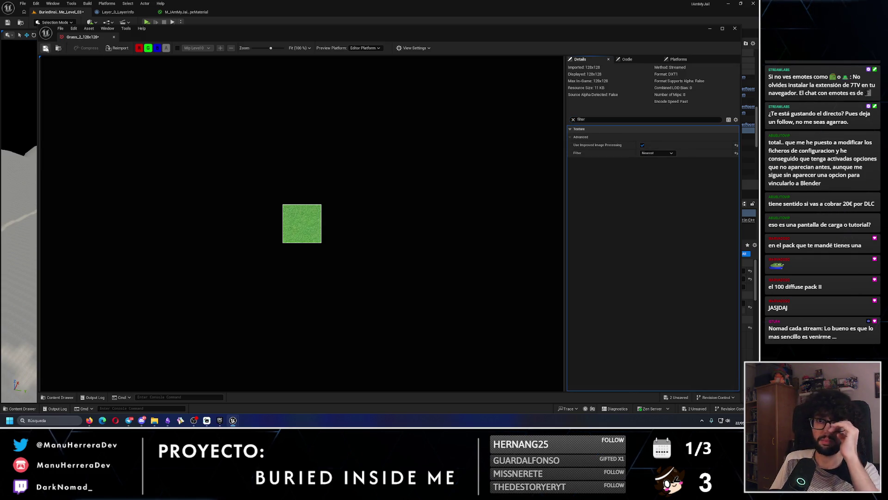
left_click(45, 48)
left_click(734, 28)
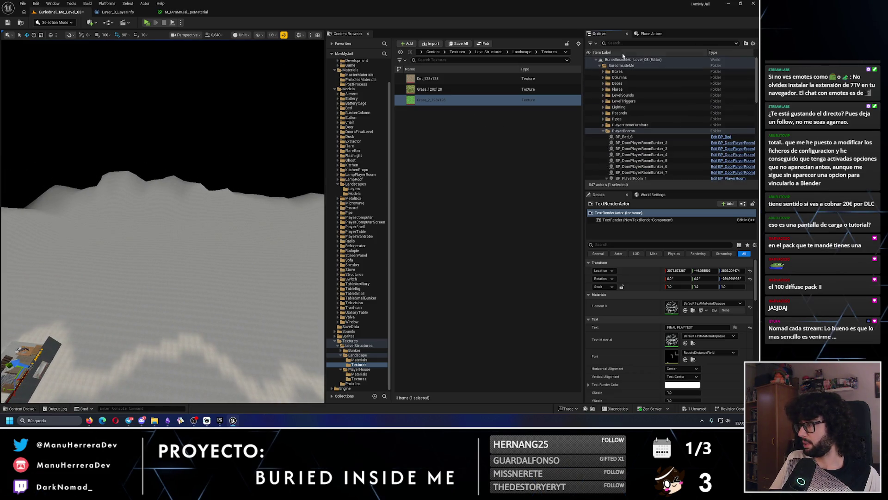
left_click(596, 60)
- Delete the DirectionalLight from the level
left_click(596, 60)
left_click(596, 61)
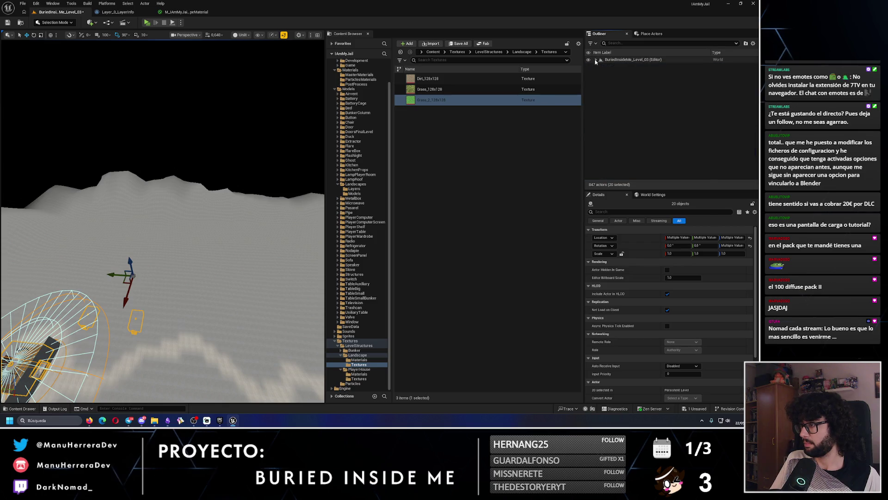
left_click(596, 60)
key("Escape")
left_click(619, 84)
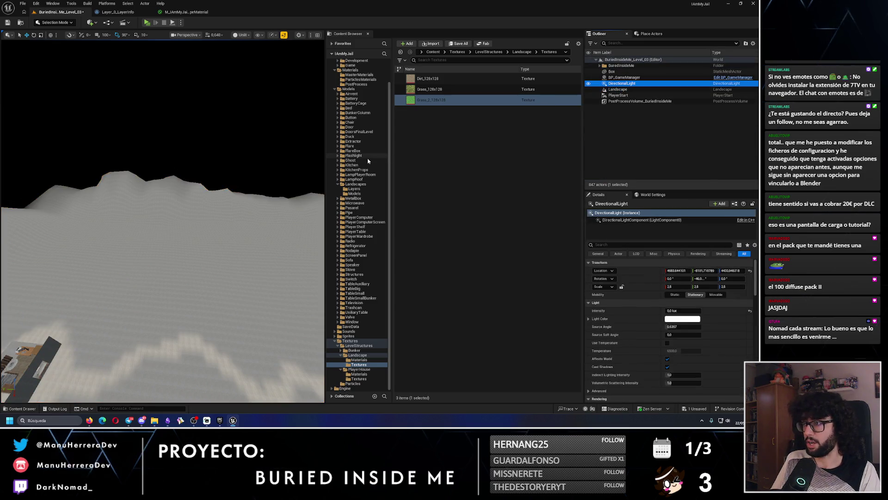
key("Delete")
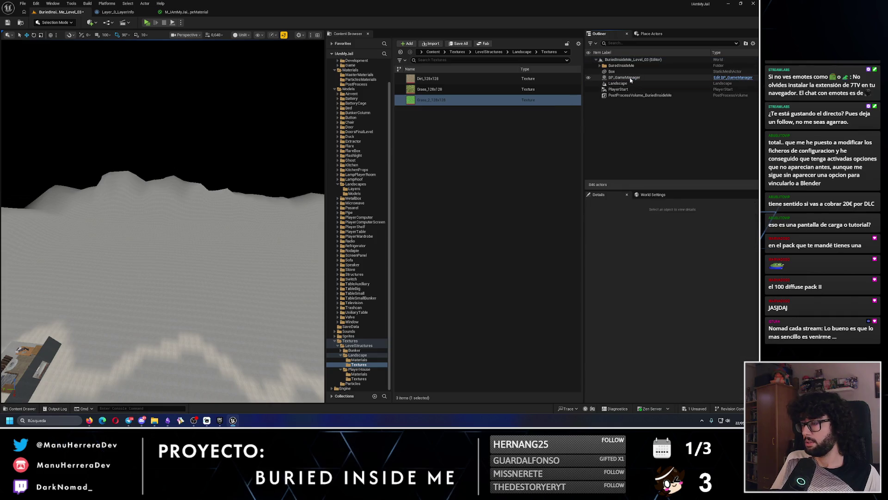
- Place a point light inside the bunker area from the Lights actors
scroll(160, 192, "up", 5)
scroll(161, 193, "up", 3)
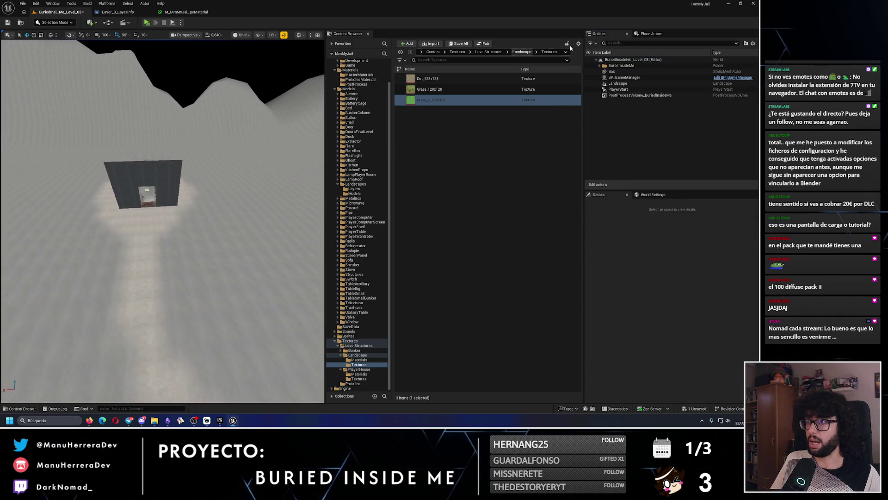
scroll(219, 133, "up", 5)
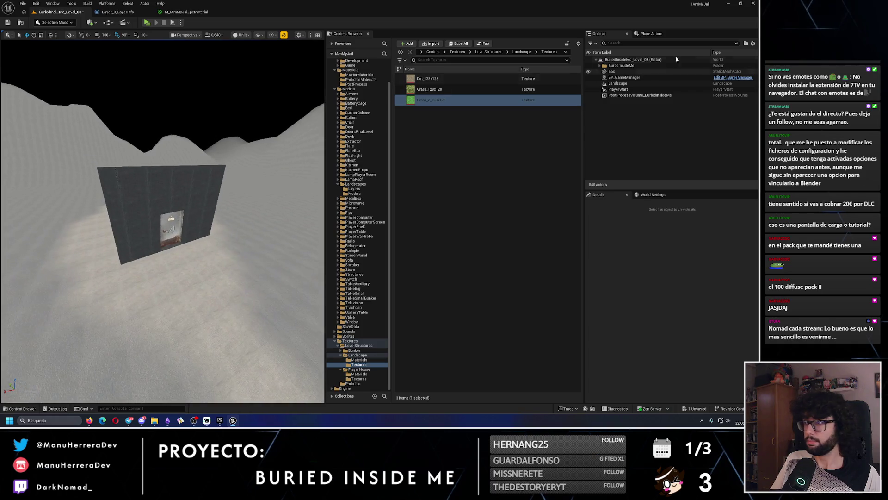
left_click(664, 33)
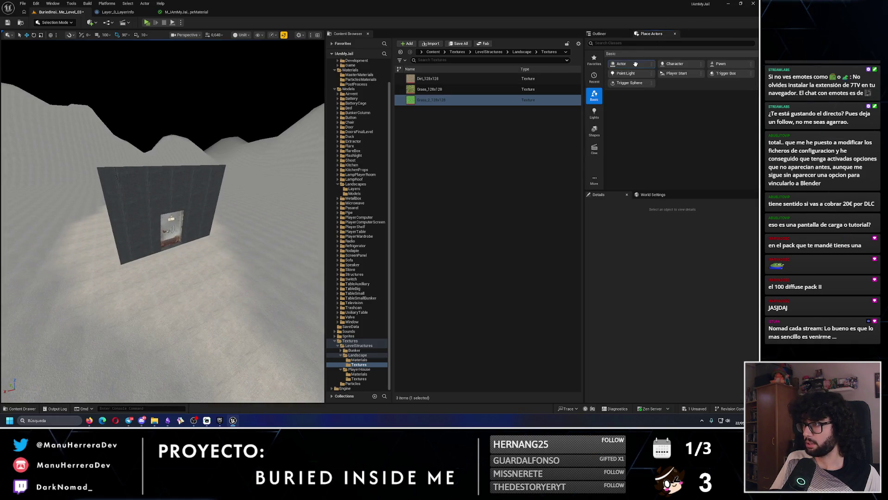
left_click(594, 114)
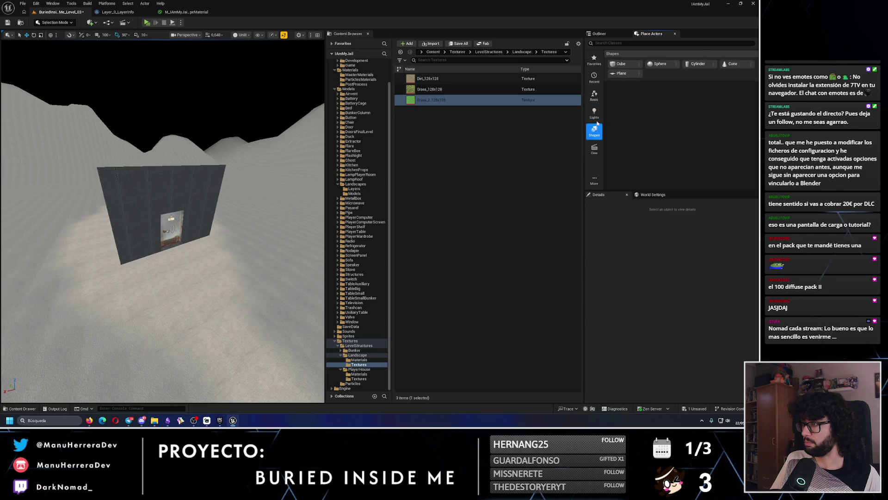
mouse_move(667, 64)
left_mouse_down()
mouse_move(428, 184)
mouse_move(231, 262)
left_mouse_up()
key("f")
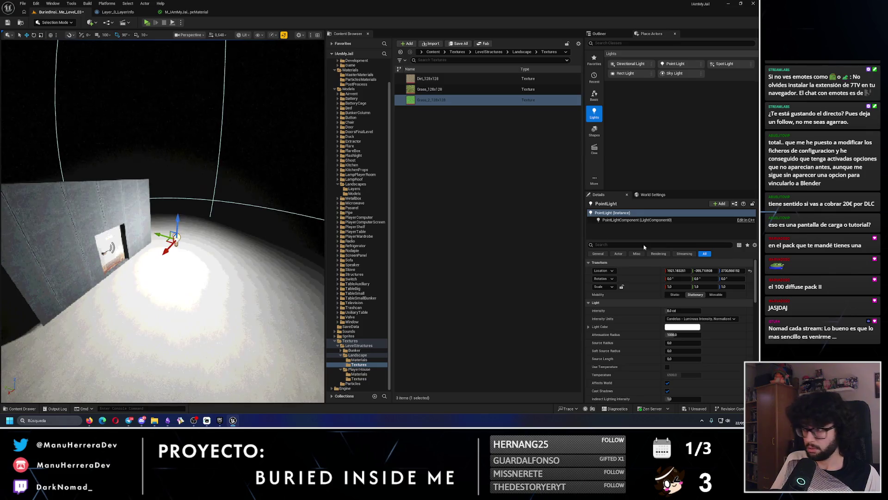
- Set the point light intensity to 0.5 cd and raise it higher in the room
left_click(681, 311)
type("1")
key("Return")
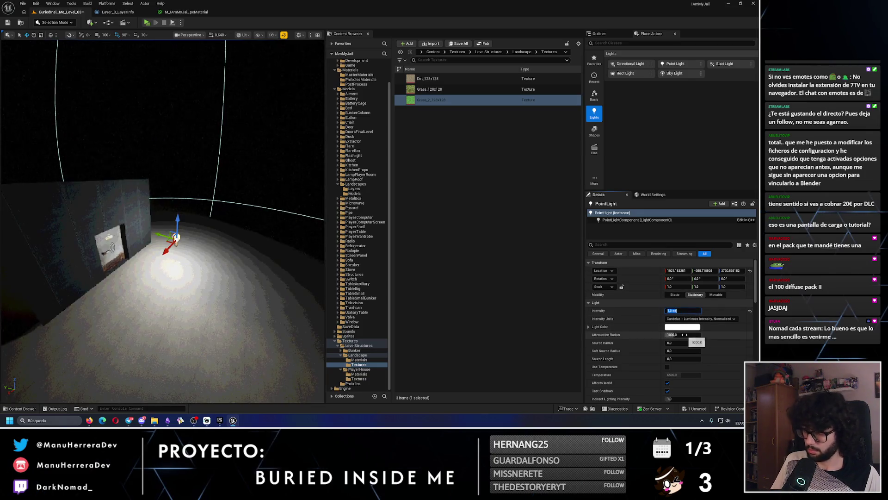
type("0.5")
key("Return")
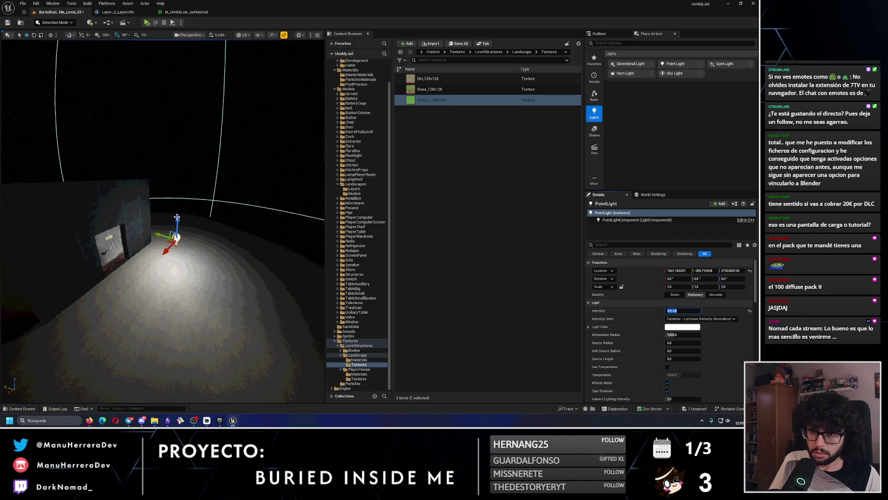
left_click_drag(176, 217, 179, 175)
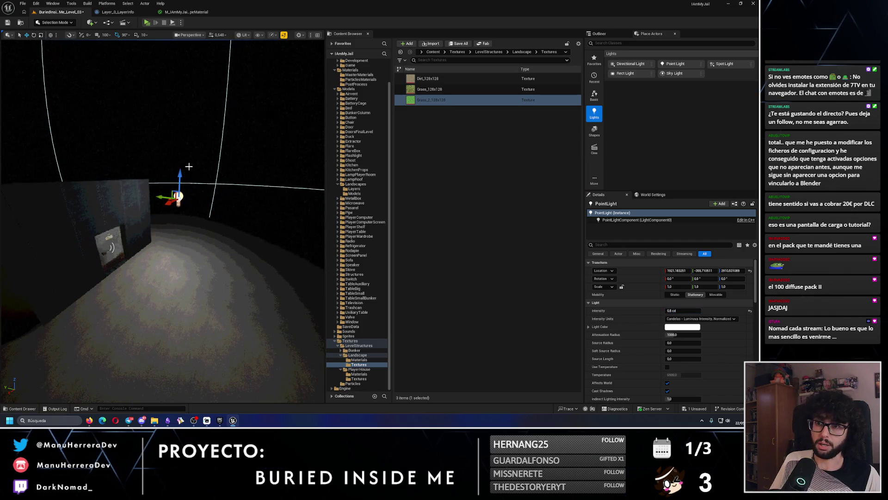
- Tint the point light a soft, warm pale yellow, then open the landscape material graph
left_click(674, 327)
left_click_drag(594, 295, 587, 310)
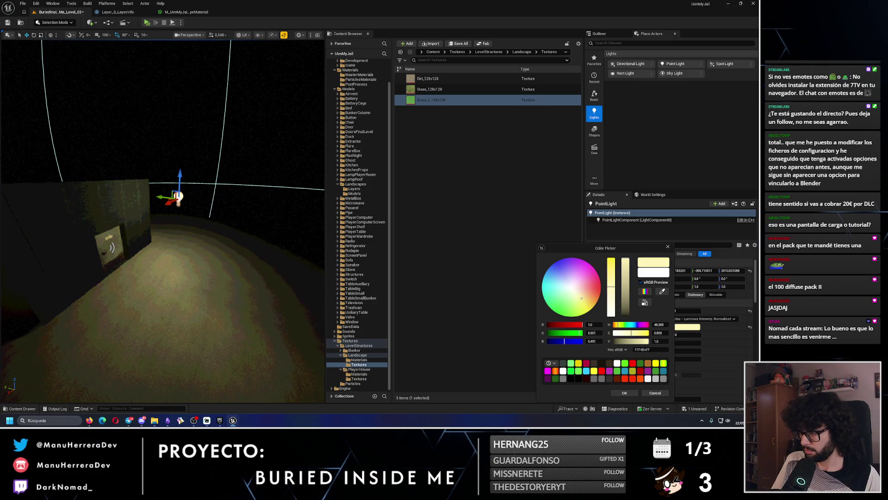
left_click_drag(581, 298, 585, 298)
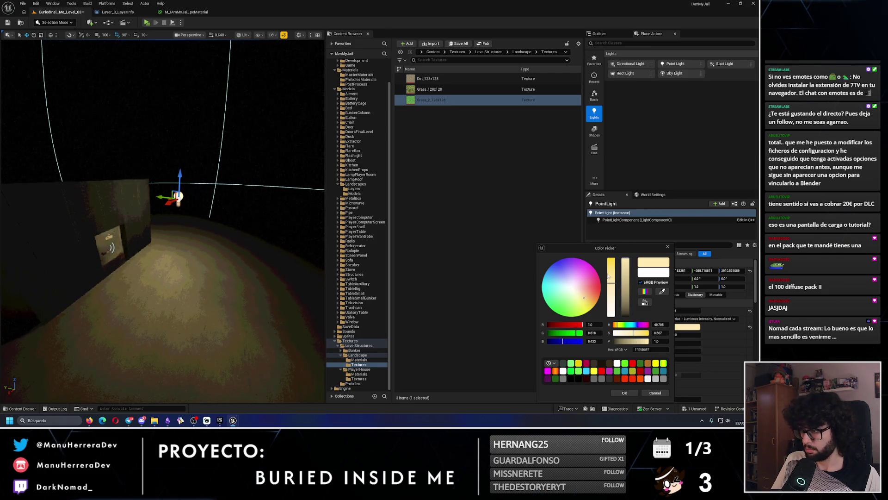
left_click(611, 287)
mouse_move(217, 204)
left_mouse_down()
mouse_move(213, 194)
mouse_move(40, 152)
mouse_move(18, 212)
left_mouse_up()
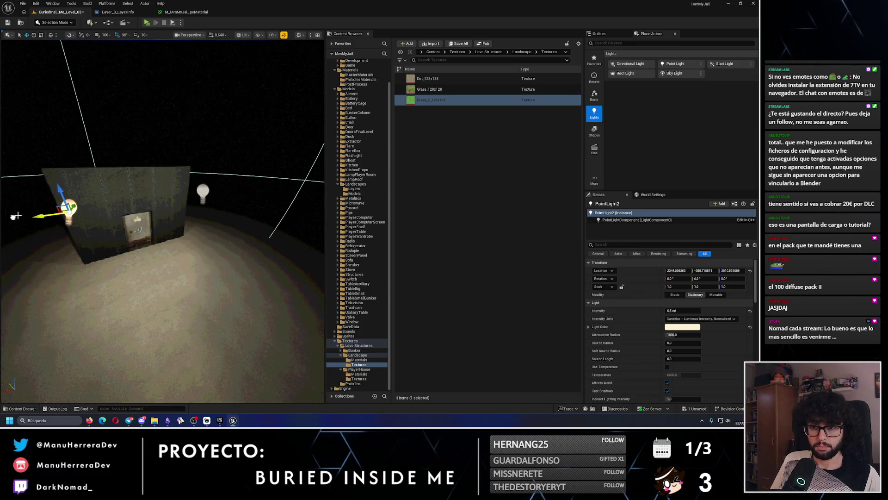
left_click_drag(107, 206, 107, 194)
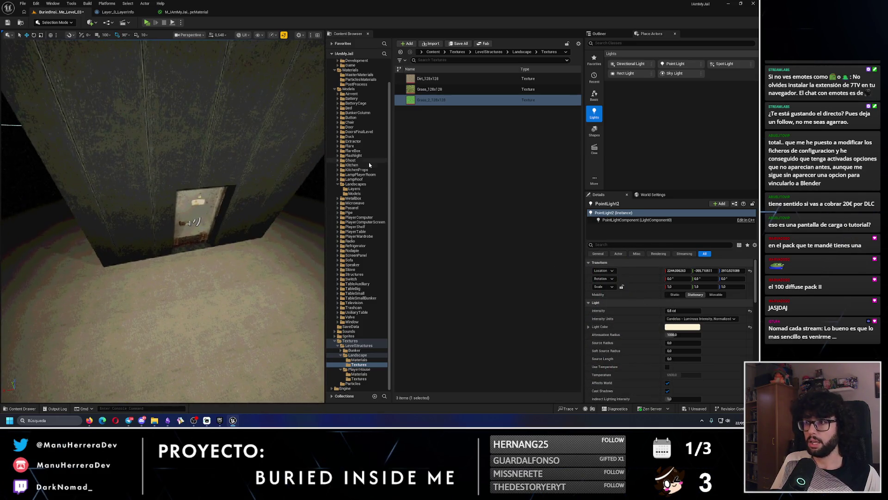
left_click(186, 12)
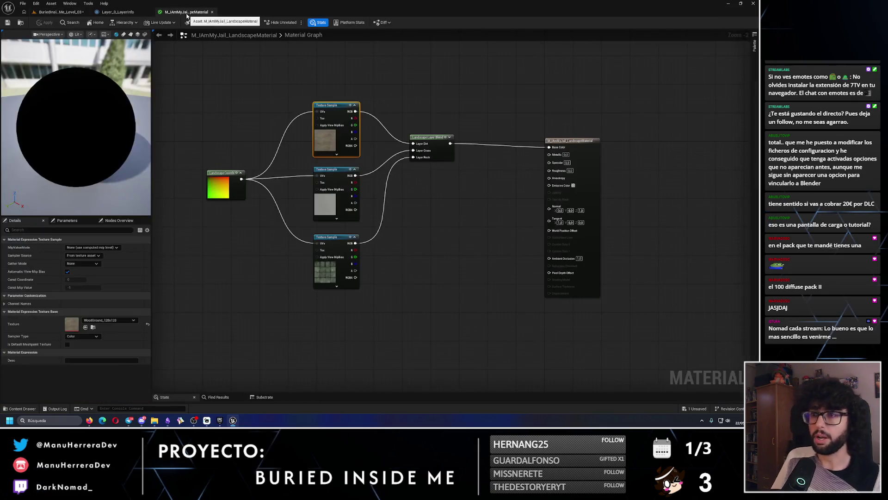
- Select the Landscape actor and open its assigned MI_LandscapeMaterial instance
left_click(324, 104)
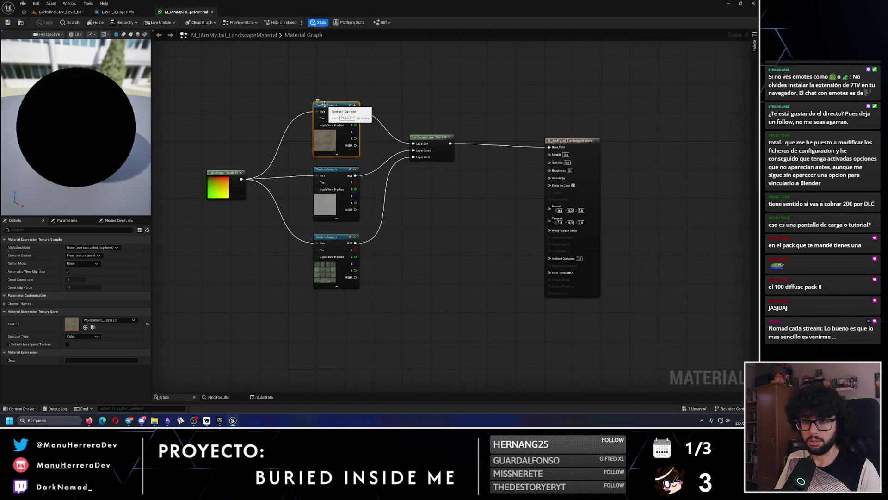
left_click(69, 14)
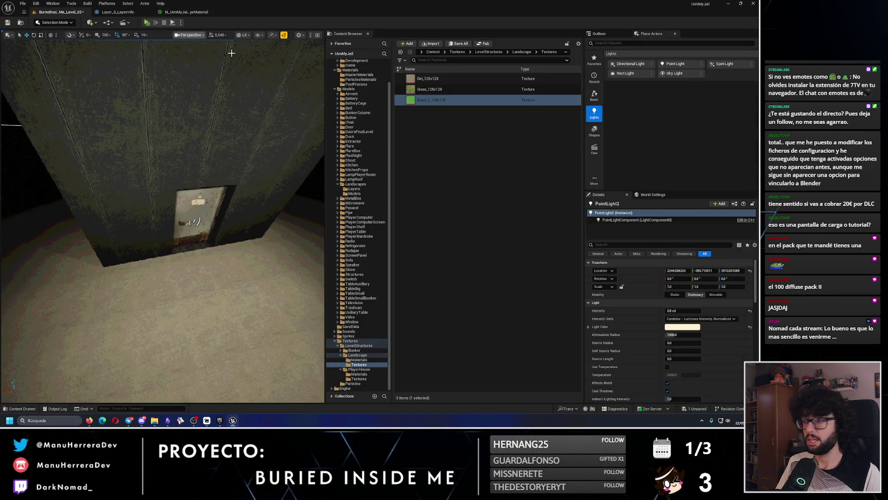
left_click(600, 34)
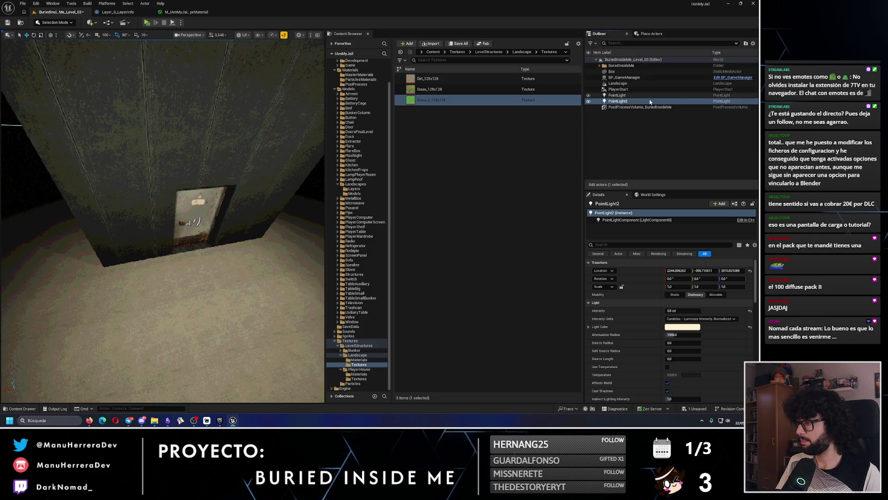
left_click(624, 91)
left_click(620, 83)
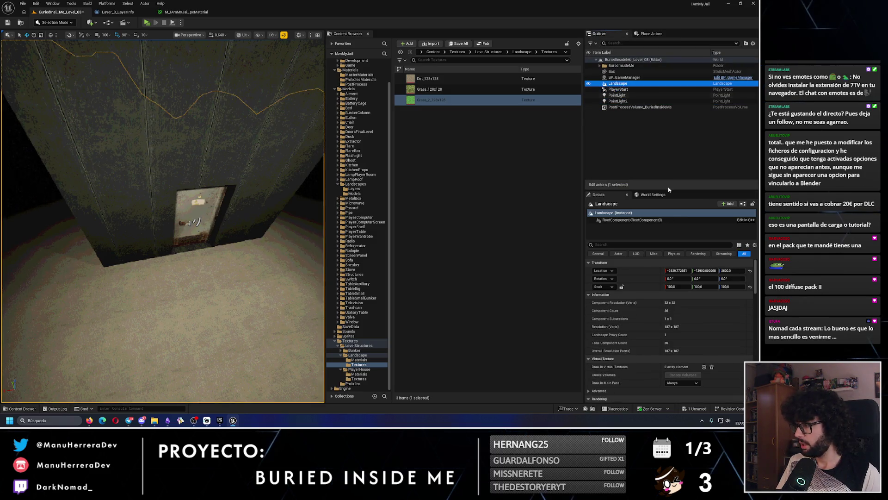
scroll(697, 332, "down", 5)
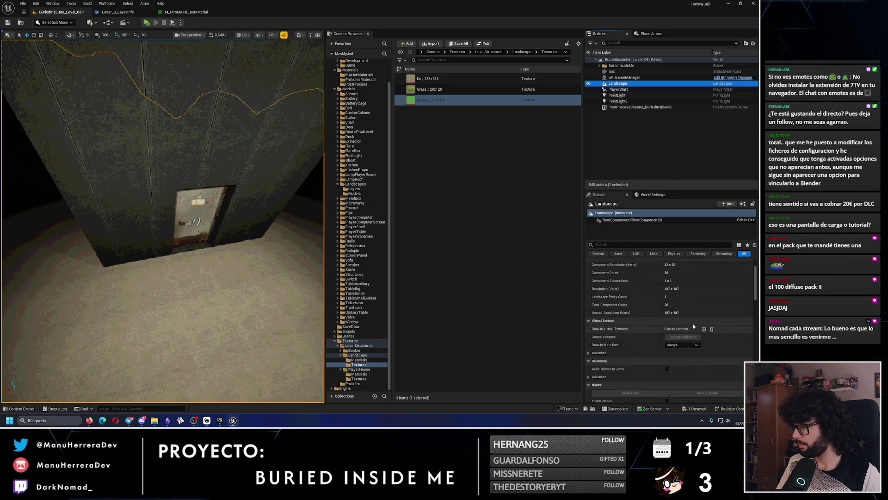
left_click(693, 313)
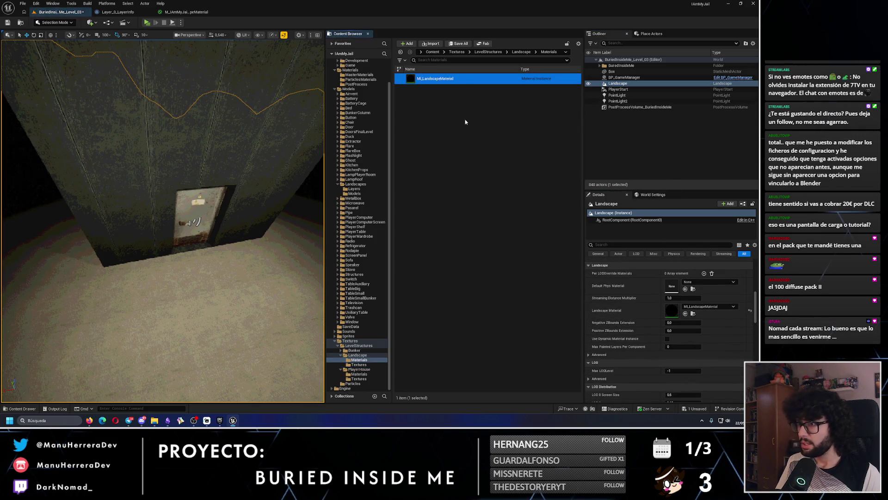
double_click(458, 81)
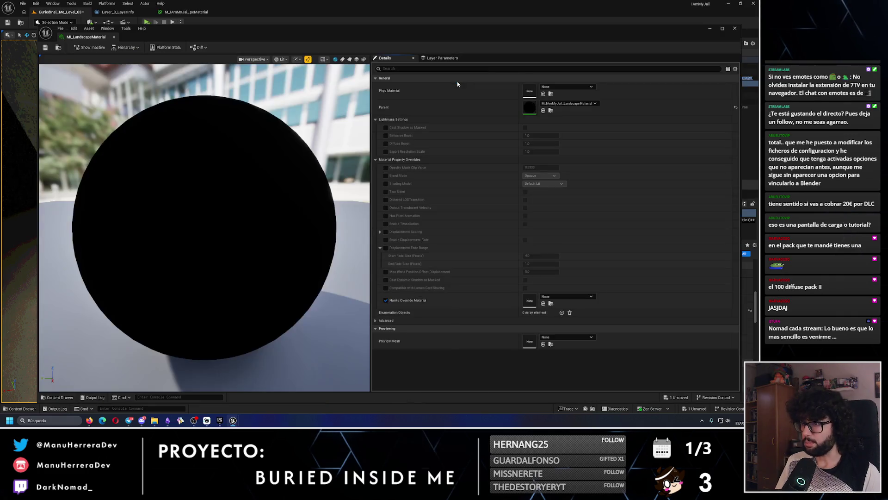
- Dock the material instance editor and review the master graph's parameters and properties
left_click(185, 12)
left_click(185, 12)
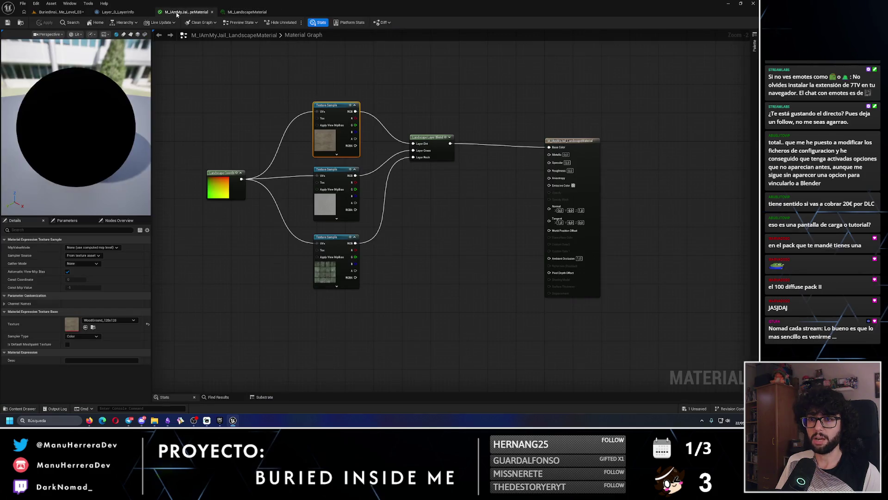
right_click(339, 119)
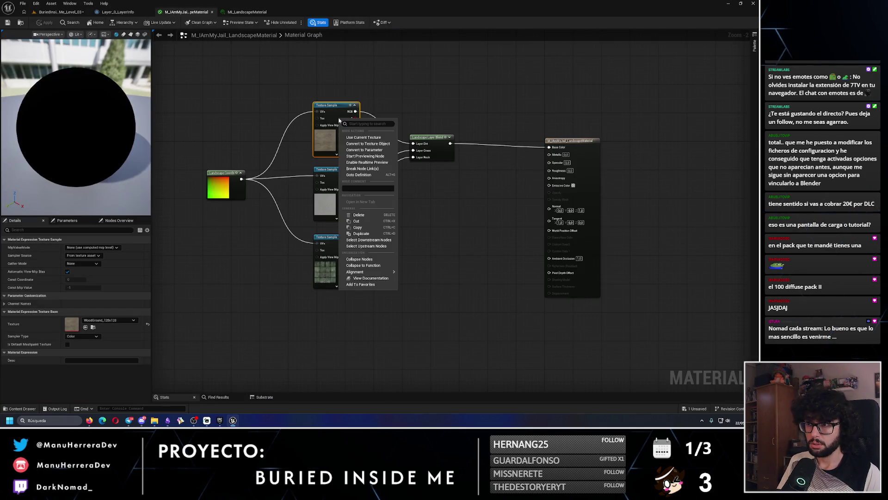
left_click(314, 112)
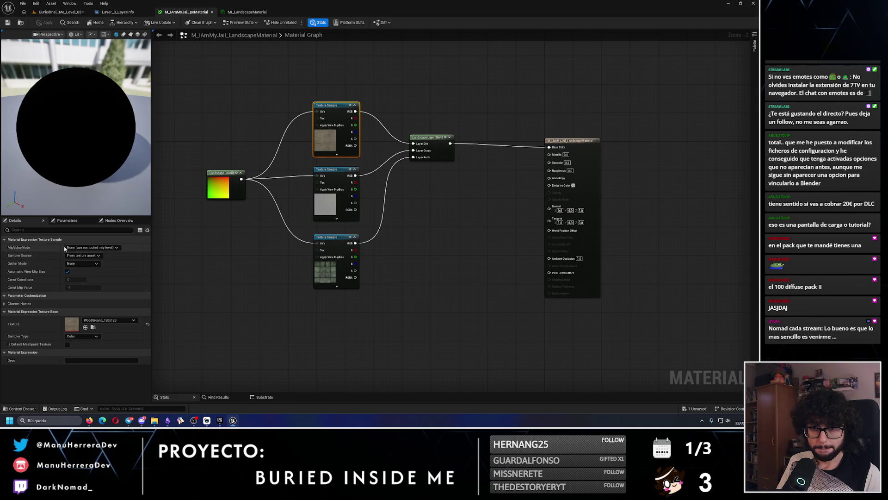
left_click(69, 221)
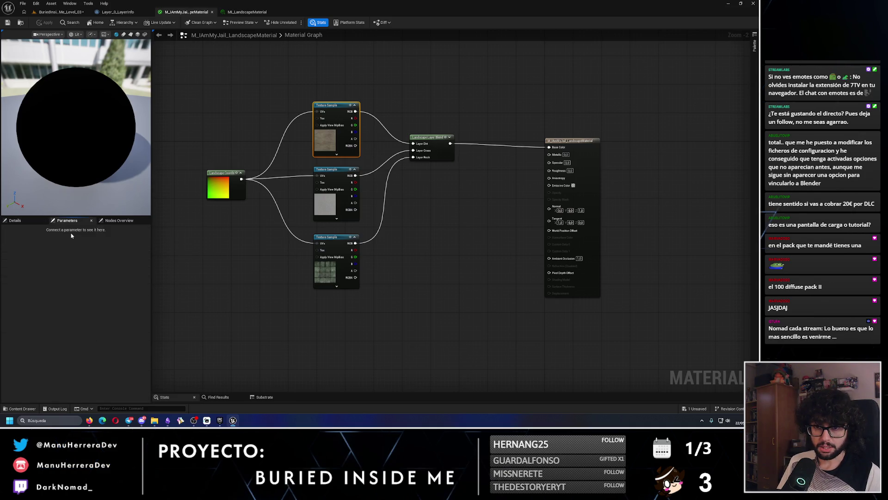
left_click(253, 288)
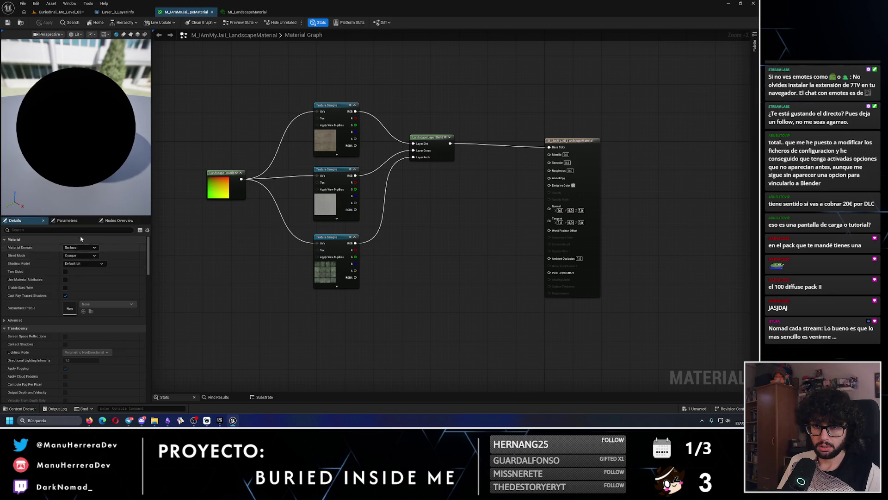
left_click(67, 221)
left_click(19, 221)
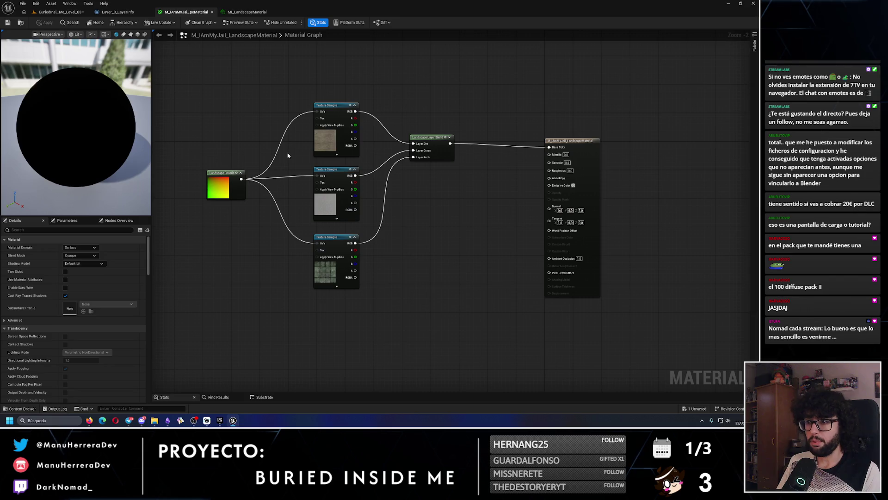
left_click(60, 11)
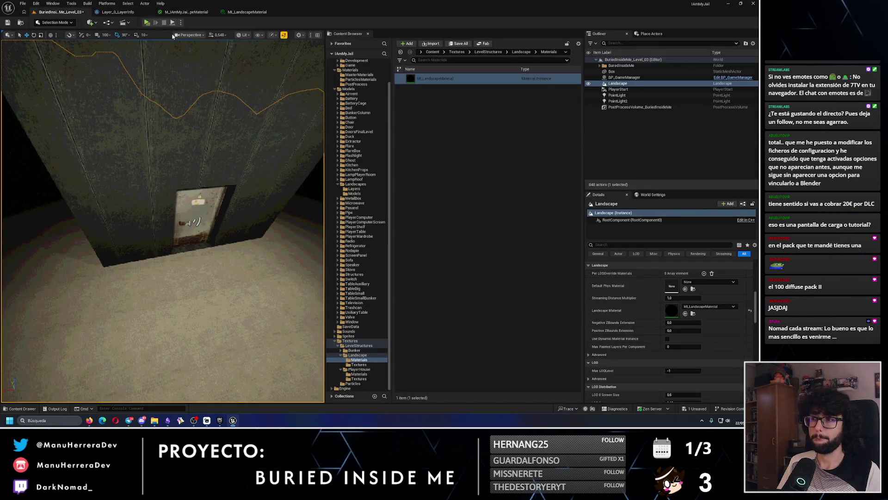
- Open M_IAmMyJail_SimpleMaterial from MasterMaterials to review its graph, then close it
scroll(375, 179, "up", 2)
left_click(359, 99)
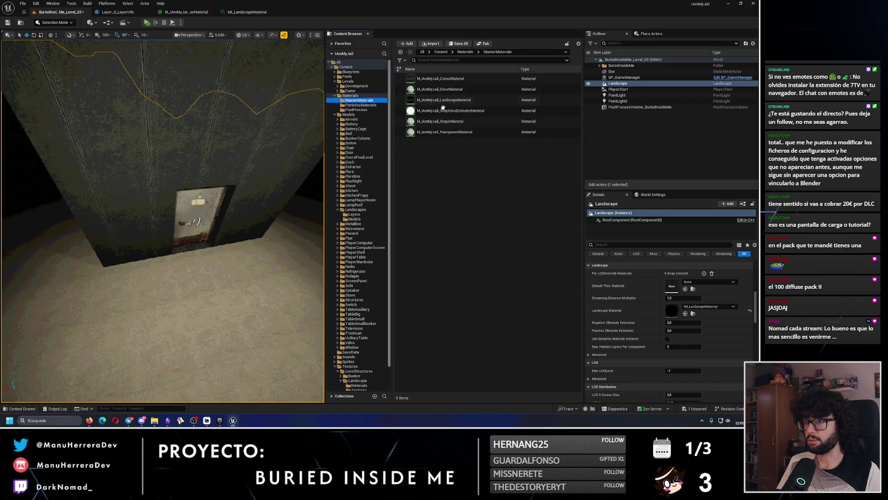
left_click(203, 13)
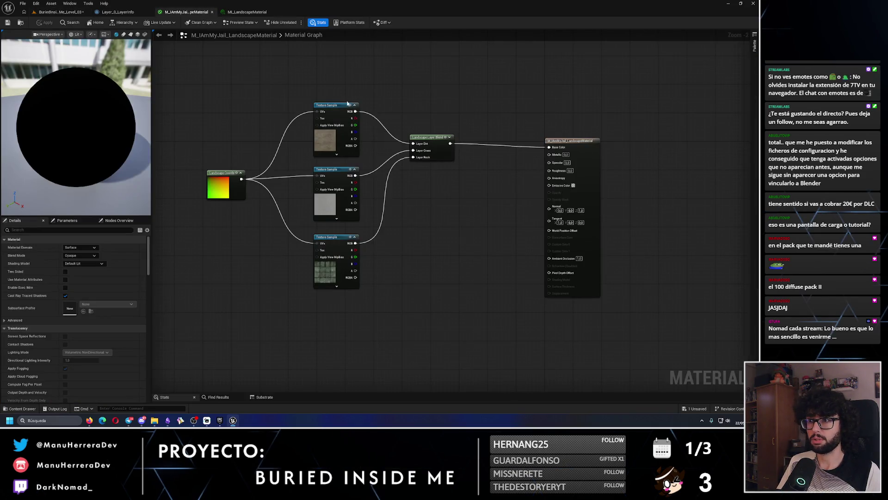
left_click(61, 12)
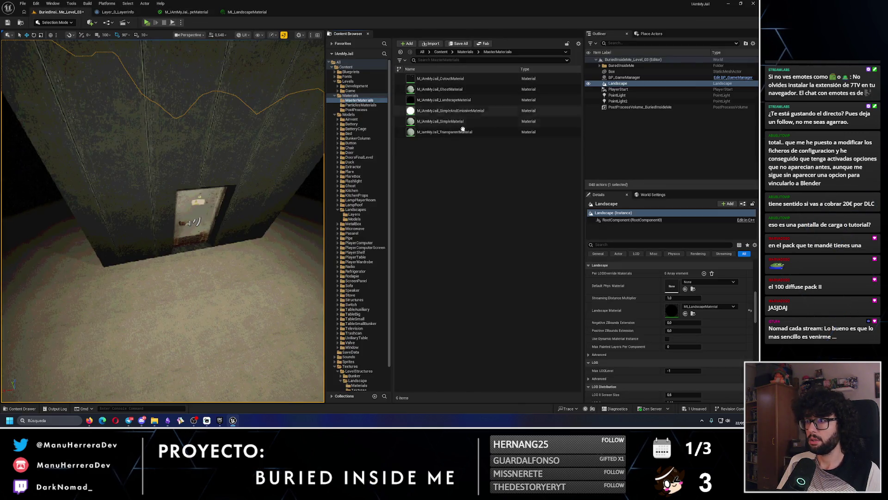
left_click(527, 121)
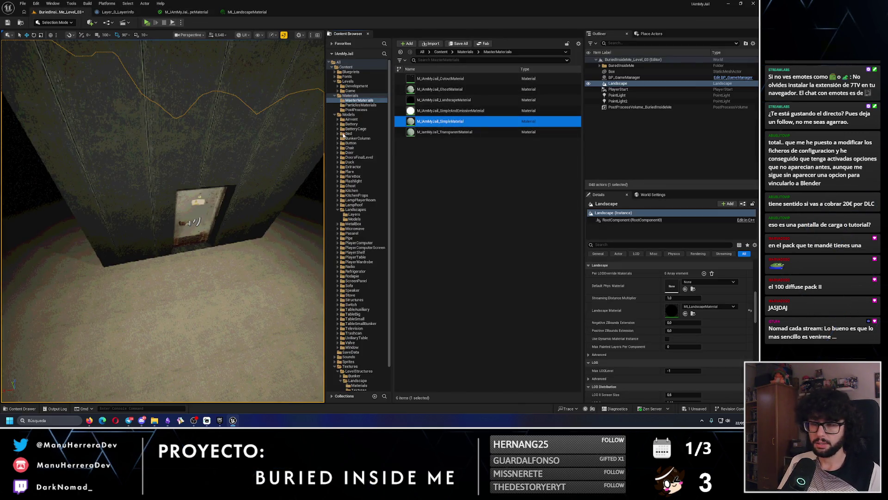
double_click(440, 121)
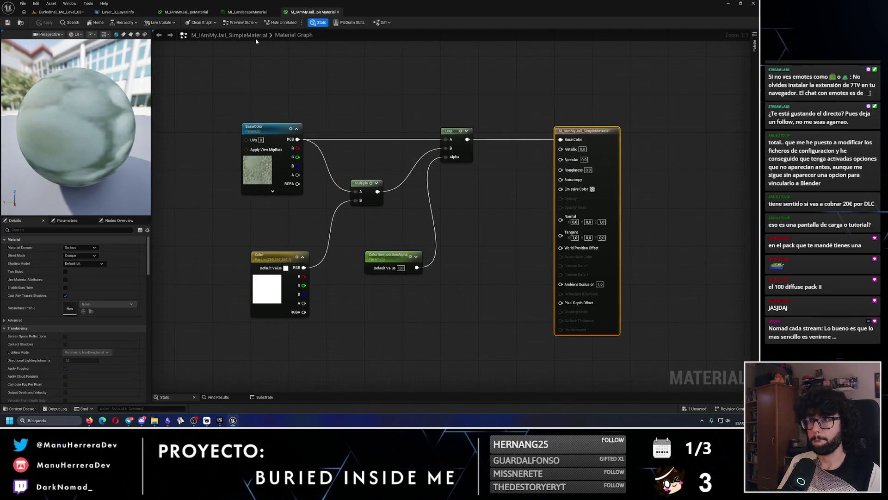
left_click(338, 12)
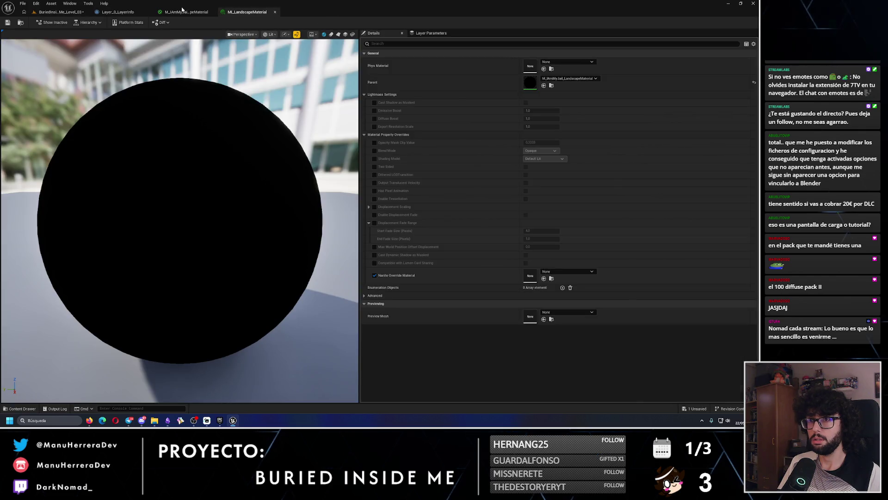
- Add a TextureSampleParameter2D node named Dirt above the texture samples
left_click(182, 11)
right_click(303, 66)
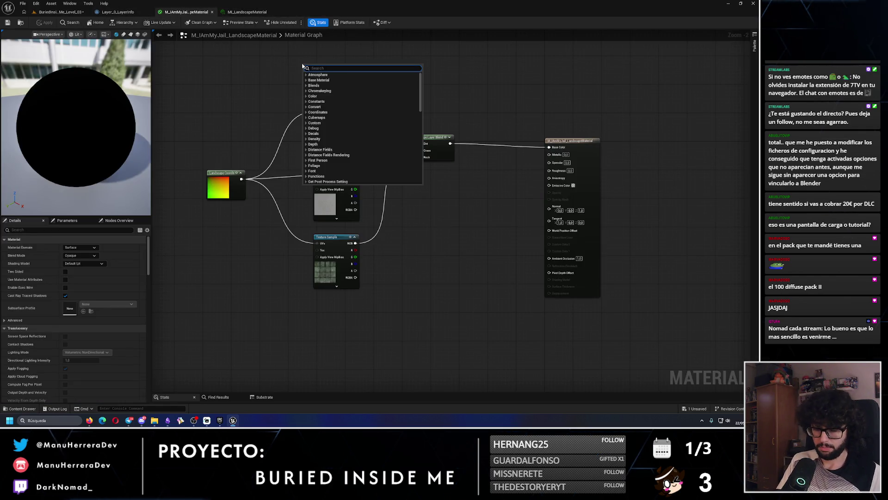
type("param2")
key("BackSpace")
key("BackSpace")
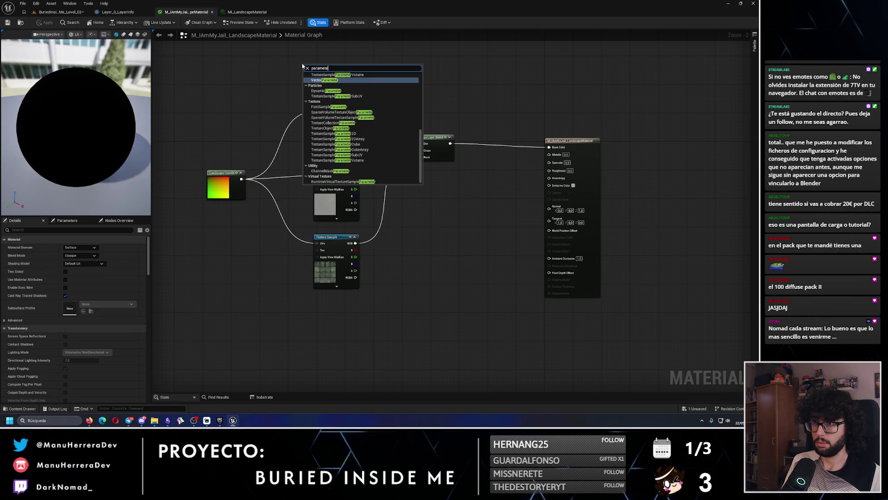
type("r 2d")
key("Return")
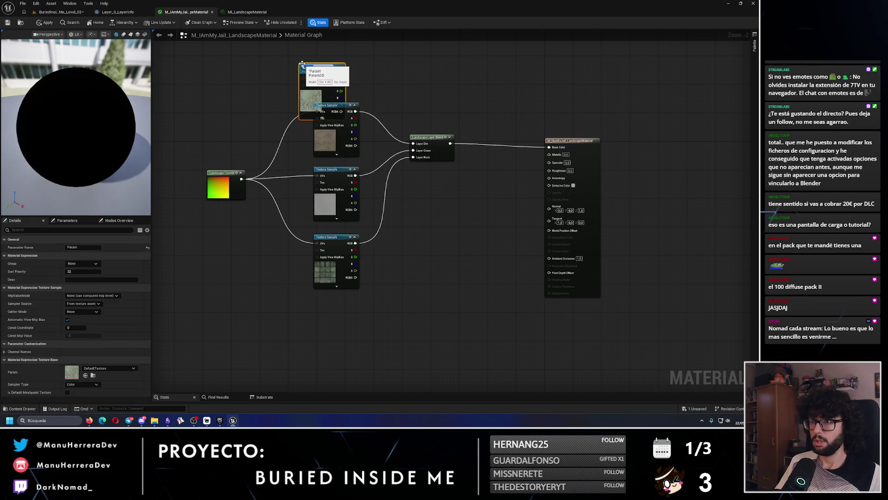
scroll(372, 69, "up", 2)
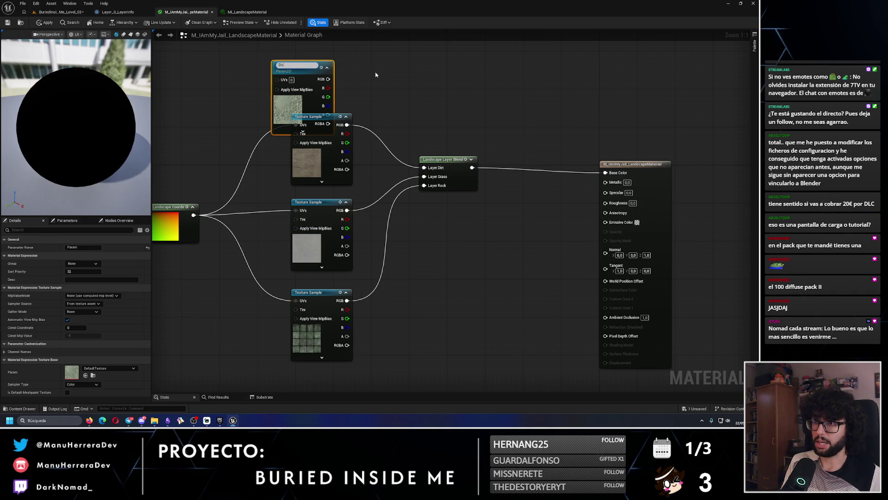
type("rt")
key("Return")
left_click_drag(301, 70, 325, 50)
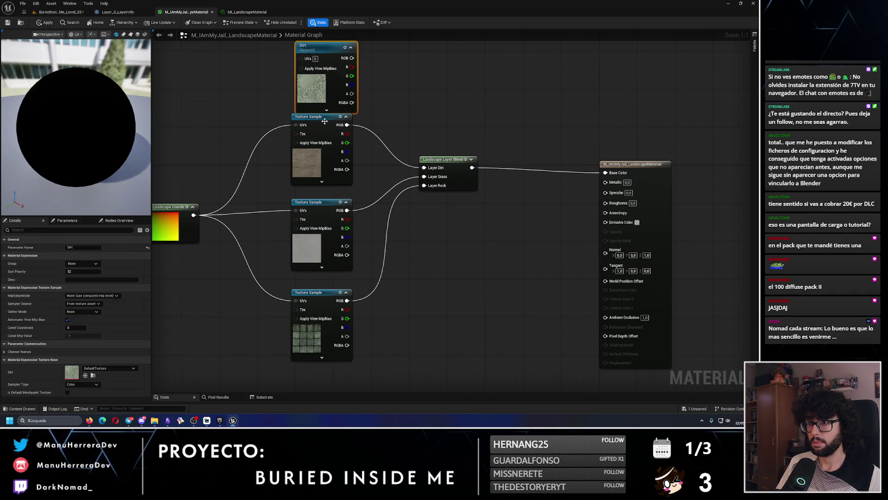
- Wire Dirt's RGB to Layer Dirt and Landscape Coords to its UVs, deleting the old wood sample
left_click(324, 121)
left_click_drag(394, 96, 393, 164)
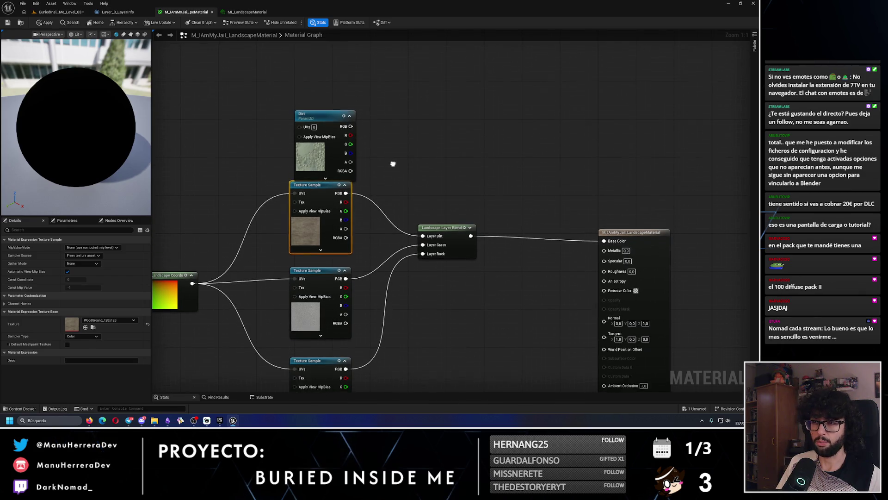
left_click(329, 122)
left_click_drag(329, 122, 323, 108)
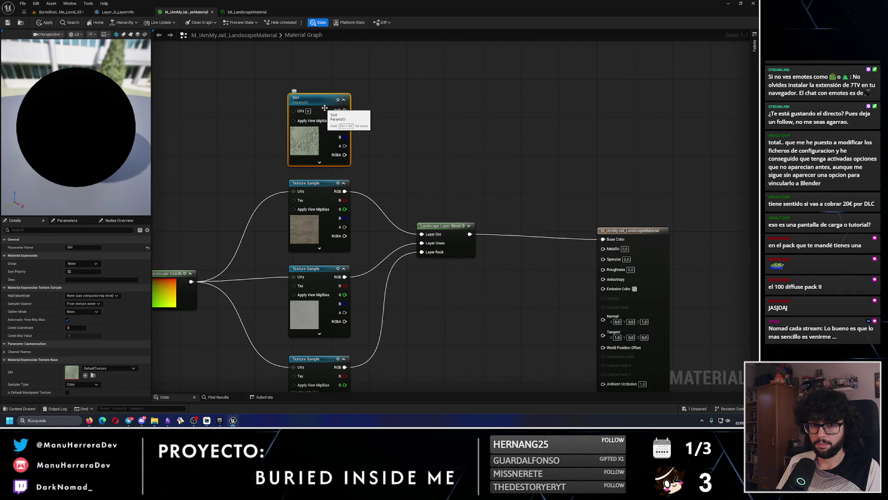
mouse_move(344, 110)
left_mouse_down()
mouse_move(384, 138)
mouse_move(423, 235)
left_mouse_up()
mouse_move(191, 281)
left_mouse_down()
mouse_move(223, 206)
mouse_move(294, 111)
mouse_move(313, 175)
left_mouse_up()
left_click(319, 183)
key("Delete")
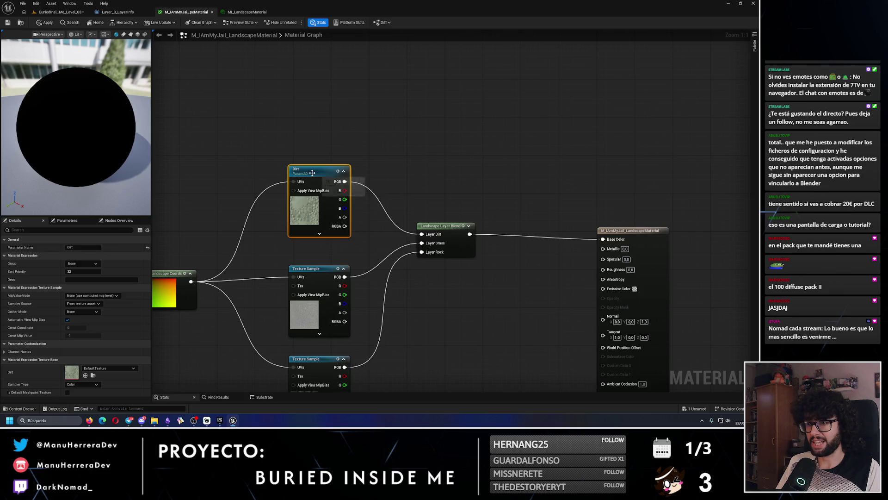
- Add a Grass texture parameter wired to Layer Grass and landscape coordinates, replacing the middle sample
right_click(381, 174)
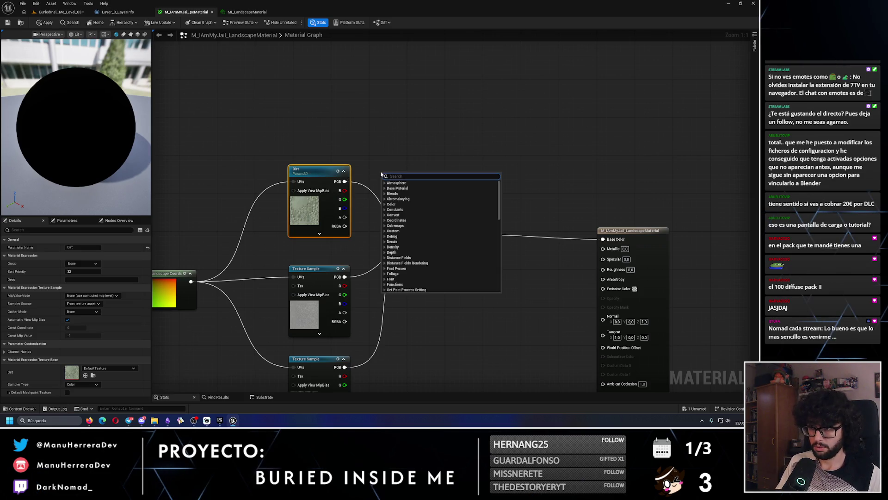
type("param2d")
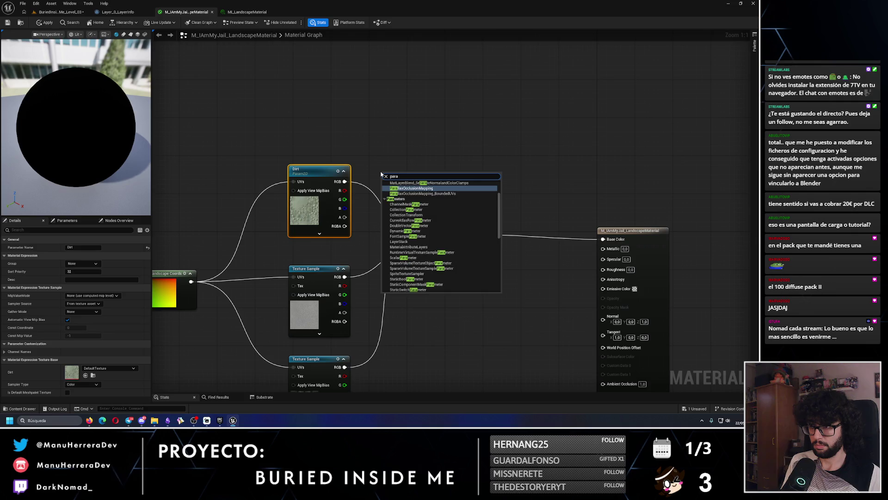
key("Return")
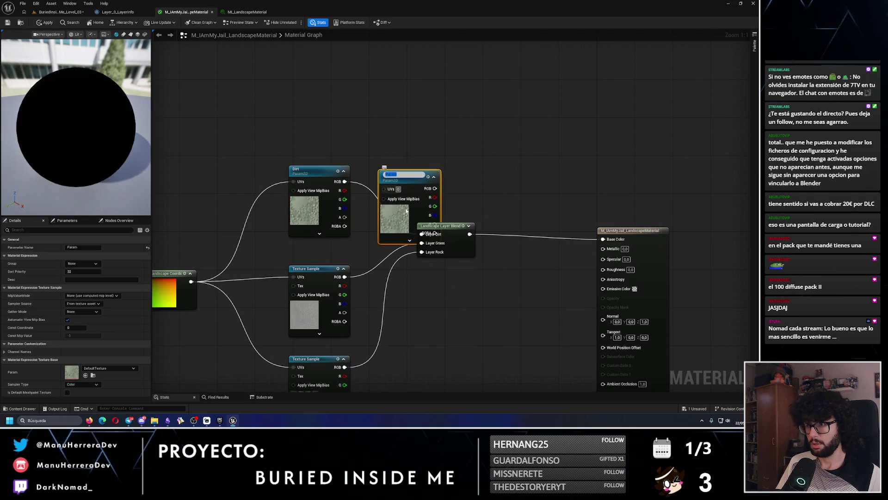
left_click_drag(414, 247, 420, 243)
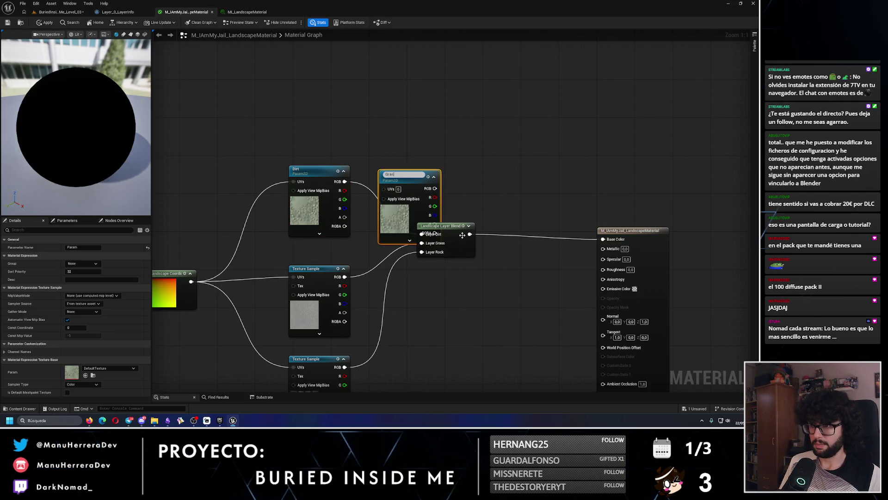
type("Grass")
key("Return")
key("Delete")
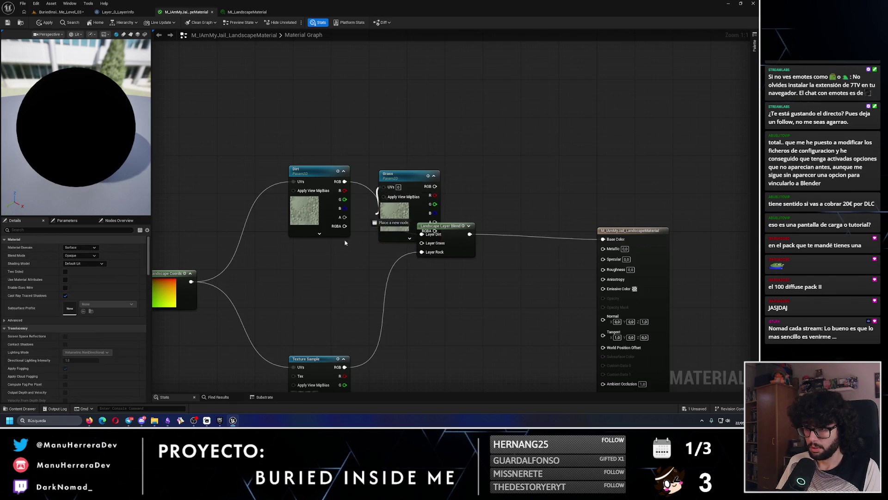
left_click_drag(384, 187, 348, 245)
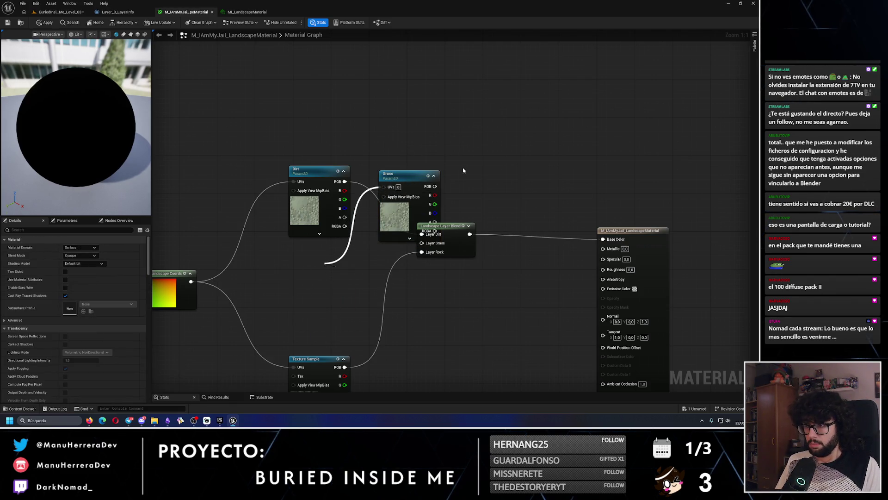
mouse_move(393, 175)
left_mouse_down()
mouse_move(303, 260)
mouse_move(379, 294)
mouse_move(430, 243)
left_mouse_up()
mouse_move(191, 281)
left_mouse_down()
mouse_move(287, 284)
mouse_move(293, 272)
left_mouse_up()
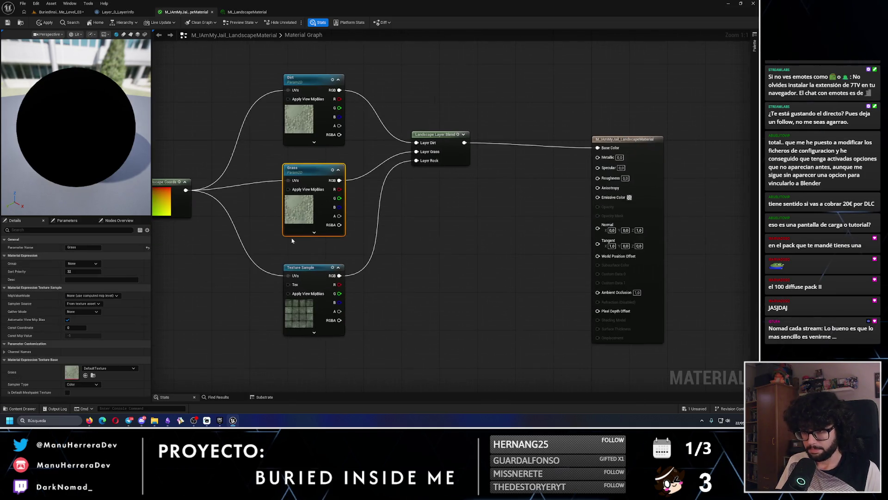
- Replace the last texture sample with a Rock parameter wired to Layer Rock
left_click(317, 269)
key("Delete")
right_click(373, 277)
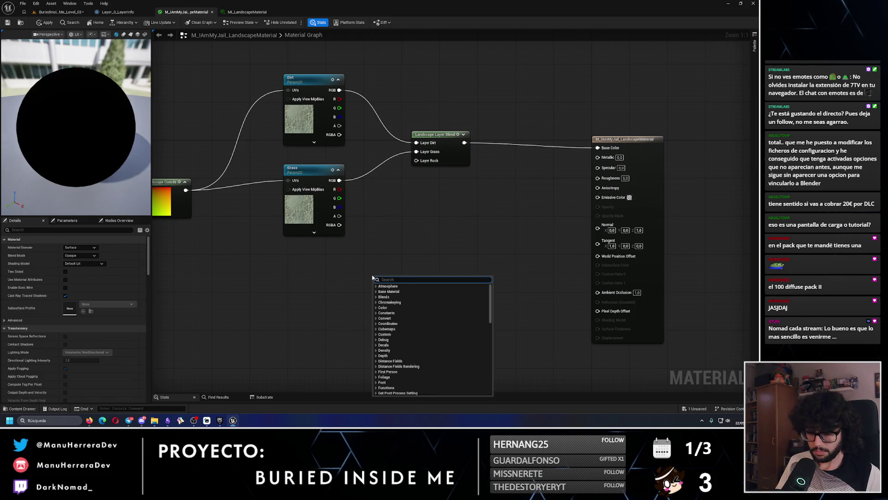
type("parameter")
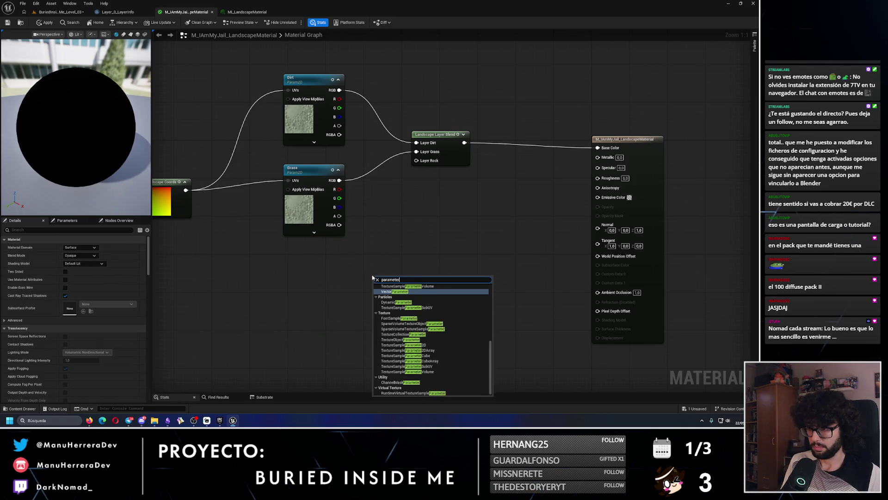
left_click(402, 345)
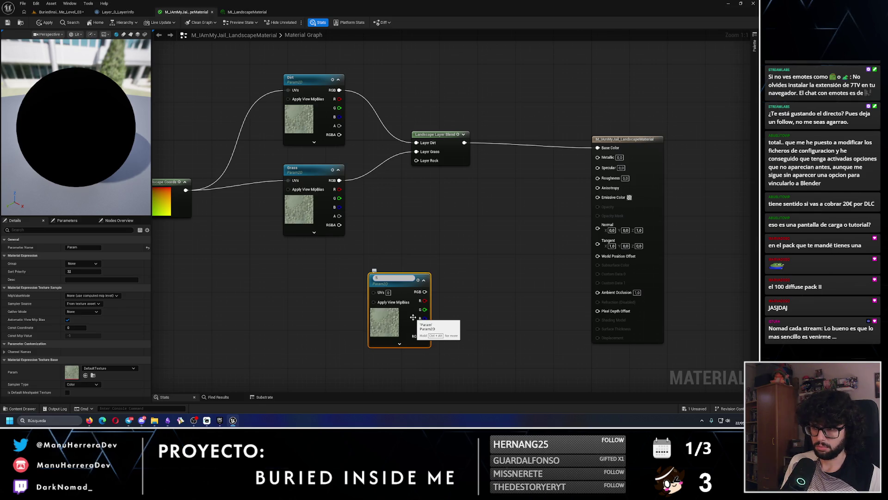
key("BackSpace")
type("Rock")
key("Return")
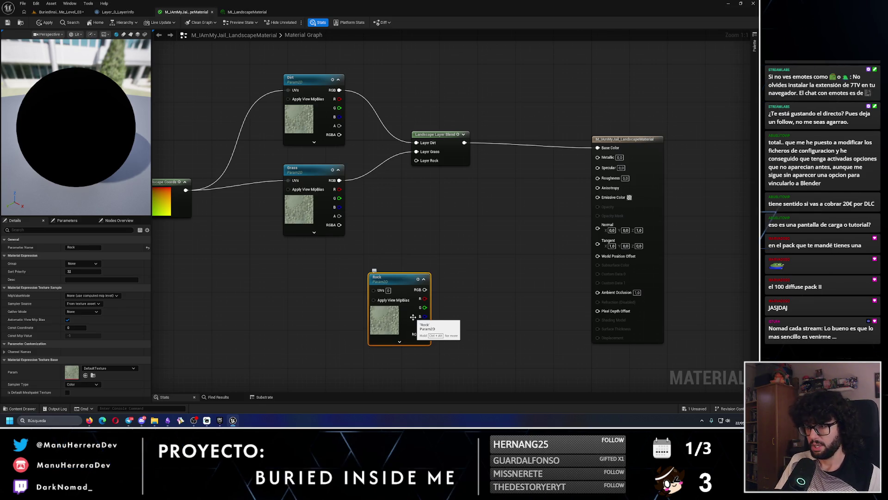
mouse_move(388, 274)
left_mouse_down()
mouse_move(312, 261)
mouse_move(416, 160)
left_mouse_up()
mouse_move(186, 190)
left_mouse_down()
mouse_move(300, 276)
mouse_move(318, 262)
left_mouse_up()
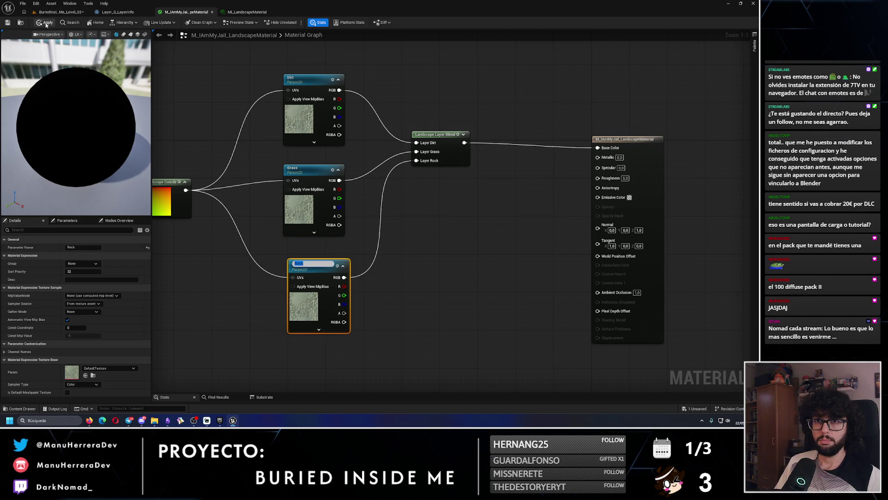
left_click(118, 11)
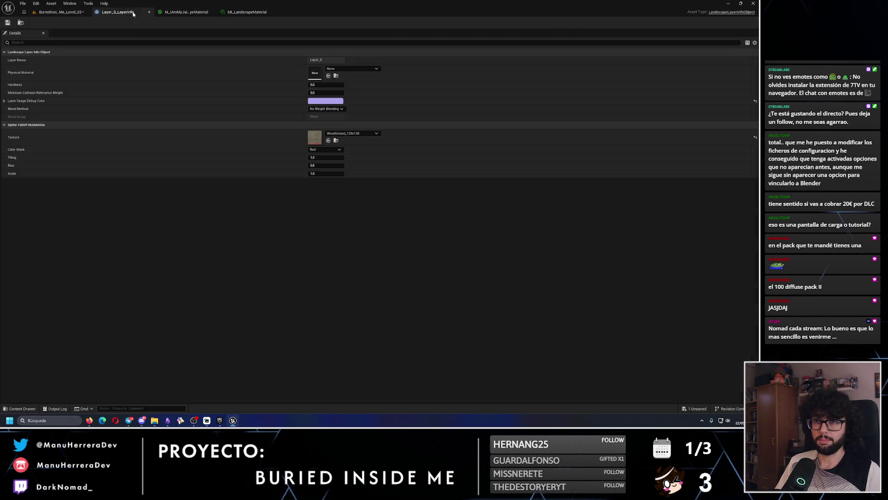
- Enable Dirt, Grass and Rock in ML_LandscapeMaterial, assigning Dirt_128x128 and Grass_128x128
left_click(60, 11)
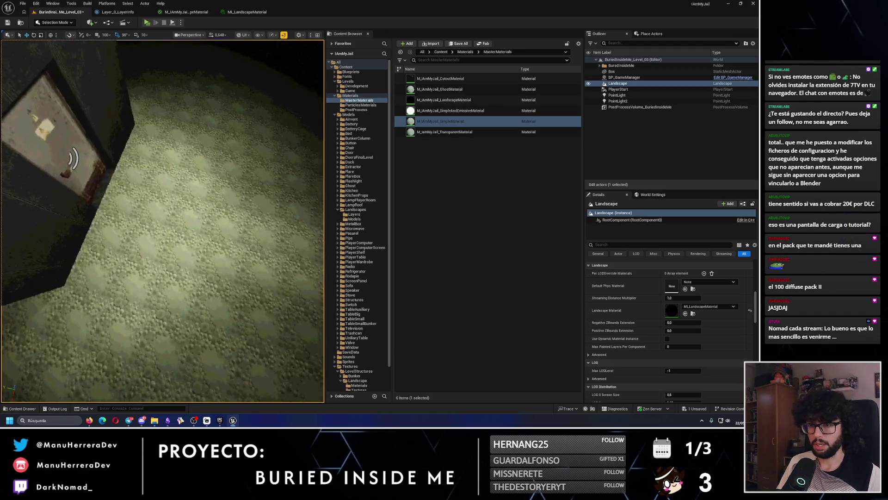
left_click(239, 14)
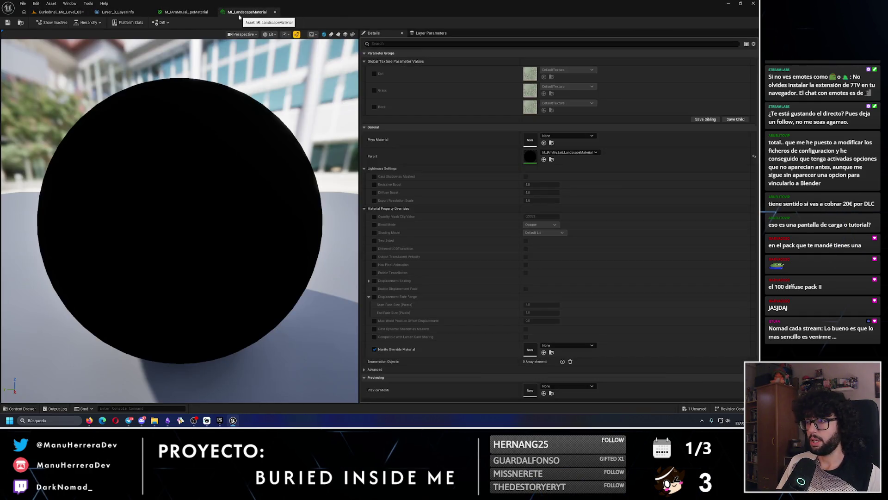
left_click(375, 74)
left_click(374, 90)
left_click(374, 106)
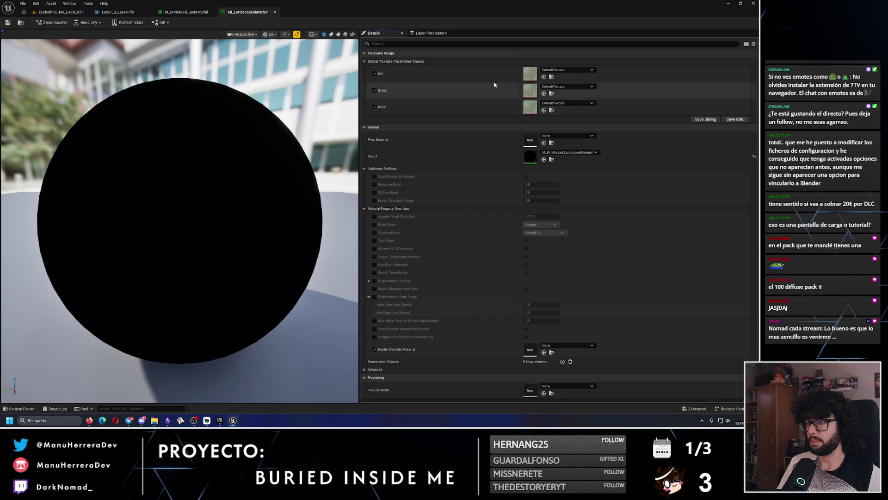
left_click(567, 70)
type("dirt")
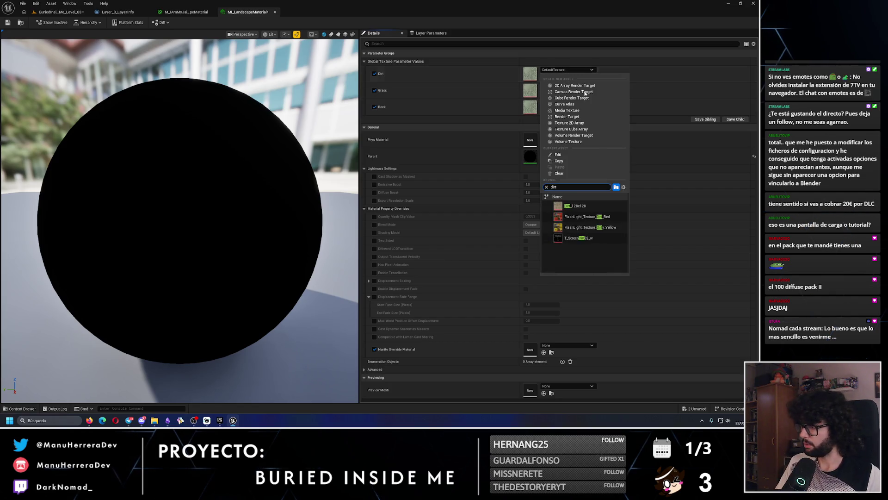
key("Return")
left_click(555, 87)
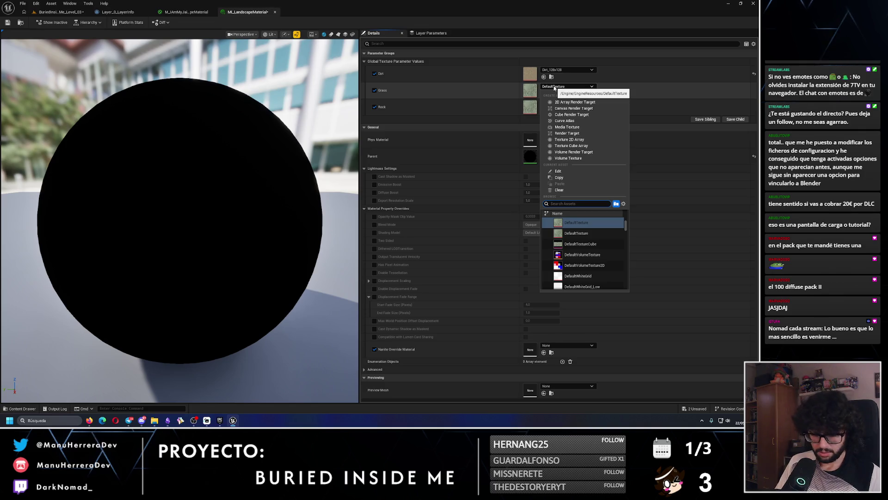
type("grass")
key("Return")
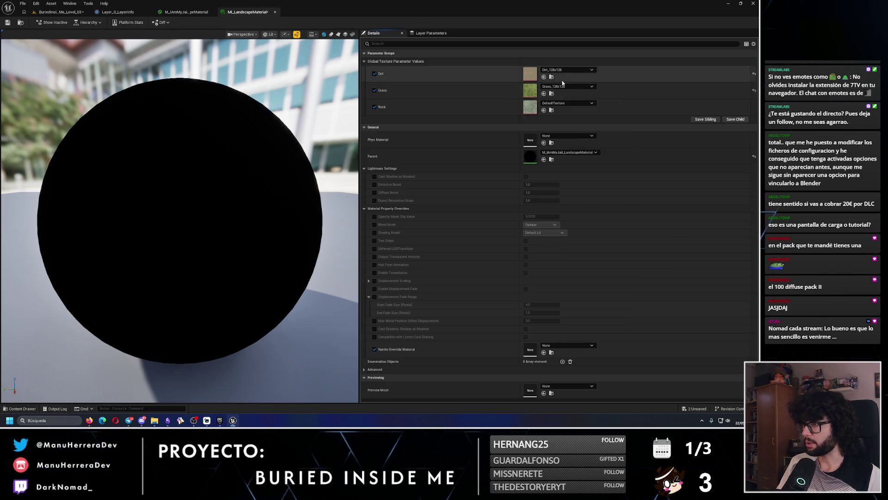
- Assign RectangleTile_128x128 to the Rock parameter and save the material instance
left_click(555, 103)
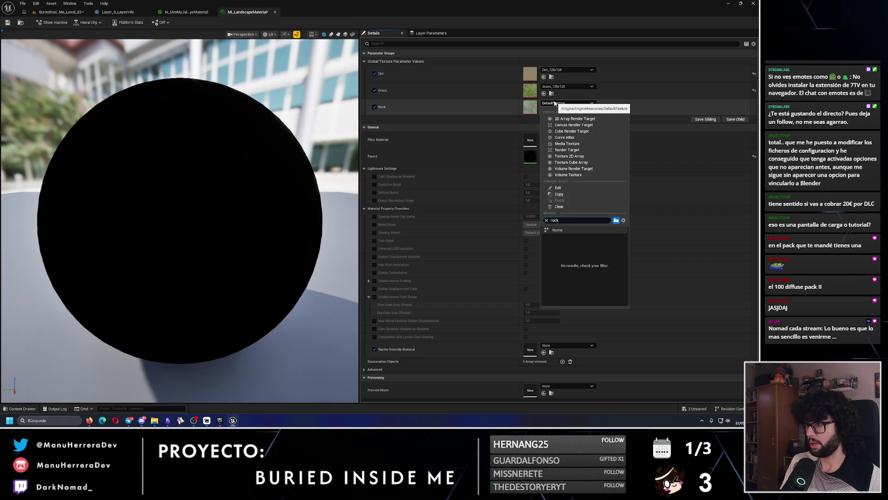
type("r")
key("BackSpace")
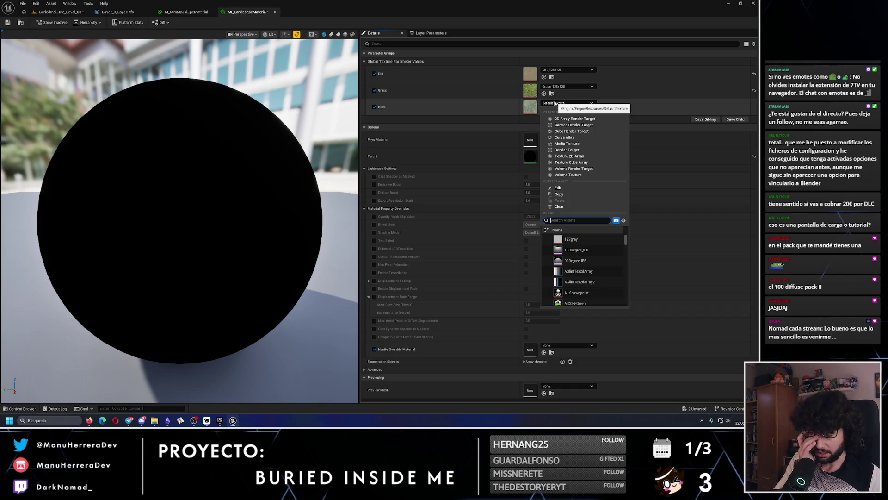
type("Mue")
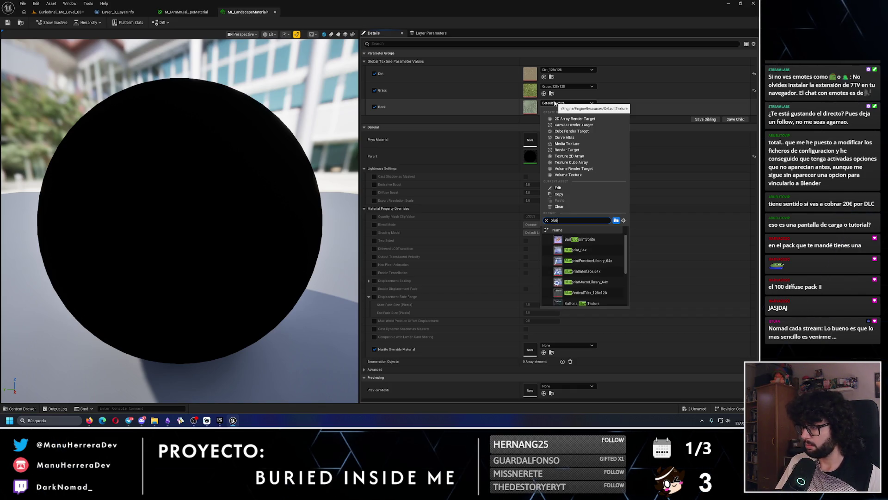
type("er")
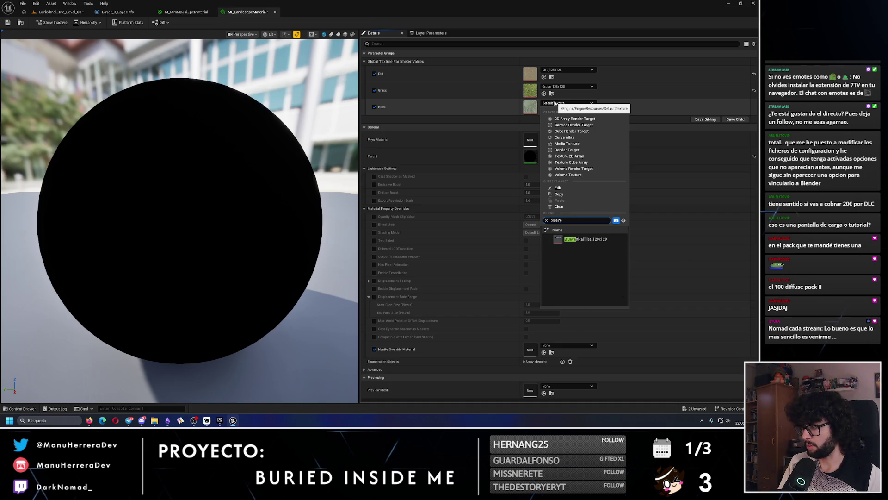
type("ecta")
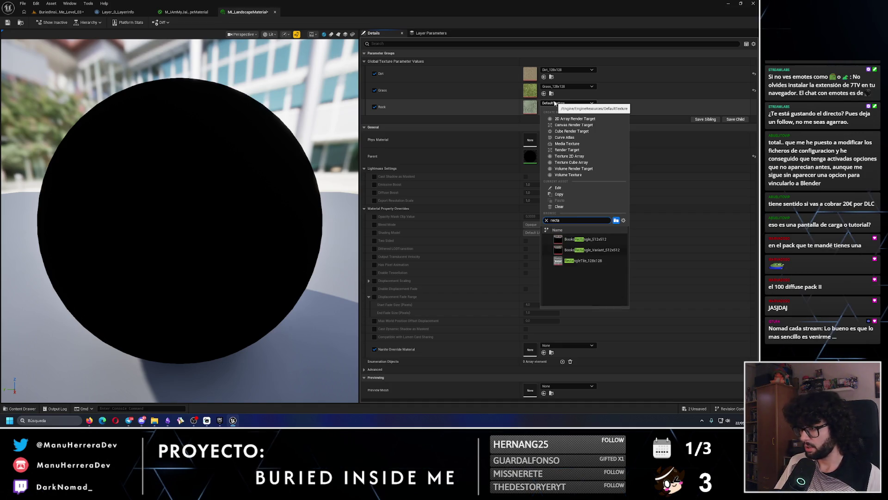
left_click(585, 261)
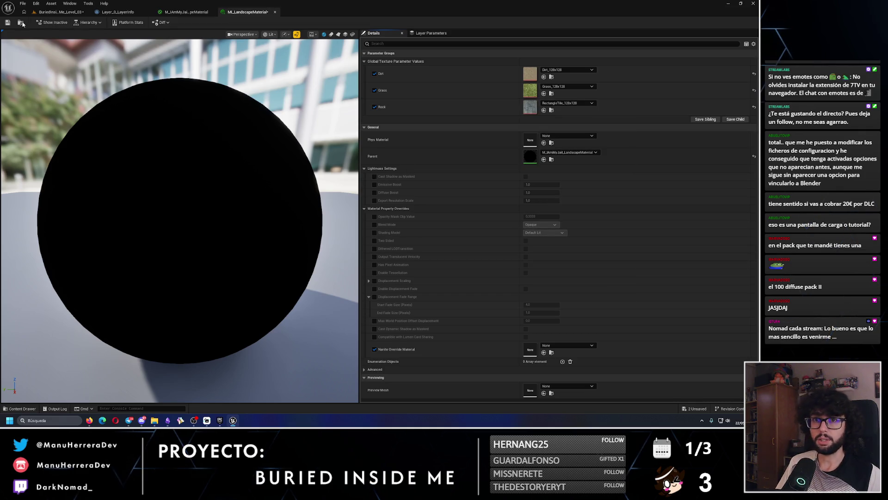
left_click(7, 22)
left_click(65, 12)
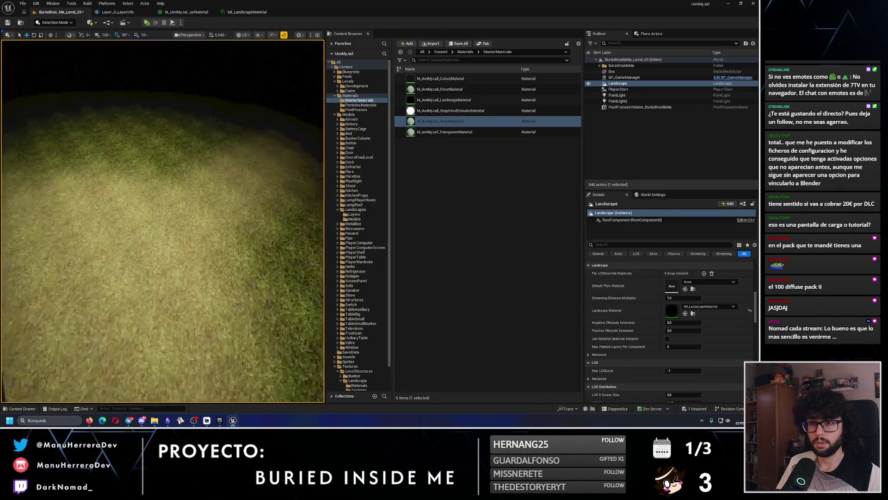
scroll(200, 159, "up", 5)
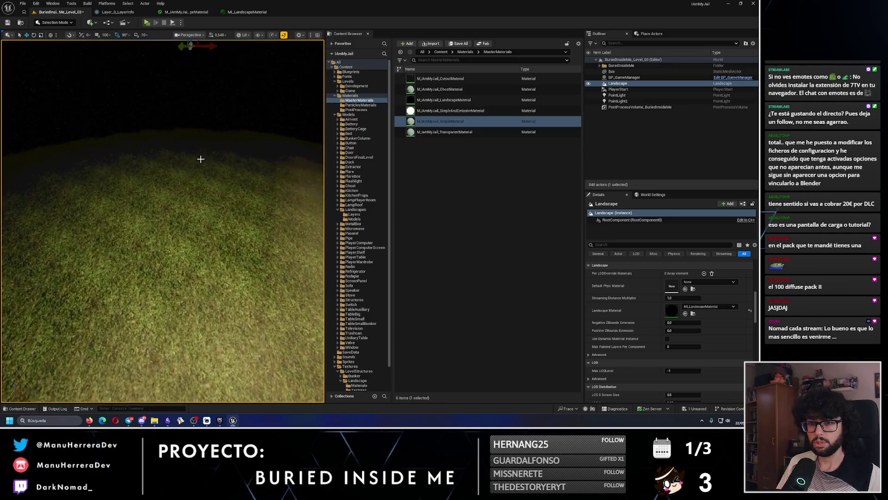
scroll(201, 177, "down", 3)
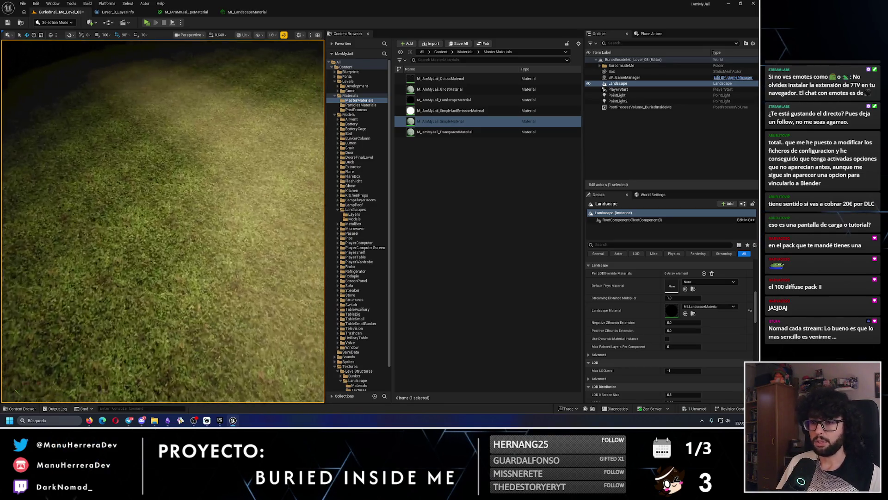
key("alt+p")
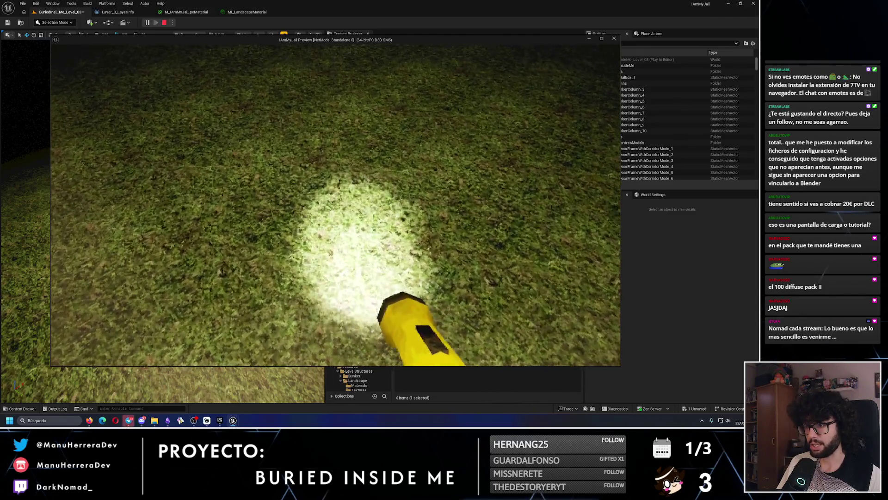
key("w")
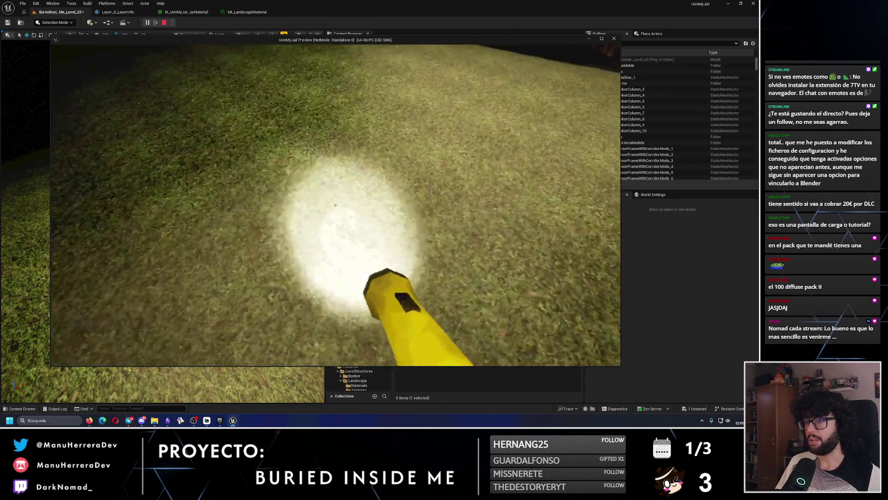
key("Escape")
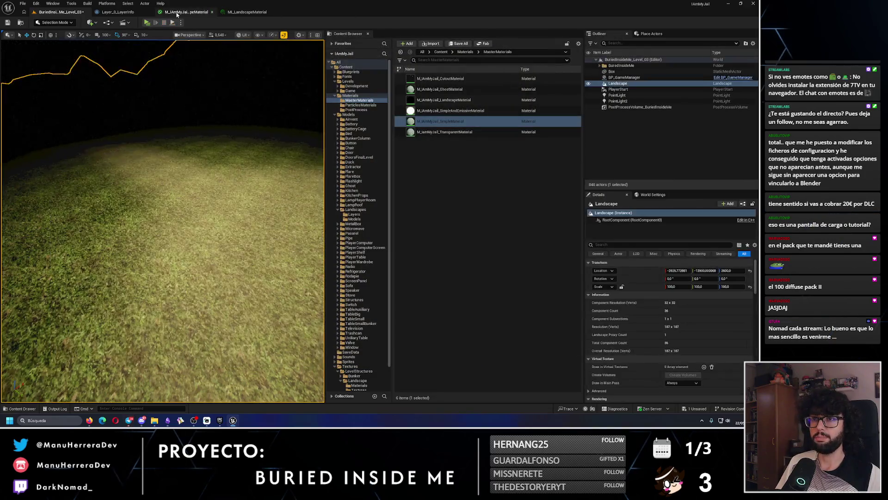
left_click(185, 11)
left_click(128, 420)
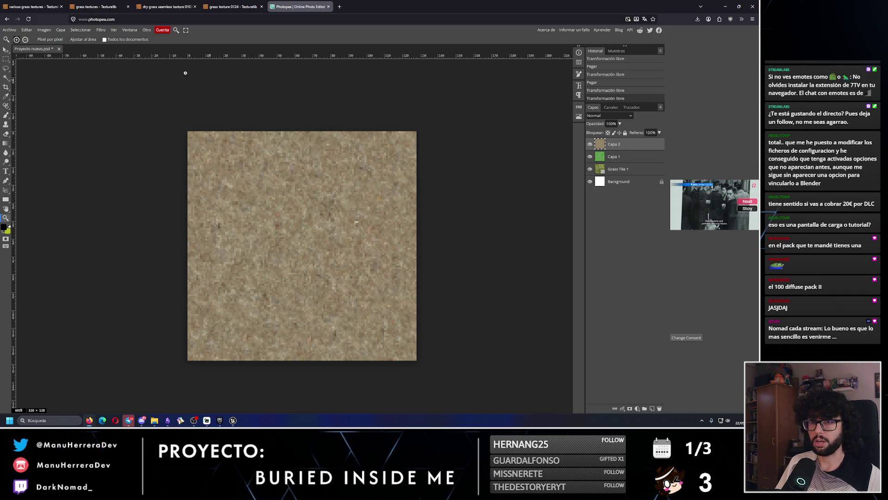
- Try Camera Raw vibrance, contrast and exposure tweaks on the dirt layer, then close without applying
left_click(101, 30)
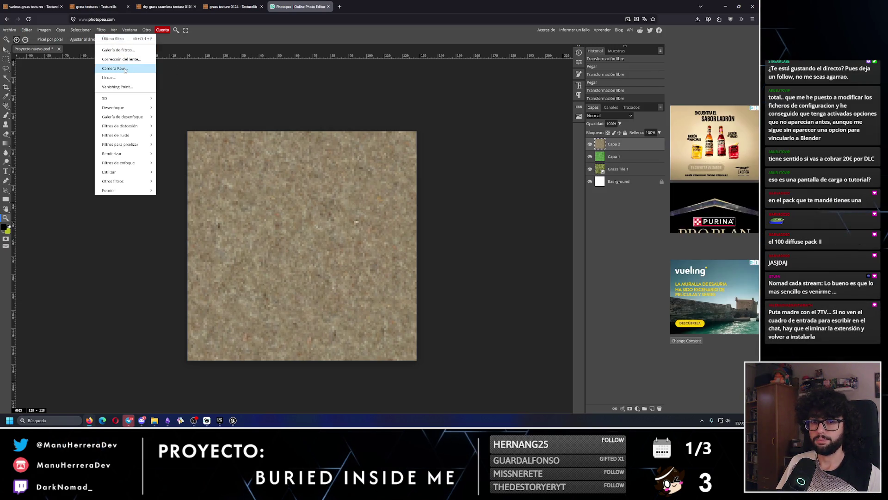
left_click(114, 68)
scroll(297, 216, "up", 3)
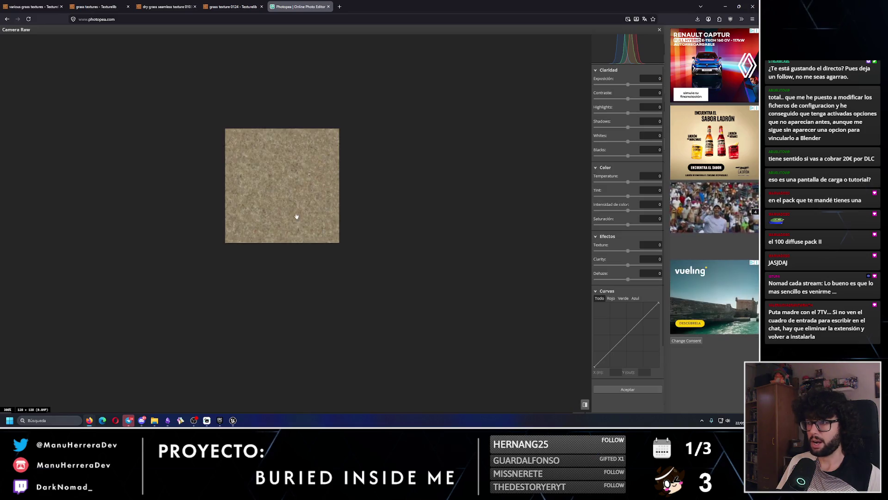
scroll(296, 216, "up", 1)
left_click_drag(629, 212, 642, 211)
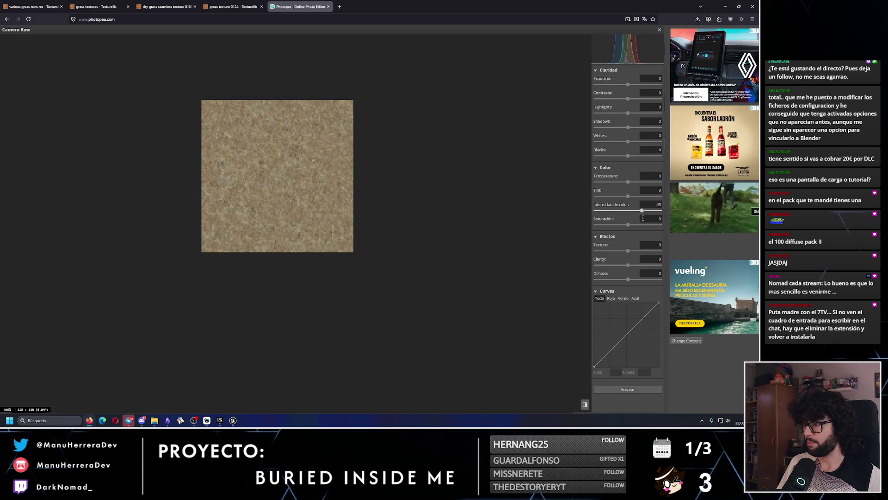
type("3")
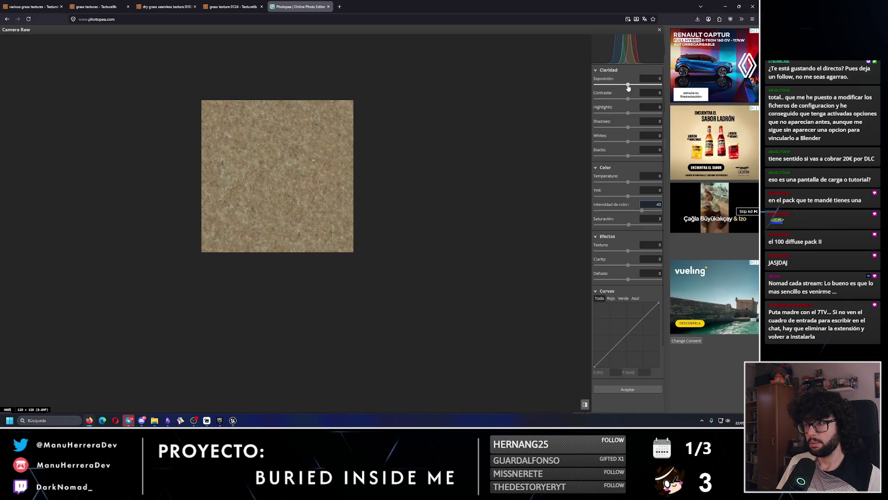
left_click_drag(628, 99, 625, 85)
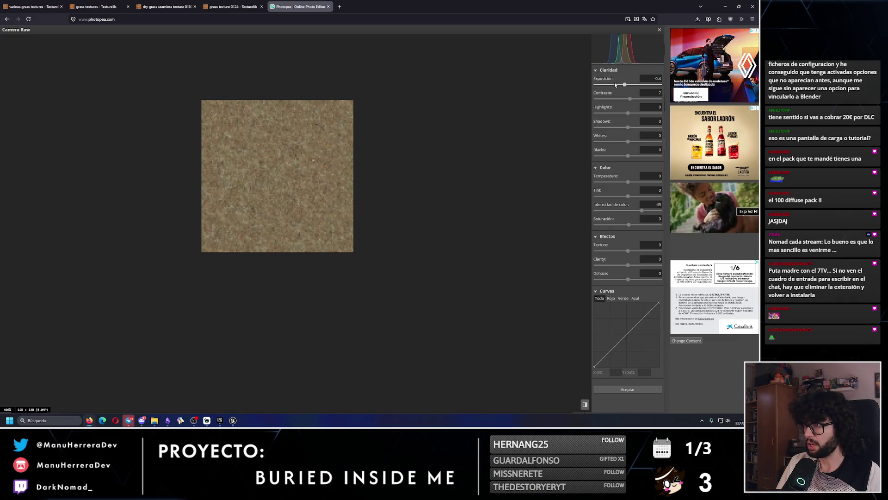
left_click(651, 78)
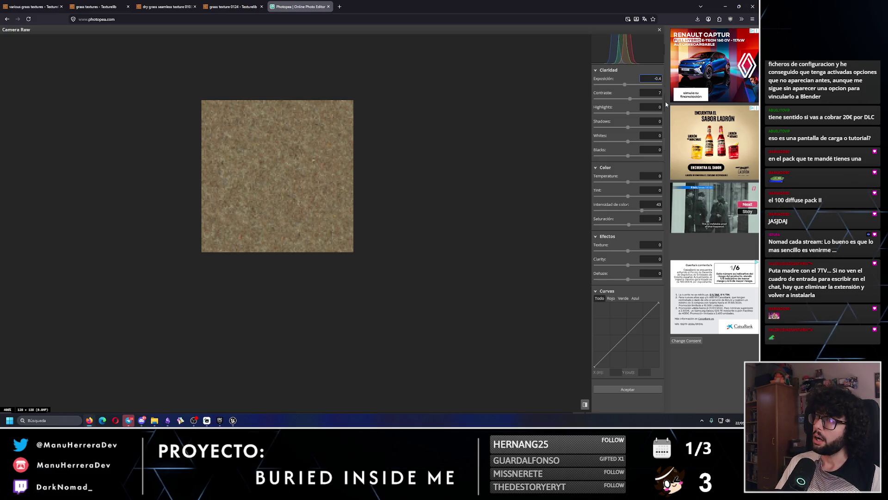
type(".")
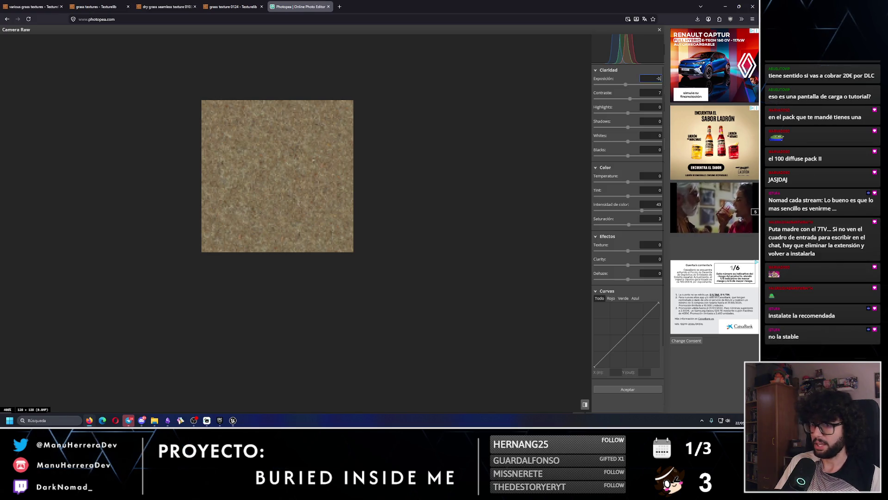
type("3.2")
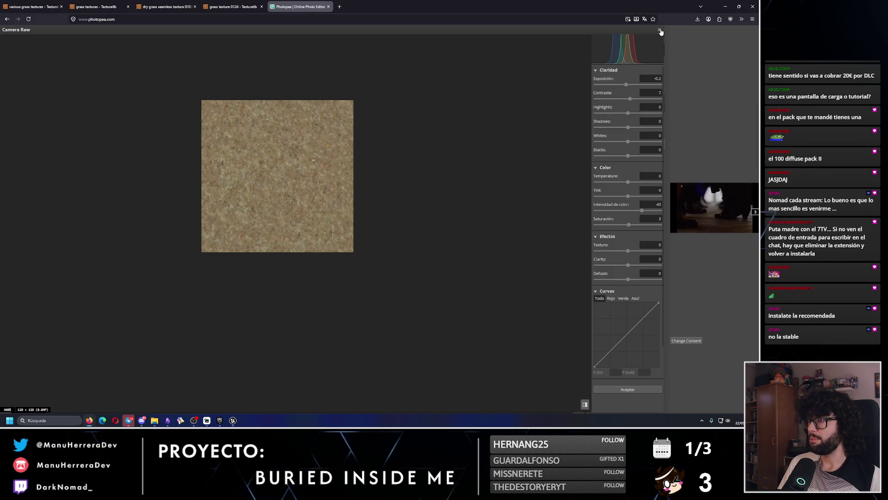
left_click(660, 30)
- Duplicate Capa 2 and give the copy a Camera Raw colour vibrance of 40
right_click(626, 148)
left_click(639, 159)
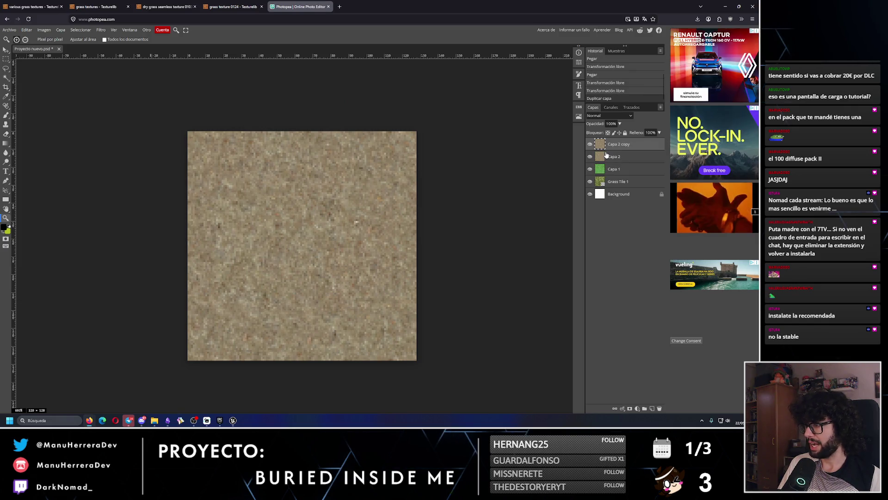
left_click(101, 30)
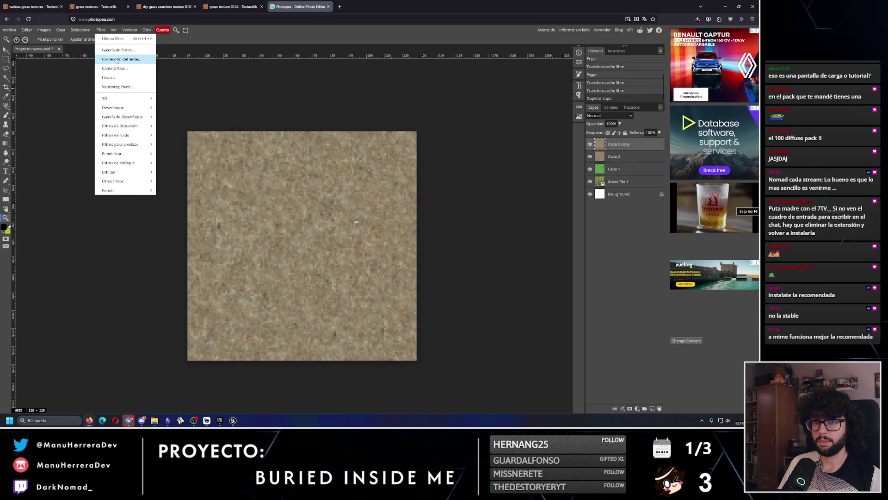
left_click(116, 65)
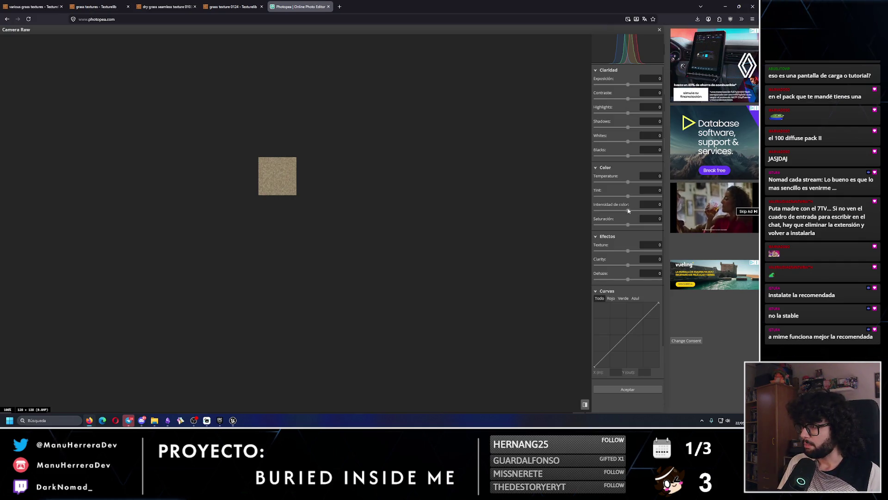
left_click(651, 204)
type("40")
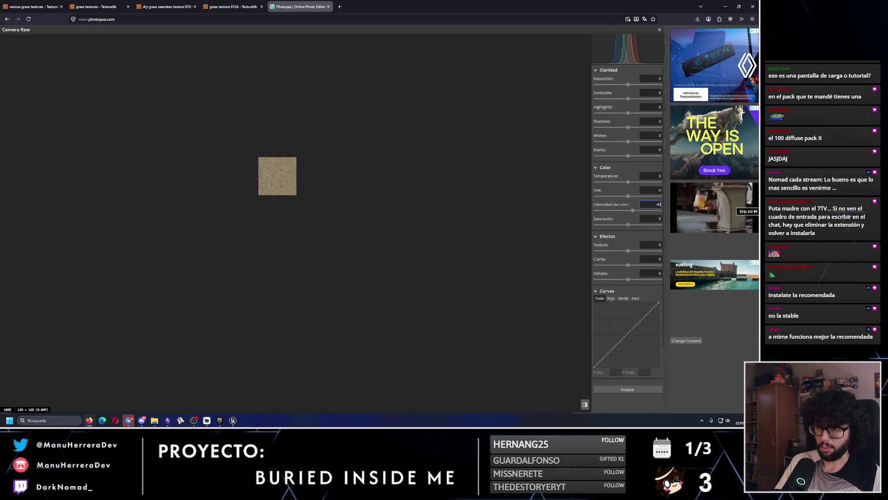
- Set saturation to 3 and exposure to -0.4, then apply the Camera Raw adjustments
scroll(278, 180, "up", 3)
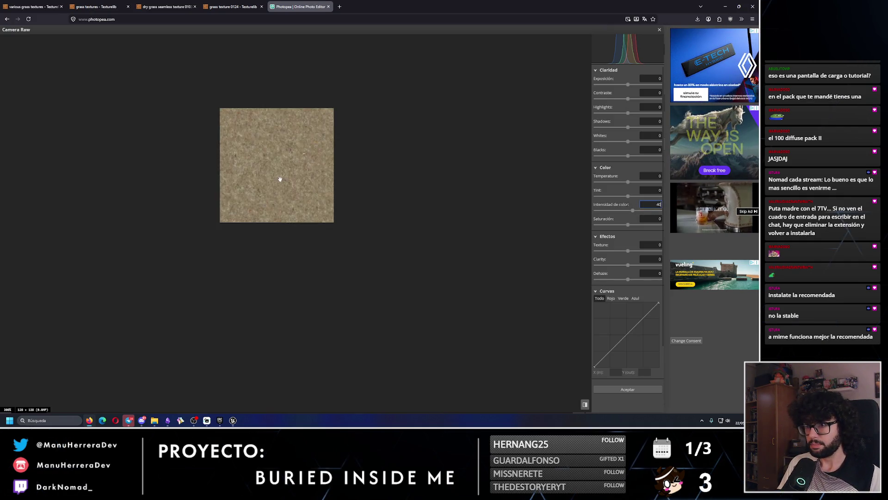
left_click(660, 218)
type("3")
scroll(577, 166, "up", 1)
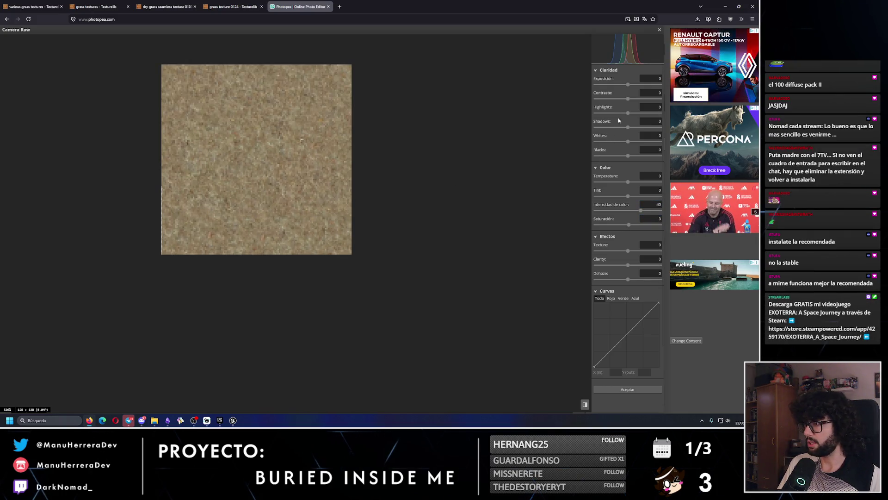
right_click(369, 182)
left_click(654, 78)
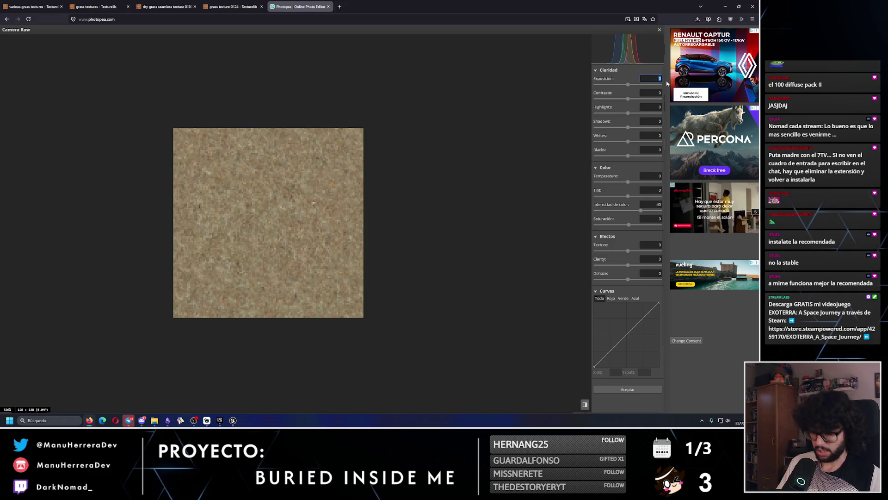
type("-0.4")
key("Return")
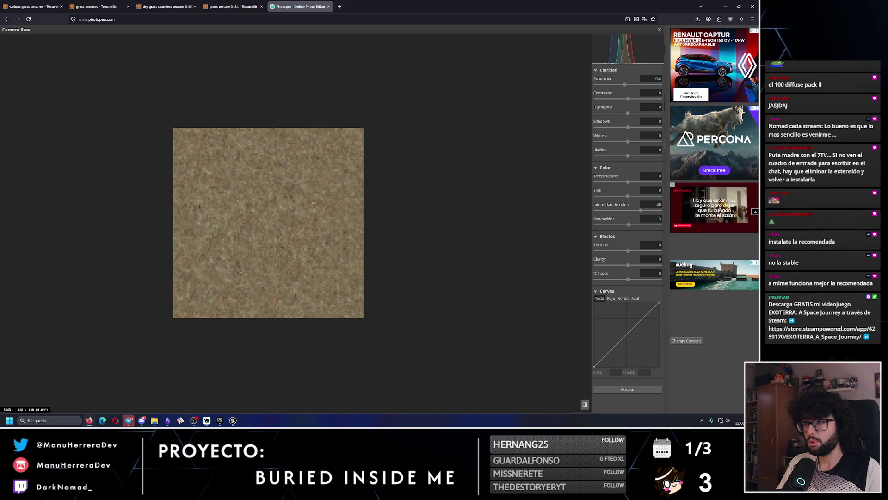
left_click(628, 389)
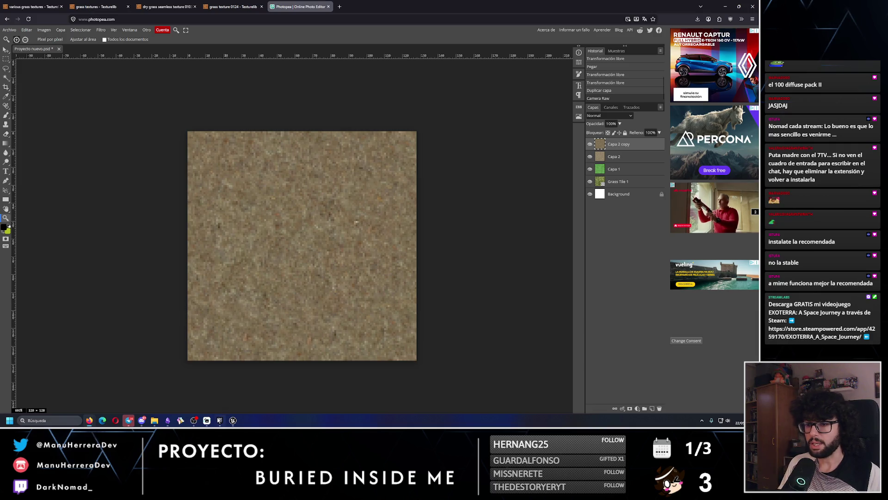
left_click(232, 420)
- Check the name of the existing Dirt_128x128 texture in Unreal's landscape Textures folder
left_click(58, 11)
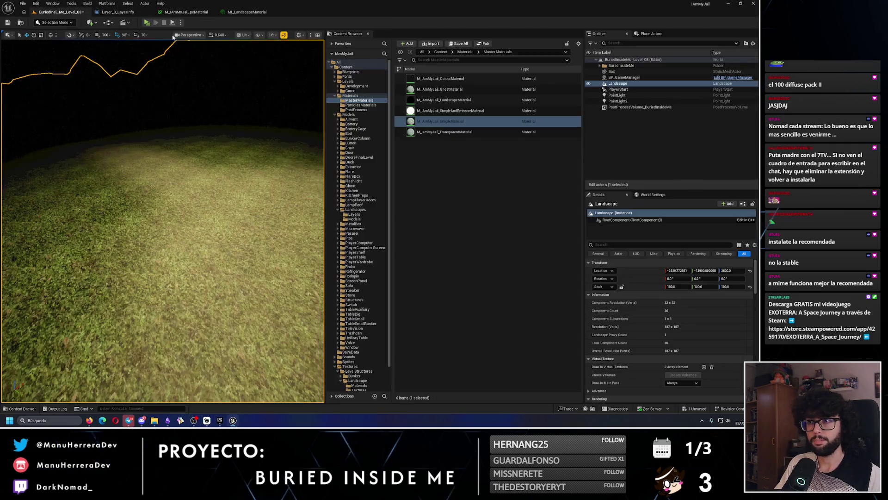
scroll(367, 366, "down", 2)
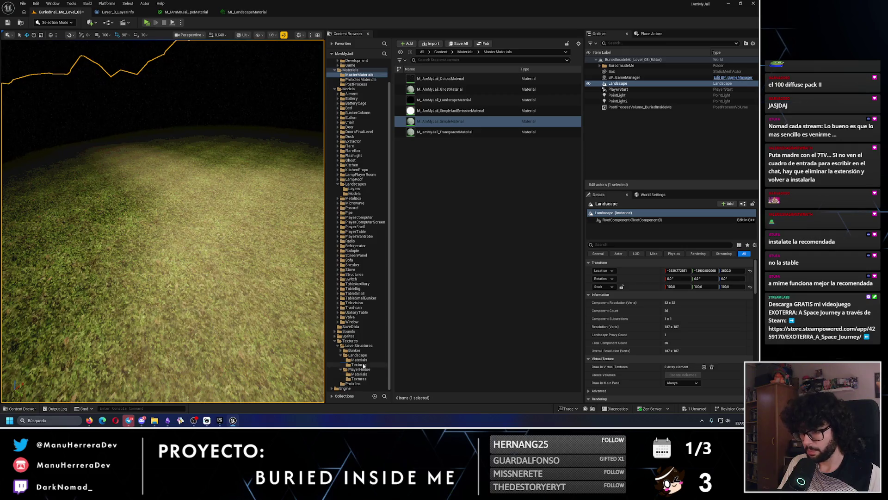
left_click(358, 364)
left_click(430, 78)
key("F2")
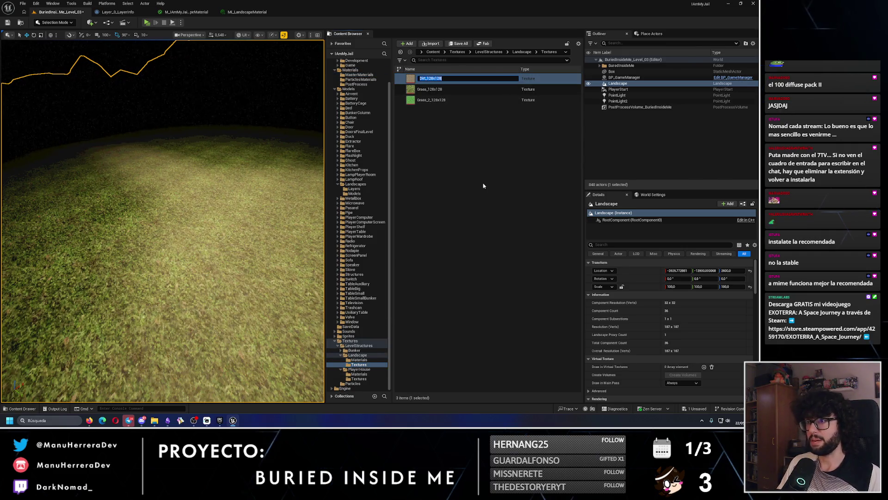
key("alt+Tab")
- Export the adjusted image from Photopea as the PNG Dirt_2_128x128
left_click(9, 30)
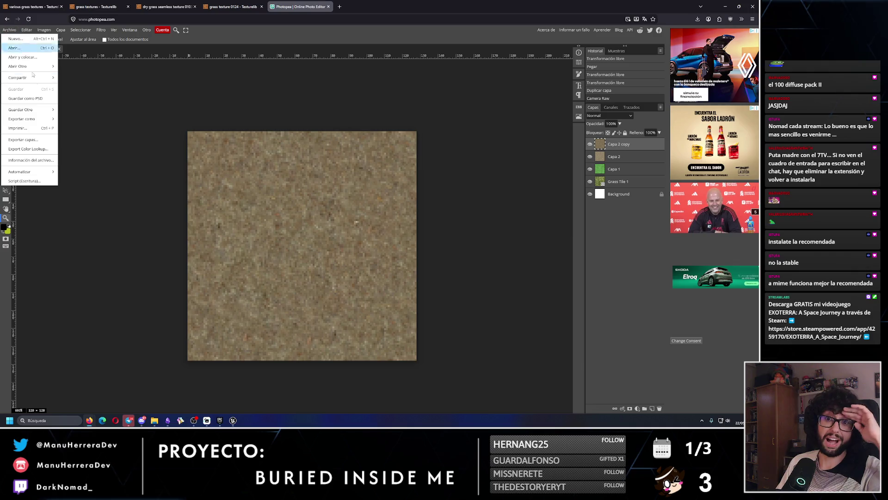
left_click(65, 121)
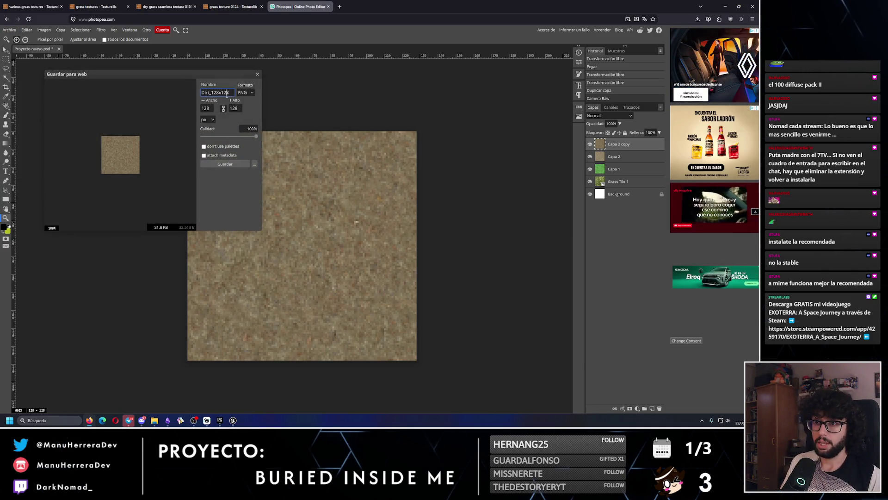
left_click(212, 92)
type("2_")
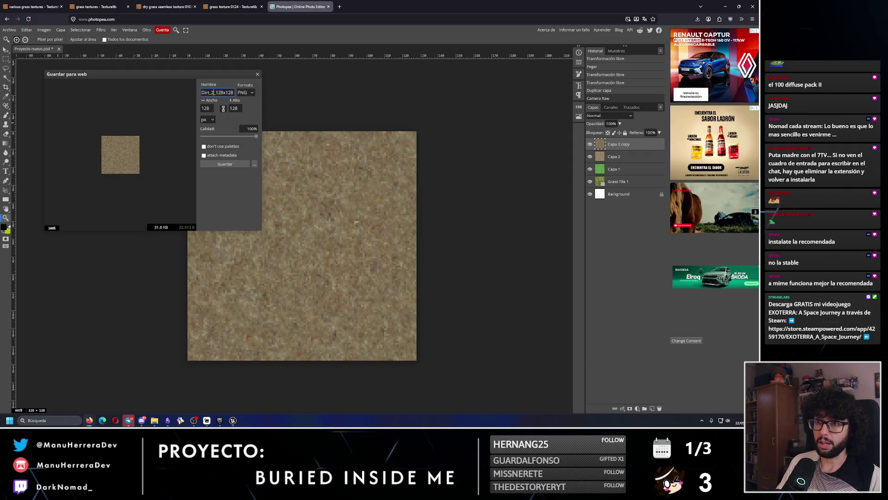
left_click(225, 164)
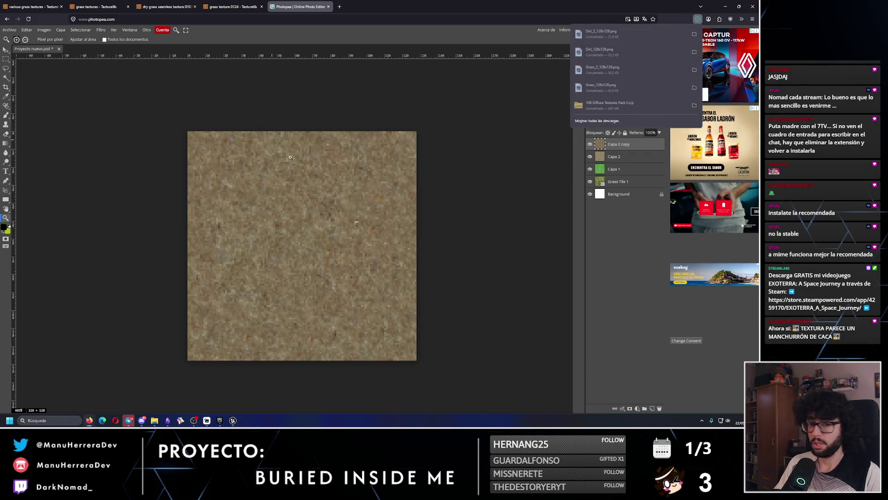
left_click(233, 420)
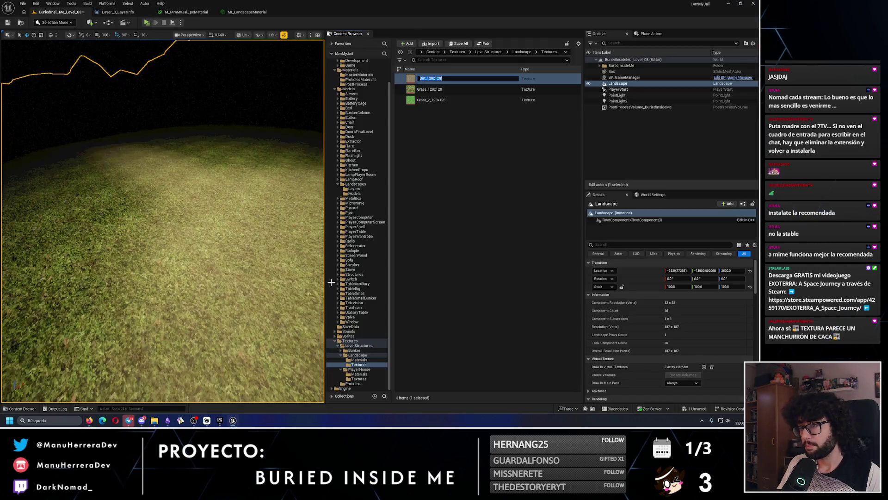
- Import Dirt_2_128x128, set its texture filter to Nearest, and save the asset
left_click(431, 43)
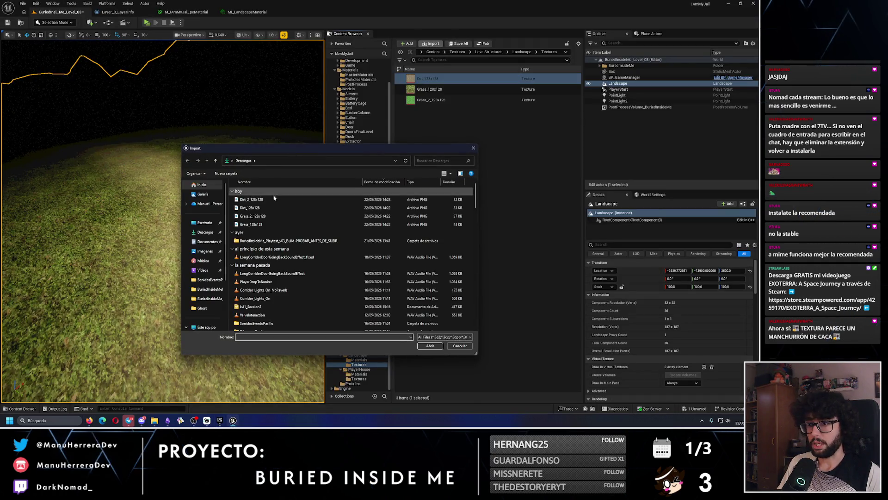
left_click(430, 346)
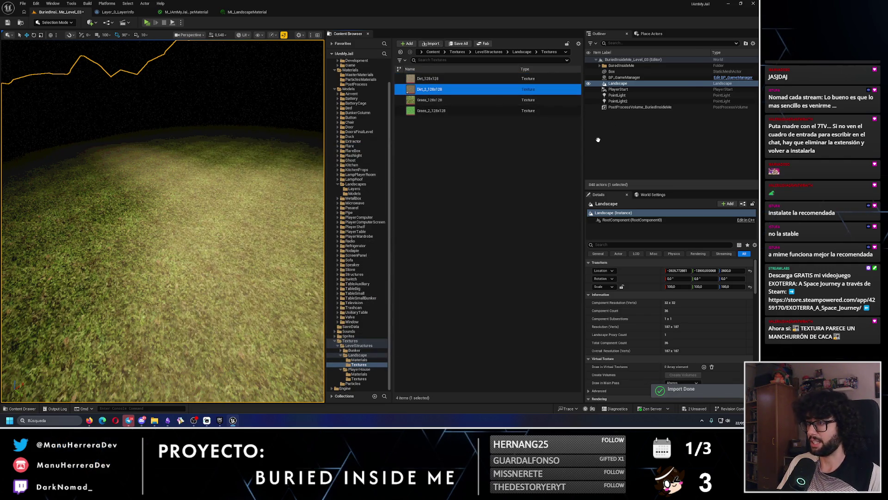
type("ilter")
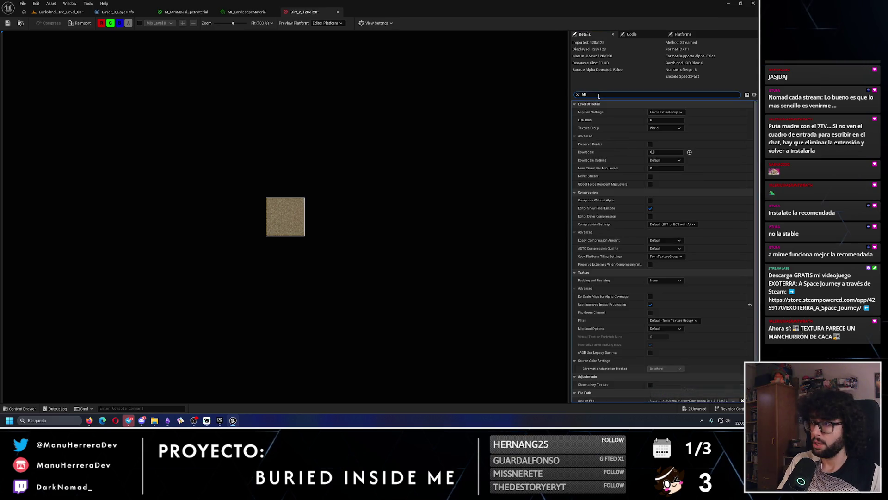
left_click(657, 128)
left_click(657, 134)
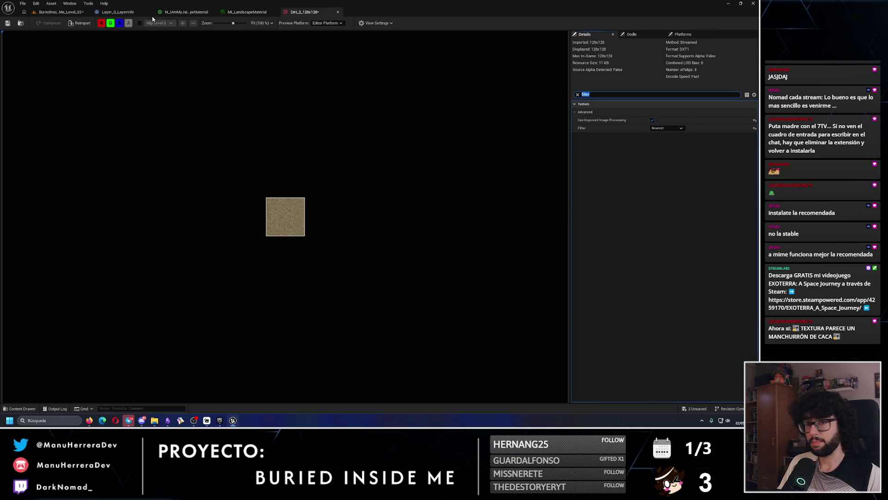
key("ctrl+s")
- Assign Dirt_2_128x128 to the Dirt parameter of MI_LandscapeMaterial
left_click(339, 12)
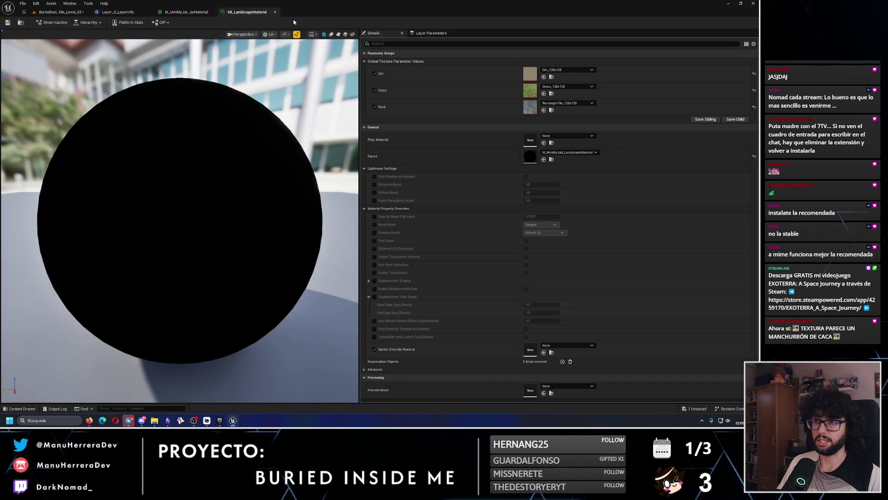
left_click(567, 69)
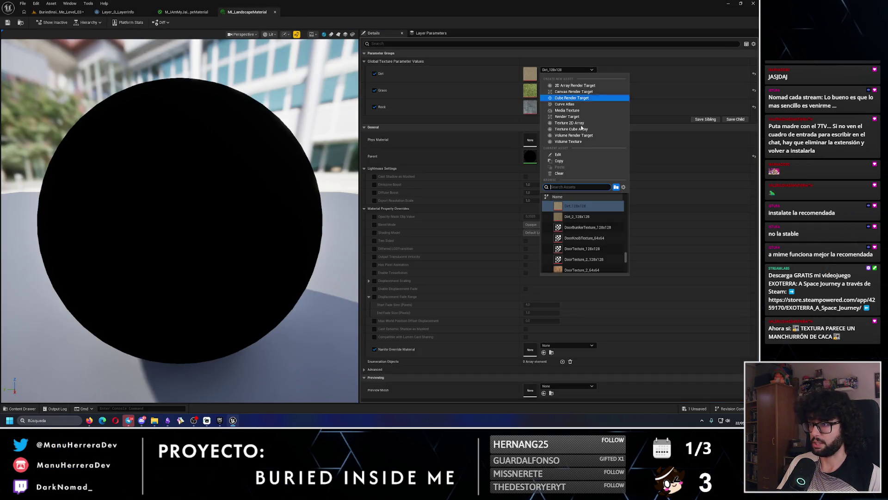
left_click(577, 217)
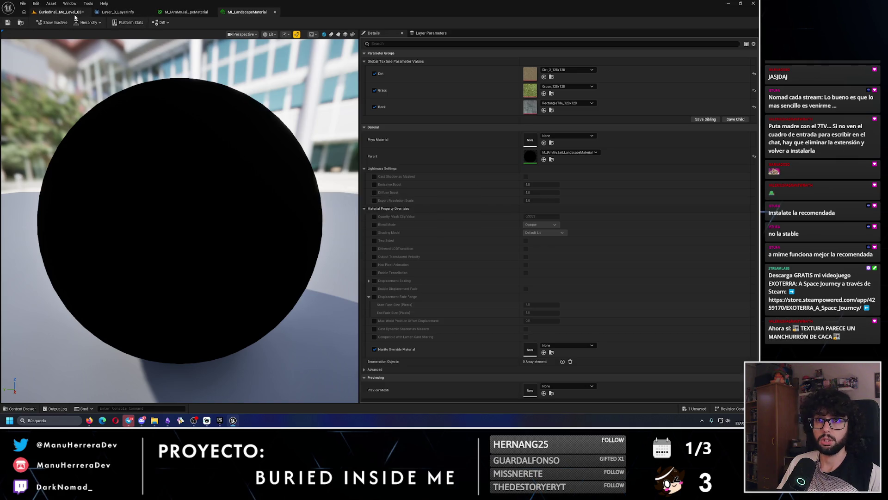
left_click(60, 11)
key("s")
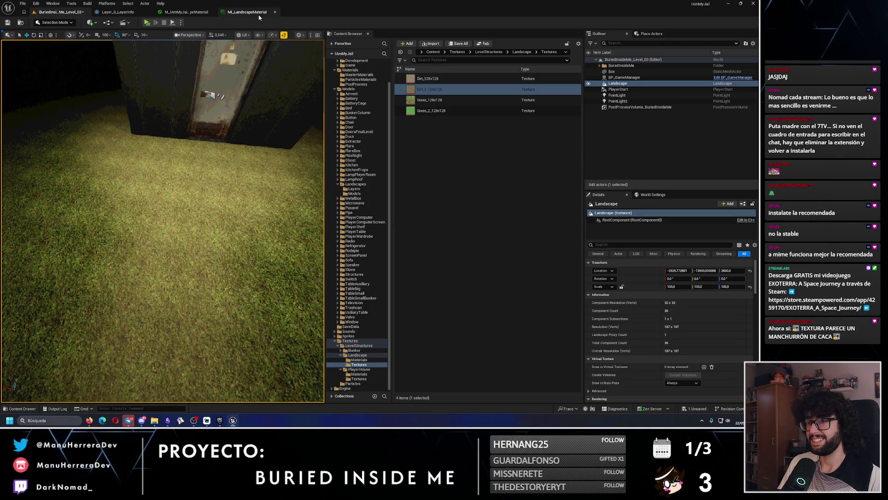
- Switch the editor to Landscape mode and undo a test dirt paint stroke
left_click(59, 23)
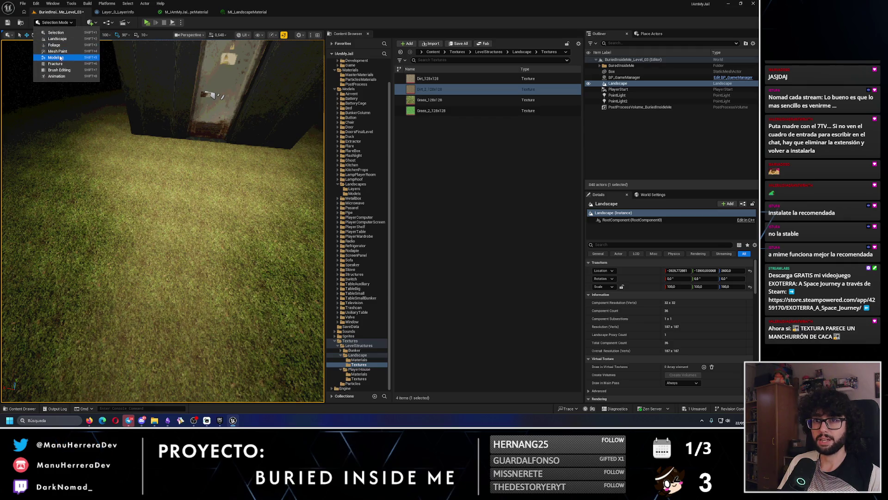
left_click(132, 97)
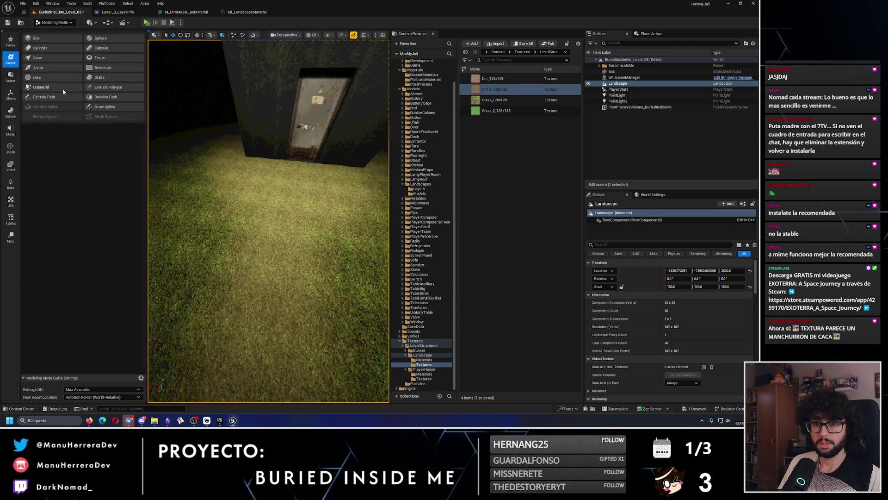
left_click(68, 23)
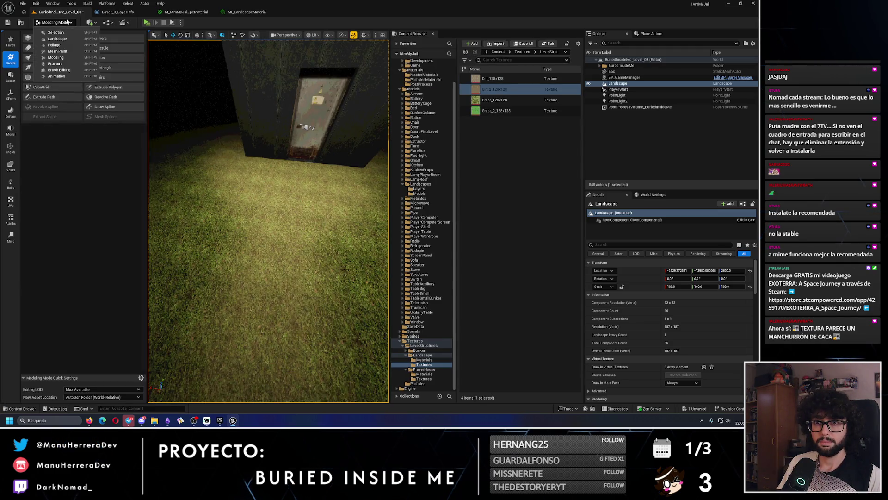
left_click(68, 45)
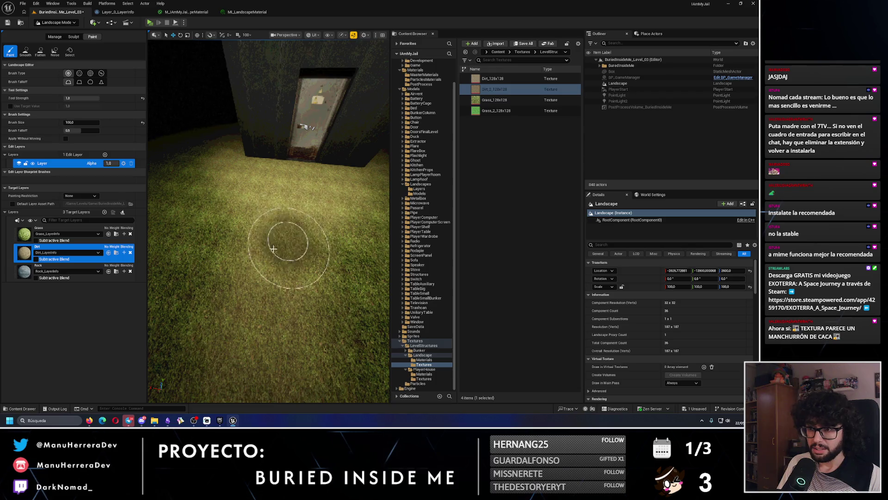
left_click_drag(282, 293, 300, 290)
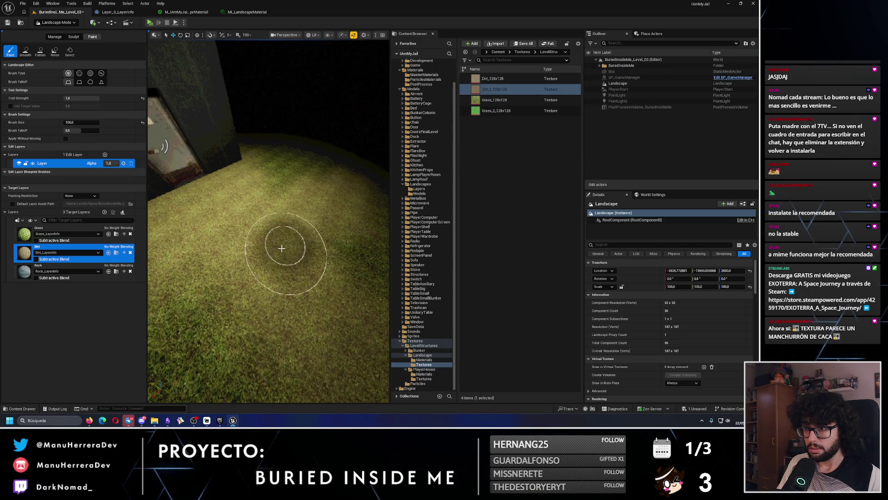
left_click(273, 270)
key("ctrl+z")
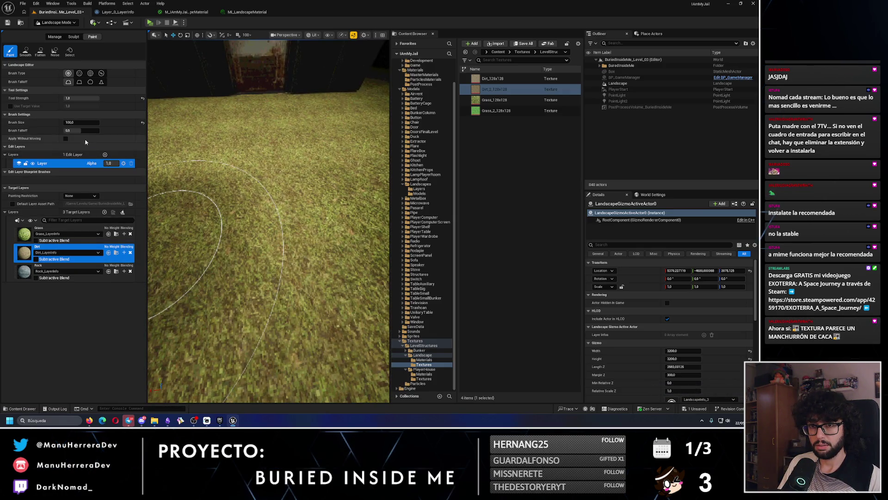
- Lower the brush falloff to about 0.3, paint dirt, and enable Subtractive Blend on Dirt
mouse_move(69, 130)
left_mouse_down()
mouse_move(90, 130)
mouse_move(73, 130)
left_mouse_up()
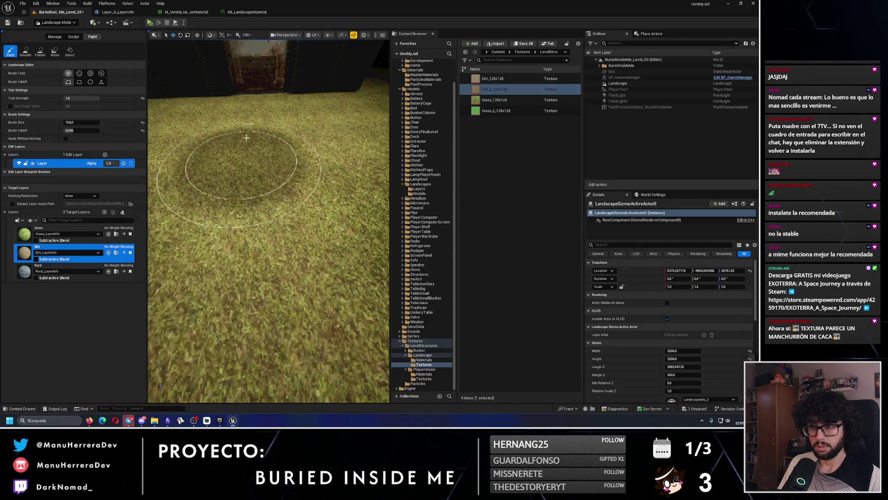
left_click_drag(237, 157, 241, 194)
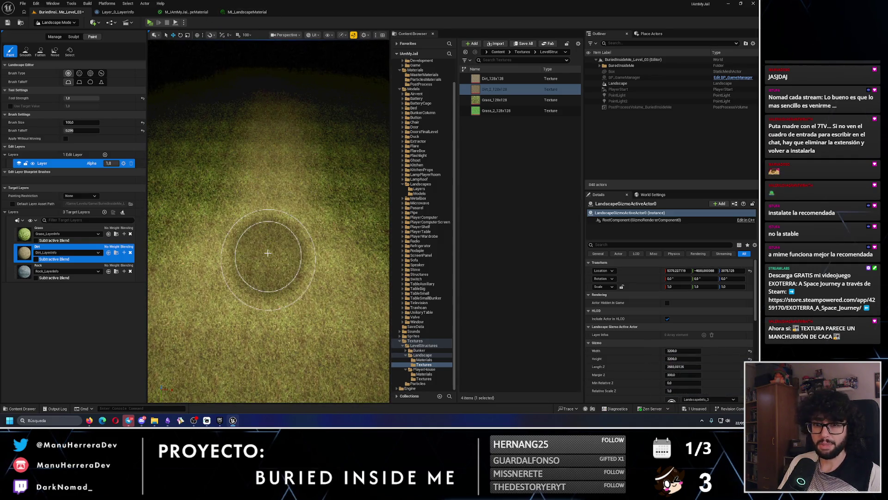
left_click(37, 259)
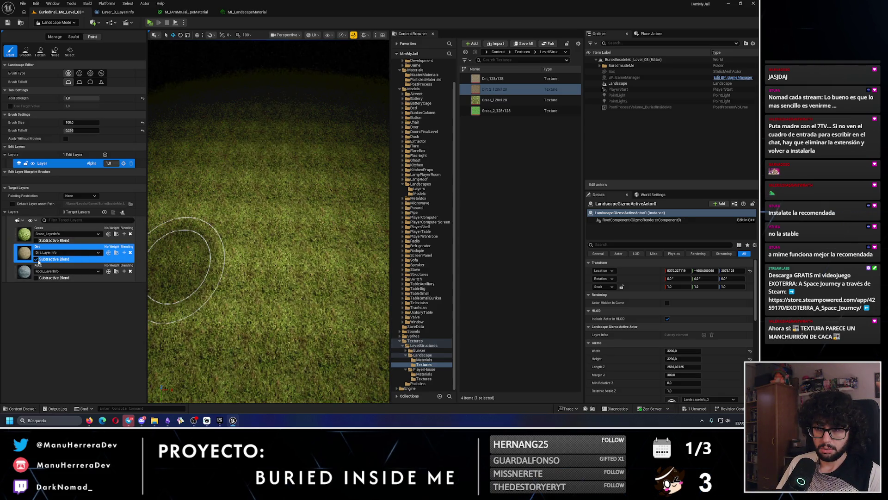
key("alt+3")
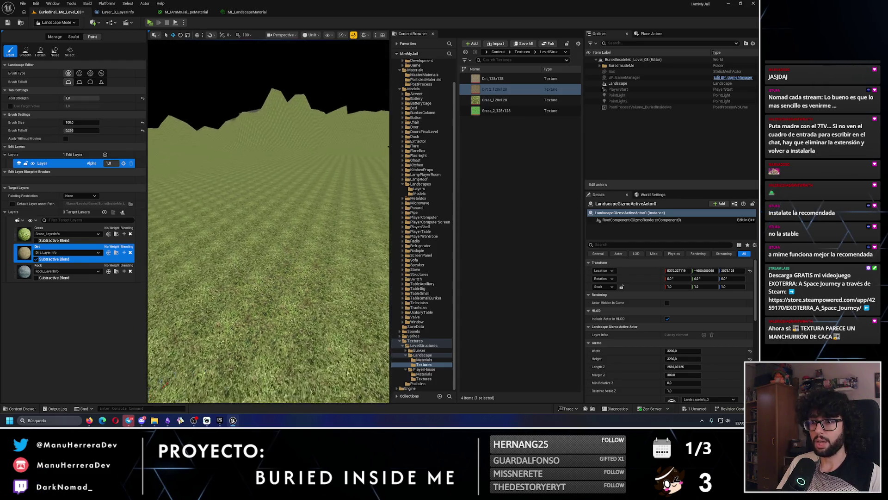
- Return to Lit view and drag Grass below Dirt so the layers read Dirt, Rock, Grass
key("alt+4")
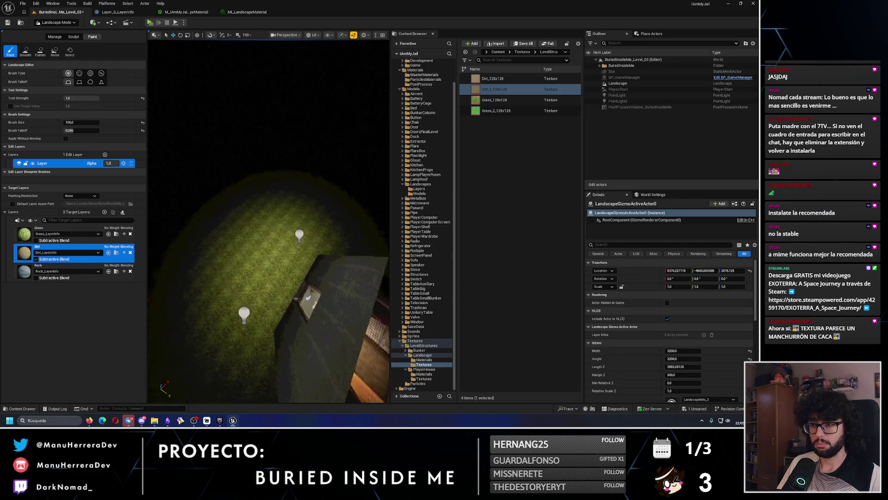
scroll(264, 238, "up", 3)
scroll(370, 207, "up", 5)
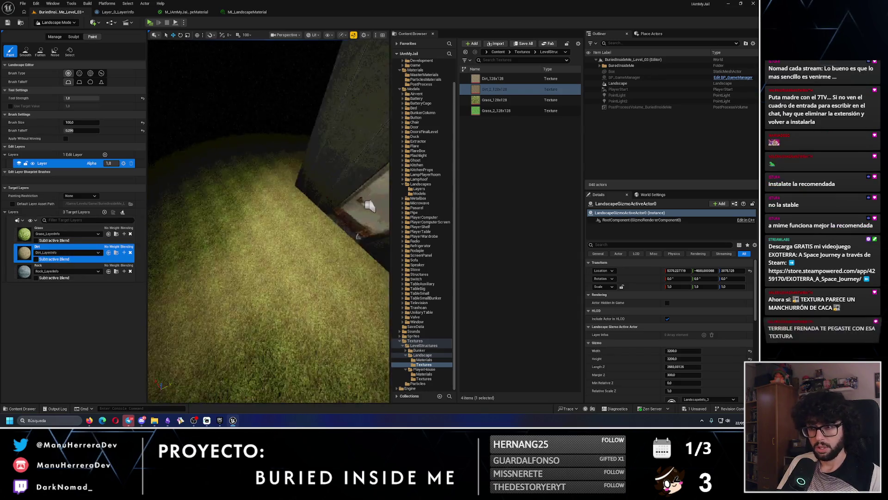
scroll(370, 206, "up", 3)
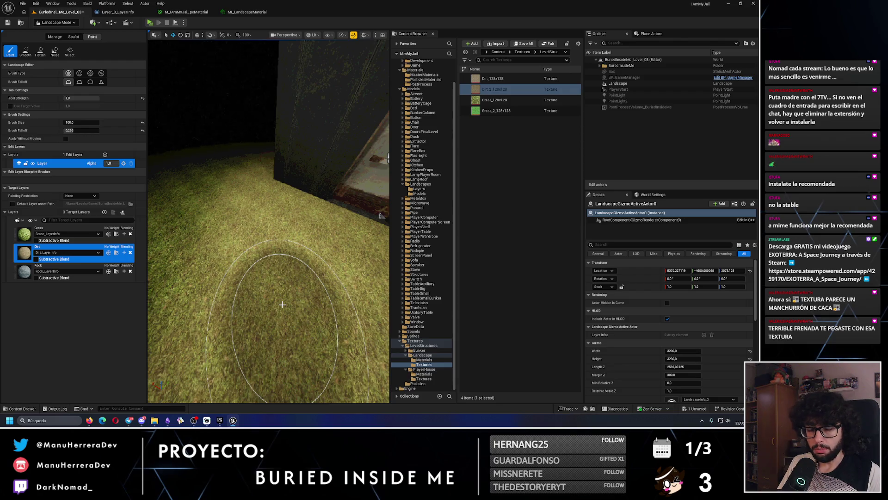
scroll(282, 304, "up", 5)
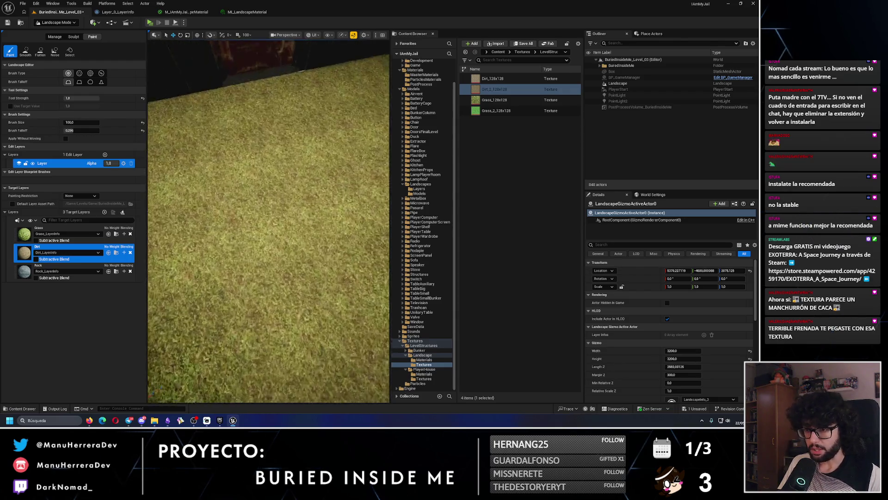
scroll(257, 193, "down", 5)
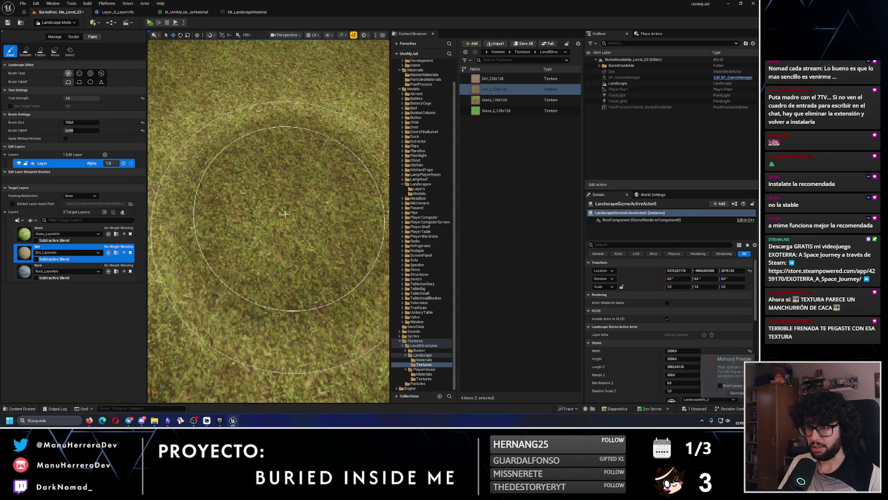
scroll(257, 193, "down", 5)
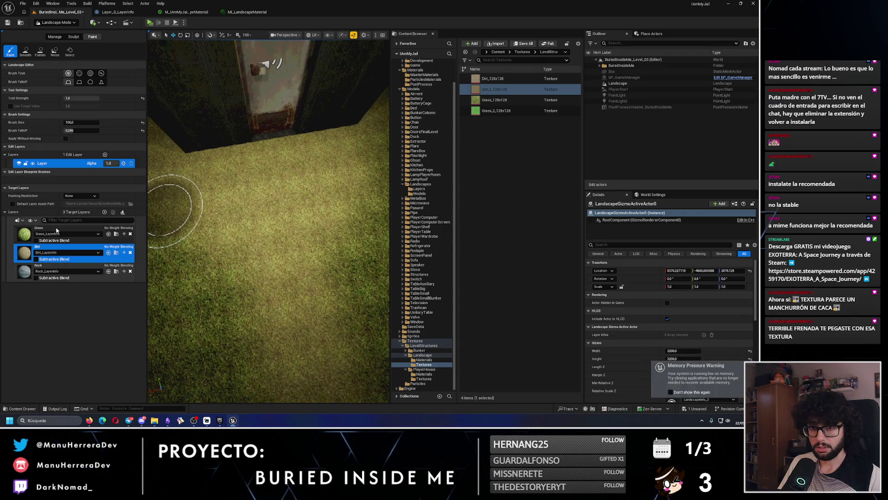
mouse_move(46, 234)
left_mouse_down()
mouse_move(51, 284)
mouse_move(42, 250)
mouse_move(44, 273)
left_mouse_up()
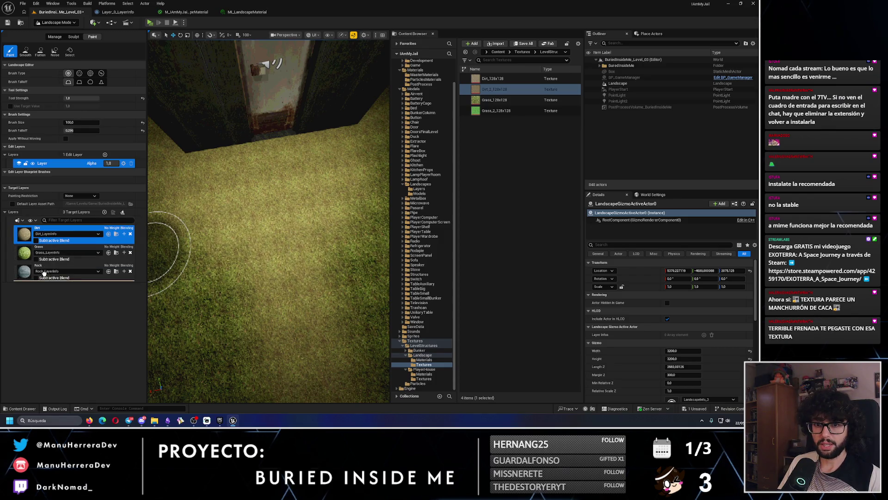
scroll(259, 287, "up", 3)
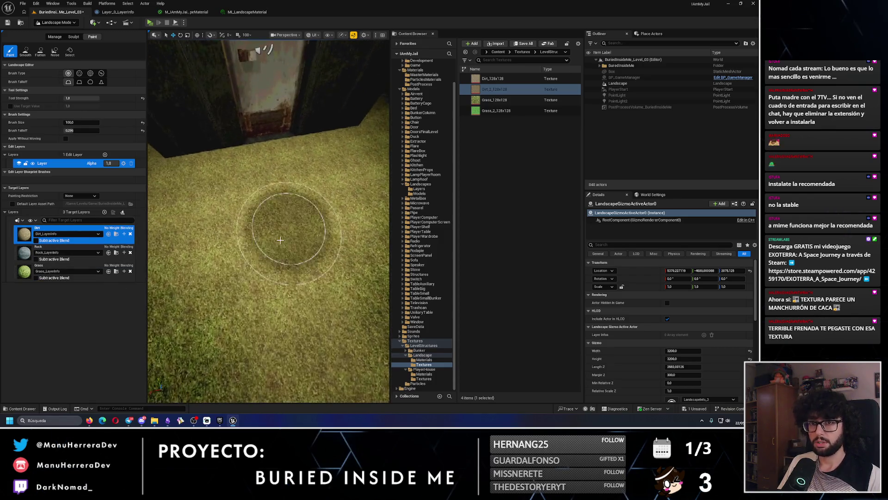
double_click(481, 89)
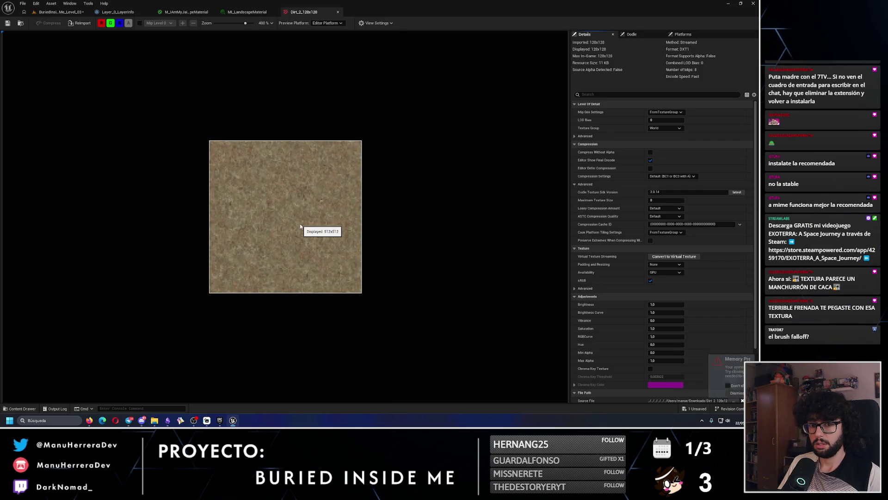
- Close the Dirt_2_128x128 texture, go back to the level, and nudge the brush falloff slightly lower
left_click(338, 12)
left_click(65, 12)
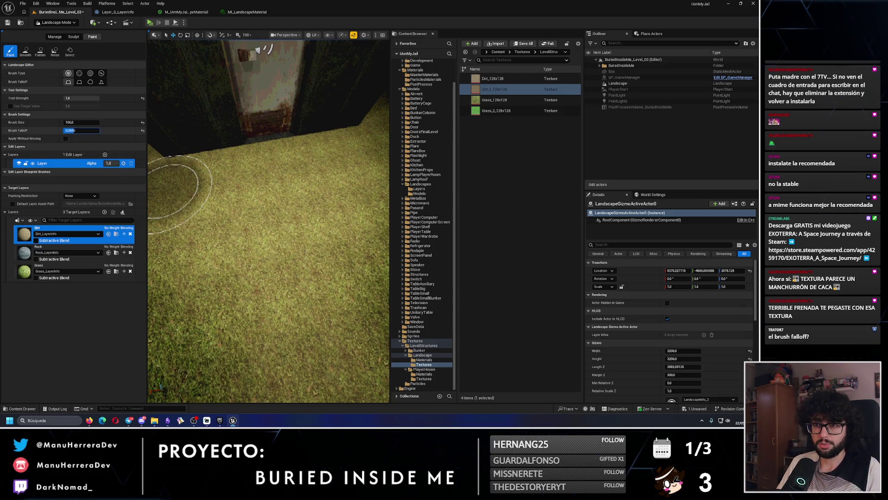
left_click_drag(81, 130, 79, 130)
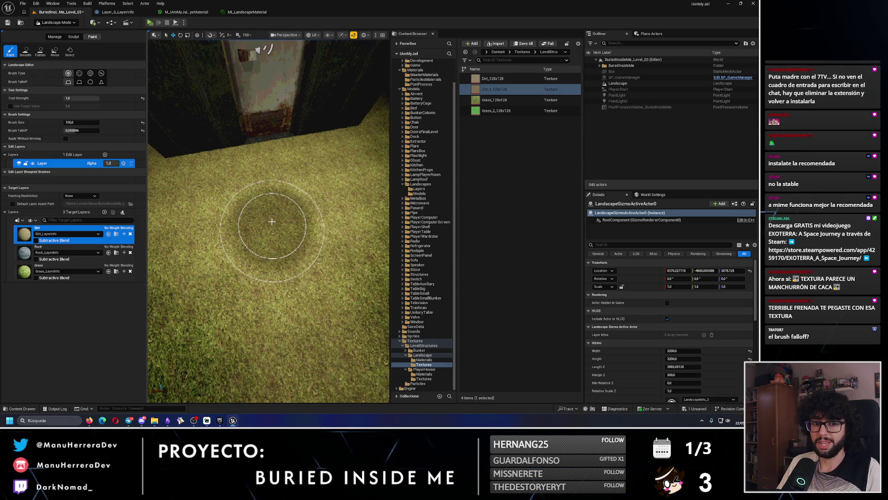
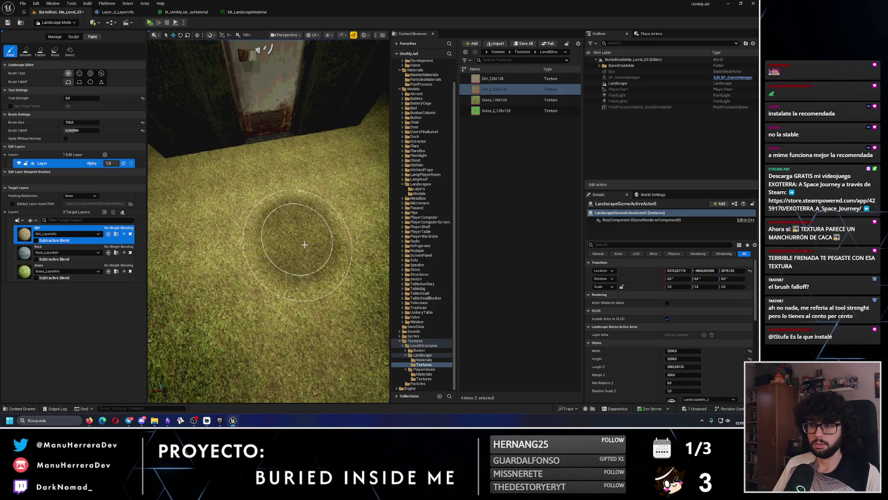
- Paint a test dirt patch on the grass, then undo the dirt strokes
scroll(297, 257, "down", 5)
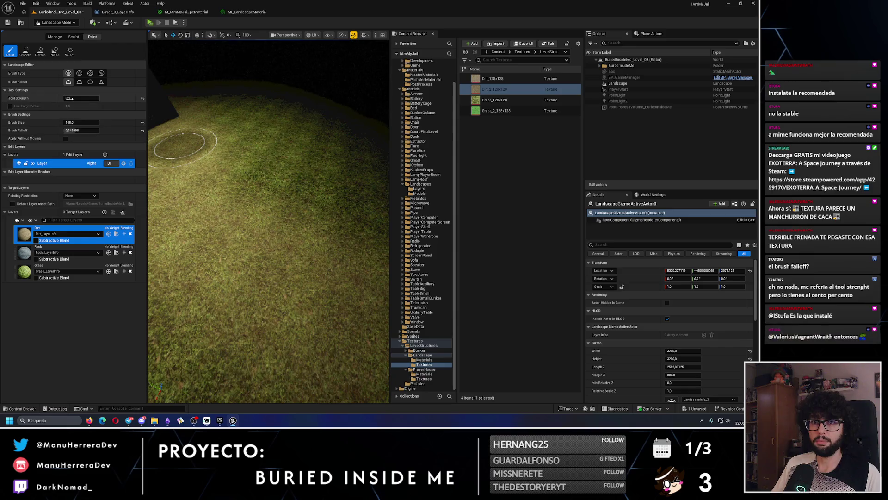
left_click(222, 198)
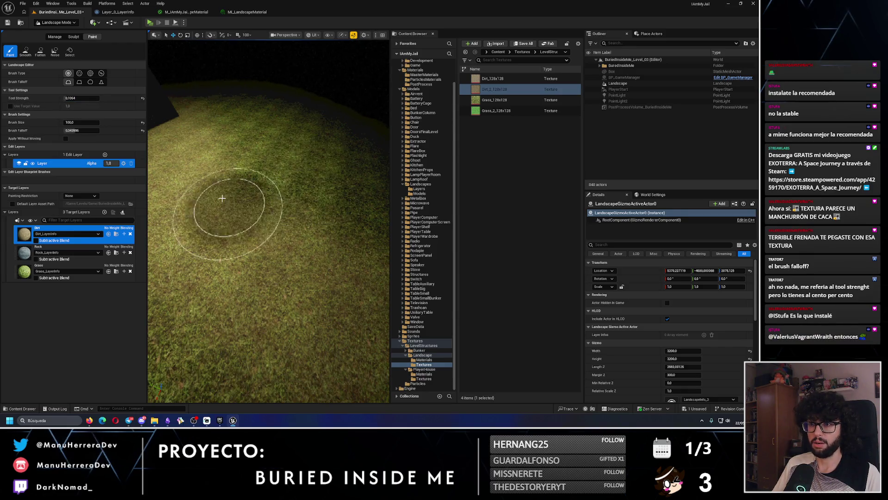
key("ctrl+z")
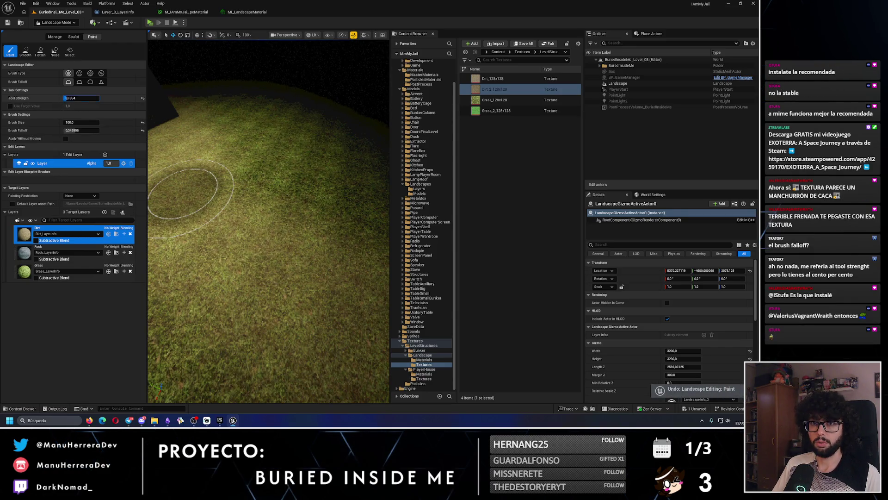
mouse_move(178, 158)
left_mouse_down()
mouse_move(262, 216)
mouse_move(237, 248)
left_mouse_up()
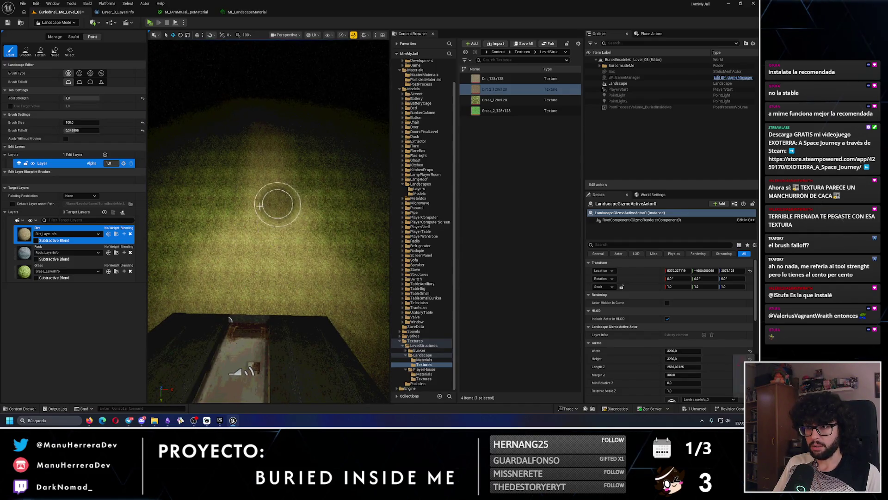
scroll(231, 241, "up", 5)
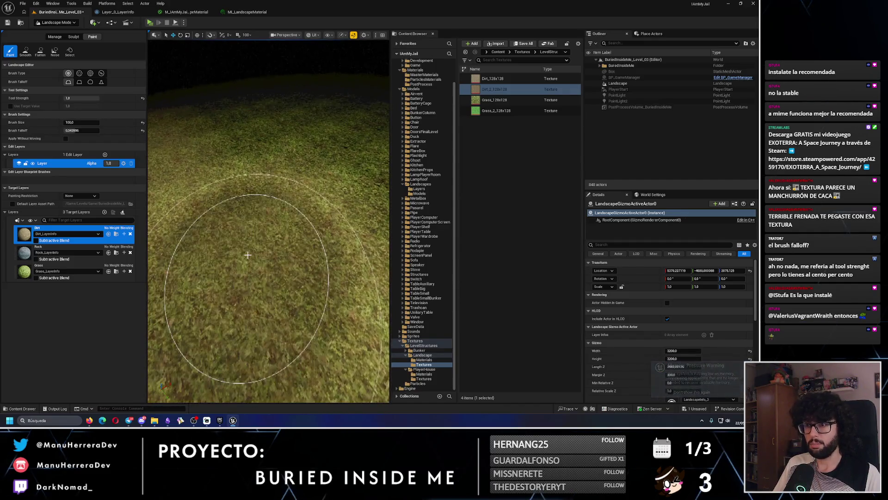
scroll(248, 254, "down", 2)
key("ctrl+z")
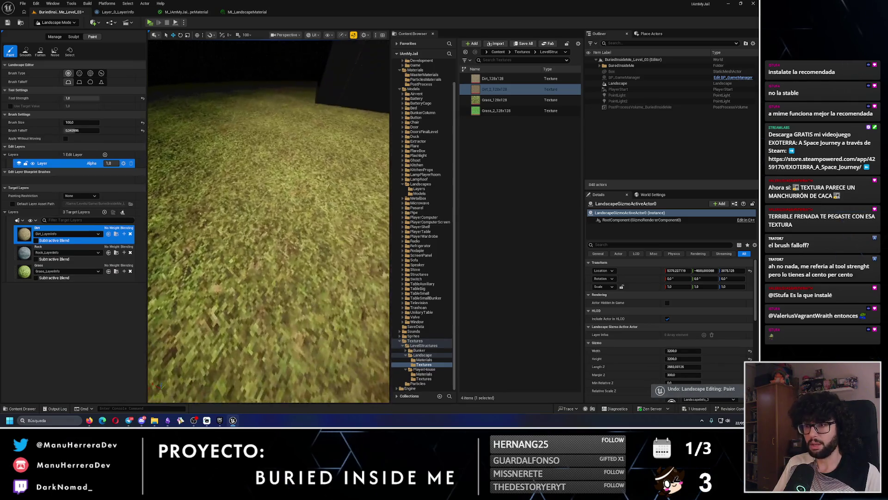
- Paint and undo another dirt patch closer over the grass, then select the Smooth tool
mouse_move(251, 210)
left_mouse_down()
mouse_move(251, 249)
mouse_move(252, 209)
left_mouse_up()
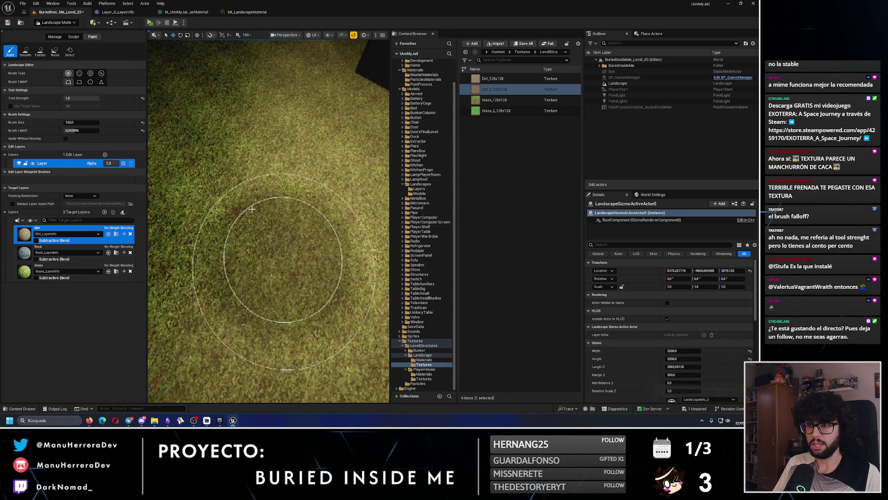
mouse_move(307, 198)
left_mouse_down()
mouse_move(254, 159)
mouse_move(267, 143)
left_mouse_up()
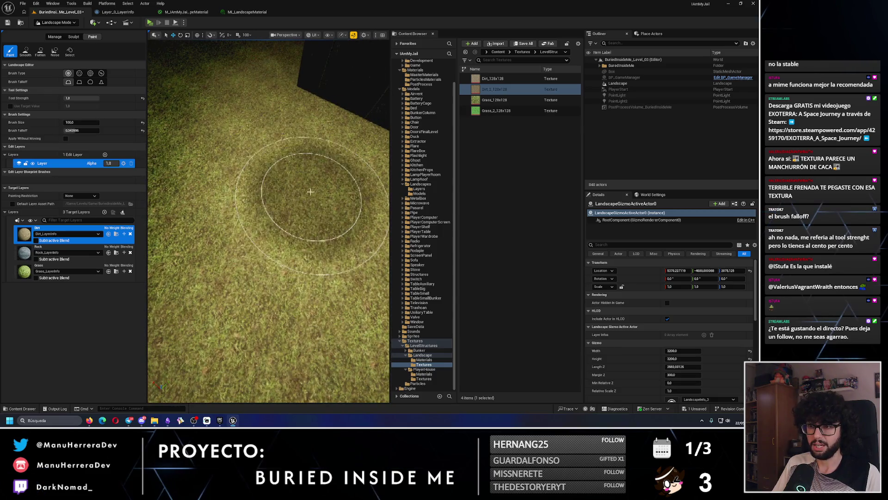
mouse_move(303, 185)
left_mouse_down()
mouse_move(287, 213)
mouse_move(166, 97)
left_mouse_up()
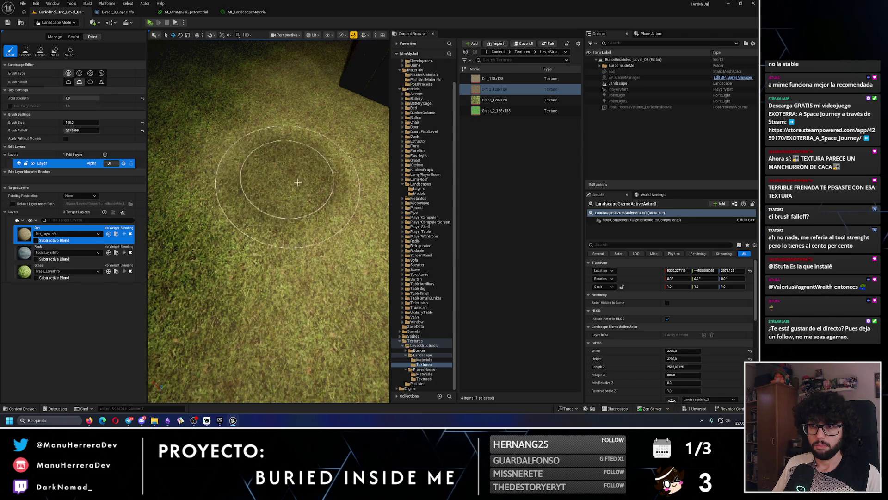
left_click(306, 217)
key("ctrl+z")
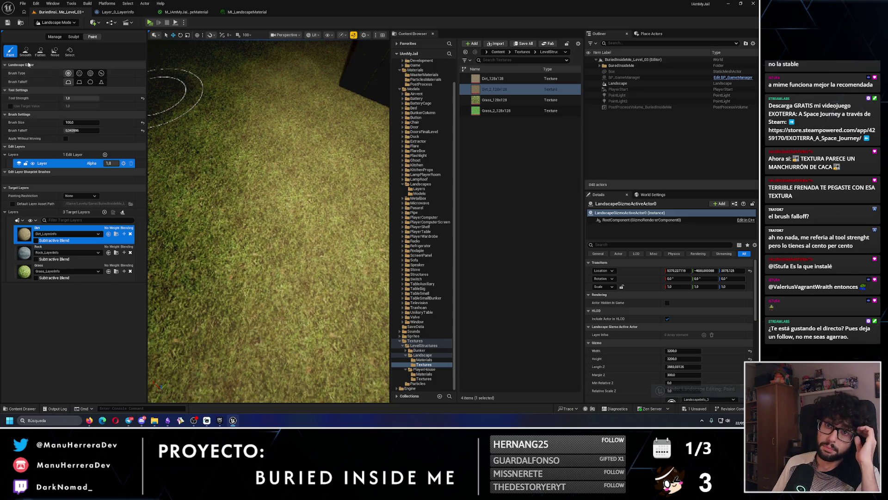
left_click(26, 51)
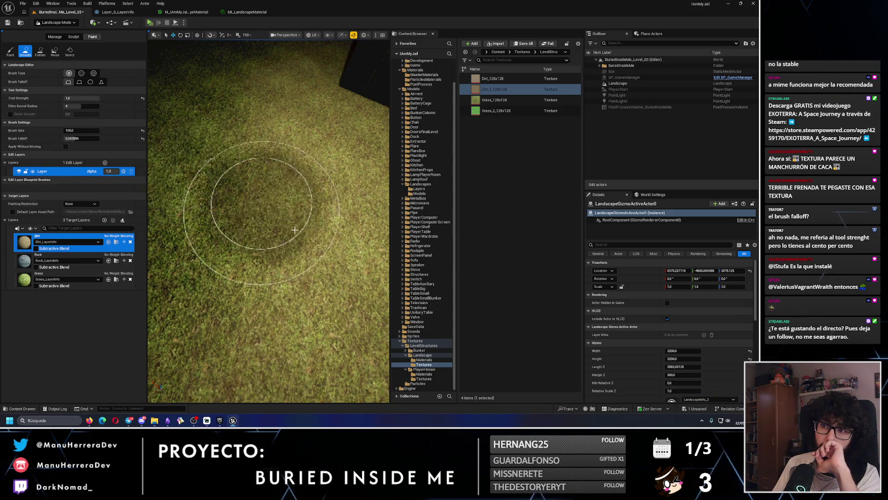
- Undo the last paint stroke, switch the brush to Flatten, and revert the dirt layer edit
key("ctrl+z")
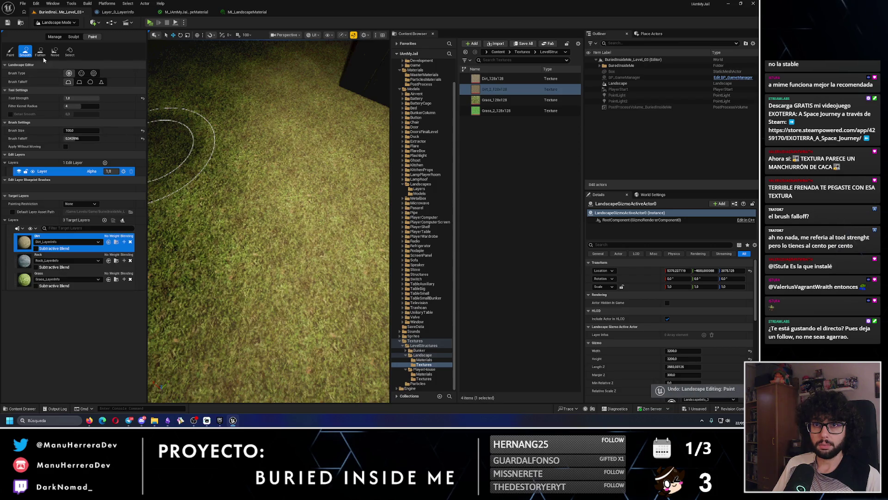
left_click(41, 51)
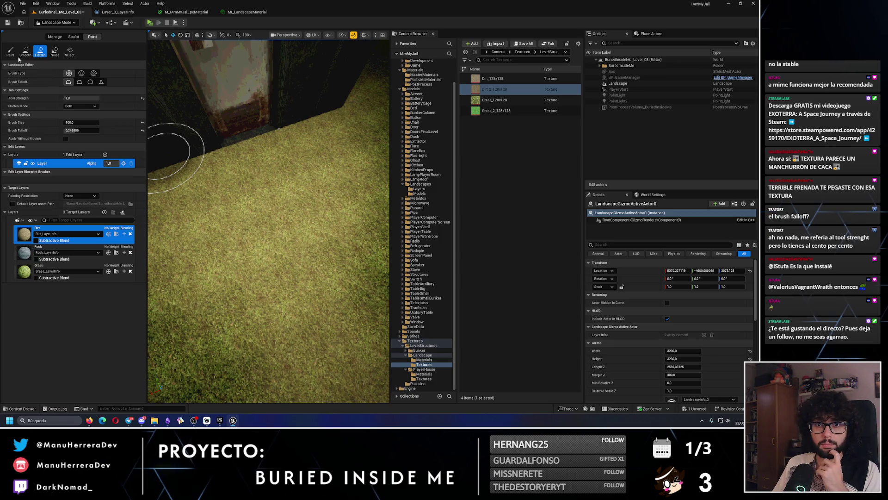
key("ctrl+z")
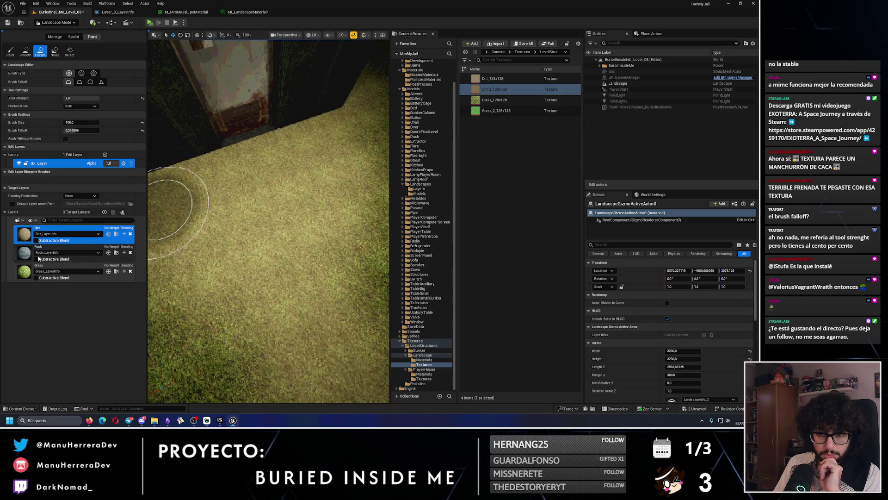
left_click(36, 277)
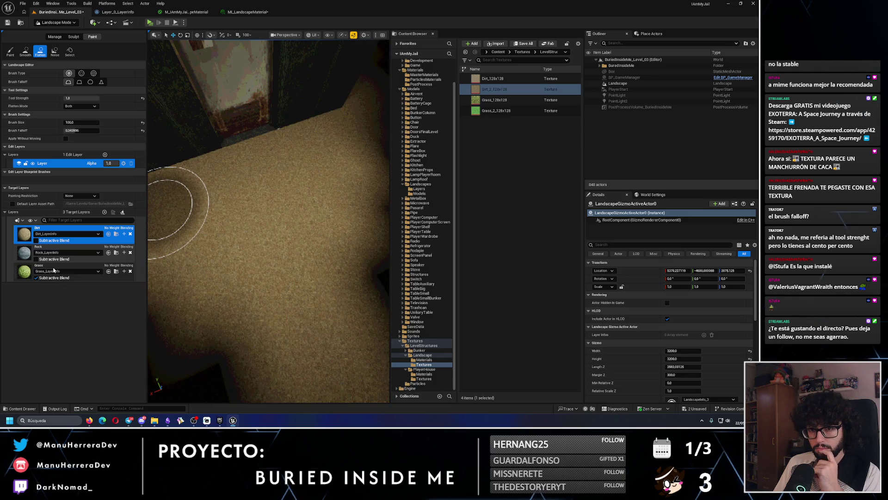
left_click(54, 270)
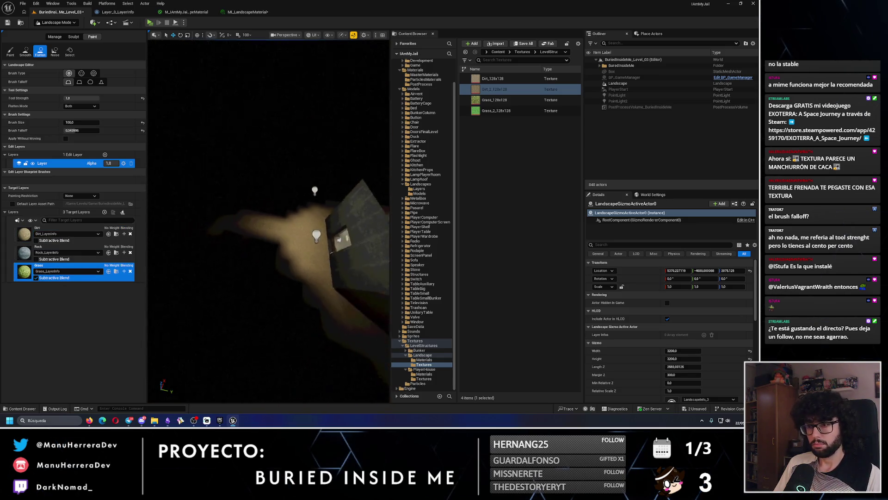
scroll(292, 243, "up", 3)
key("alt+3")
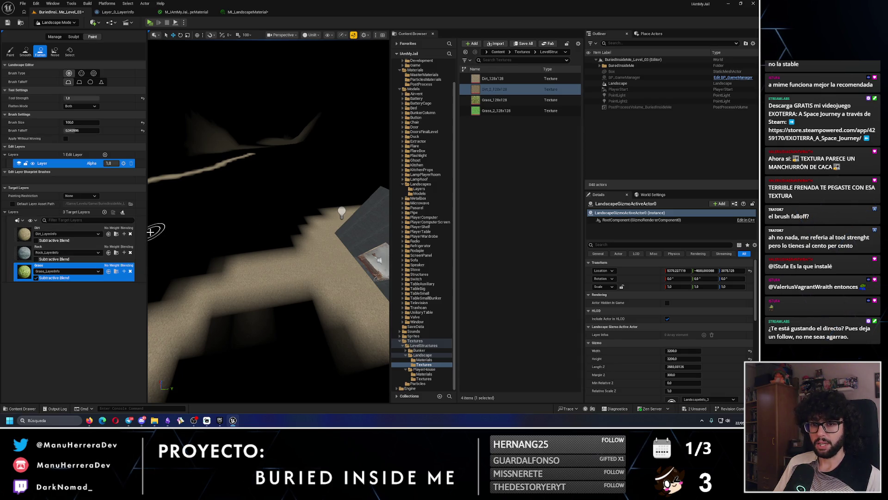
key("ctrl+z")
left_click(36, 278)
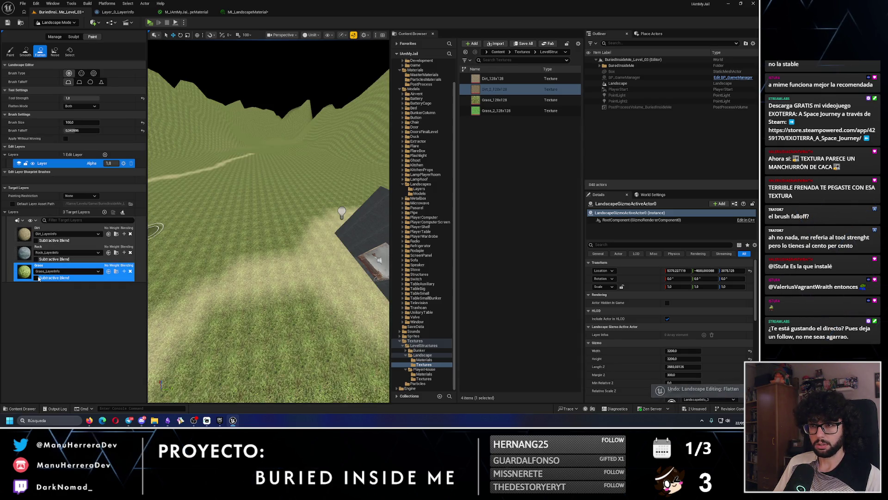
scroll(291, 264, "up", 5)
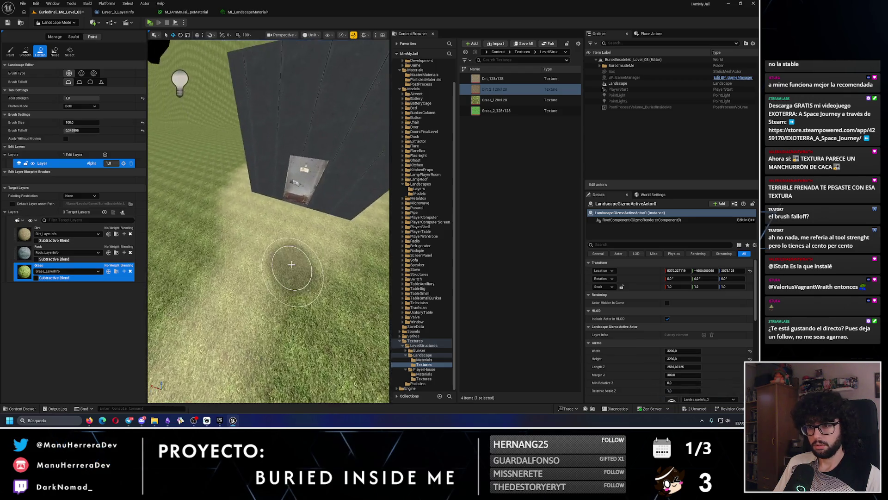
key("alt+4")
scroll(291, 264, "up", 5)
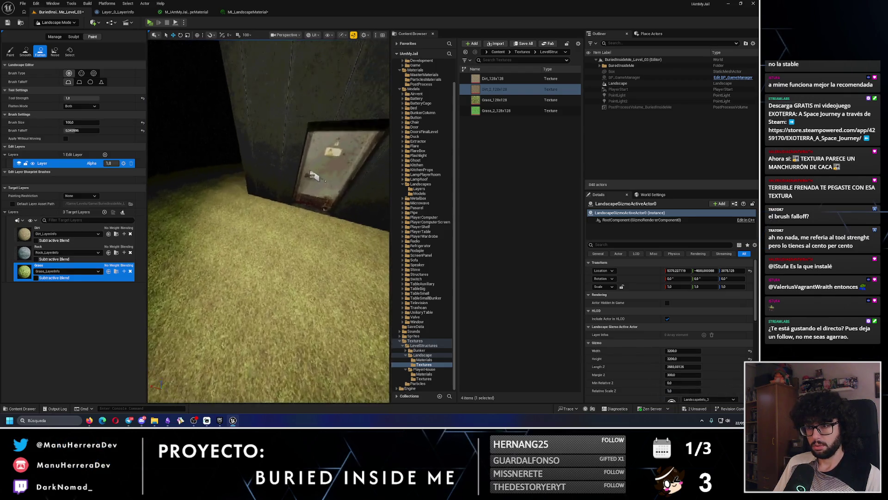
left_click(36, 278)
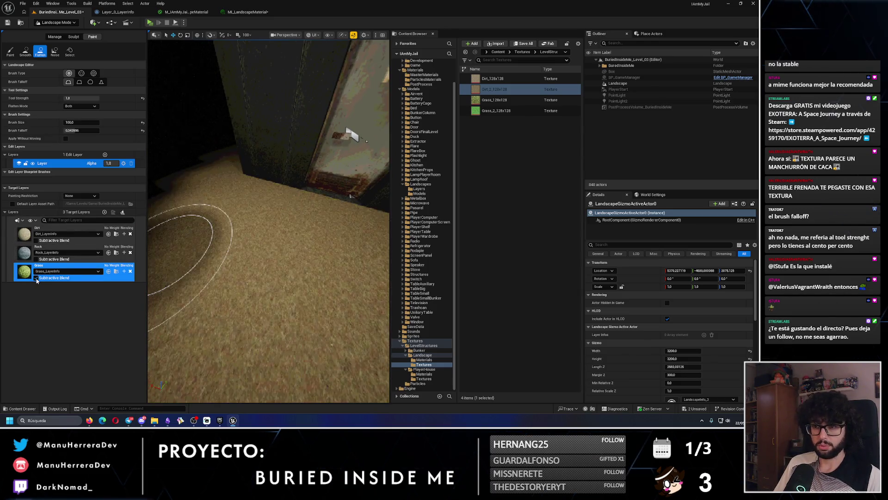
left_click(36, 278)
left_click(36, 278)
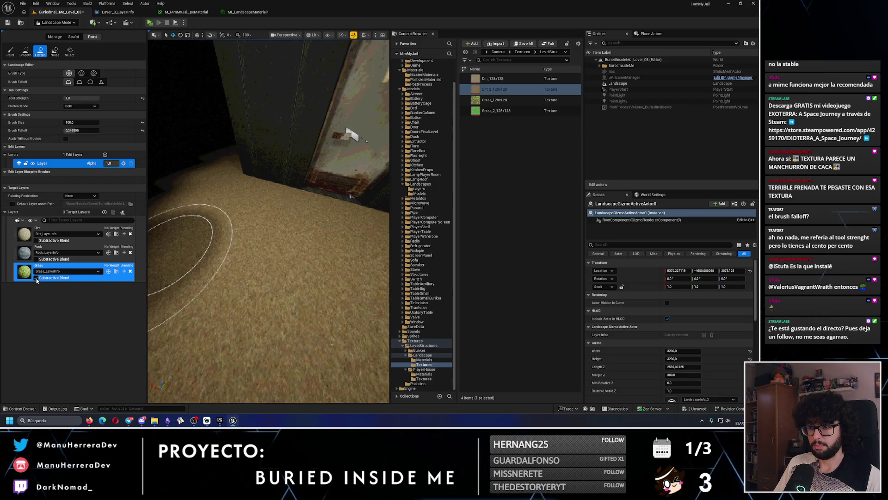
left_click(36, 279)
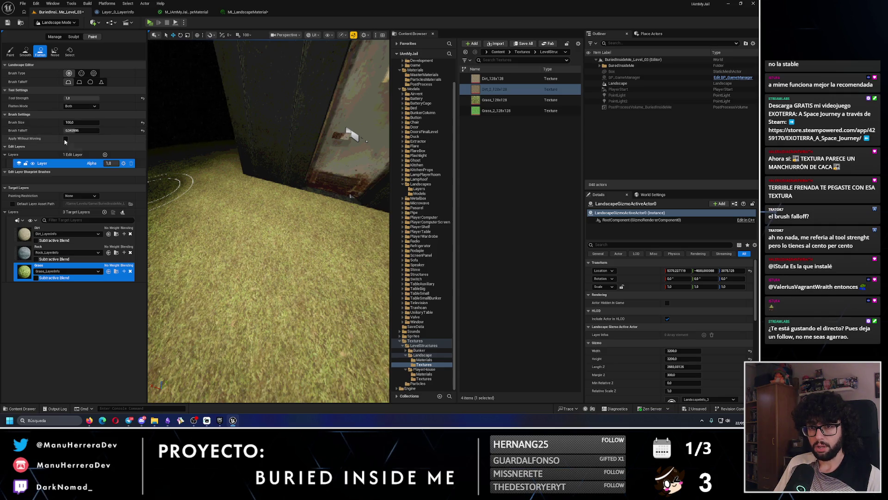
left_click(28, 231)
left_click(65, 139)
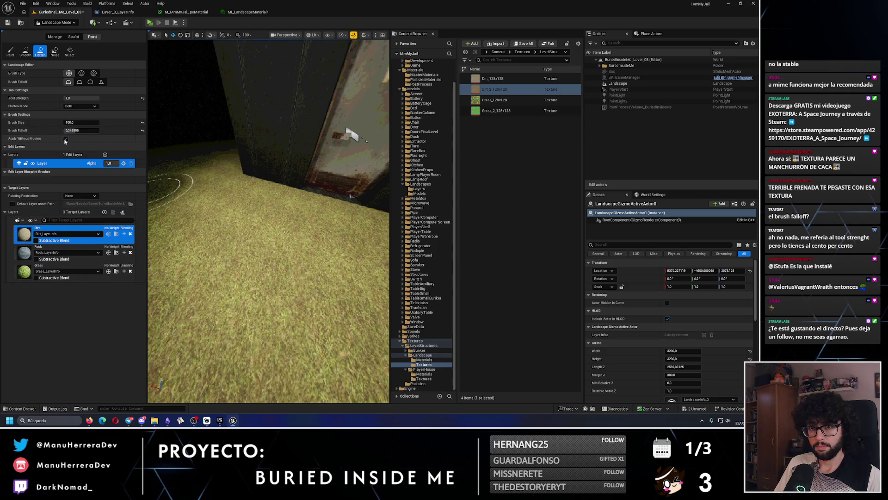
left_click(66, 139)
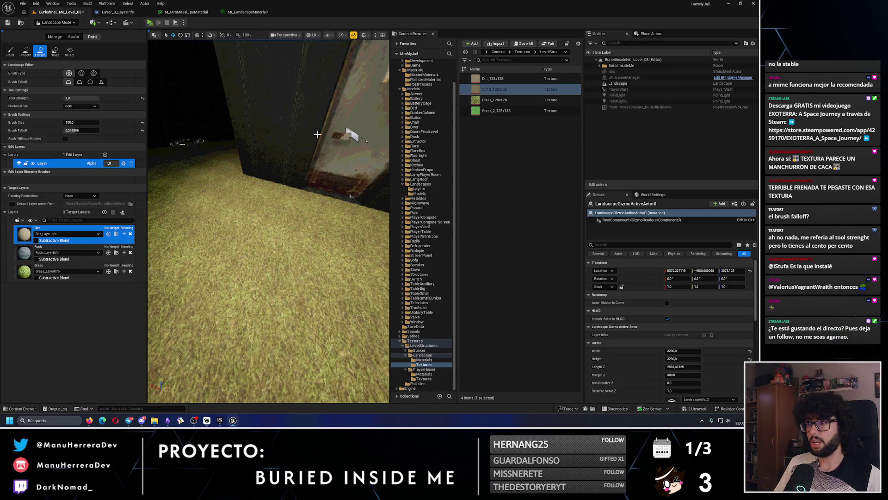
- Set MI_LandscapeMaterial's Dirt texture to Dirt_2_128x128 and save the material instance
left_click(248, 13)
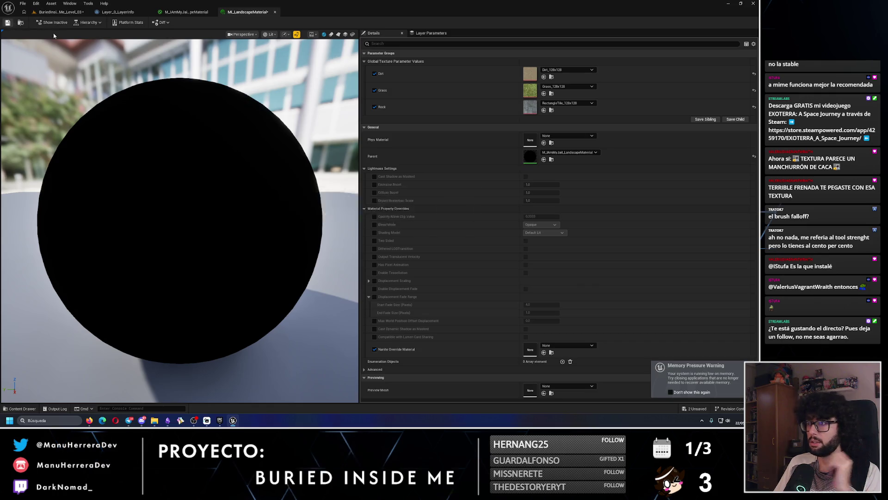
left_click(567, 69)
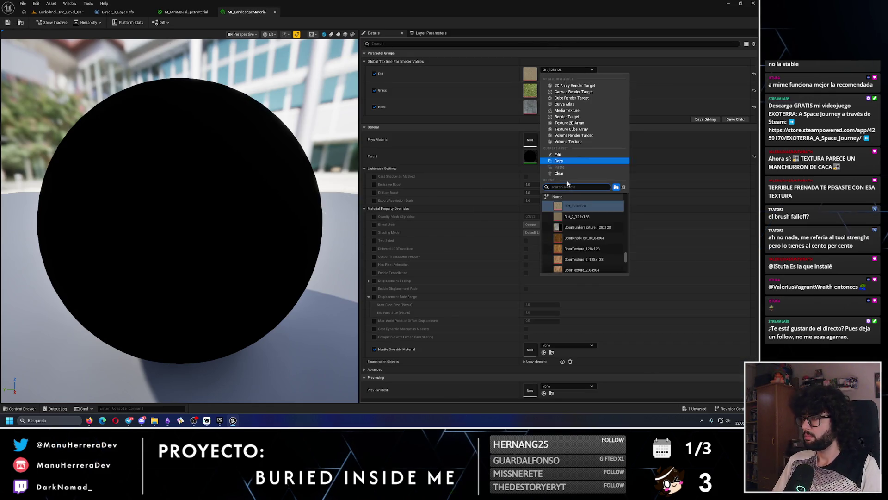
left_click(576, 218)
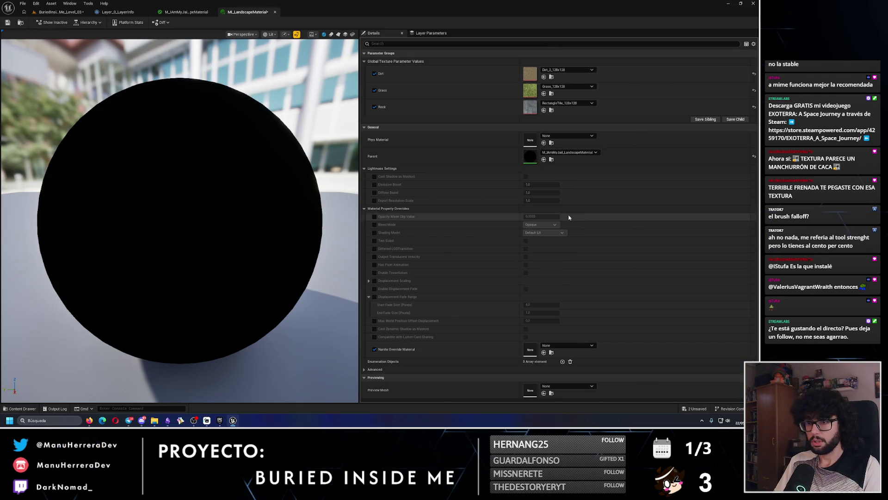
left_click(8, 23)
- Back in the level, locate the Dirt layer's info asset from its target layer
left_click(56, 12)
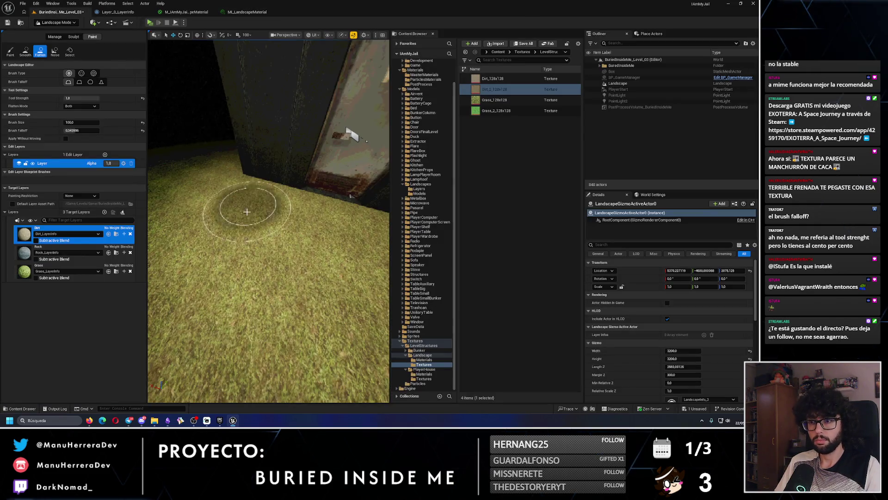
scroll(248, 212, "down", 5)
scroll(248, 221, "up", 3)
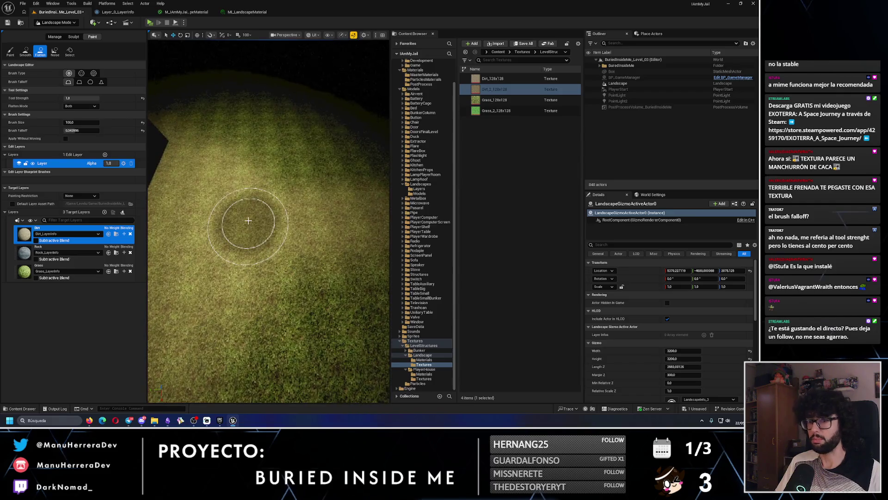
left_click(116, 235)
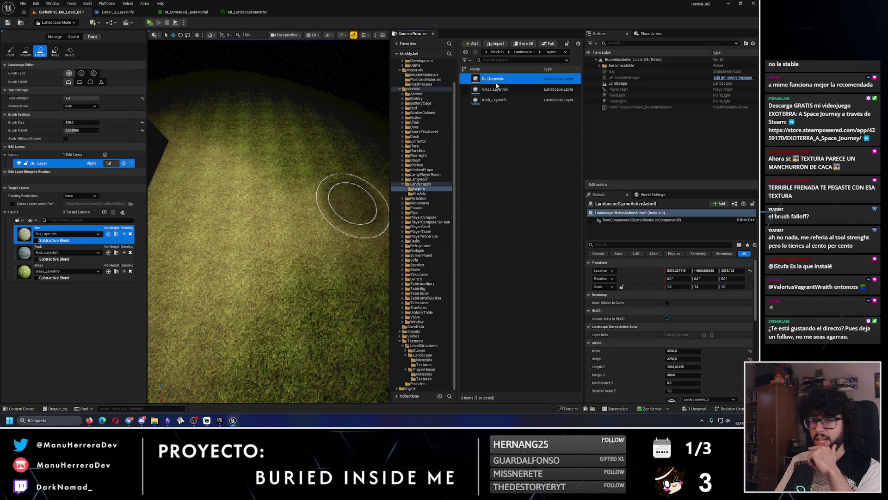
- Open Dirt_LayerInfo, edit its Hardness, set legacy weight blending, and save
double_click(496, 83)
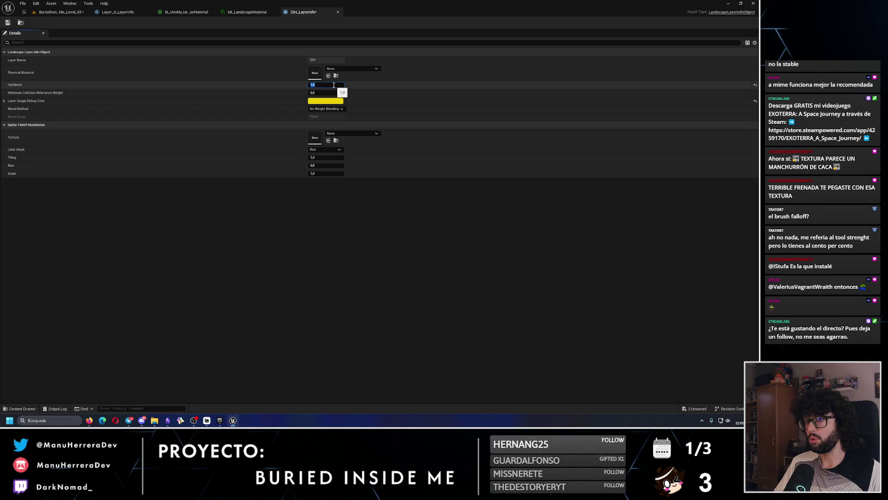
left_click(49, 13)
left_click(302, 11)
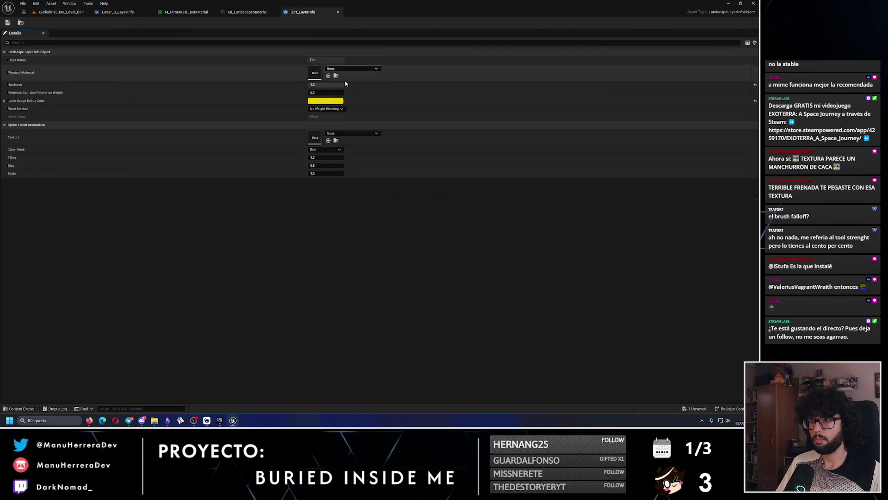
left_click(318, 85)
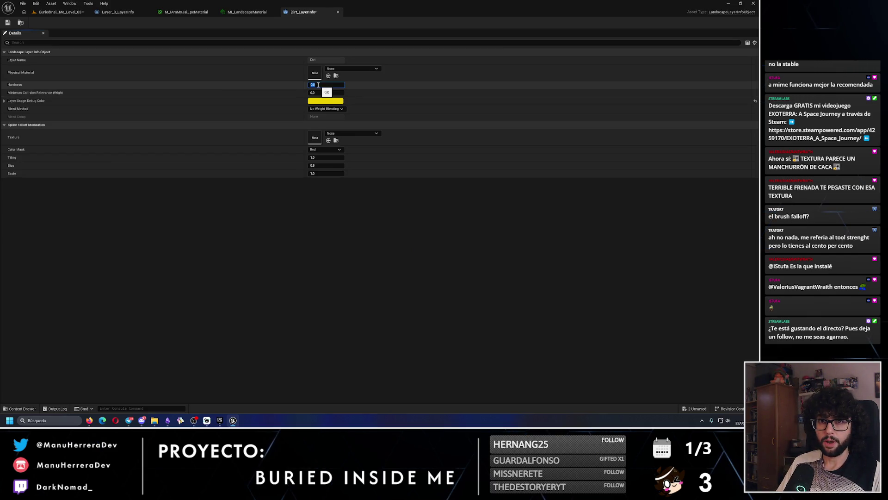
left_click(320, 109)
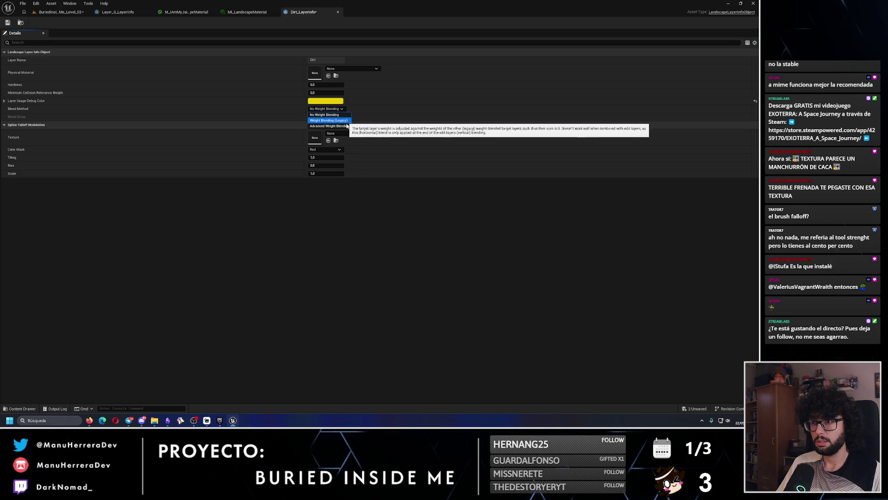
left_click(8, 22)
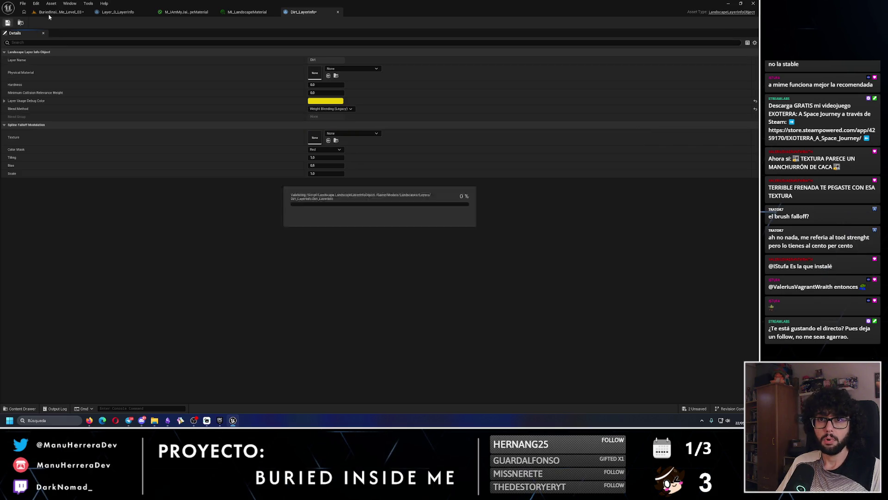
left_click(67, 13)
- Try Advanced Weight Blending, then set the blend method back to No Weight Blending
left_click(303, 12)
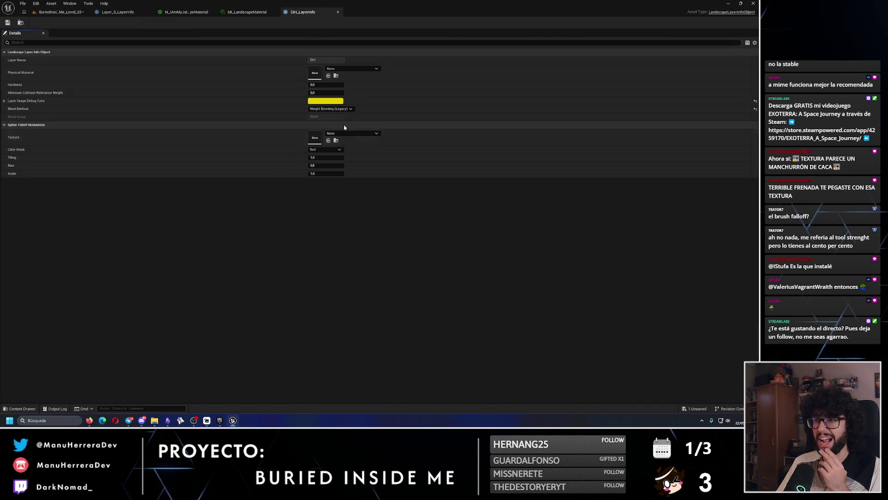
left_click(340, 109)
left_click(329, 126)
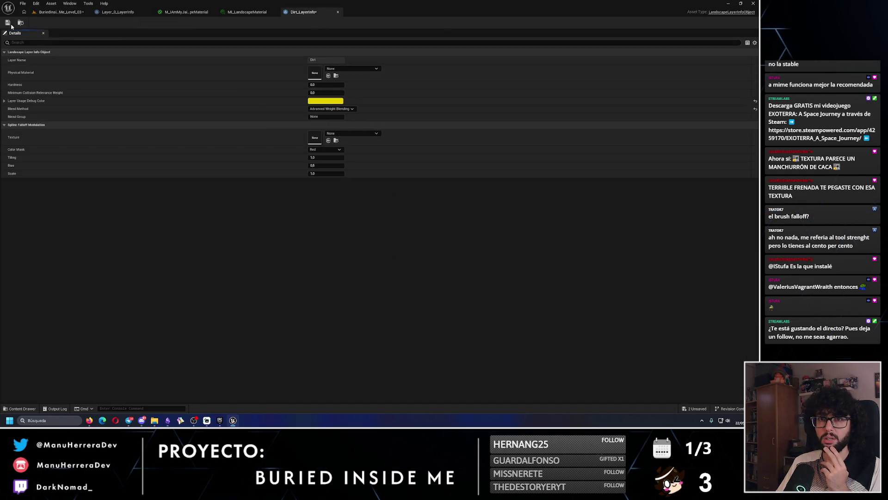
left_click(60, 13)
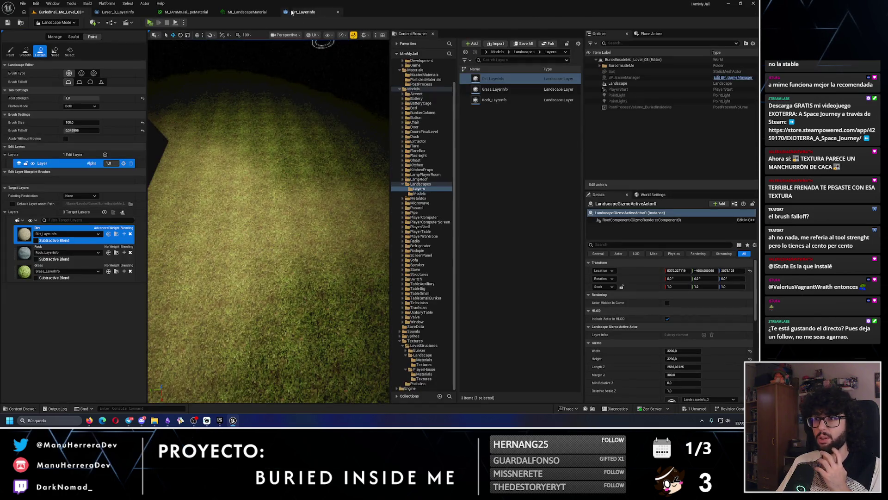
left_click(293, 12)
left_click(340, 109)
left_click(329, 116)
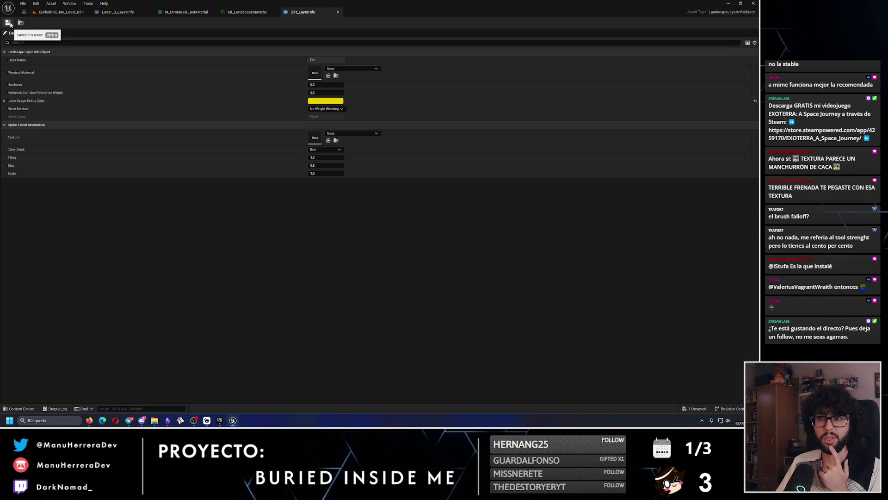
left_click(38, 14)
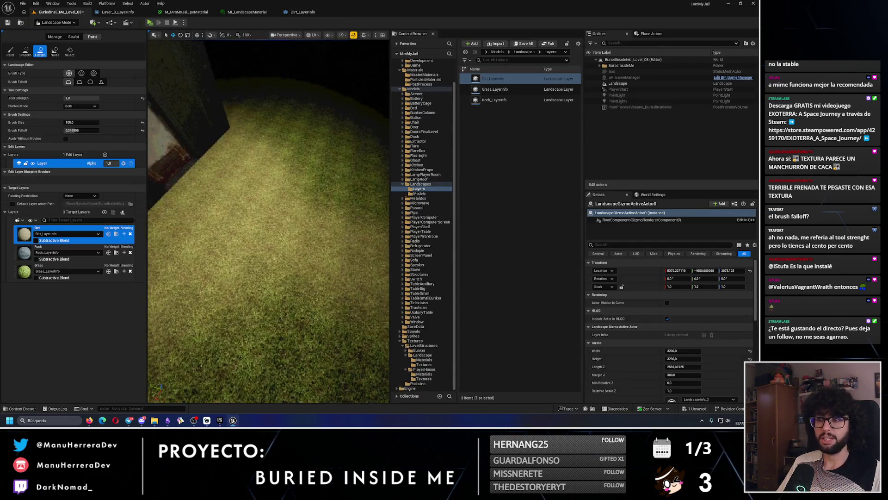
- Select Grass then Dirt as paint layers and undo two flatten edits near the door
left_click(60, 271)
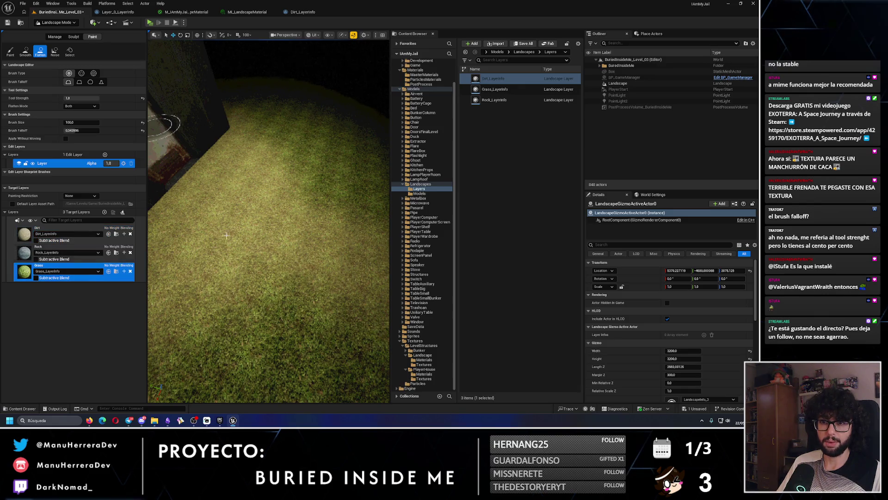
left_click_drag(242, 216, 286, 199)
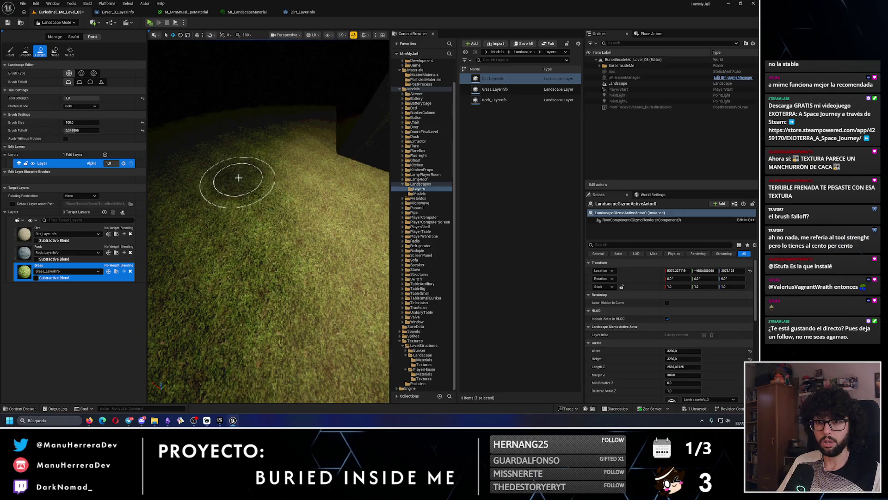
left_click_drag(231, 202, 249, 210)
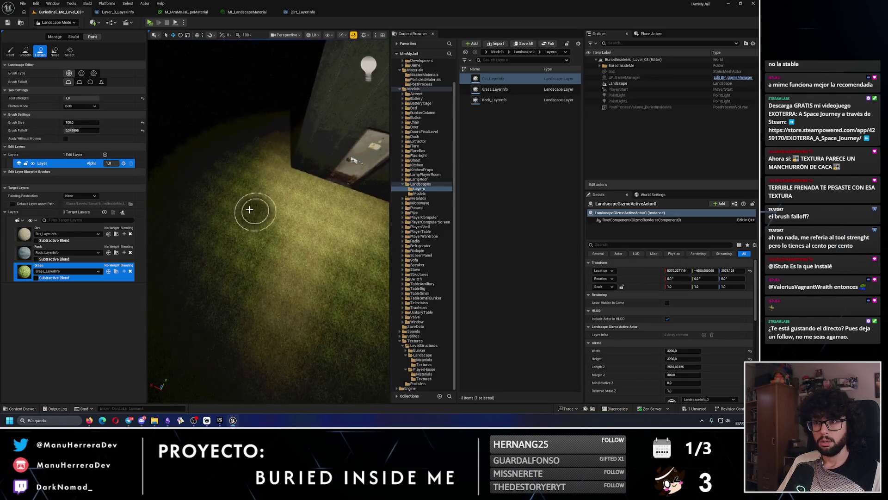
left_click(61, 229)
mouse_move(199, 222)
left_mouse_down()
mouse_move(217, 209)
mouse_move(327, 228)
left_mouse_up()
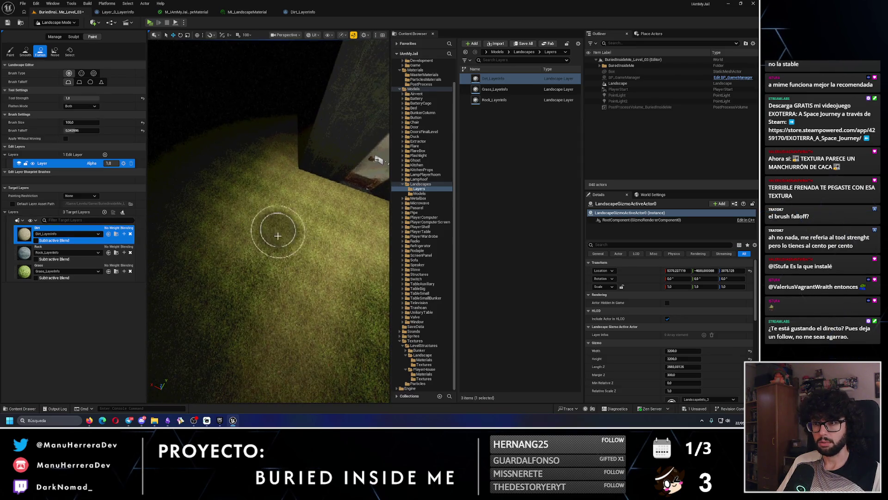
key("ctrl+z")
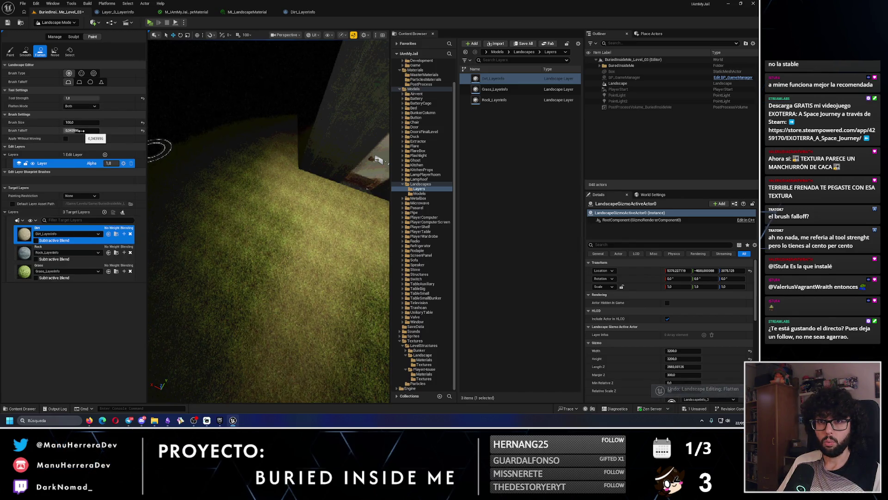
scroll(262, 179, "up", 5)
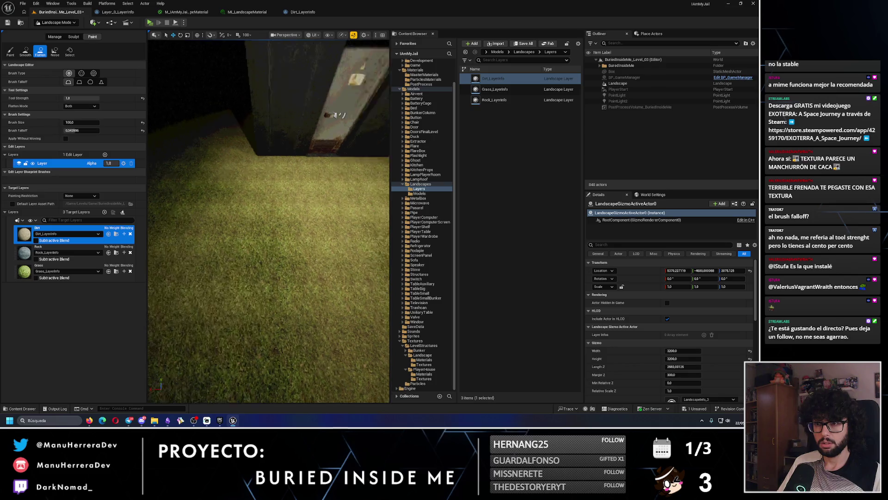
scroll(268, 222, "down", 5)
key("ctrl+z")
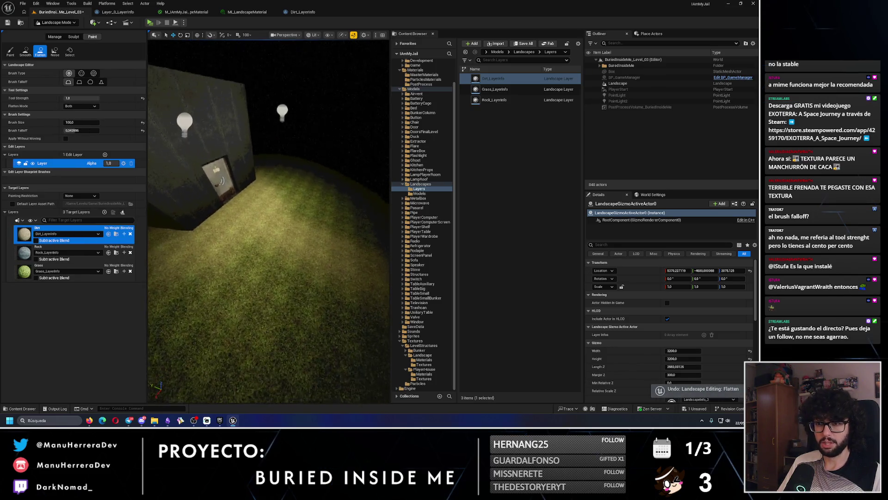
- Make Grass the paint layer and undo another flatten edit, viewing the grass from above
scroll(250, 308, "up", 3)
left_click(65, 271)
scroll(268, 222, "down", 3)
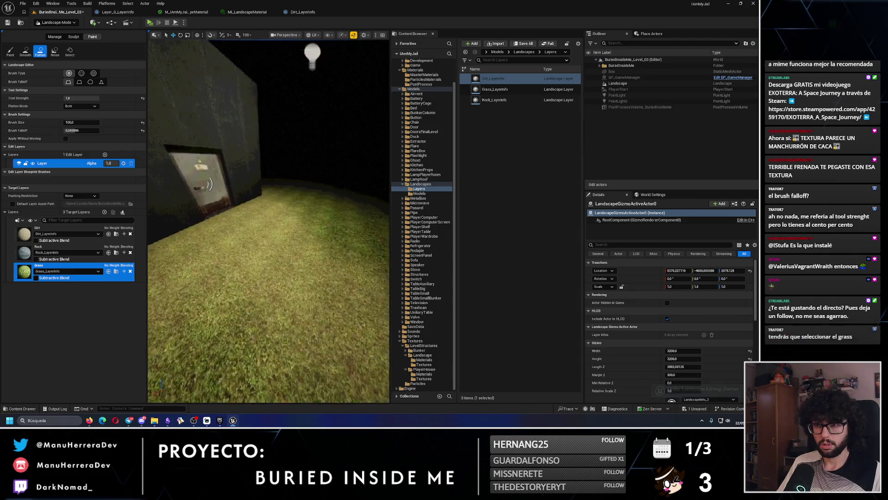
scroll(275, 253, "up", 4)
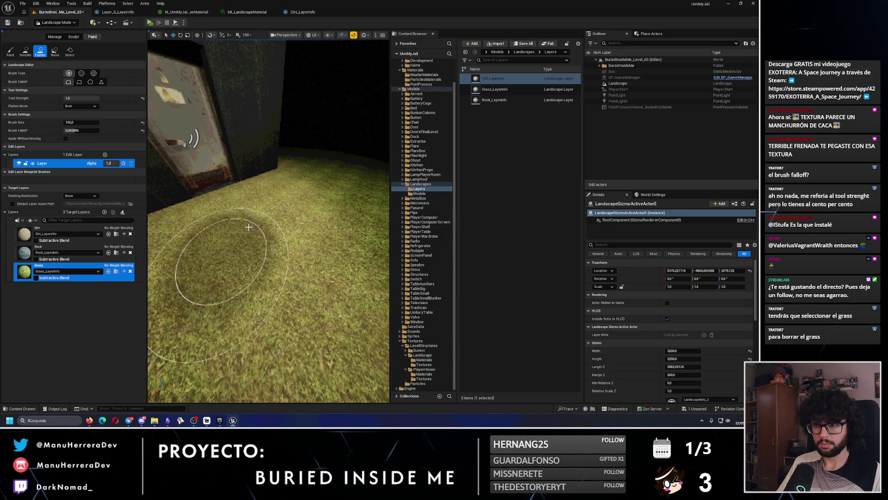
left_click_drag(249, 227, 237, 213)
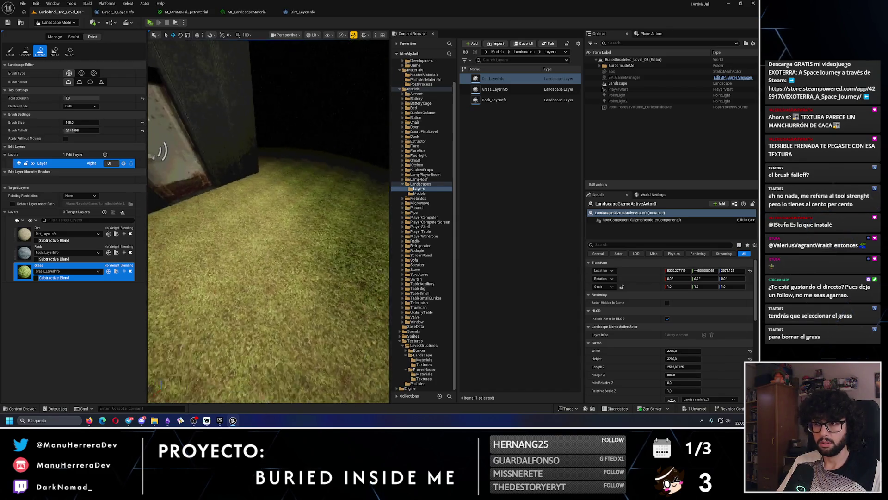
key("ctrl+z")
left_click_drag(277, 241, 295, 257)
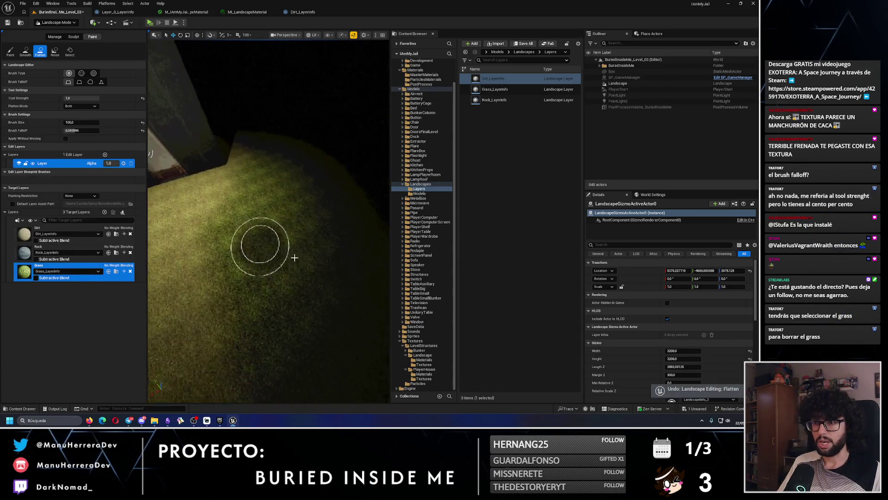
- Switch the viewport to Unlit, undo three more flatten edits, and reselect the Grass layer
key("alt+3")
left_click_drag(251, 220, 288, 241)
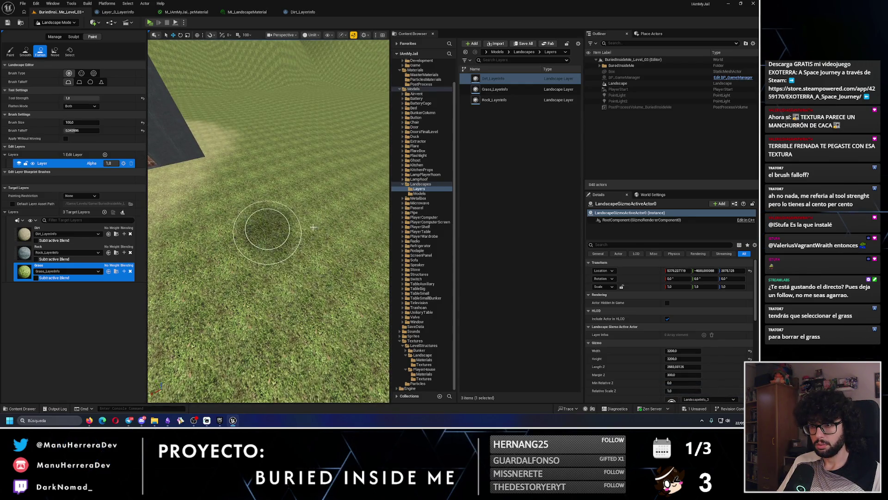
key("ctrl+z")
key("ctrl+z")
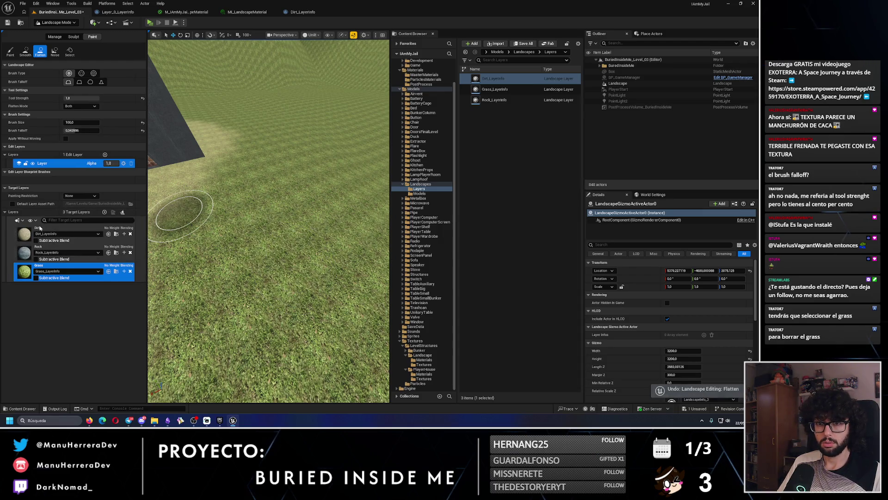
left_click_drag(337, 318, 333, 277)
key("ctrl+z")
left_click_drag(313, 327, 187, 257)
left_click(118, 266)
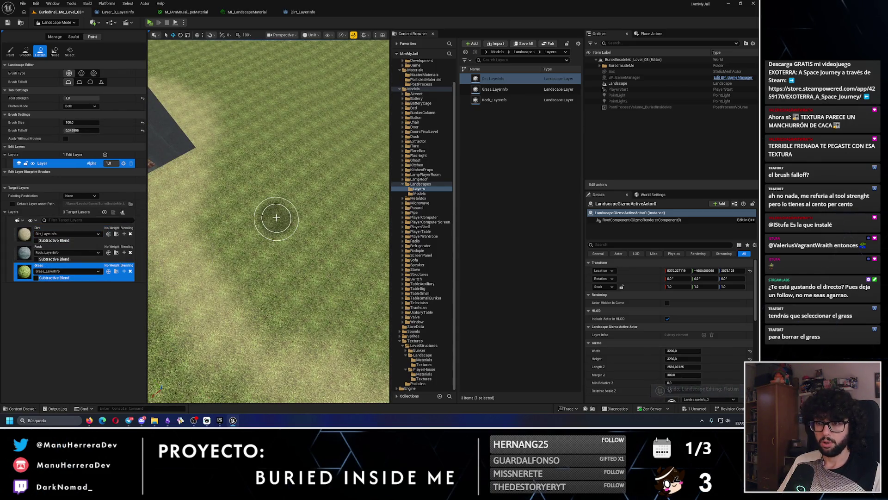
left_click_drag(309, 228, 291, 209)
key("ctrl+z")
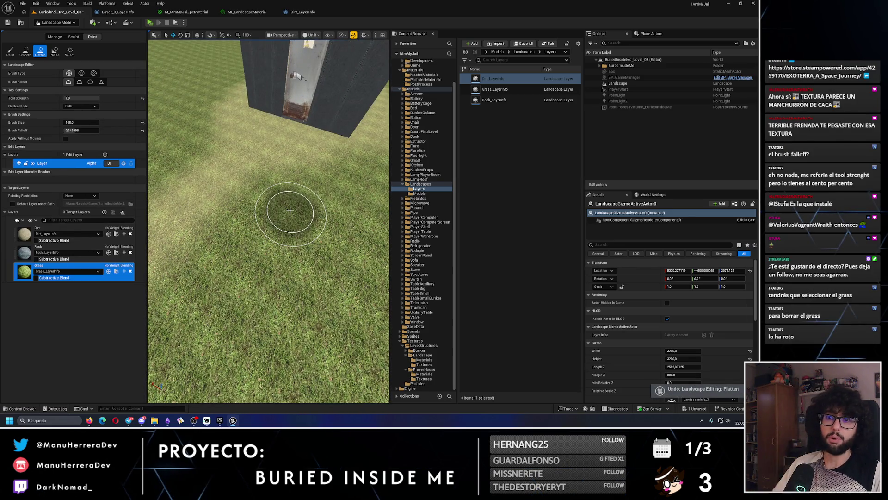
- In Paint mode, erase grass near the building, then undo the blackened patches
left_click(11, 51)
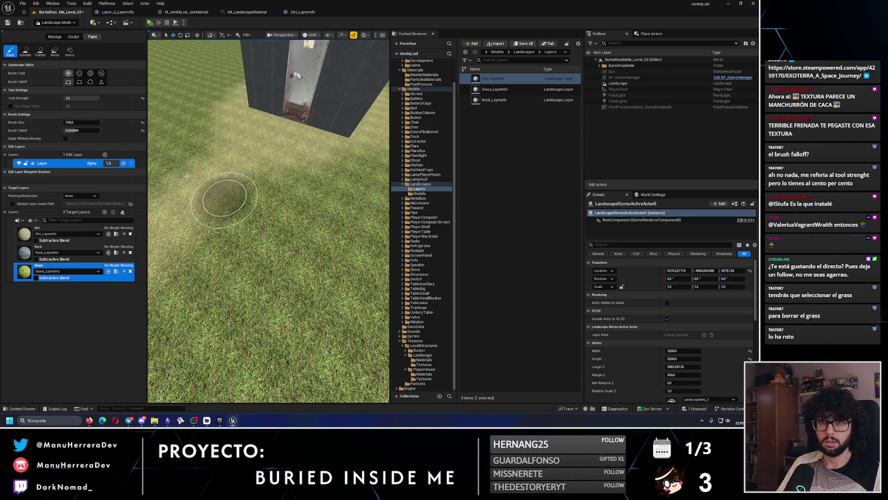
mouse_move(276, 263)
left_mouse_down()
mouse_move(278, 234)
mouse_move(272, 254)
left_mouse_up()
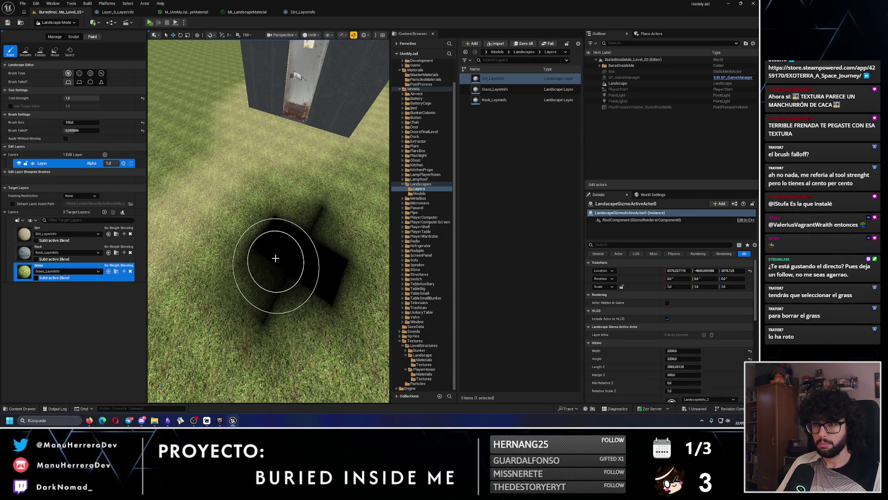
key("ctrl+z")
key("ctrl+z")
key("alt+4")
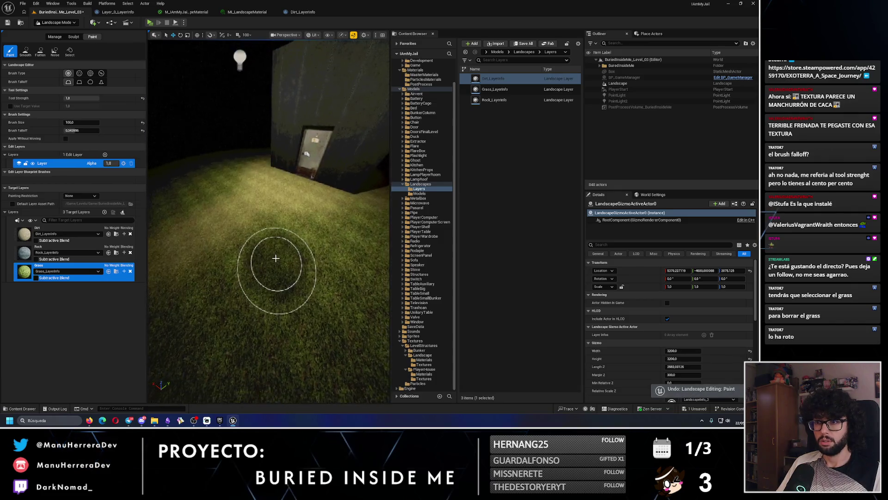
scroll(273, 262, "up", 3)
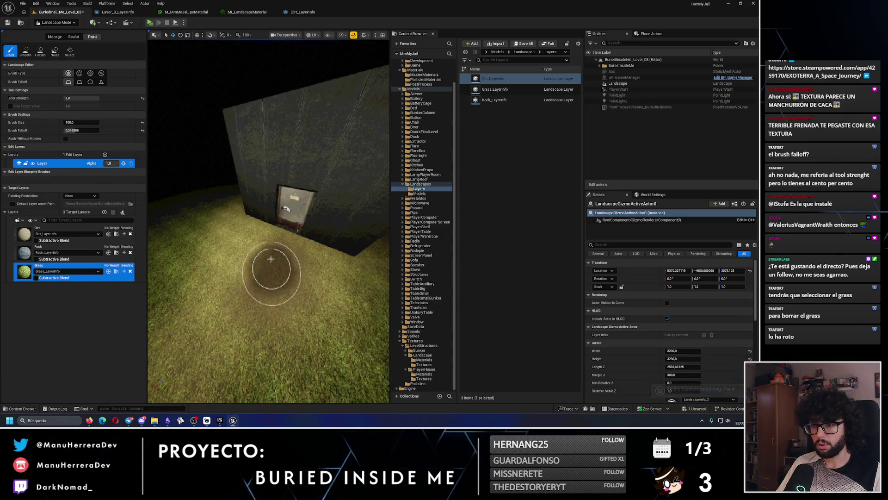
key("ctrl+z")
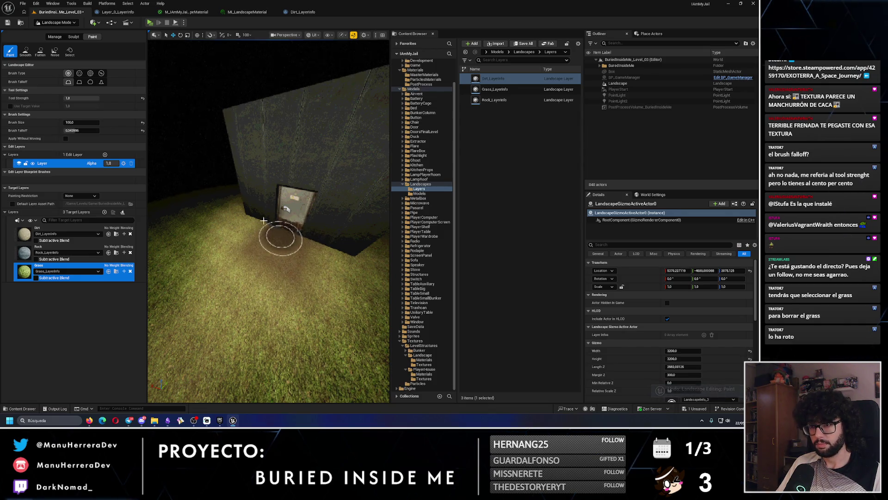
- Frame the view on the building's door and reopen the Dirt layer info asset
scroll(245, 256, "up", 3)
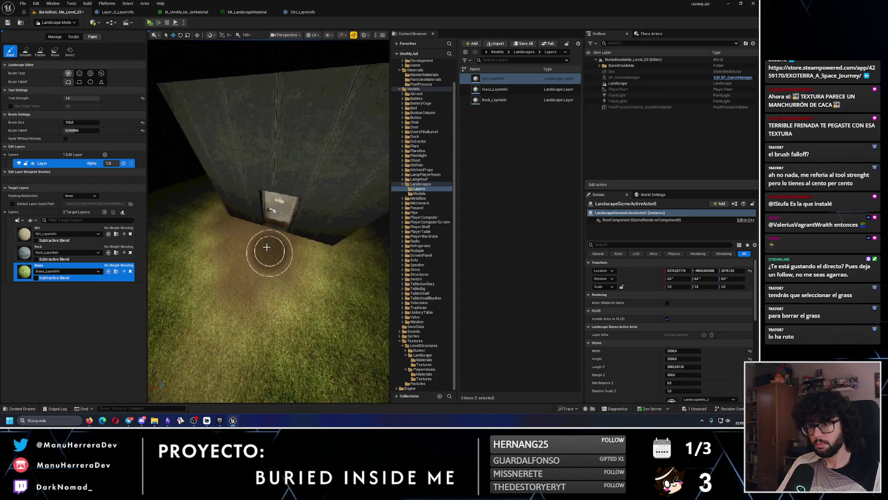
left_click_drag(257, 266, 301, 252)
scroll(232, 292, "up", 5)
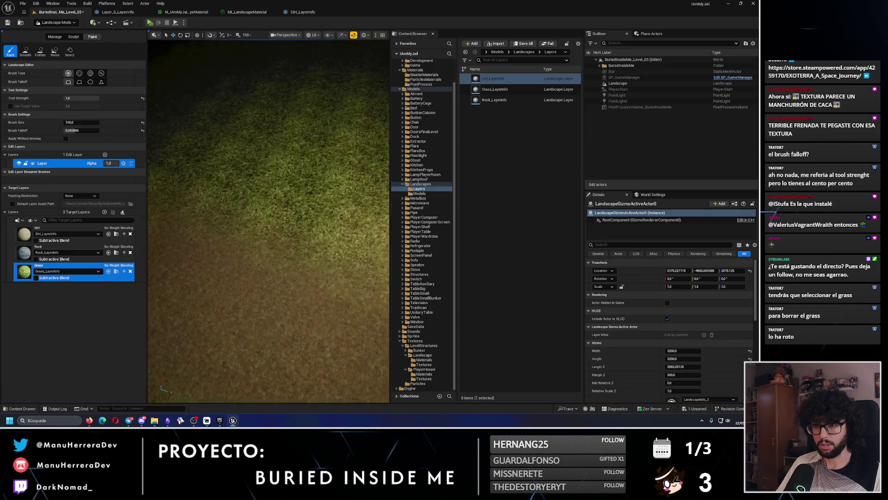
scroll(268, 223, "down", 5)
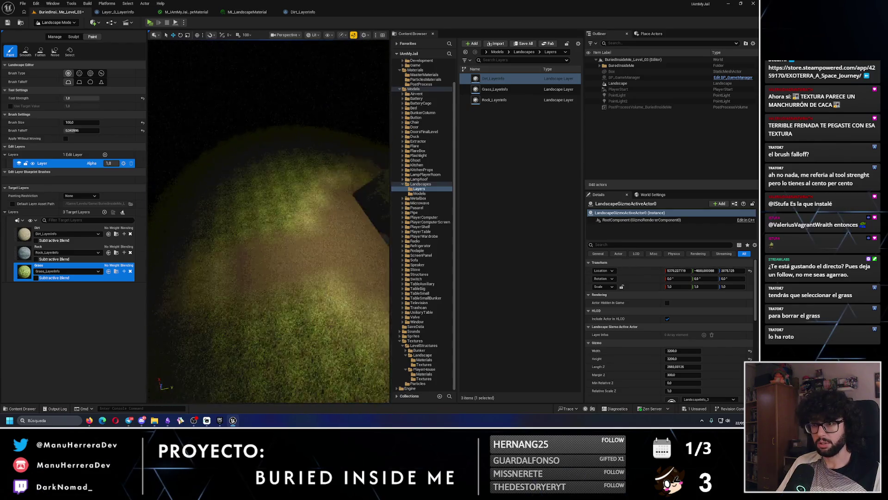
left_click_drag(259, 240, 246, 230)
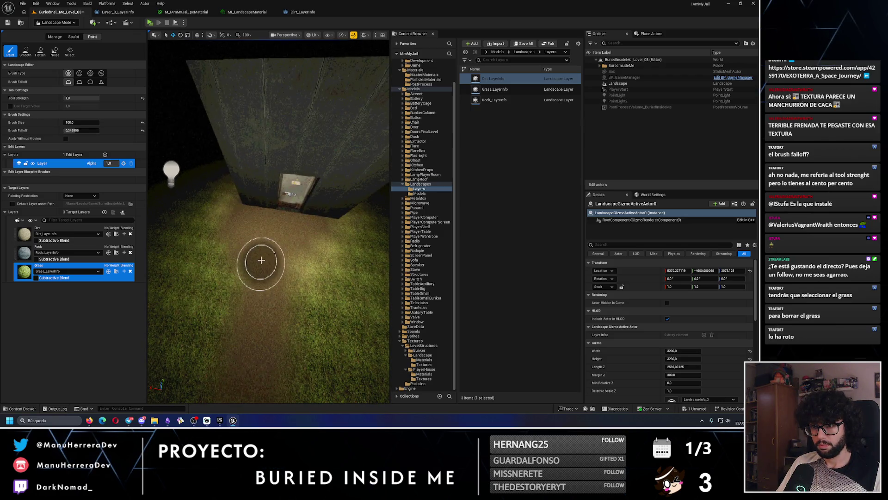
scroll(301, 114, "down", 5)
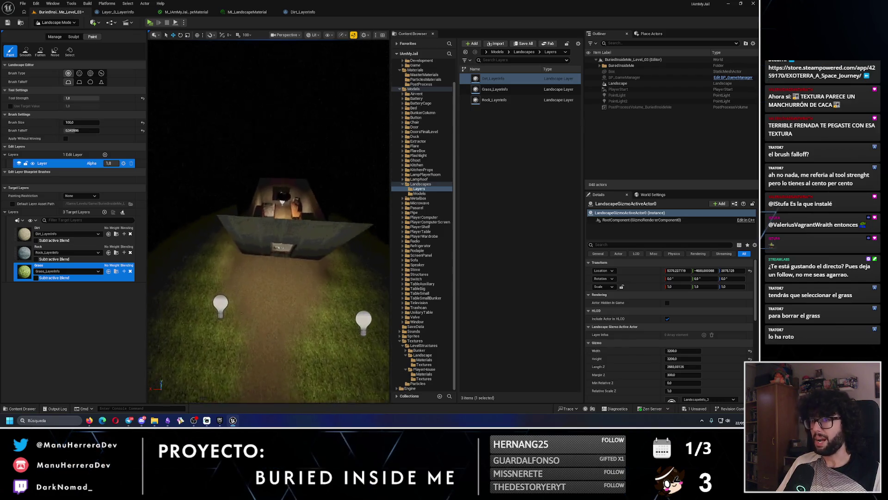
left_click(337, 14)
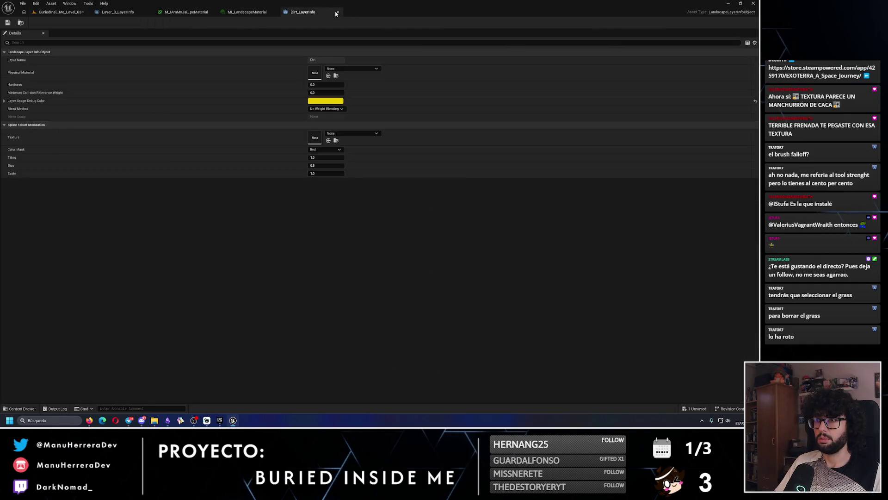
- Close Dirt_LayerInfo, browse MI_LandscapeMaterial's Dirt texture options, and go back to the level
left_click(338, 12)
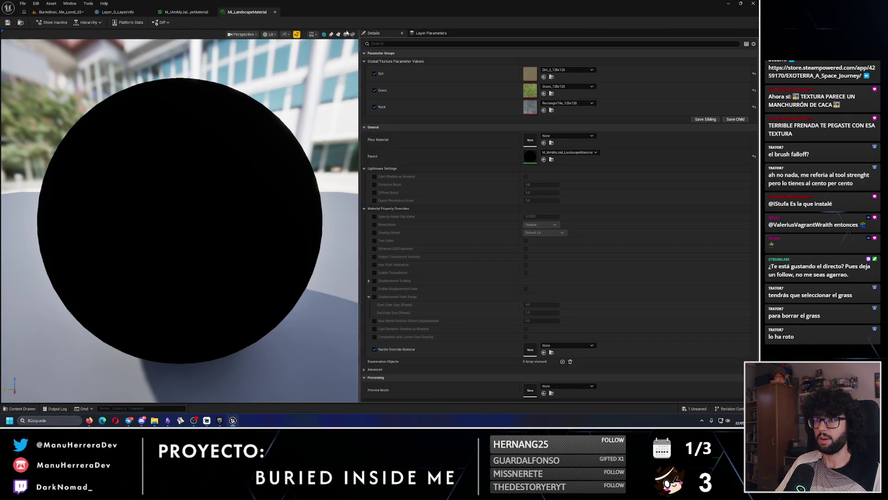
left_click(560, 70)
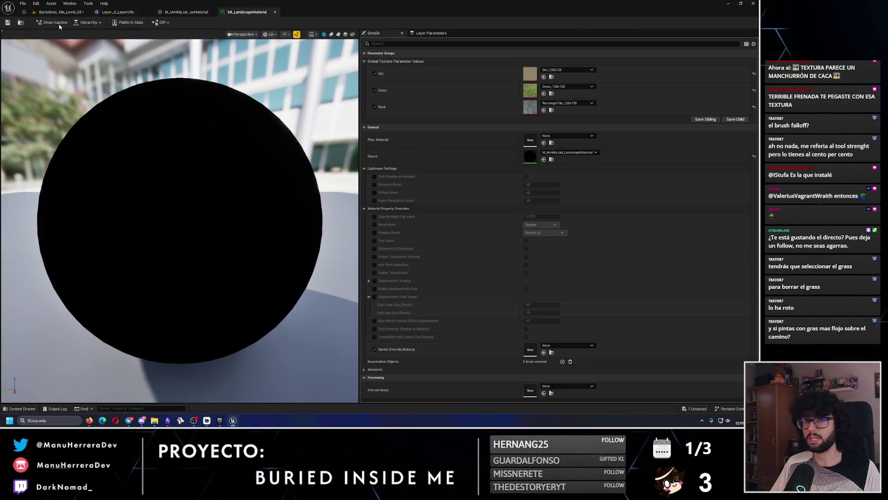
left_click(60, 11)
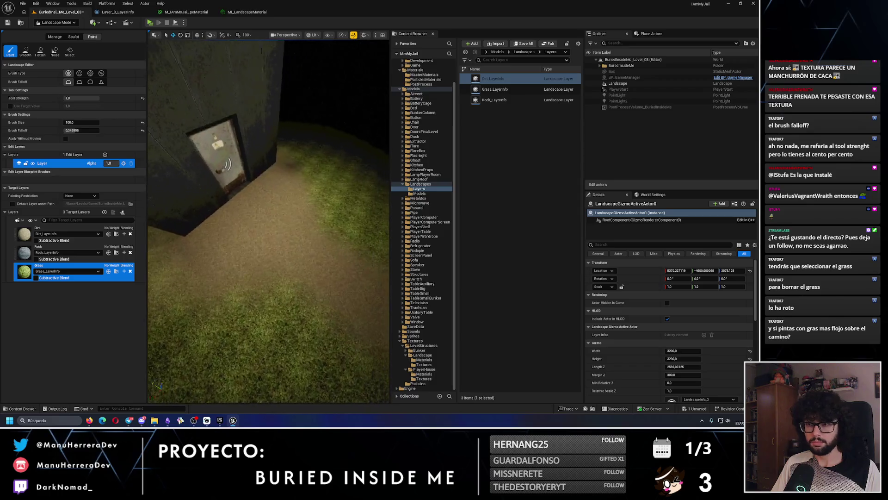
- Switch to Unlit view, frame the house, and make Dirt the target paint layer
scroll(281, 233, "down", 10)
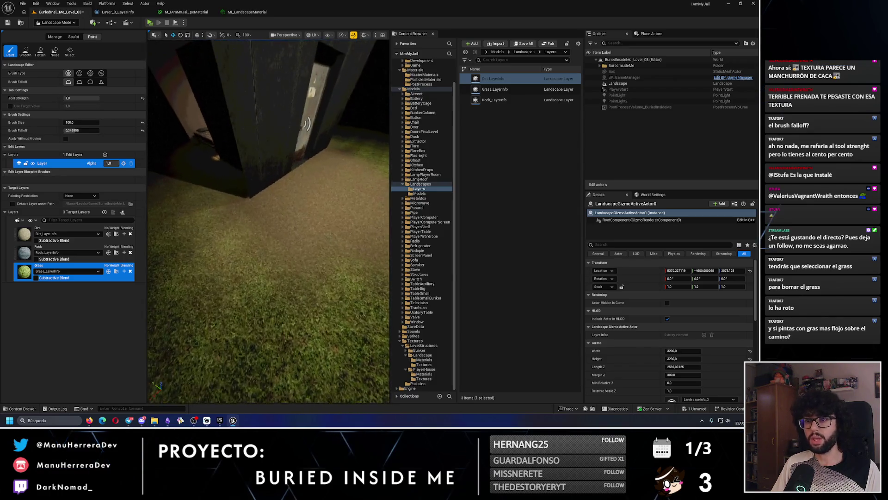
key("alt+3")
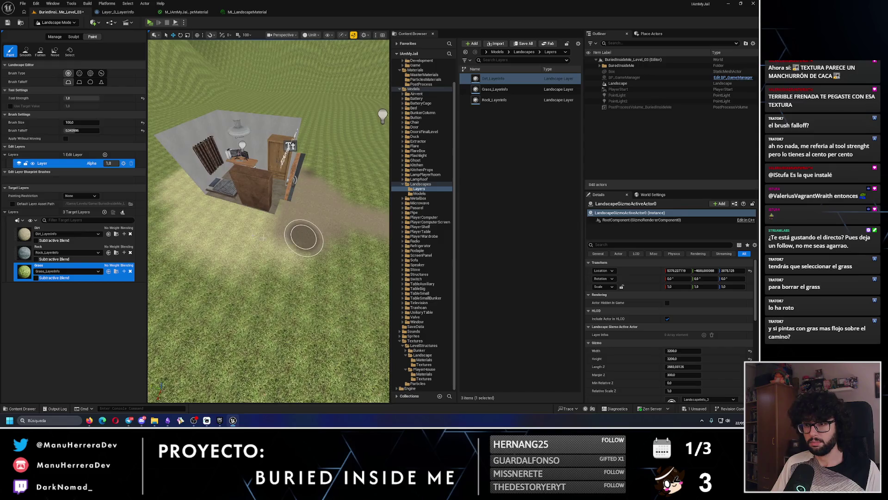
left_click_drag(260, 228, 314, 230)
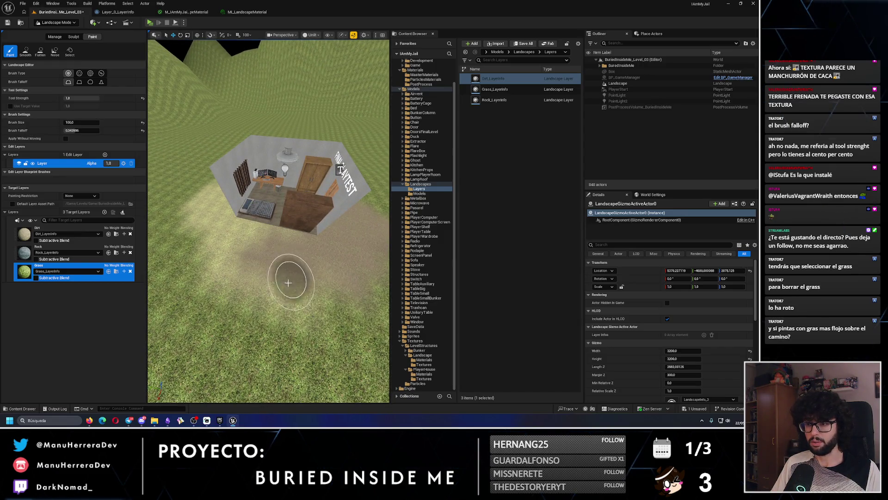
left_click_drag(228, 307, 232, 237)
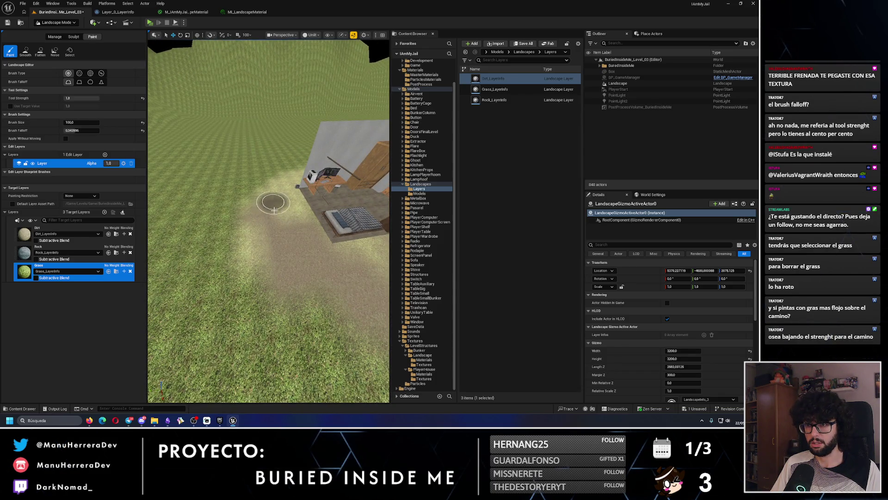
mouse_move(259, 237)
left_mouse_down()
mouse_move(254, 246)
mouse_move(232, 240)
mouse_move(230, 252)
left_mouse_up()
left_click(41, 233)
mouse_move(324, 273)
left_mouse_down()
mouse_move(298, 234)
mouse_move(288, 248)
mouse_move(291, 218)
mouse_move(287, 231)
mouse_move(303, 240)
mouse_move(260, 239)
mouse_move(206, 341)
mouse_move(267, 292)
left_mouse_up()
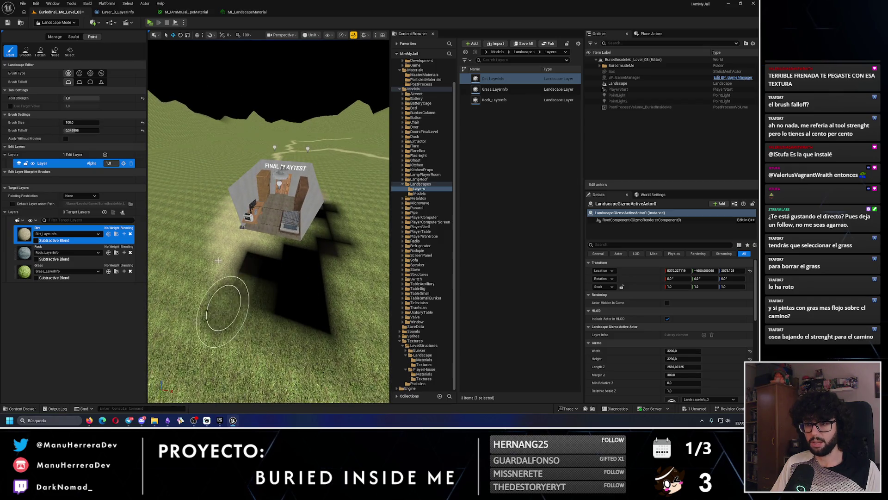
- Orbit around the house and make Grass the target paint layer
mouse_move(276, 241)
left_mouse_down()
mouse_move(259, 281)
mouse_move(266, 321)
mouse_move(278, 296)
mouse_move(230, 276)
mouse_move(193, 285)
left_mouse_up()
mouse_move(320, 291)
left_mouse_down()
mouse_move(324, 264)
mouse_move(307, 241)
left_mouse_up()
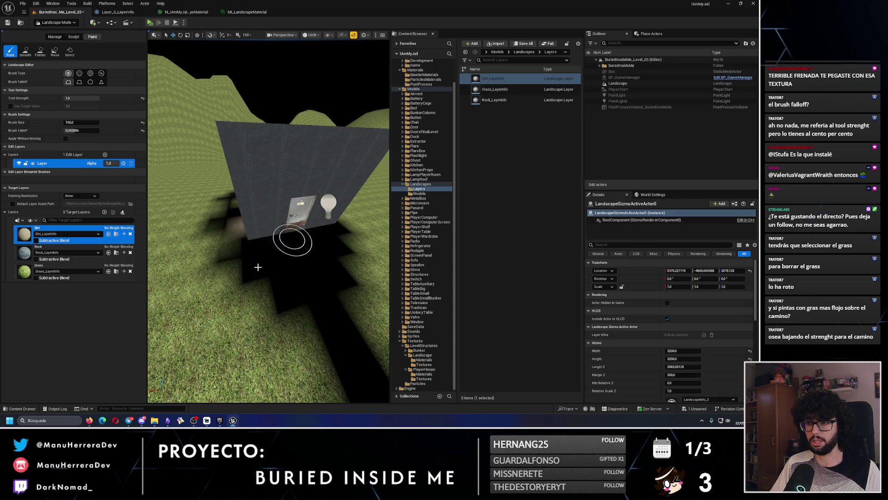
mouse_move(211, 249)
left_mouse_down()
mouse_move(337, 198)
mouse_move(185, 241)
left_mouse_up()
left_click(60, 268)
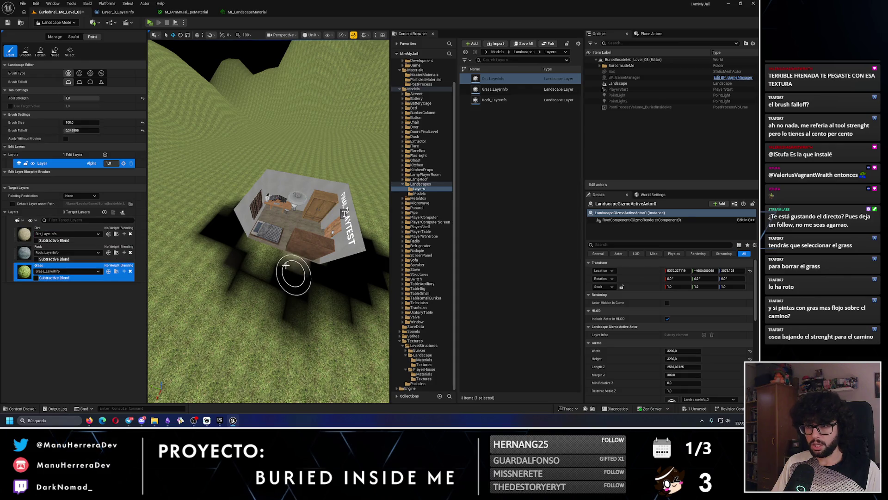
mouse_move(308, 256)
left_mouse_down()
mouse_move(316, 289)
mouse_move(248, 278)
mouse_move(311, 242)
left_mouse_up()
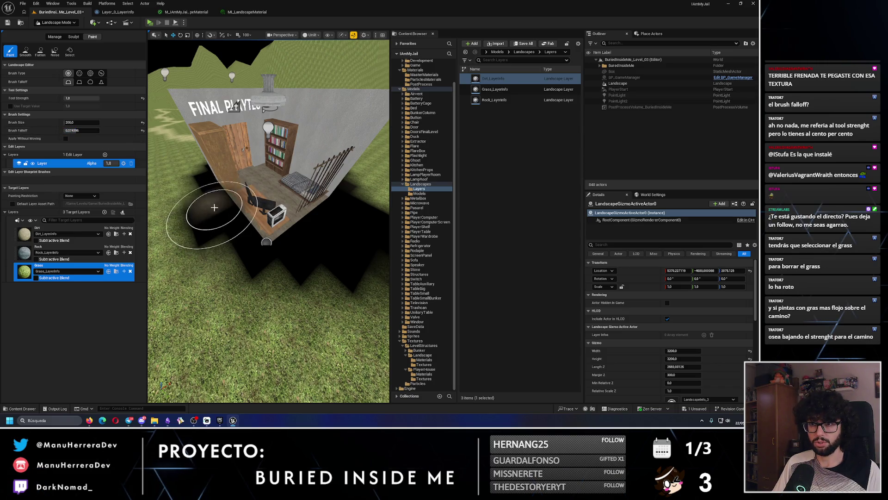
- Fly and orbit the view around the house to frame the ground beside it
scroll(214, 208, "down", 5)
scroll(279, 235, "up", 5)
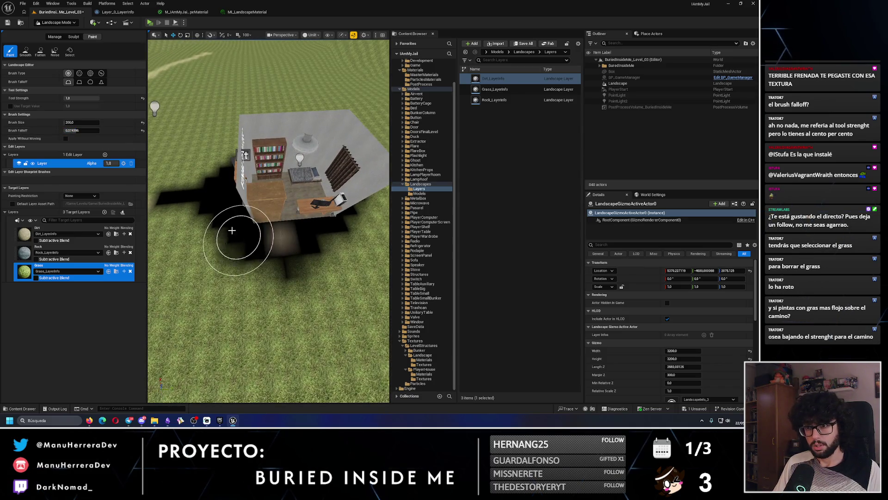
left_click_drag(267, 223, 222, 217)
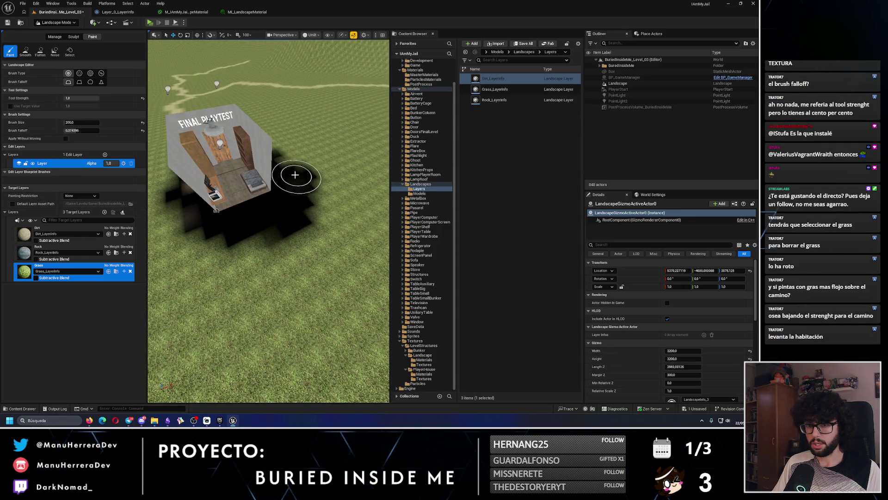
key("s")
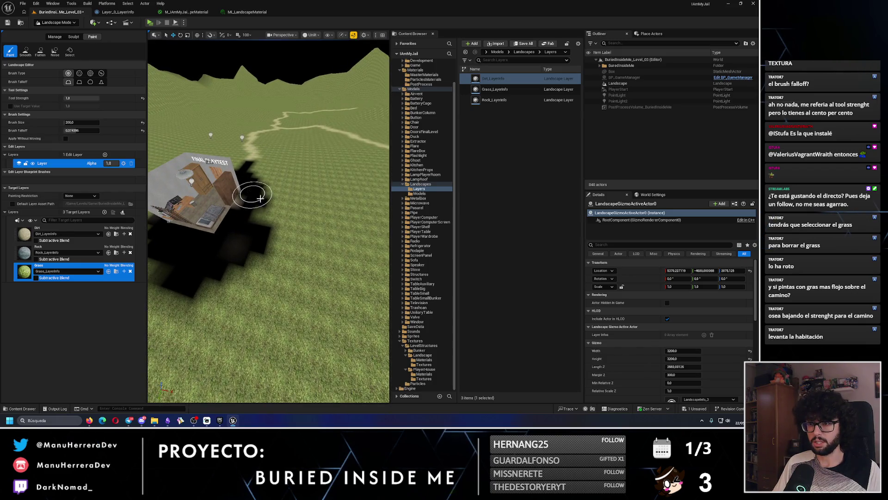
key("a")
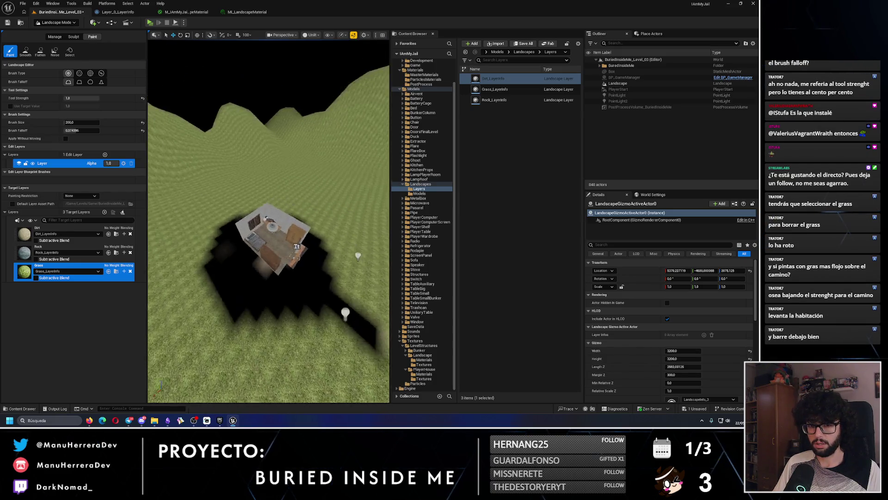
key("w")
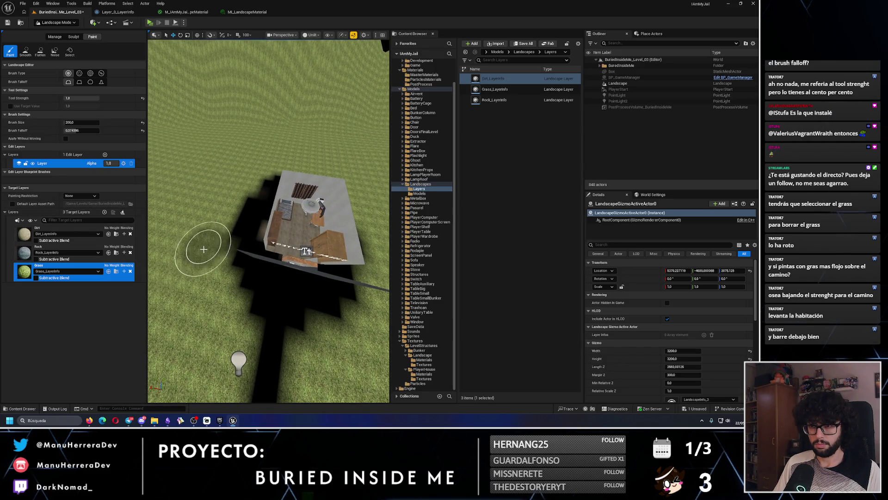
left_click_drag(306, 251, 193, 181)
scroll(193, 180, "up", 10)
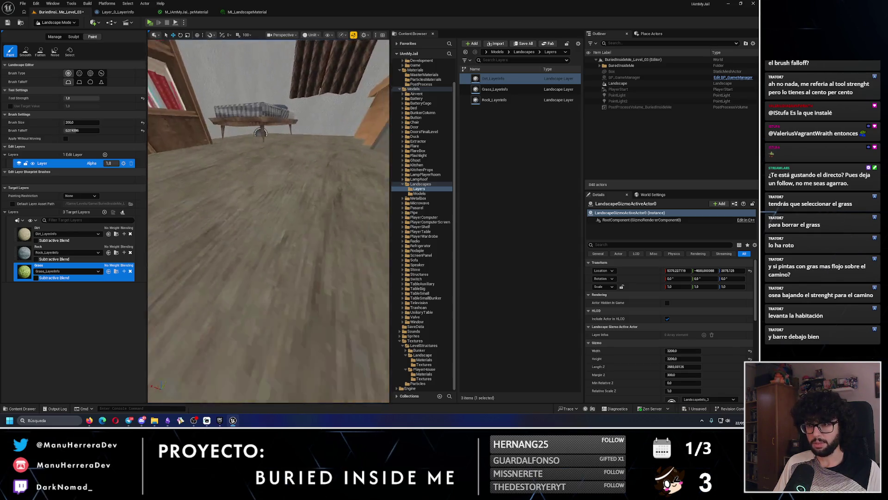
scroll(231, 284, "down", 10)
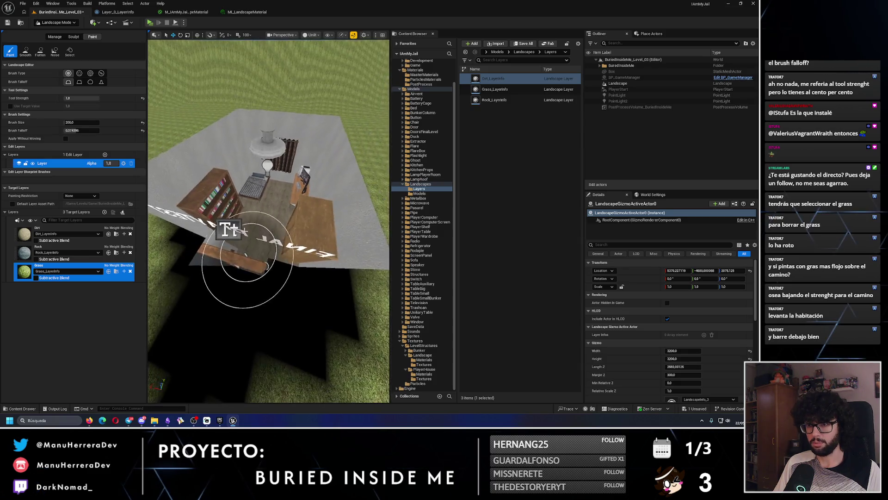
scroll(276, 220, "down", 10)
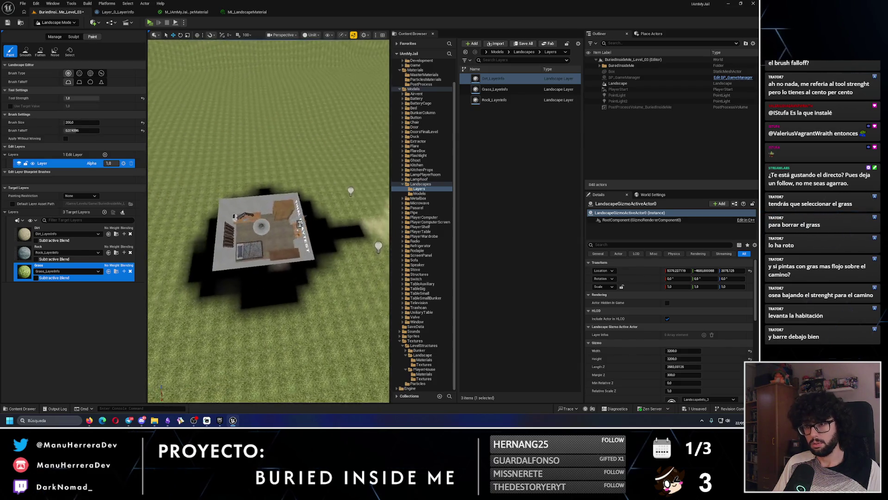
left_click_drag(253, 241, 330, 130)
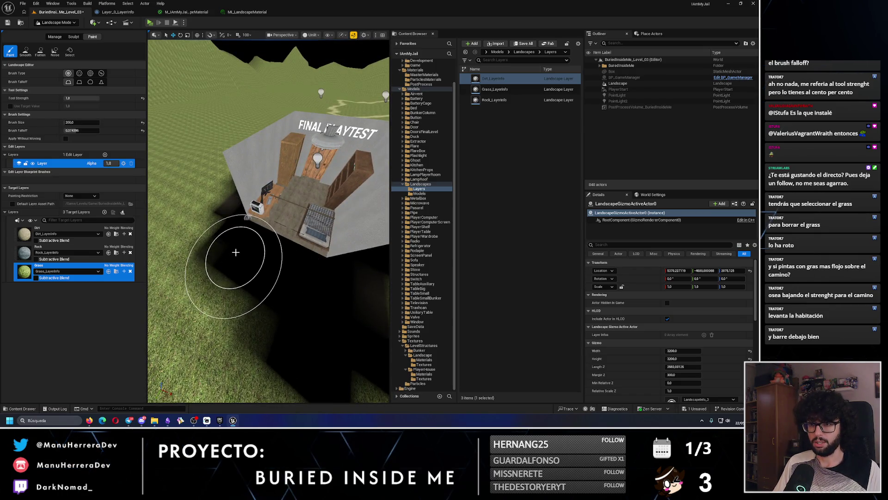
left_click_drag(242, 265, 248, 263)
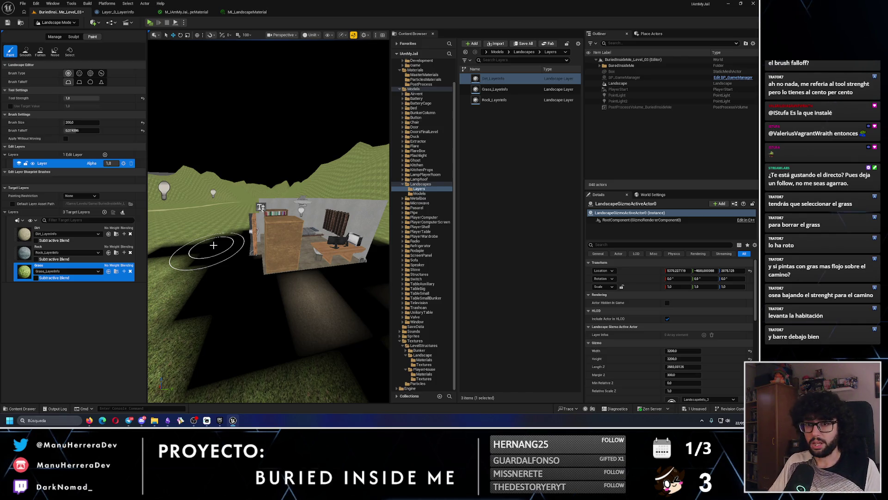
- Brush dirt around and below the building, undoing a bad stroke, then reselect Grass
left_click(46, 233)
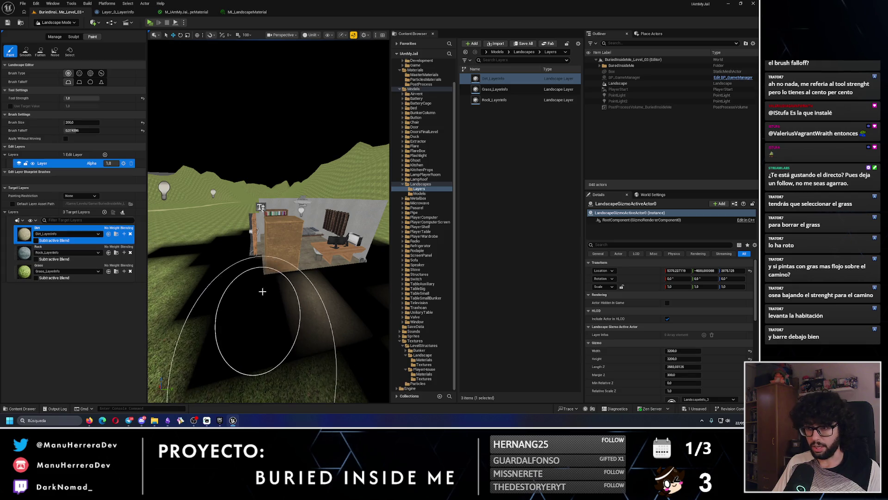
left_click_drag(277, 312, 289, 254)
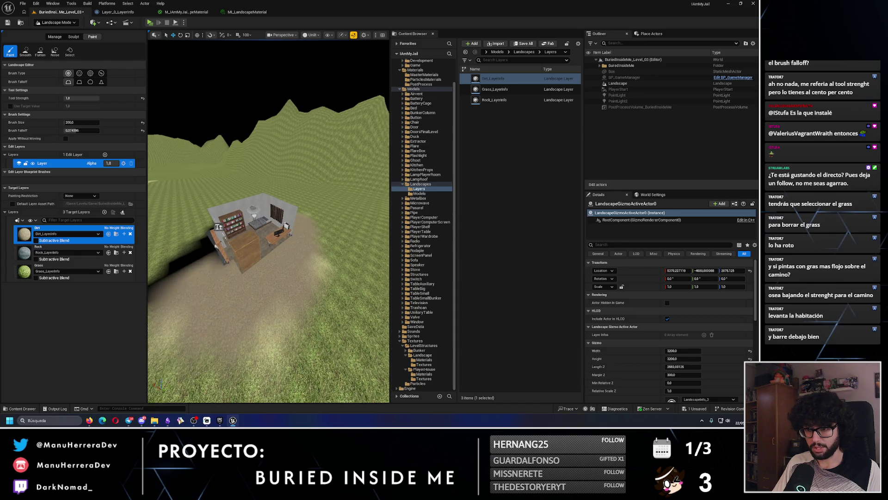
key("ctrl+z")
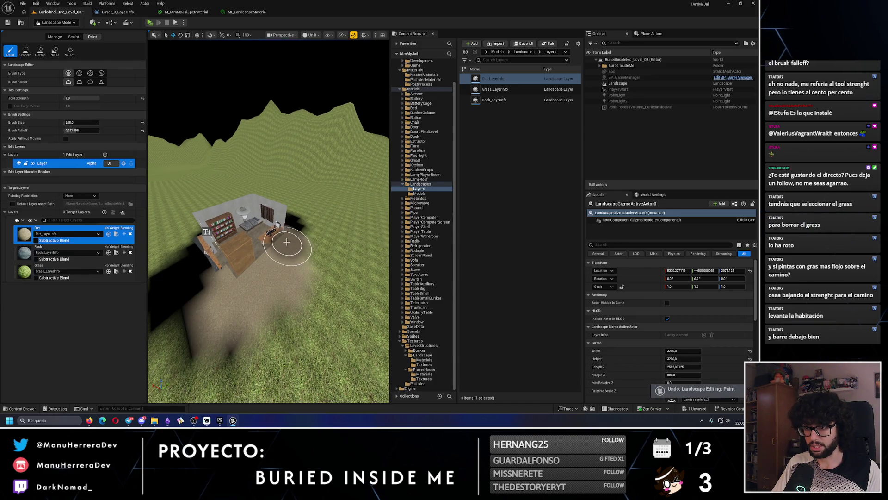
mouse_move(252, 293)
left_mouse_down()
mouse_move(205, 356)
mouse_move(175, 342)
mouse_move(296, 321)
left_mouse_up()
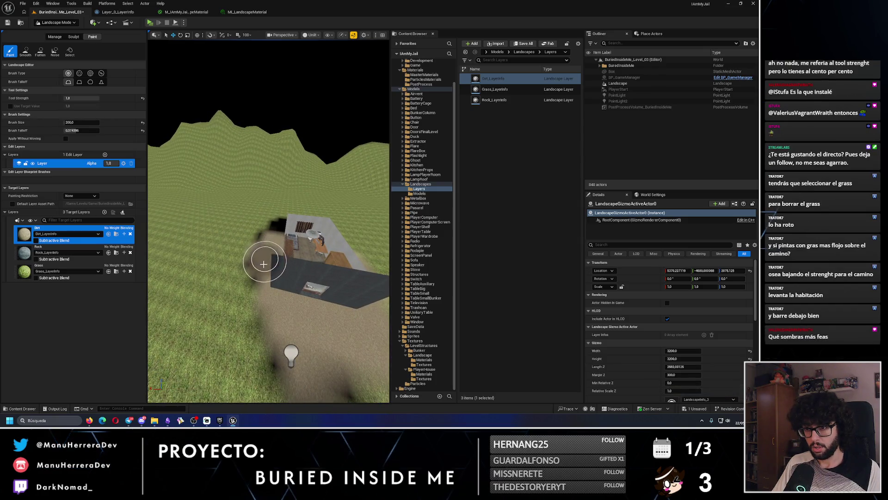
mouse_move(262, 257)
left_mouse_down()
mouse_move(333, 259)
mouse_move(306, 292)
left_mouse_up()
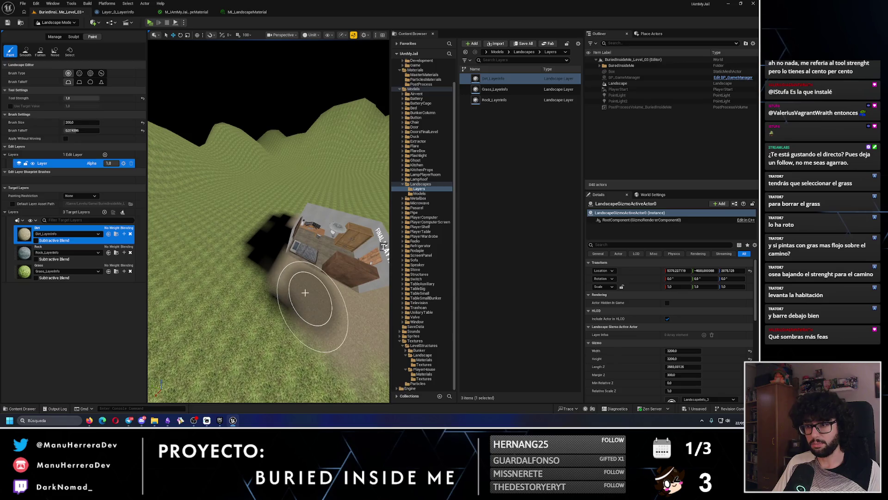
left_click_drag(277, 231, 281, 233)
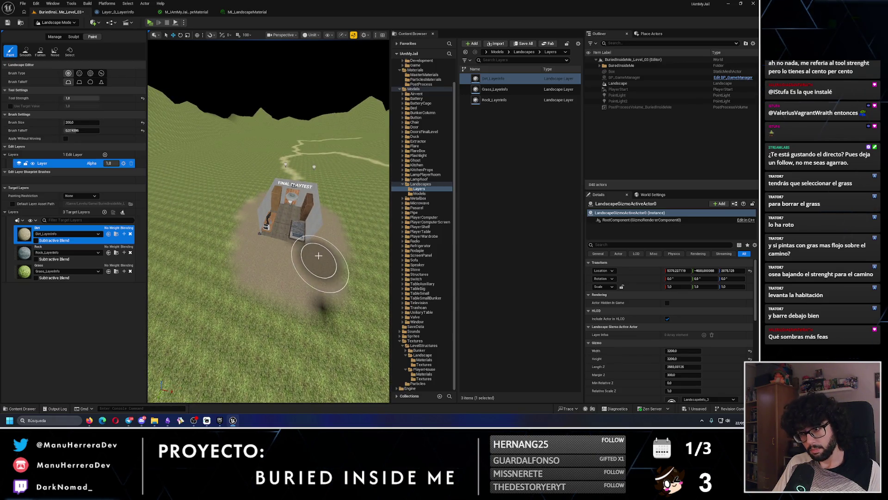
scroll(318, 255, "up", 3)
mouse_move(291, 279)
left_mouse_down()
mouse_move(319, 299)
mouse_move(310, 296)
left_mouse_up()
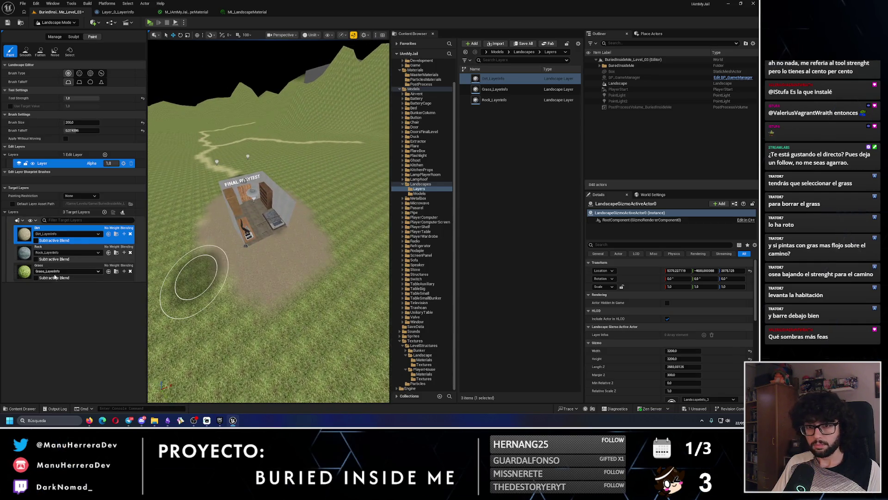
left_click(48, 268)
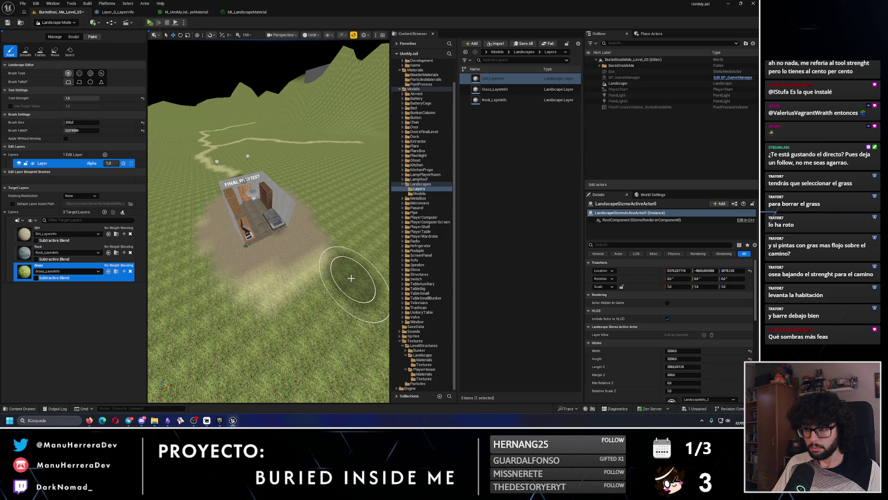
- Undo the last grass stroke and zoom in on the ground beside the building
key("ctrl+z")
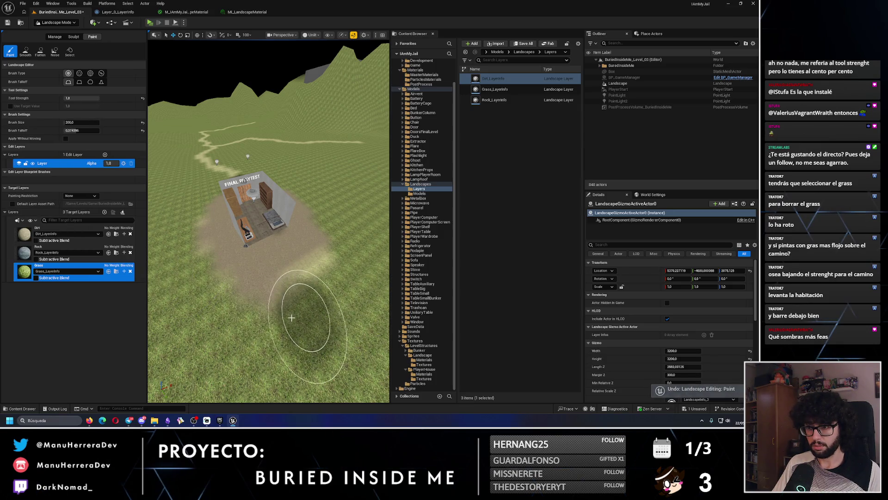
scroll(229, 332, "up", 5)
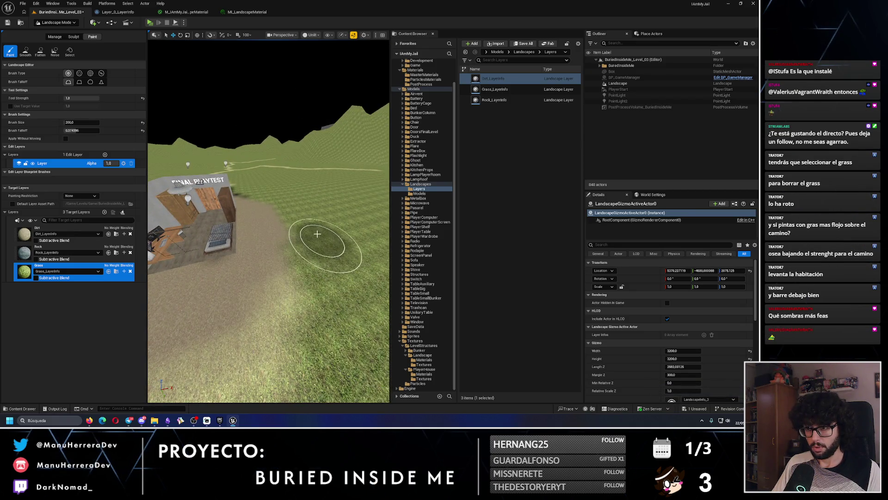
scroll(298, 295, "down", 5)
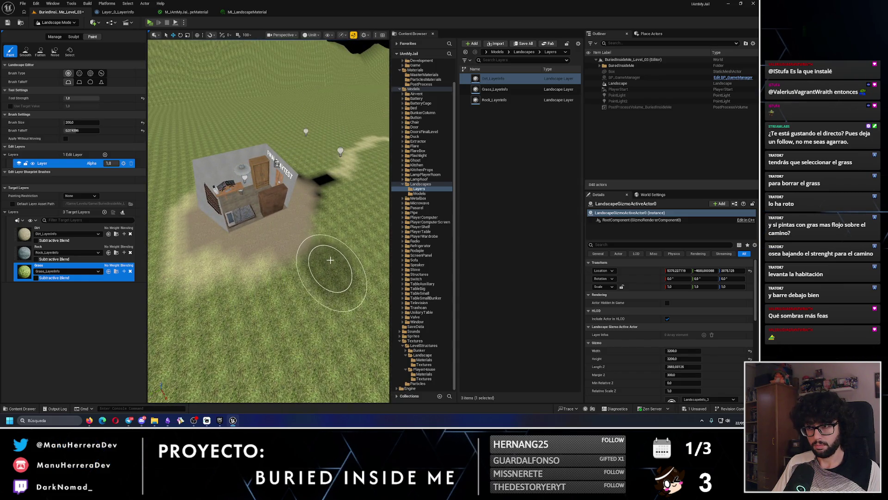
scroll(321, 277, "up", 3)
scroll(317, 264, "down", 4)
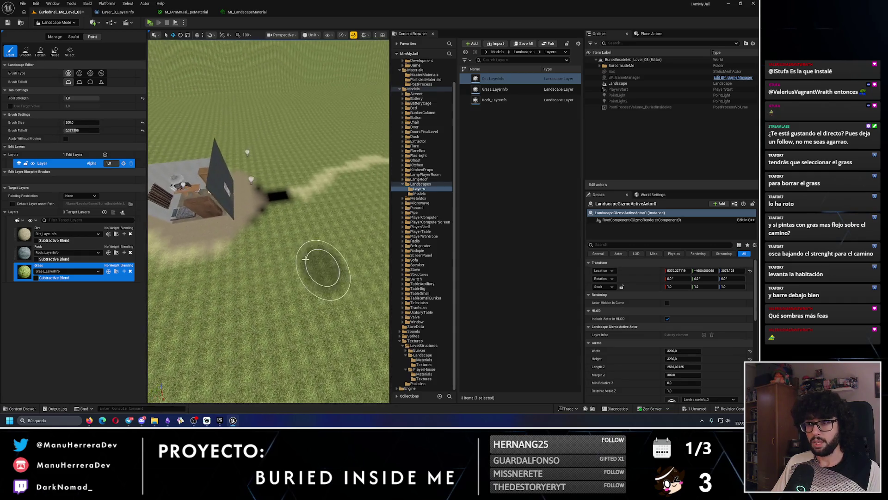
scroll(281, 246, "up", 5)
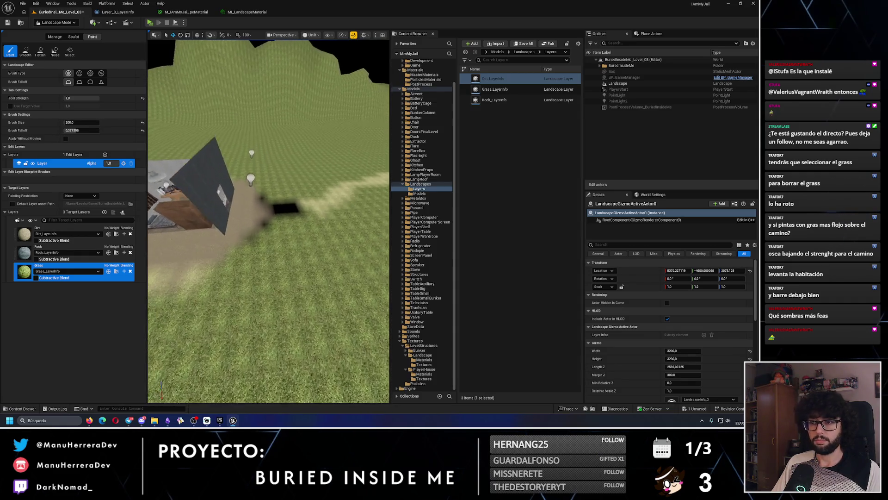
scroll(281, 245, "up", 2)
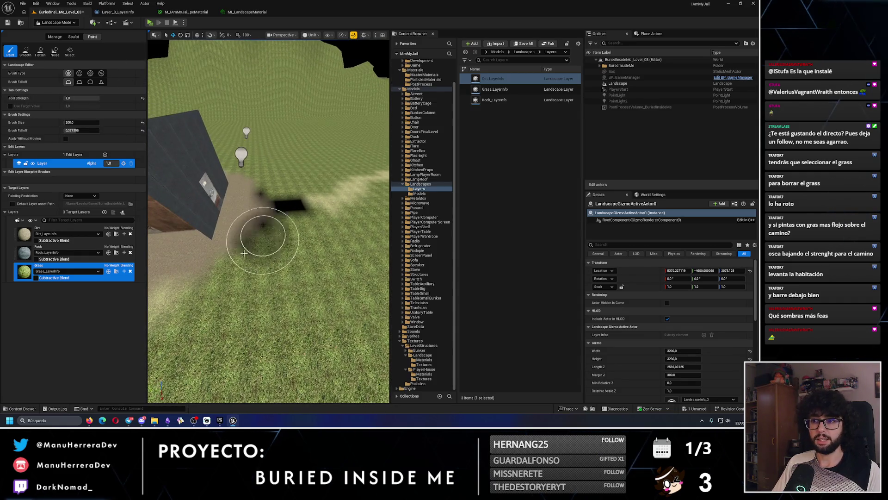
scroll(277, 217, "up", 4)
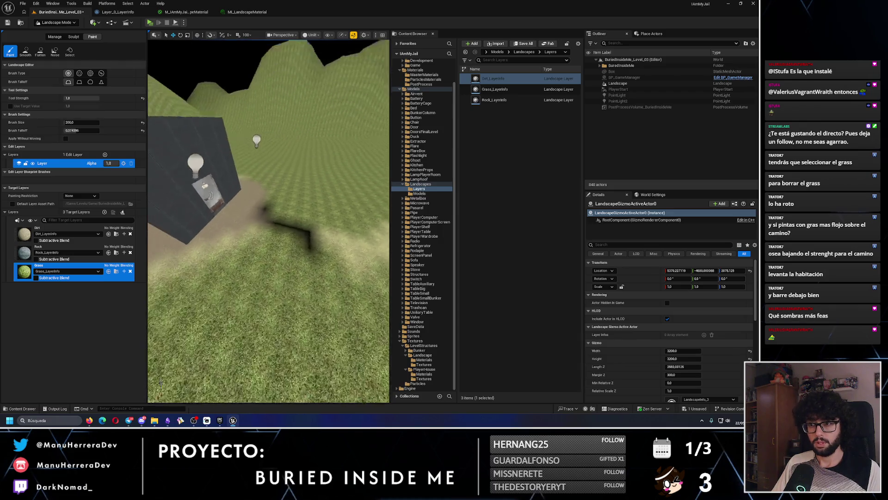
- Brush grass over the dirt beside the building, then reselect the Dirt layer
left_click_drag(260, 185, 273, 206)
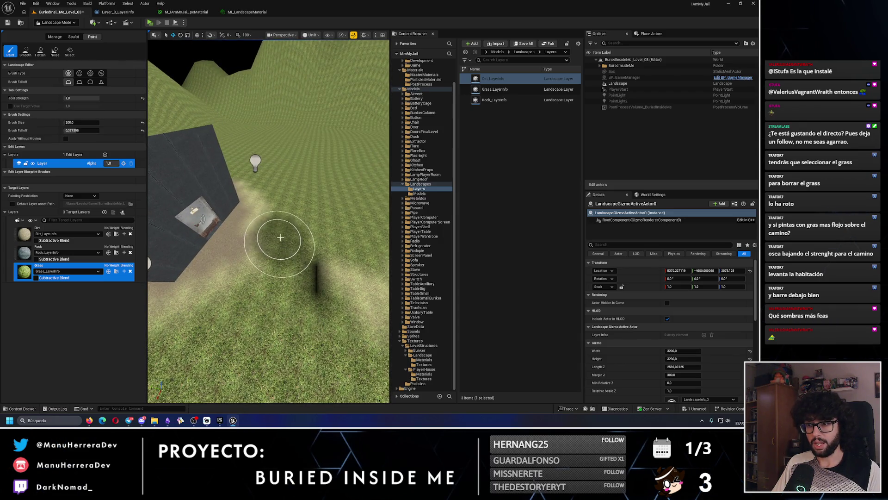
scroll(280, 236, "down", 2)
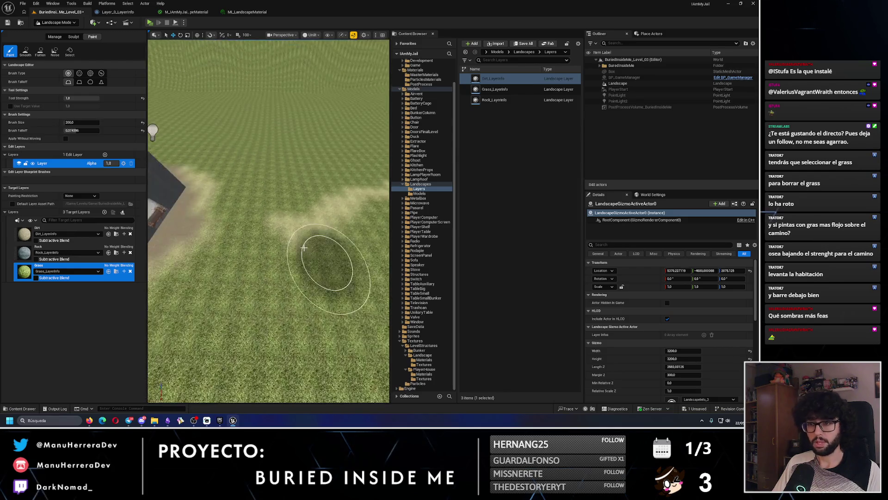
left_click(64, 229)
left_click(81, 122)
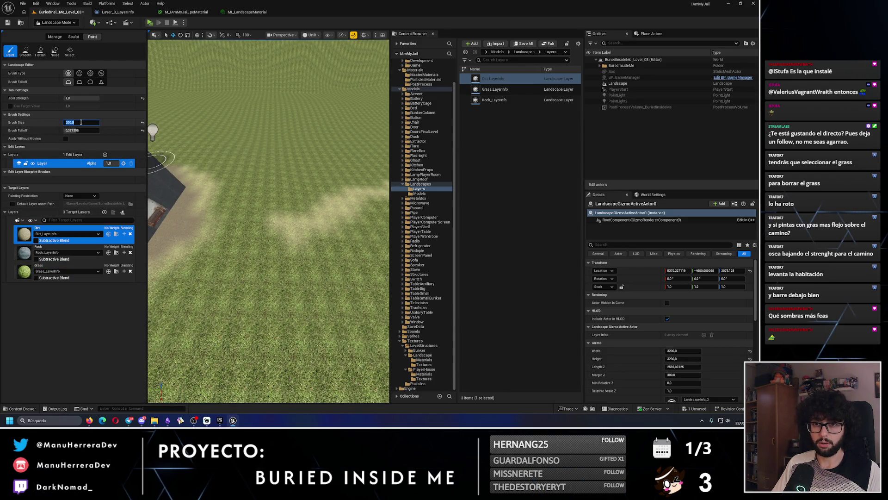
- Confirm a dirt brush size of 100, undo the dirt, and return from Noise to Paint
key("Return")
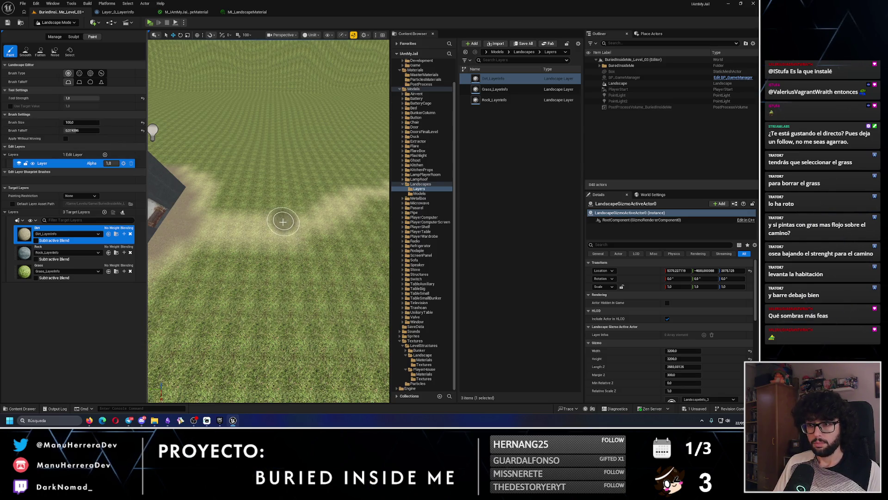
key("ctrl+z")
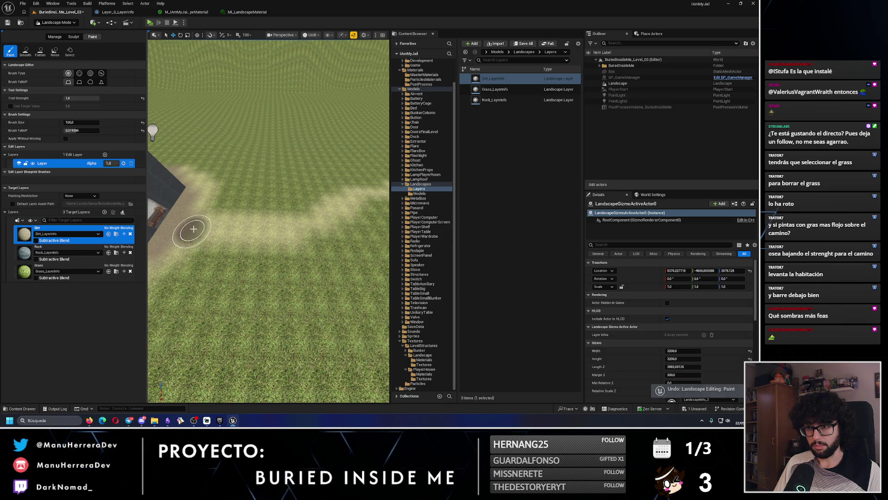
left_click(54, 50)
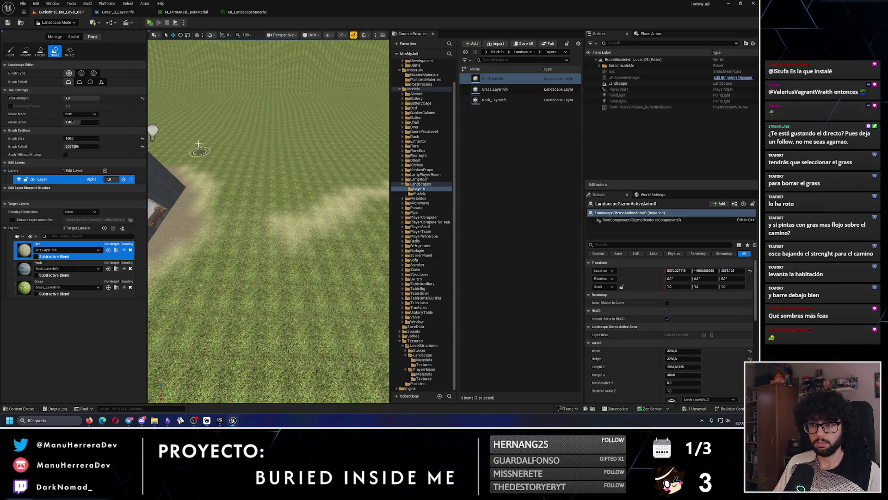
left_click(13, 54)
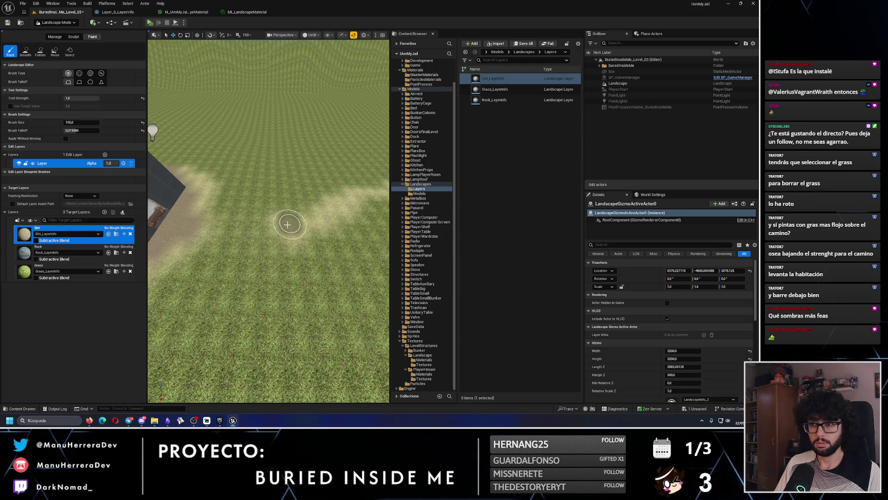
- Test a dirt stroke, undo it, and move the view along the dirt path
mouse_move(207, 234)
left_mouse_down()
mouse_move(228, 244)
mouse_move(278, 234)
left_mouse_up()
key("ctrl+z")
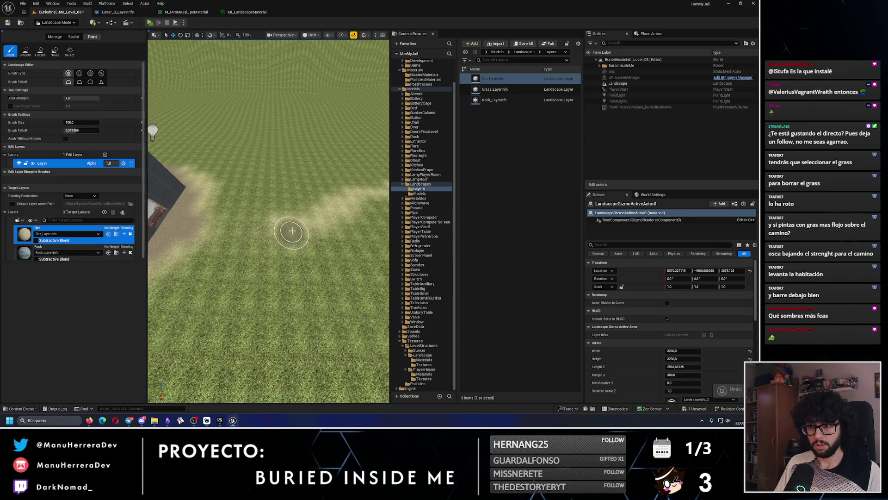
mouse_move(202, 224)
left_mouse_down()
mouse_move(202, 208)
mouse_move(222, 231)
mouse_move(175, 210)
left_mouse_up()
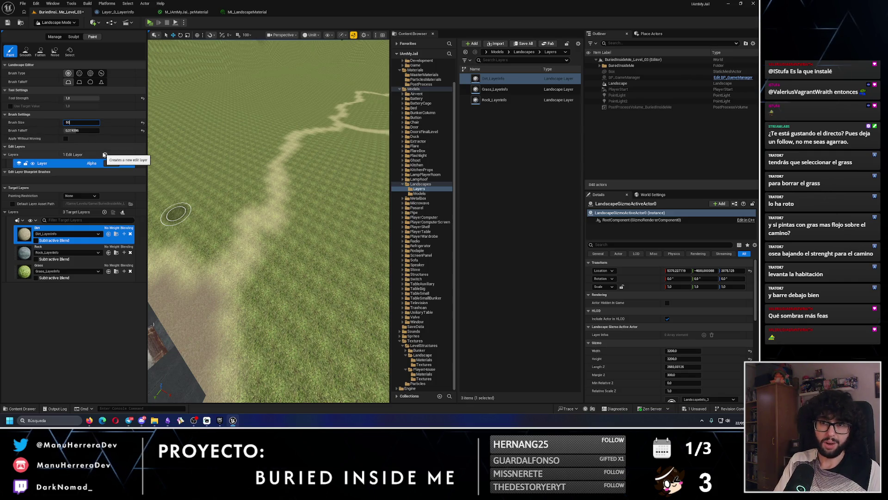
- Paint the Grass layer back over the edges of the dirt path
left_click(37, 270)
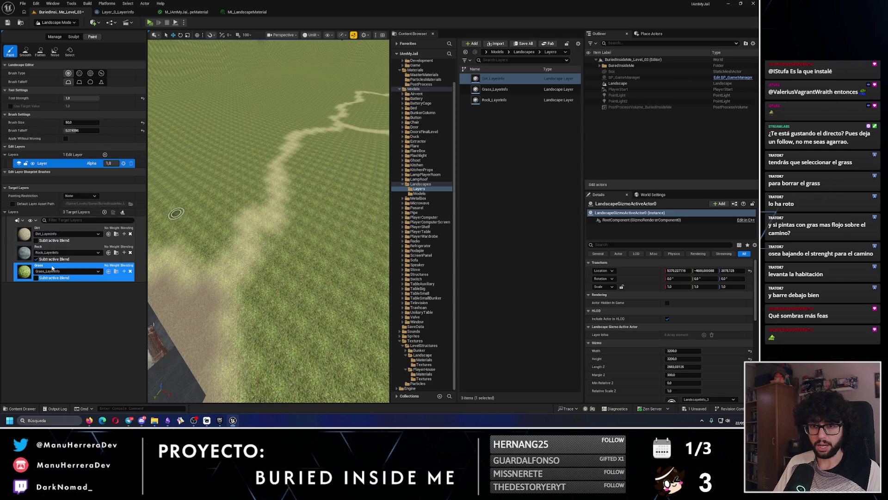
mouse_move(282, 266)
left_mouse_down()
mouse_move(220, 279)
mouse_move(244, 230)
left_mouse_up()
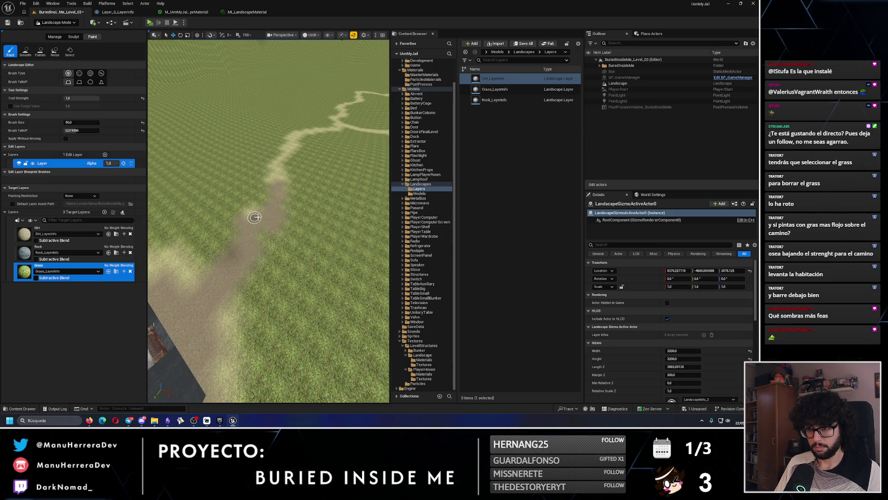
key("w")
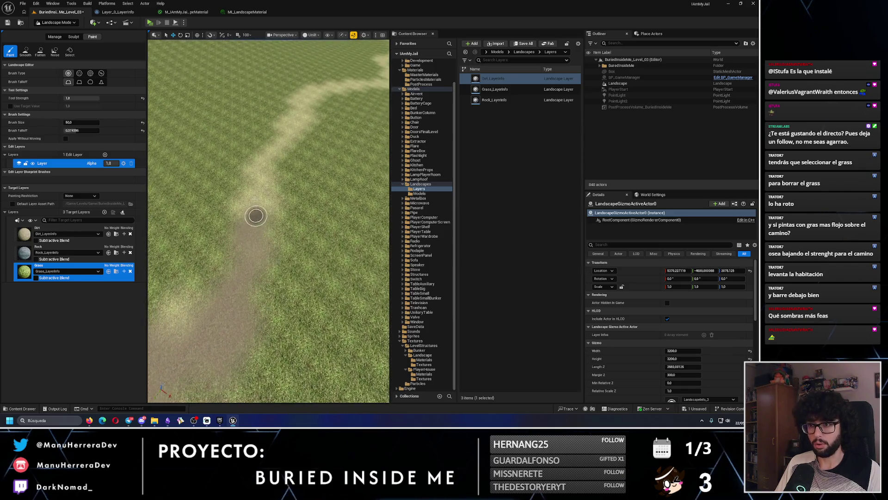
mouse_move(256, 215)
left_mouse_down()
mouse_move(258, 174)
mouse_move(261, 213)
left_mouse_up()
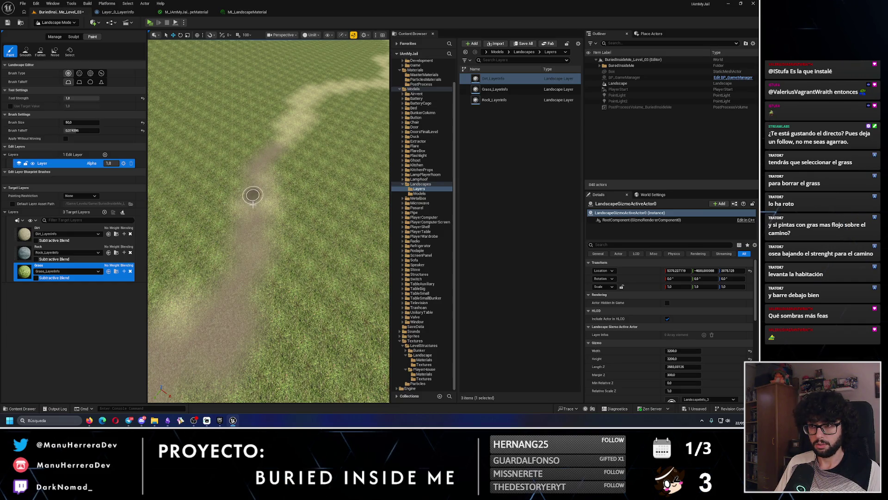
- Frame the house and hilly horizon, then start a Play-in-Editor test
scroll(259, 207, "down", 5)
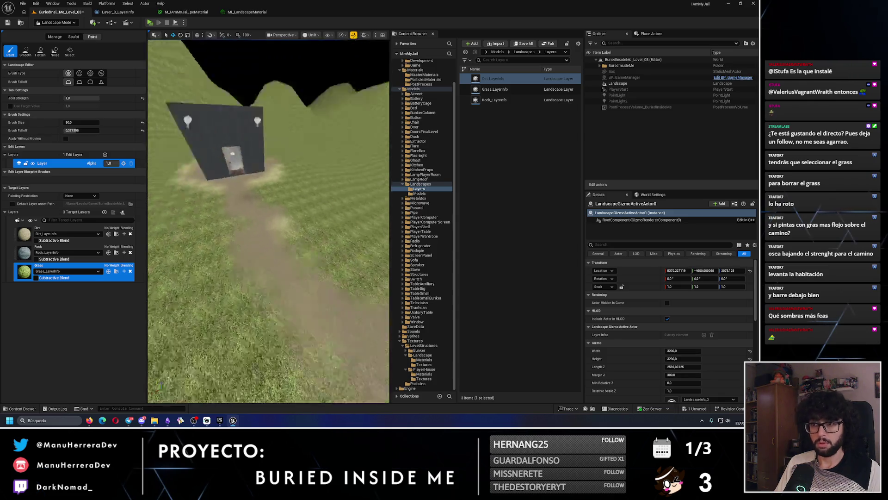
scroll(286, 217, "up", 5)
left_click_drag(298, 213, 271, 191)
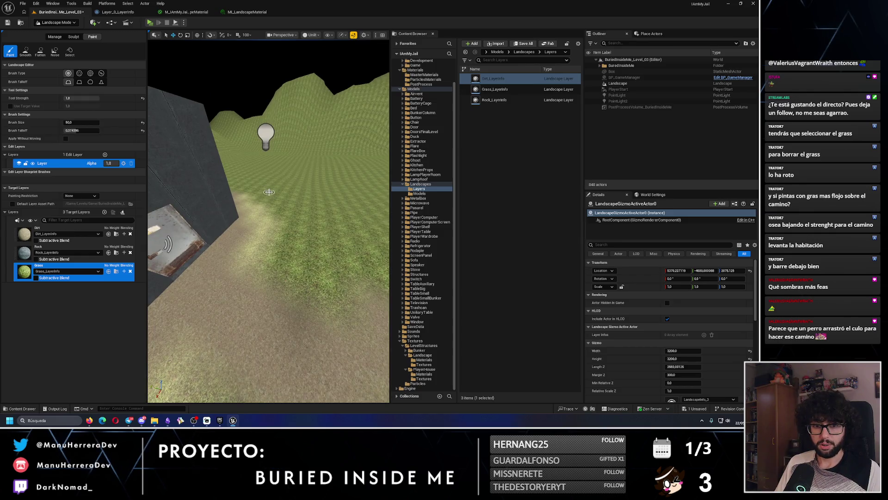
left_click(149, 22)
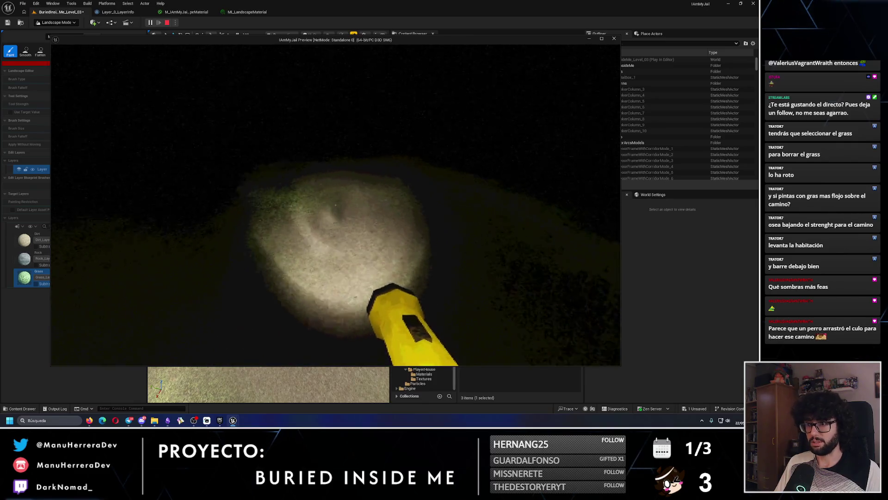
- Stop the play test, undo the last path paint stroke, and switch to Sculpt
key("Escape")
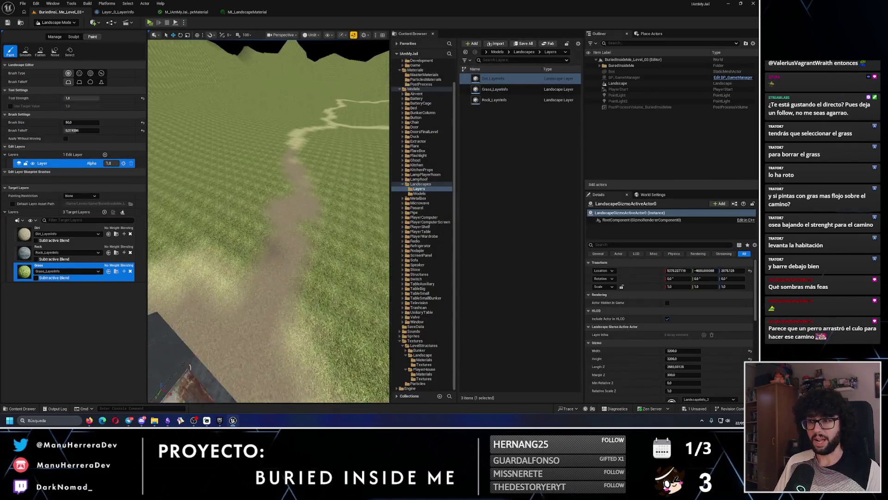
left_click_drag(284, 188, 265, 231)
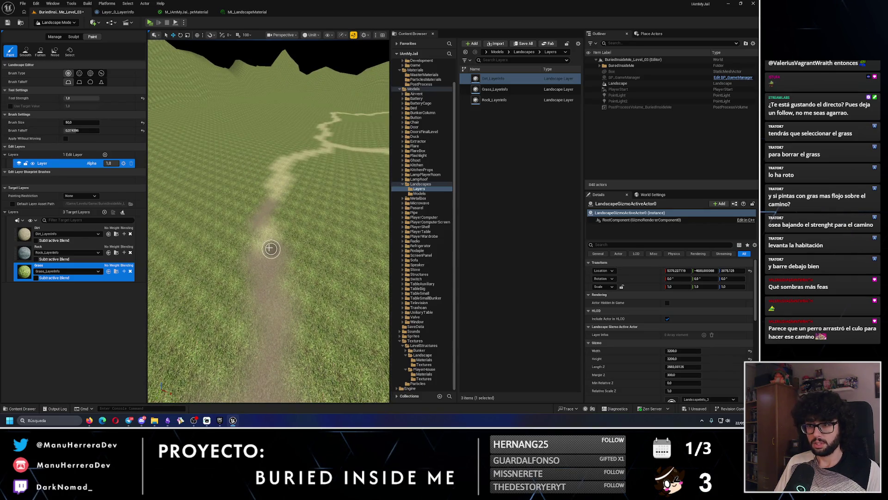
key("ctrl+z")
left_click(51, 39)
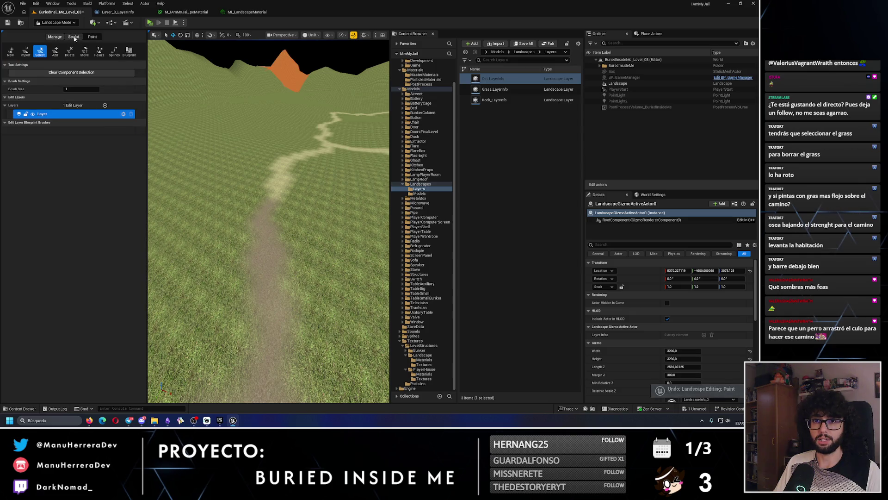
- Set the sculpting brush size to 50
left_click(74, 37)
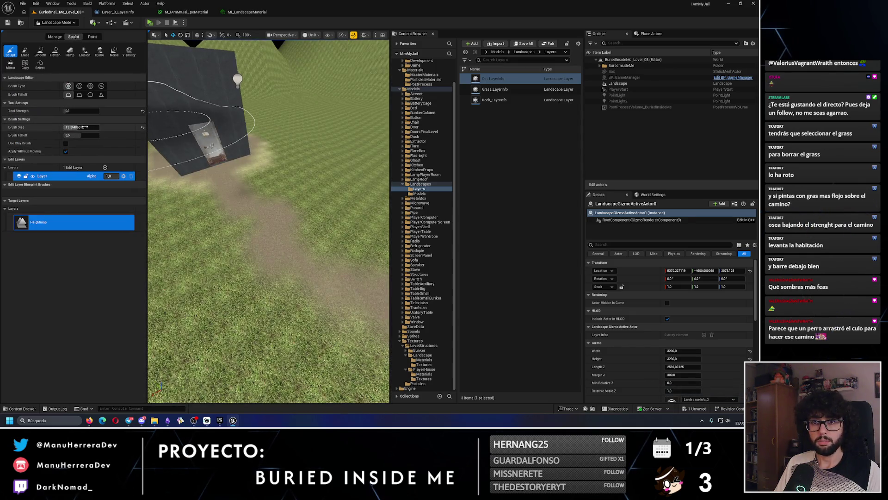
type("0")
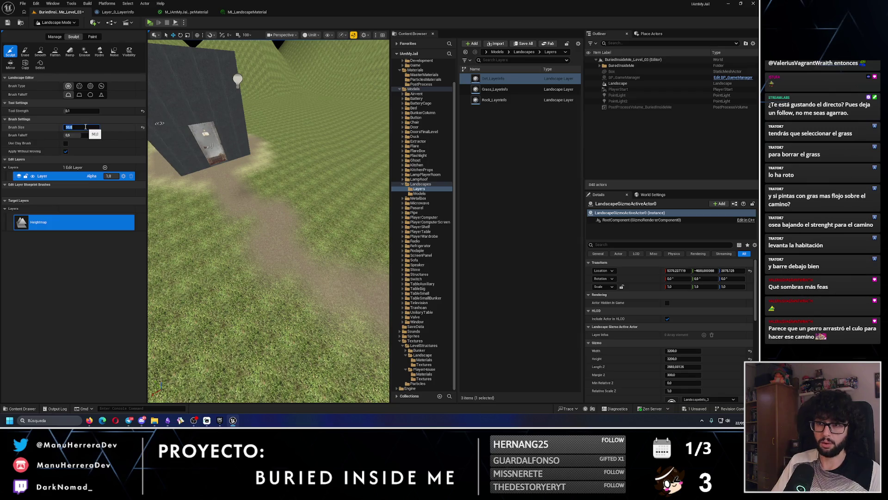
key("Return")
- Fly the view along the dirt path, then run a brief play test and stop it
scroll(224, 221, "down", 3)
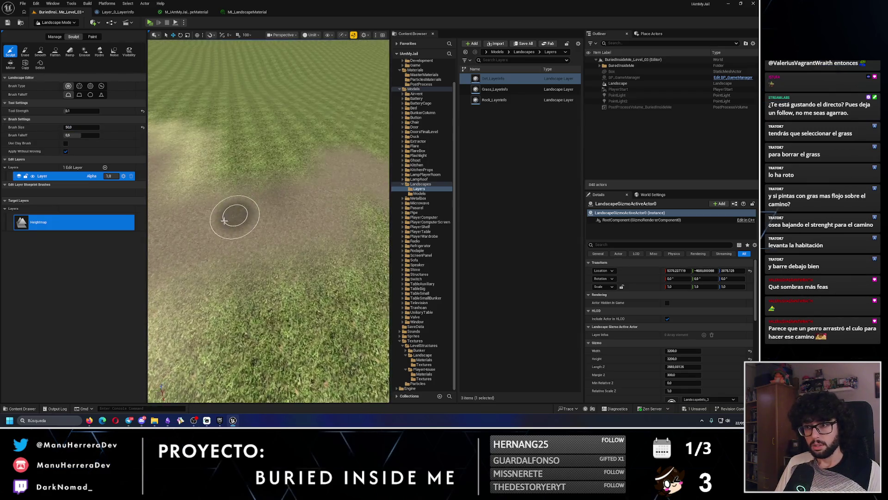
mouse_move(262, 228)
left_mouse_down()
mouse_move(247, 267)
mouse_move(261, 273)
mouse_move(254, 279)
mouse_move(232, 235)
left_mouse_up()
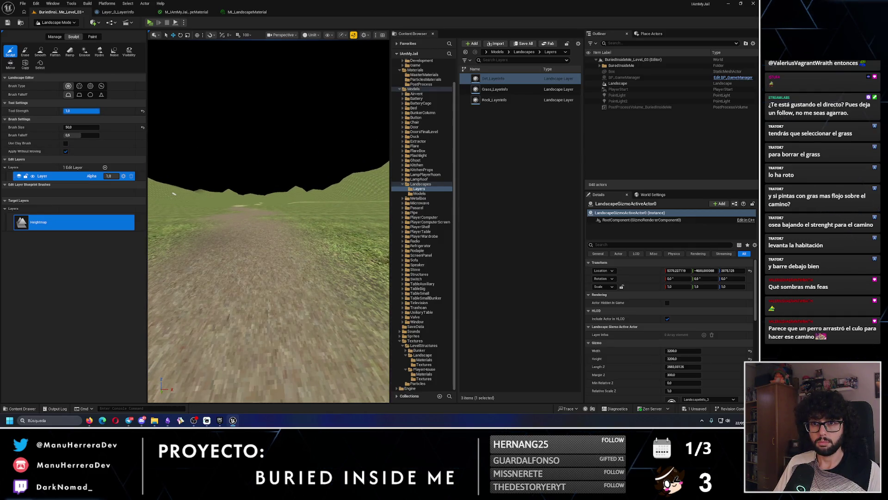
mouse_move(252, 224)
left_mouse_down()
mouse_move(250, 277)
mouse_move(250, 257)
mouse_move(273, 223)
left_mouse_up()
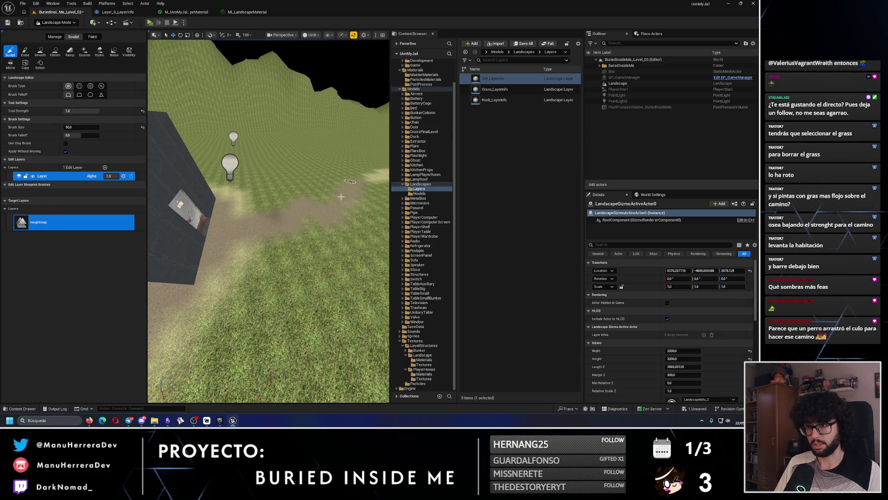
left_click_drag(341, 196, 255, 305)
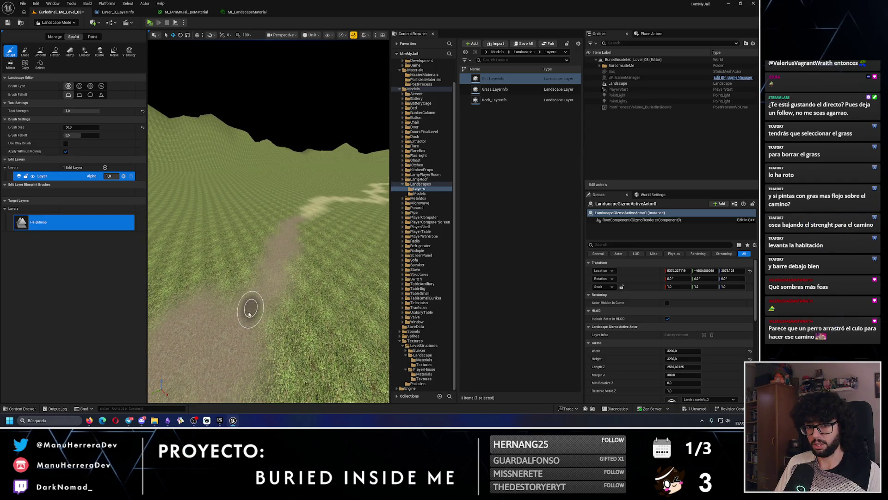
mouse_move(249, 313)
left_mouse_down()
mouse_move(232, 319)
mouse_move(255, 329)
mouse_move(254, 298)
left_mouse_up()
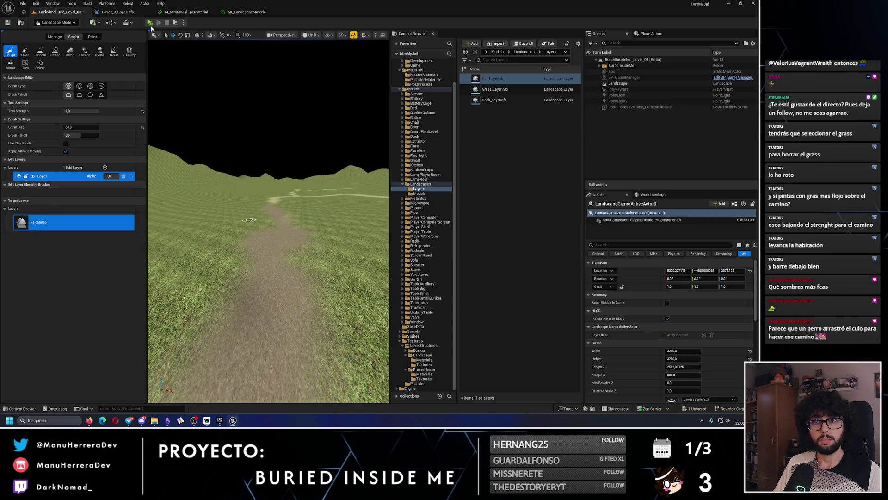
key("alt+p")
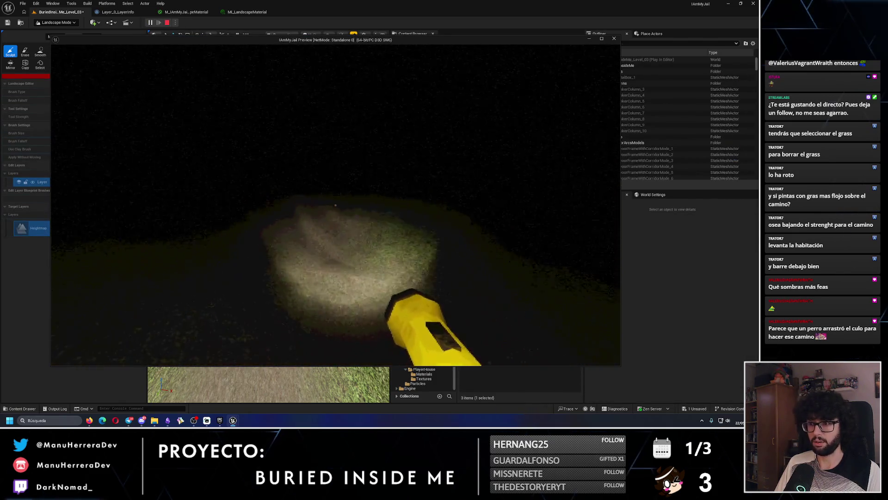
key("alt+Tab")
key("Escape")
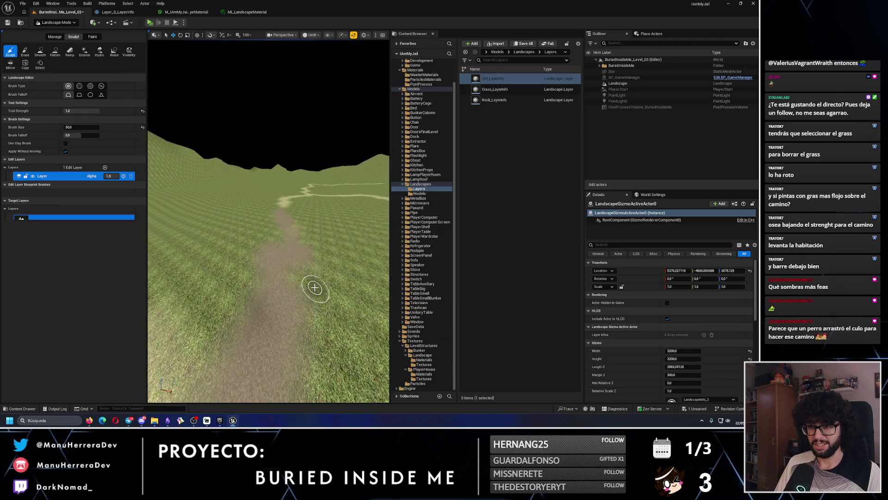
- Sculpt beside the path with a larger brush, then undo the overly deep valley
scroll(314, 287, "up", 5)
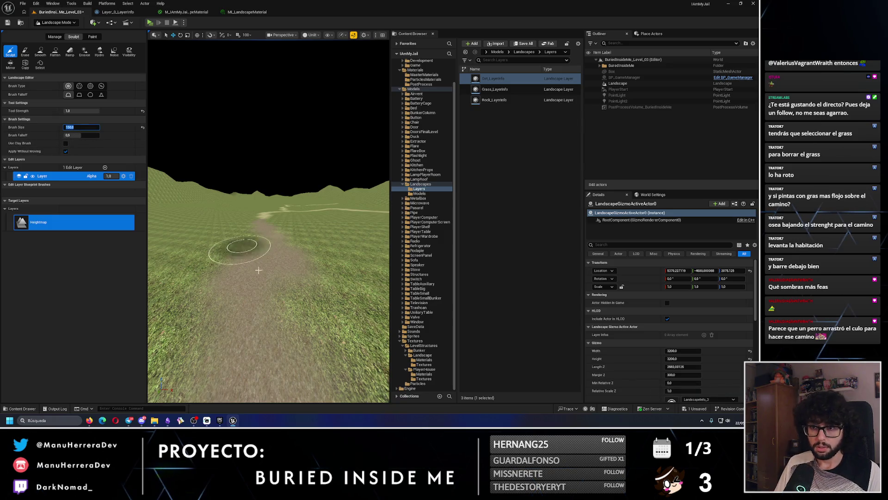
scroll(258, 269, "down", 3)
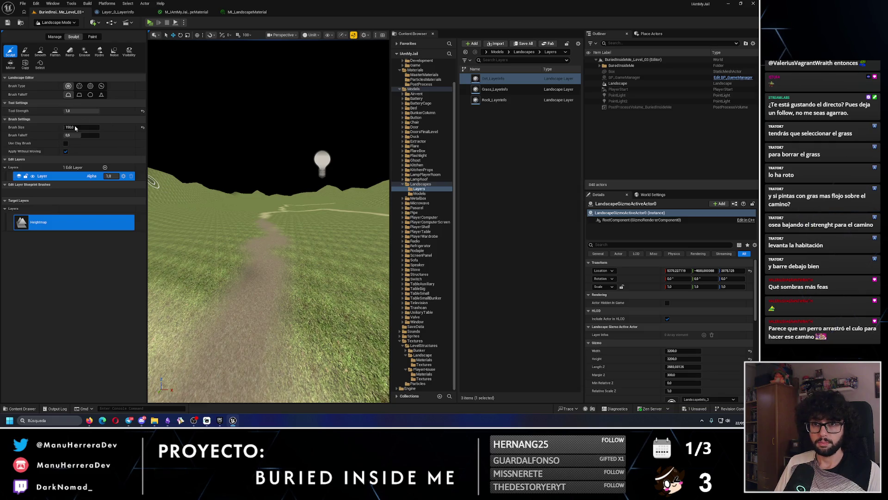
left_click(248, 277)
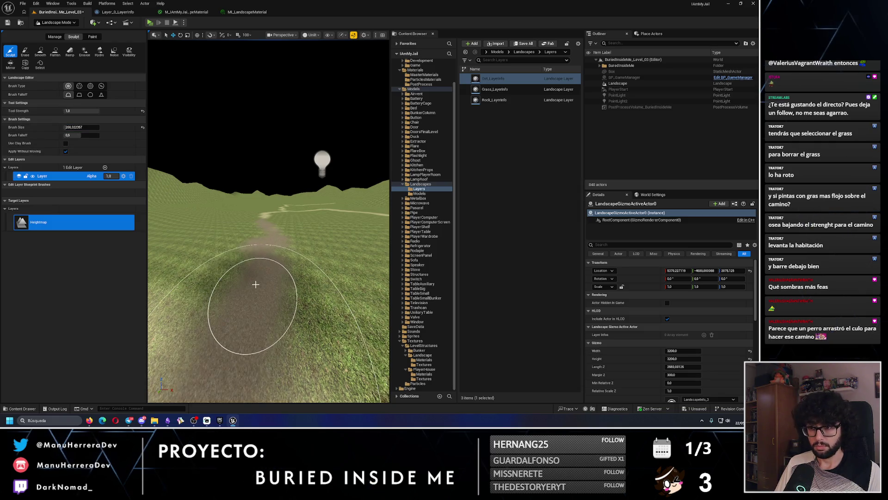
left_click_drag(261, 237, 262, 237)
key("ctrl+z")
key("ctrl+z")
key("ctrl+z")
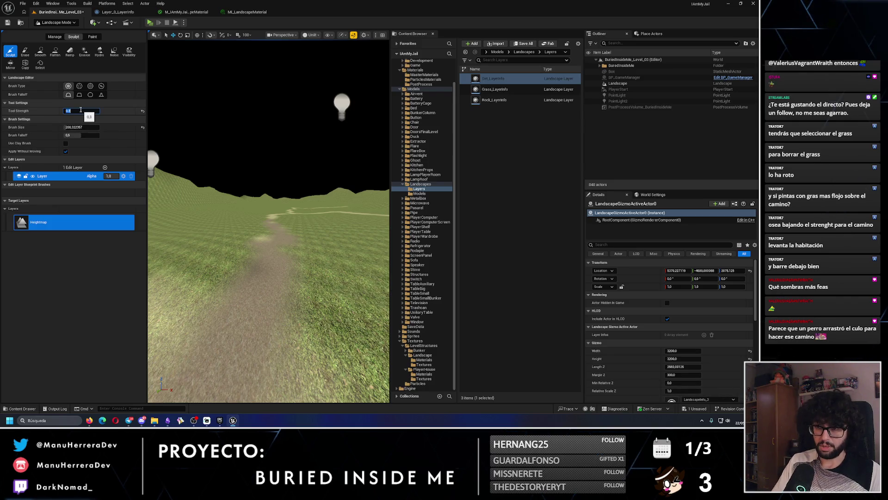
- Set Tool Strength to 0.3, sculpt gently along the path, then undo that stroke
key("Return")
left_click_drag(268, 338, 272, 258)
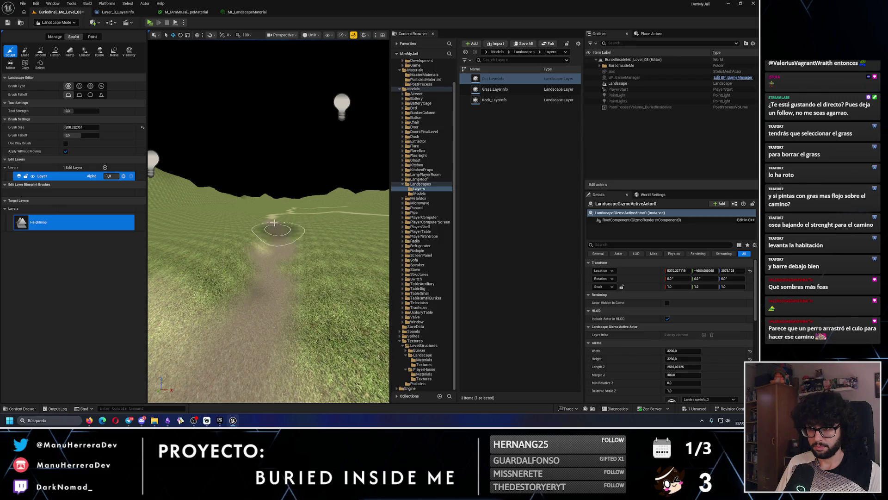
scroll(274, 223, "up", 5)
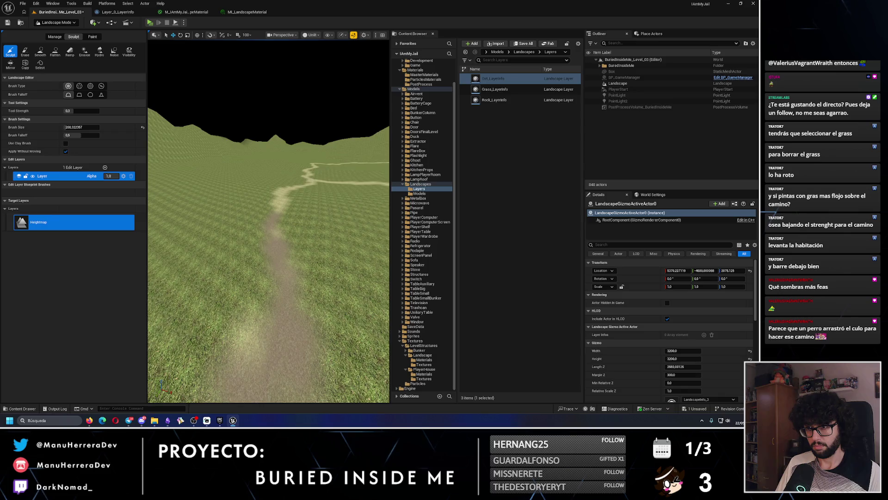
scroll(268, 231, "up", 2)
key("ctrl+z")
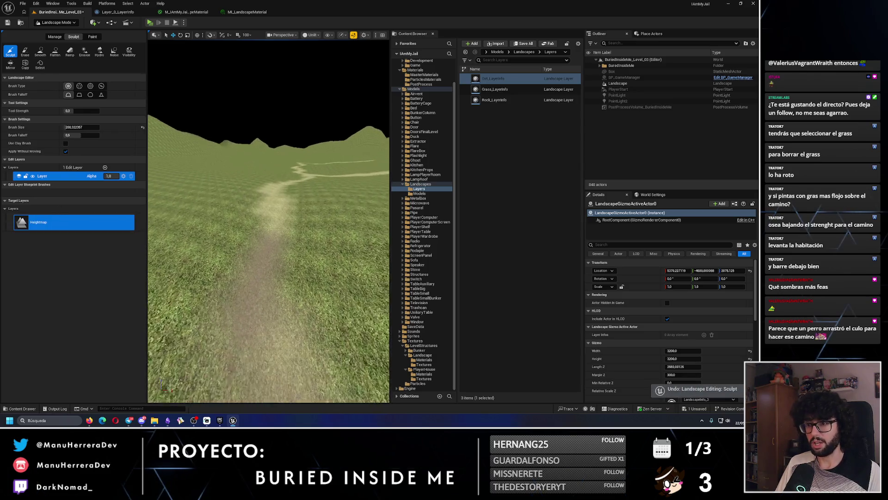
- Frame the path near the bunker, play-test briefly, then undo the path sculpt
scroll(277, 256, "down", 3)
left_click_drag(291, 200, 290, 200)
left_click_drag(268, 222, 342, 181)
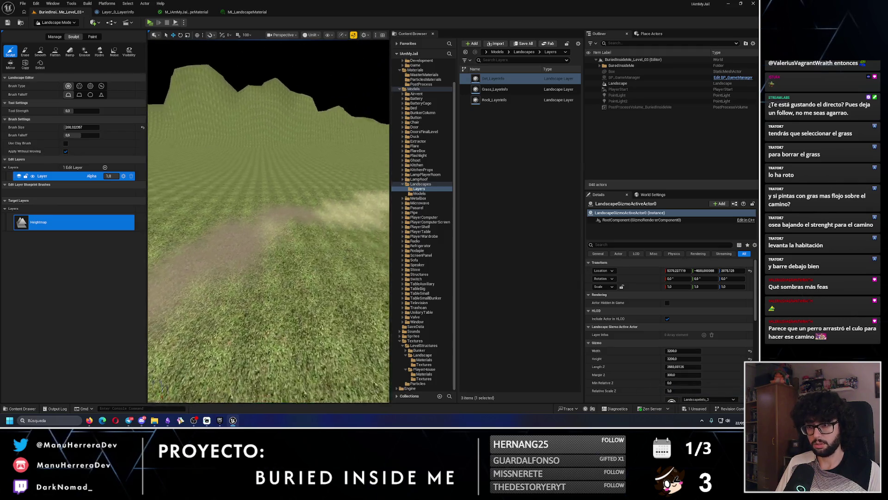
left_click_drag(297, 226, 296, 185)
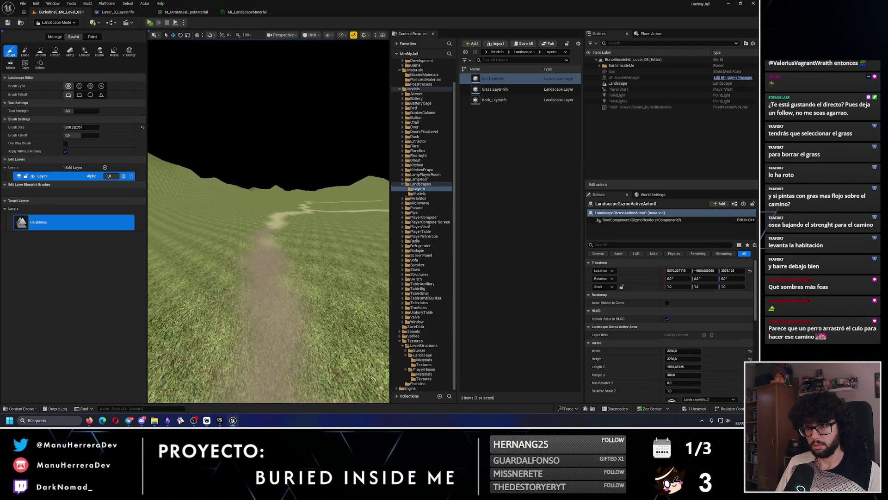
mouse_move(288, 93)
left_mouse_down()
mouse_move(273, 116)
mouse_move(289, 93)
left_mouse_up()
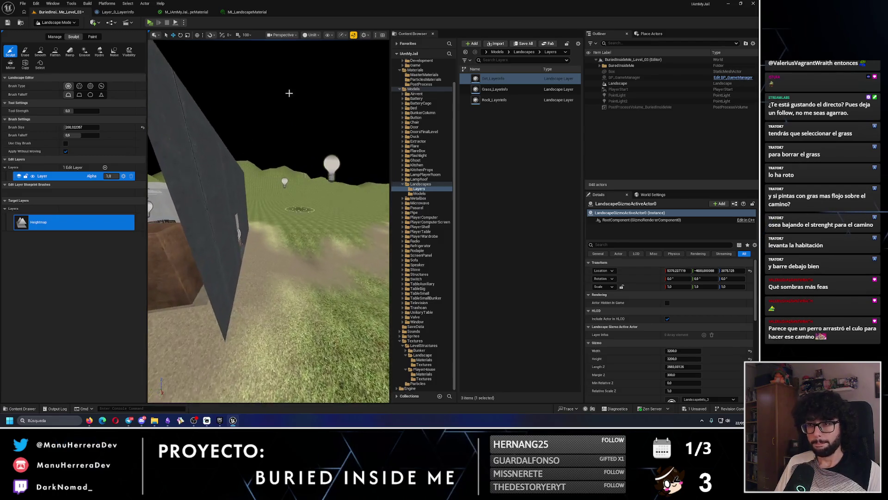
key("alt+p")
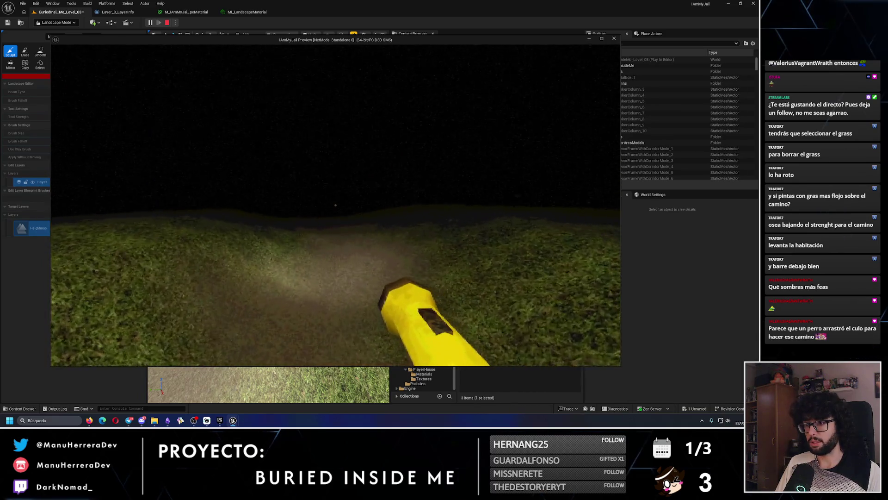
key("Escape")
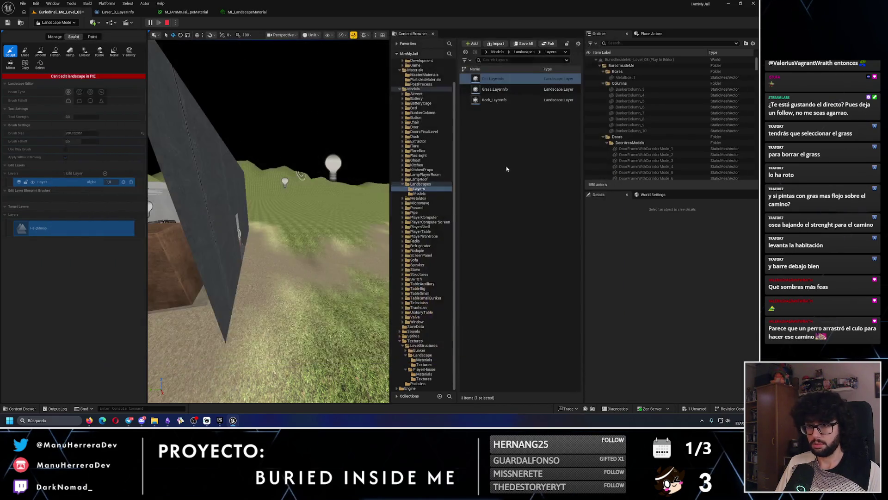
key("ctrl+z")
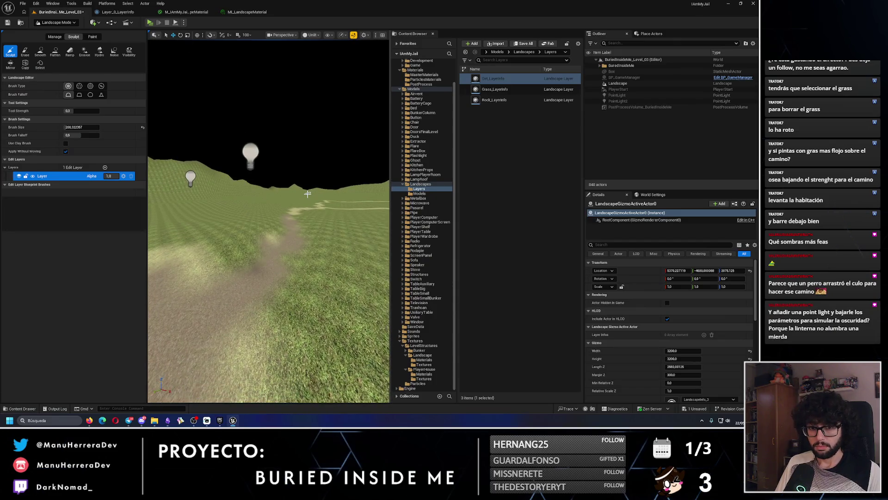
- Undo the last two landscape paint strokes and fly forward along the dirt path
key("ctrl+z")
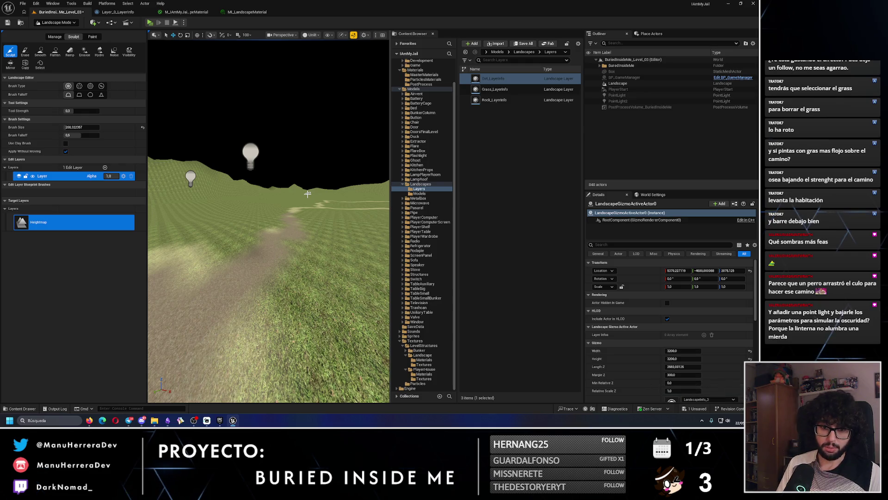
key("ctrl+z")
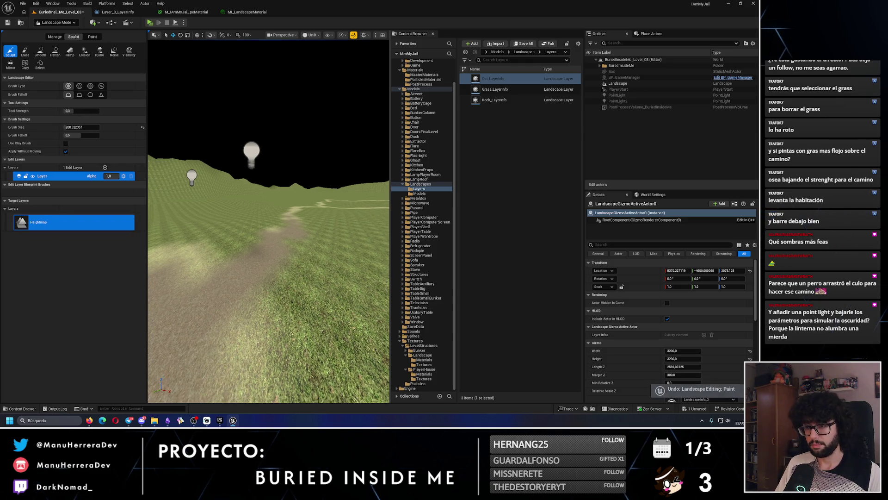
key("w")
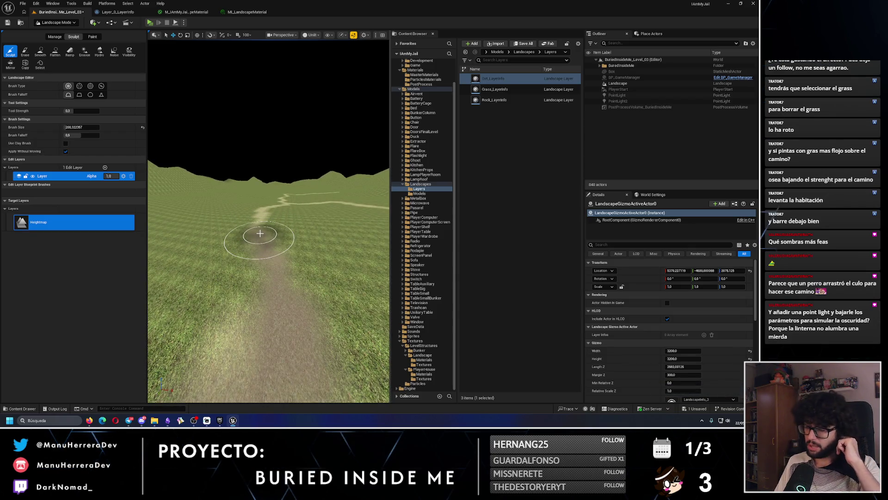
key("w")
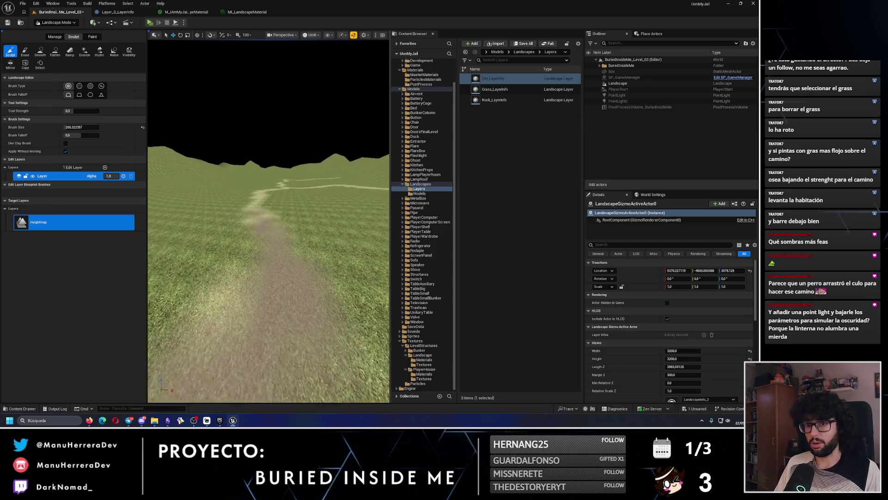
key("w")
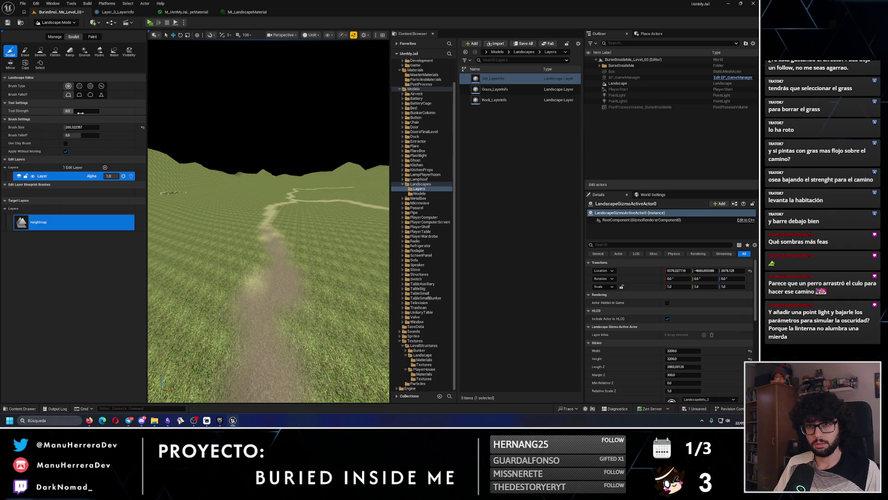
type("0.1")
- Set the sculpt Tool Strength to 0.1 and fly down the path to face along it
key("Return")
key("w")
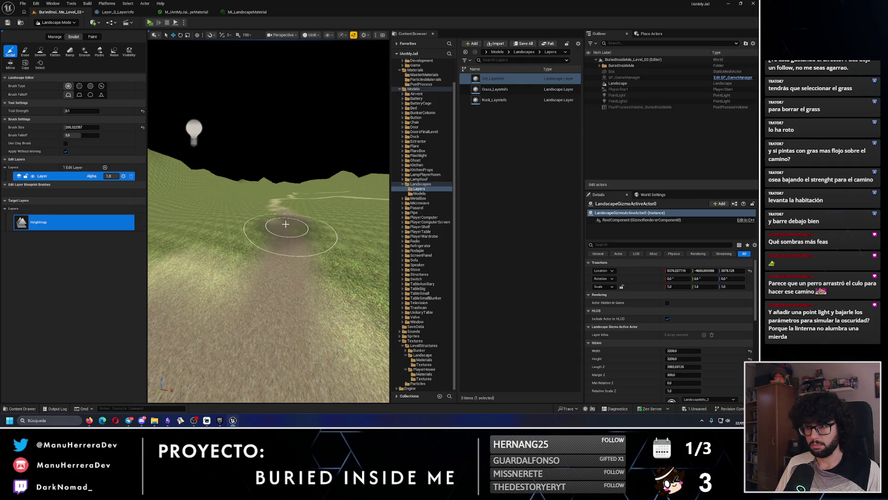
key("w")
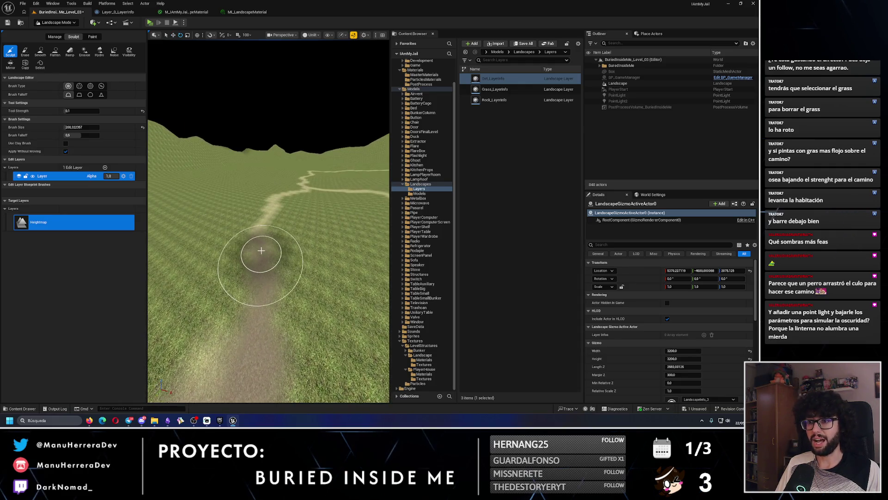
key("w")
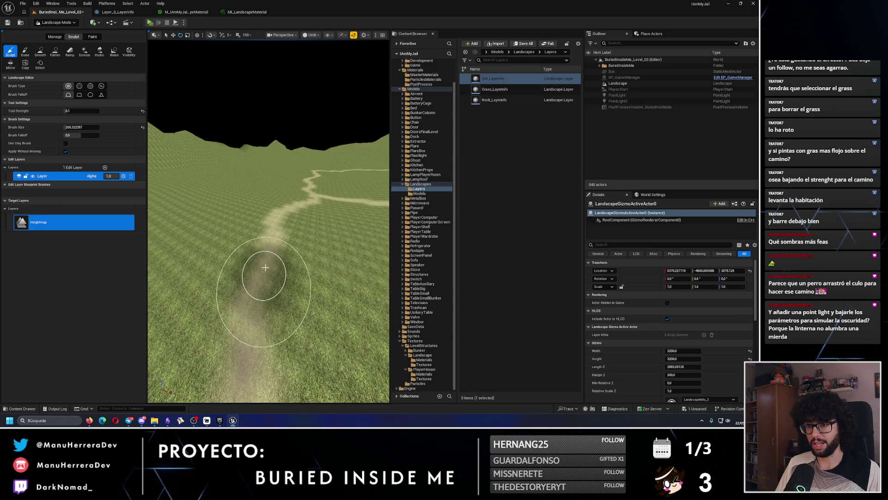
key("w")
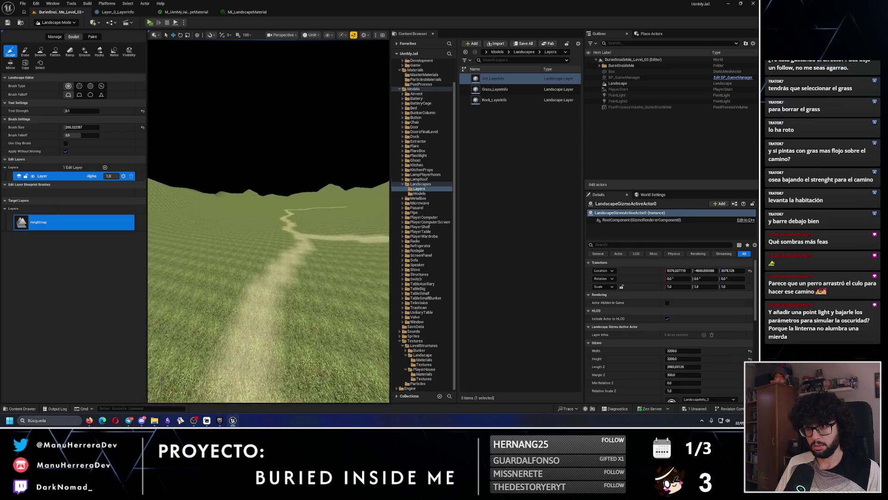
key("e")
key("q")
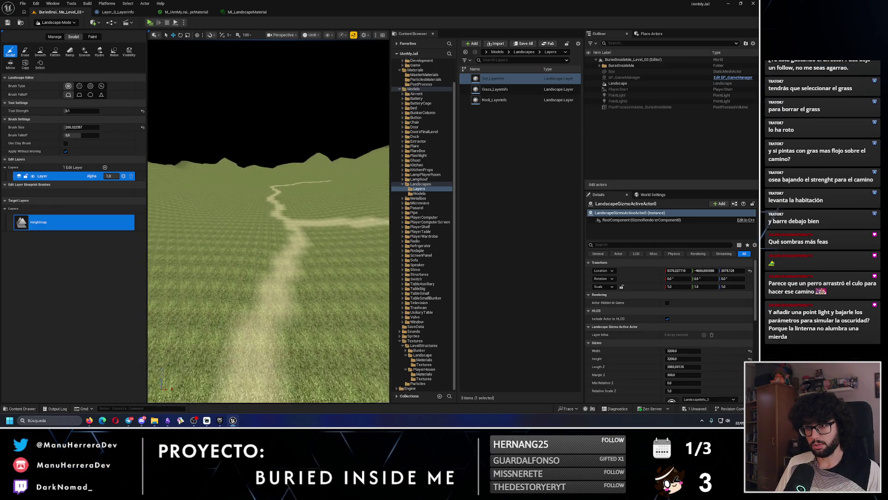
left_click_drag(277, 239, 262, 287)
- Look along the dirt path and toggle between Lit and Unlit view modes
left_click_drag(272, 217, 267, 250)
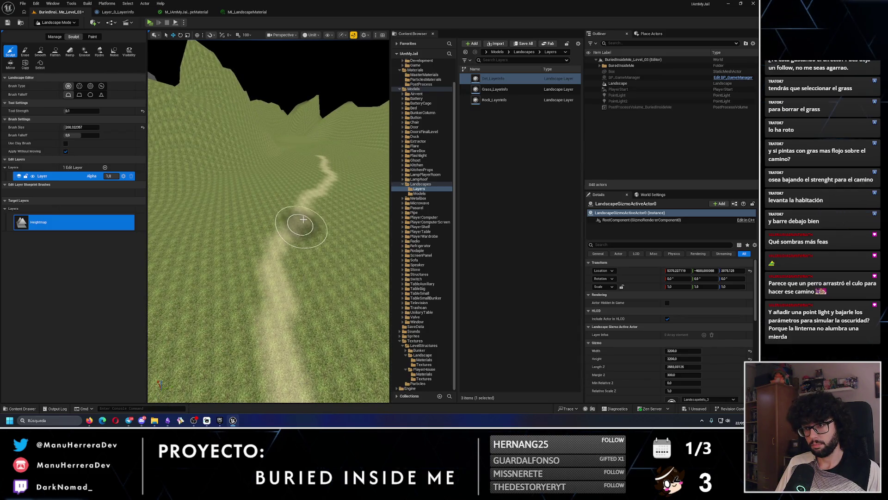
mouse_move(329, 175)
left_mouse_down()
mouse_move(326, 145)
mouse_move(330, 187)
left_mouse_up()
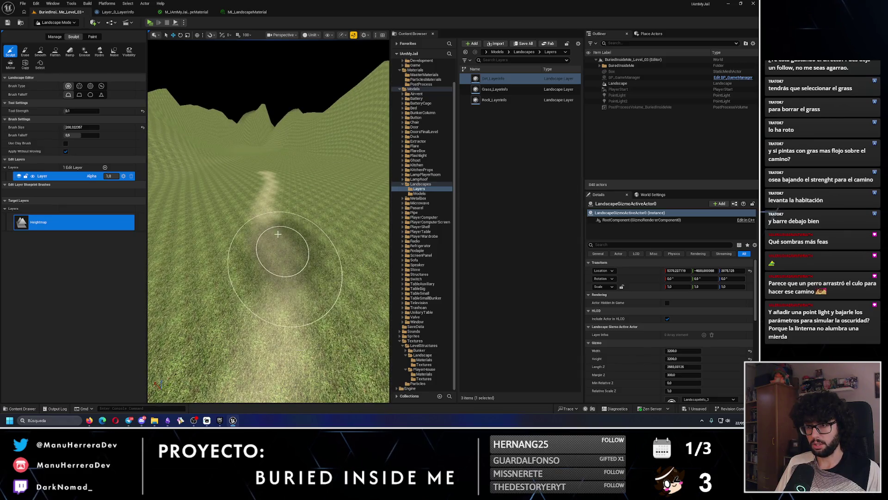
mouse_move(267, 175)
left_mouse_down()
mouse_move(267, 194)
mouse_move(267, 166)
left_mouse_up()
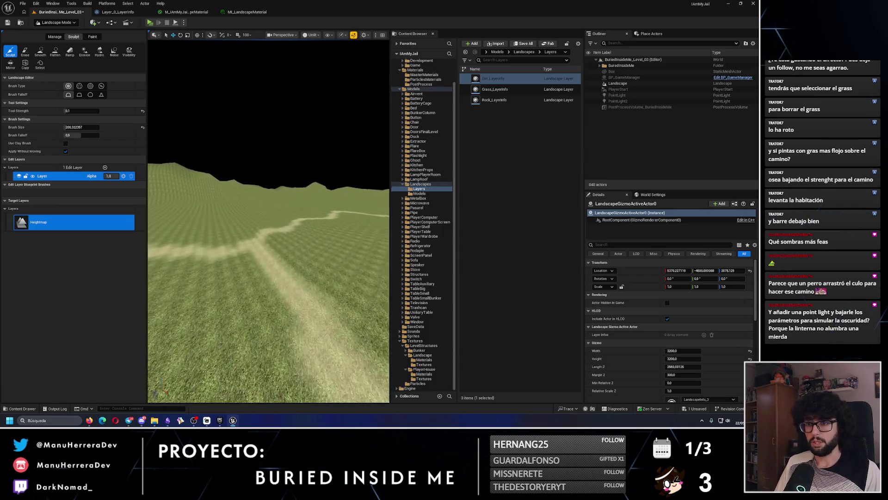
key("alt+4")
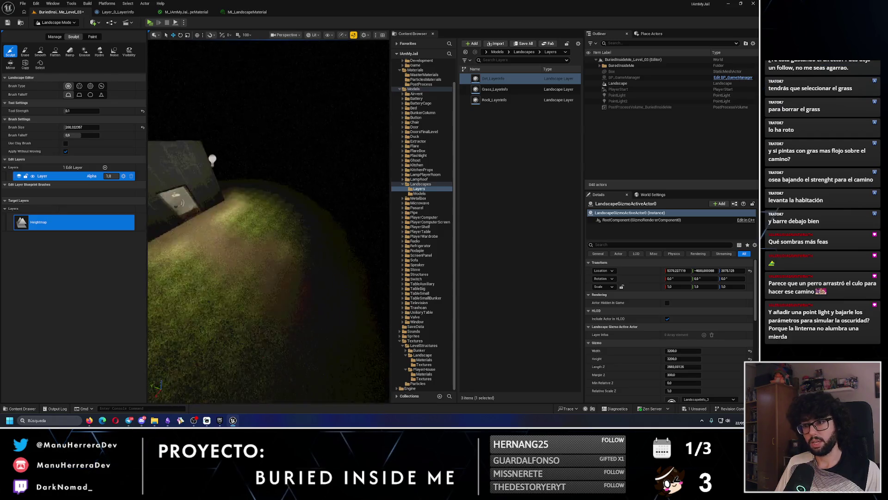
key("alt+3")
- Follow the path to centre the grey plane over it, then switch to Paint
left_click_drag(267, 166, 287, 160)
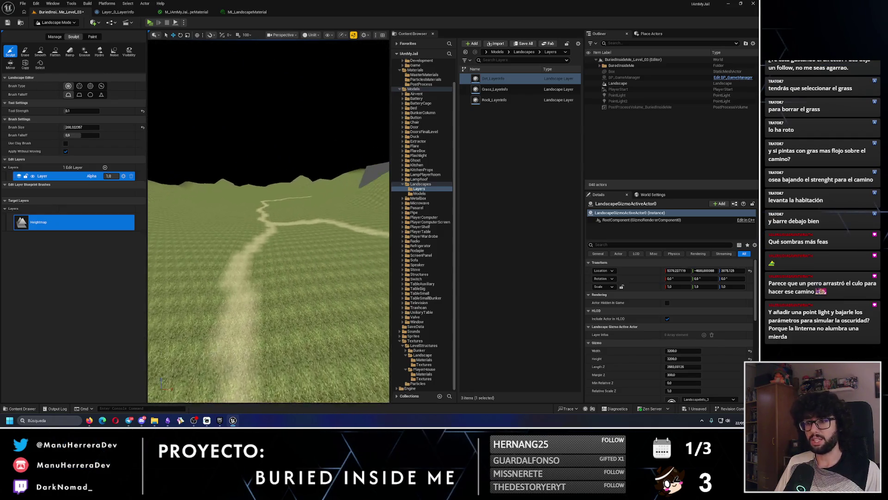
left_click_drag(294, 245, 294, 263)
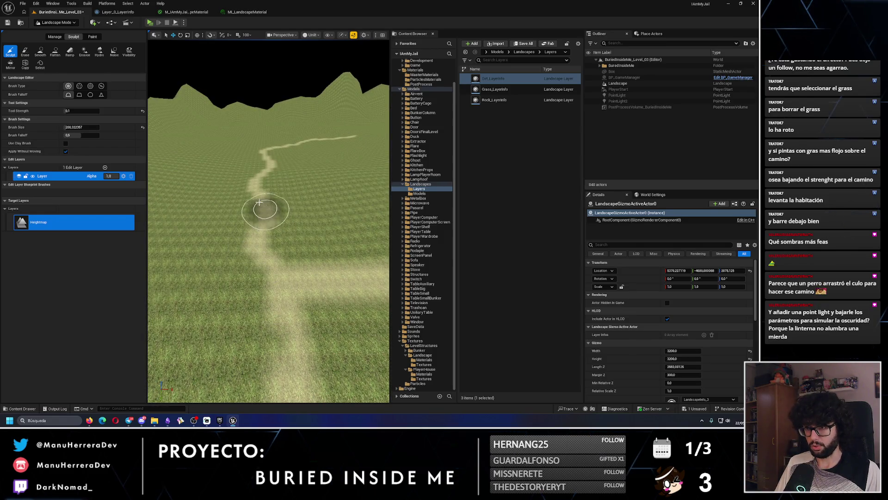
mouse_move(249, 188)
left_mouse_down()
mouse_move(254, 205)
mouse_move(288, 189)
mouse_move(292, 243)
left_mouse_up()
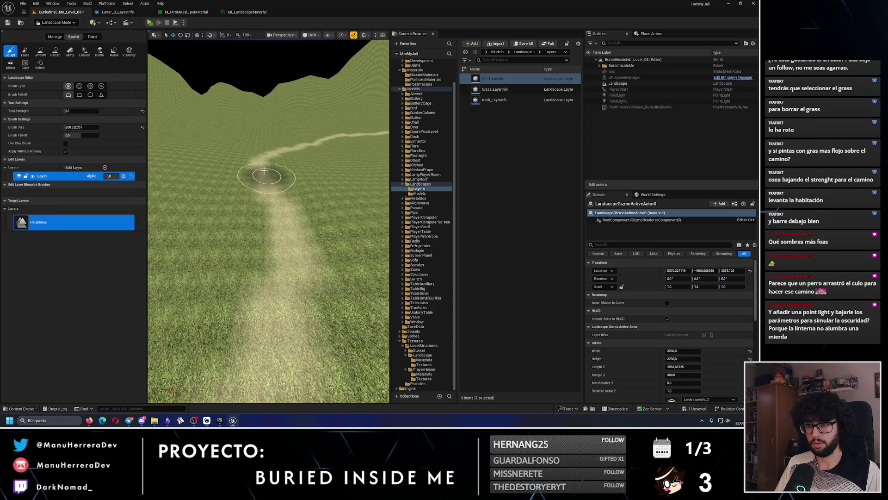
mouse_move(264, 171)
left_mouse_down()
mouse_move(287, 175)
mouse_move(286, 236)
left_mouse_up()
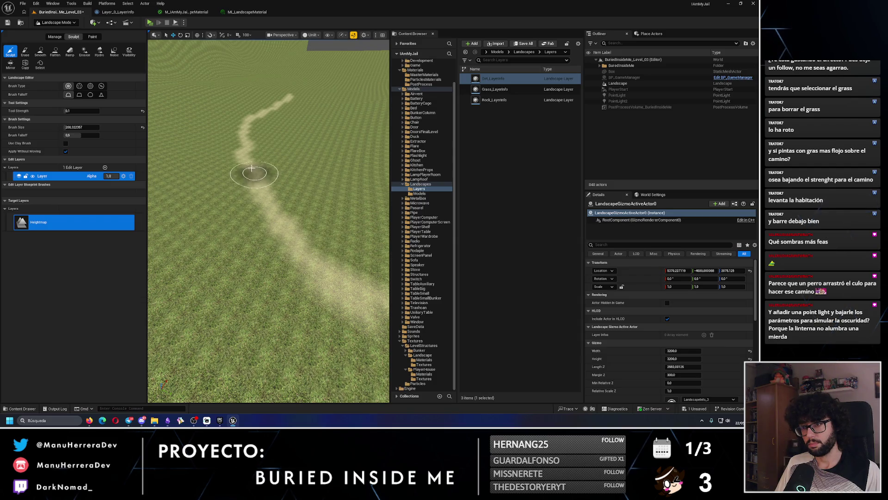
left_click_drag(245, 129, 238, 81)
mouse_move(248, 217)
left_mouse_down()
mouse_move(252, 245)
mouse_move(248, 232)
left_mouse_up()
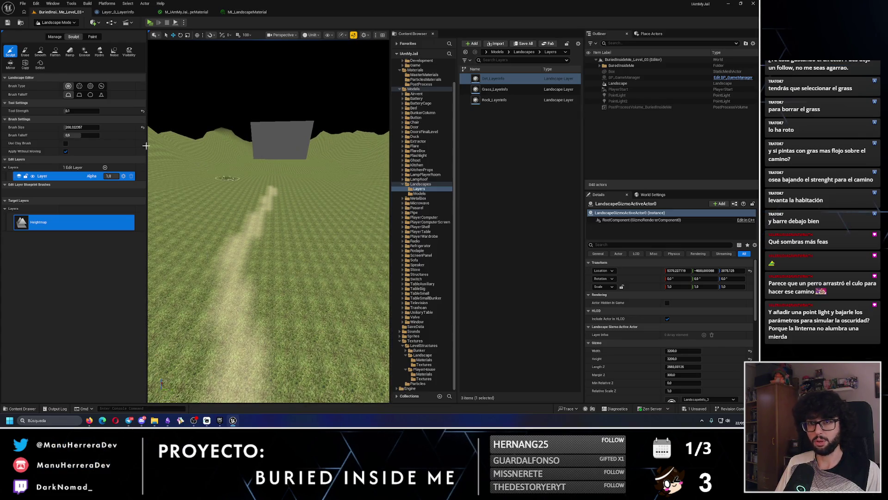
left_click(92, 37)
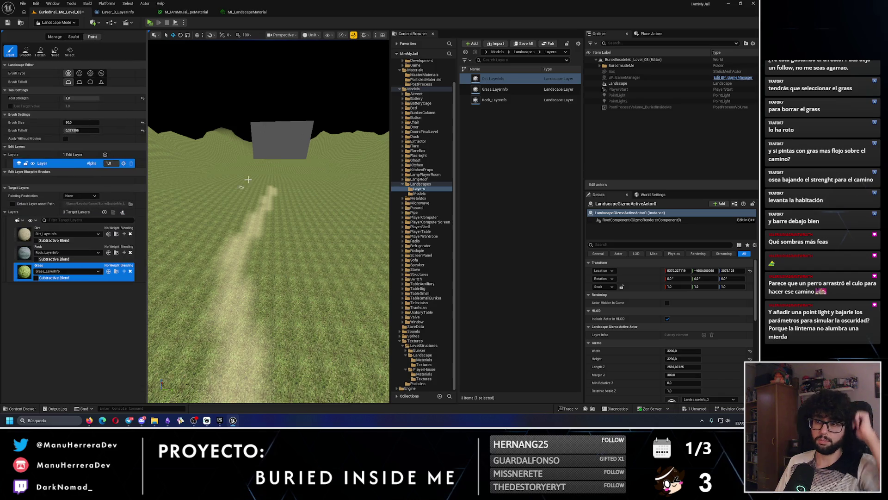
- Set the brush size to 150 and select the Dirt paint layer
left_click(71, 122)
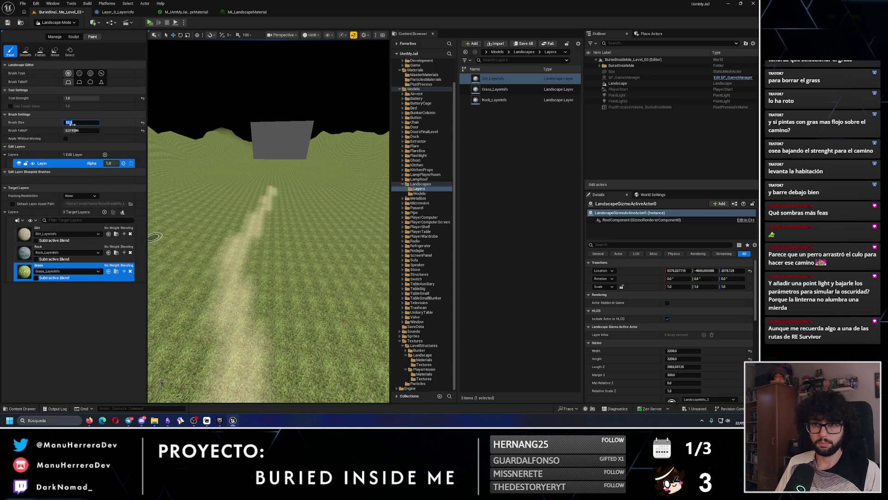
type("50")
key("Return")
scroll(207, 221, "down", 2)
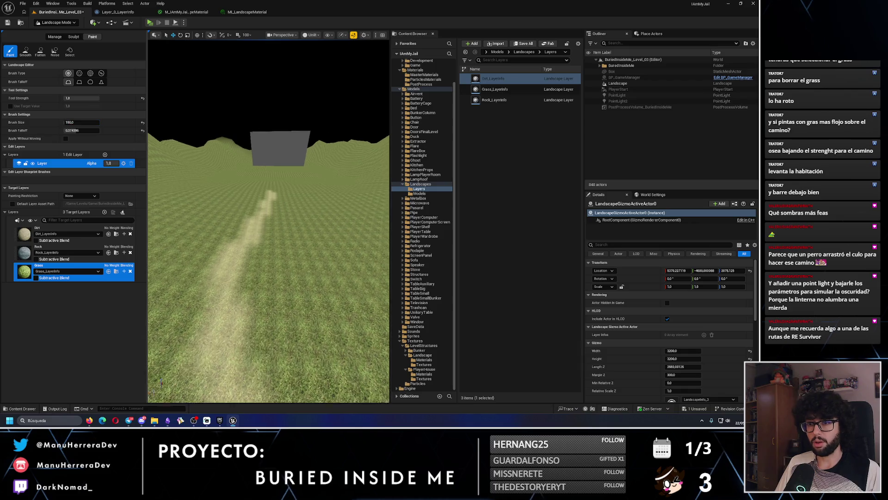
left_click(65, 230)
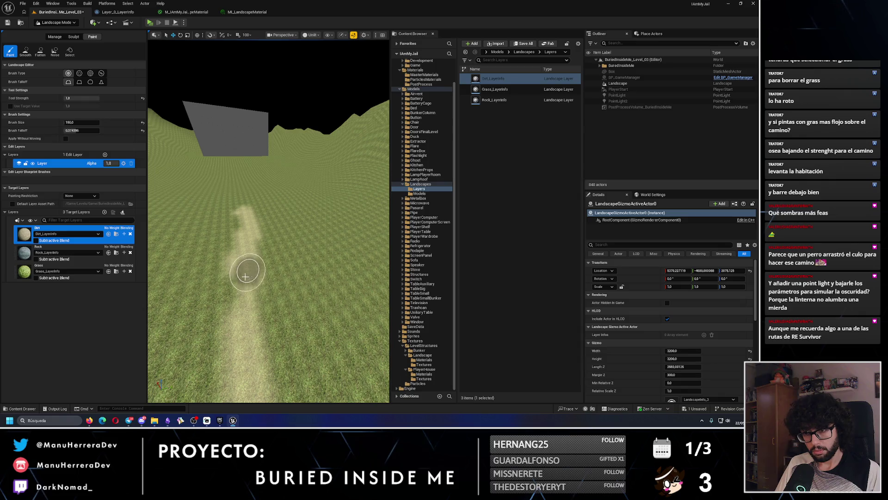
- Paint more dirt up along the winding path to widen it, undoing one stray stroke
scroll(236, 304, "down", 5)
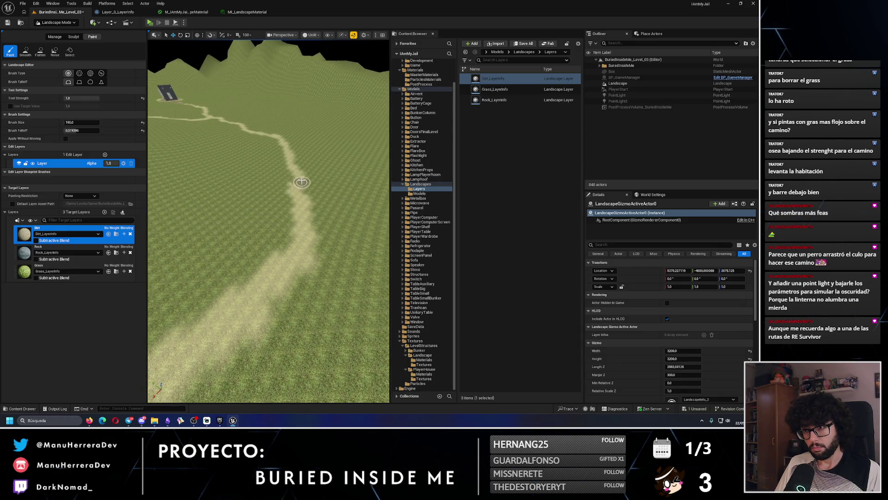
mouse_move(301, 182)
left_mouse_down()
mouse_move(301, 139)
mouse_move(288, 281)
left_mouse_up()
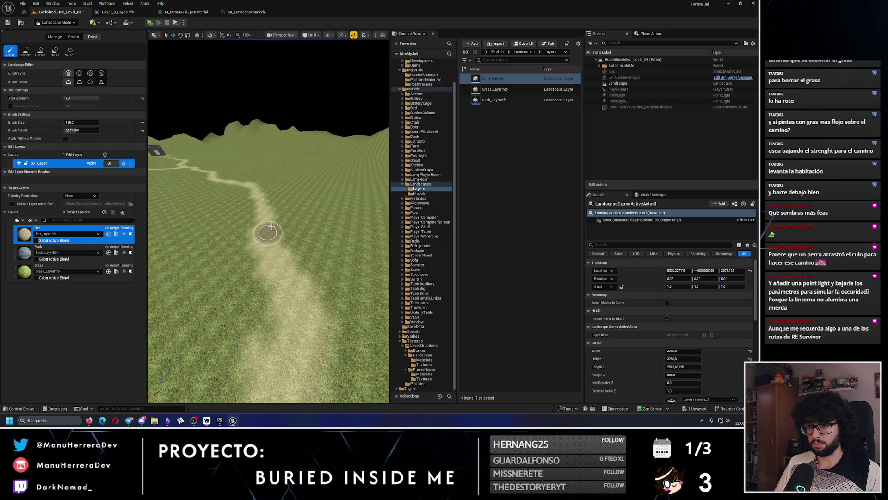
mouse_move(251, 188)
left_mouse_down()
mouse_move(240, 157)
mouse_move(279, 243)
mouse_move(208, 173)
mouse_move(211, 129)
mouse_move(251, 235)
left_mouse_up()
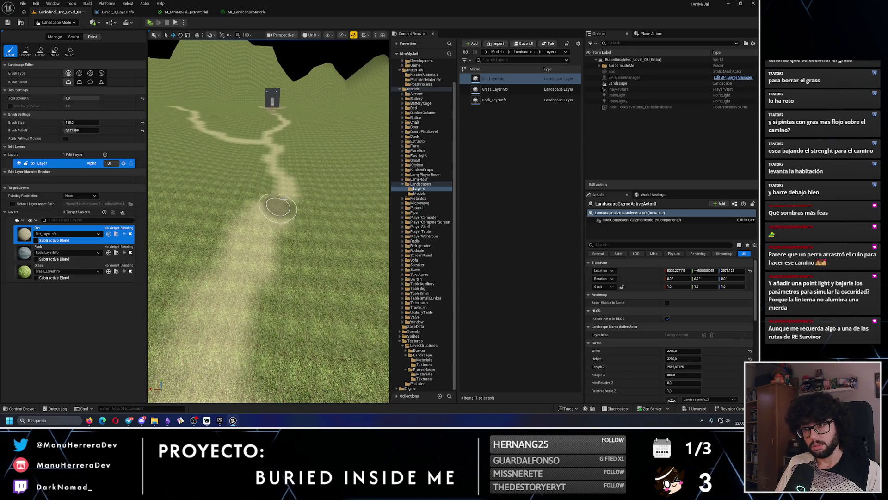
mouse_move(280, 178)
left_mouse_down()
mouse_move(275, 139)
mouse_move(308, 257)
left_mouse_up()
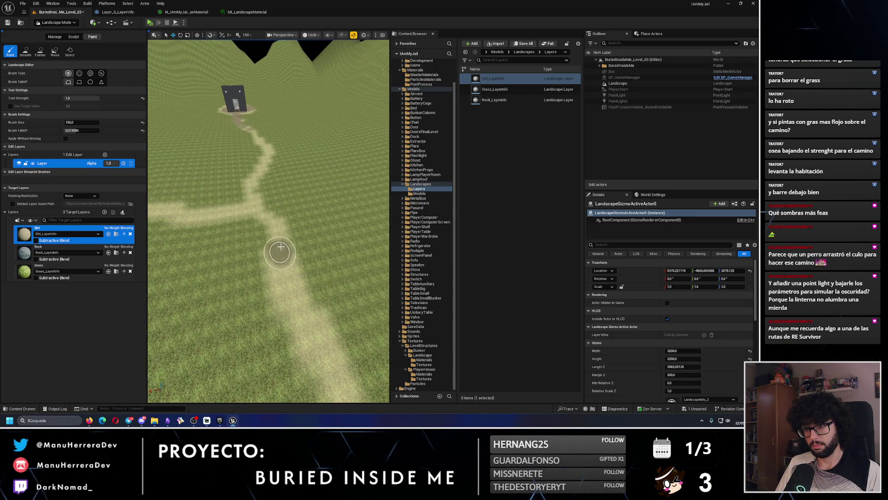
left_click_drag(239, 213, 252, 277)
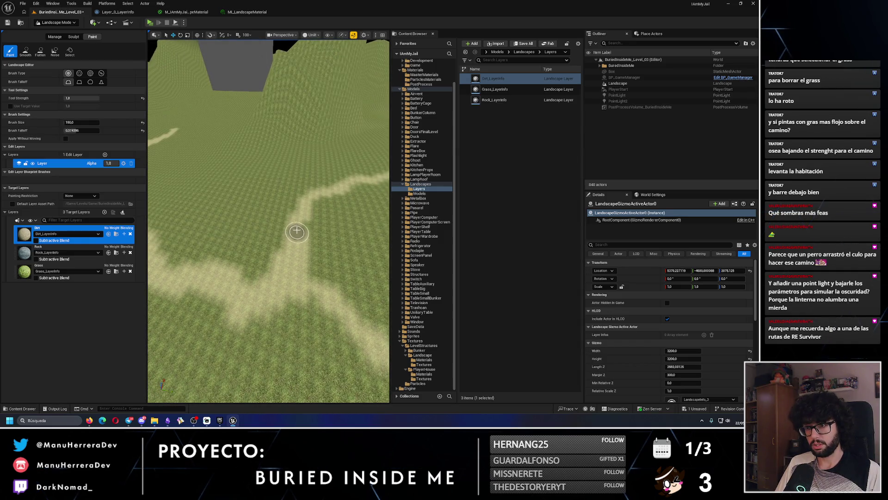
key("ctrl+z")
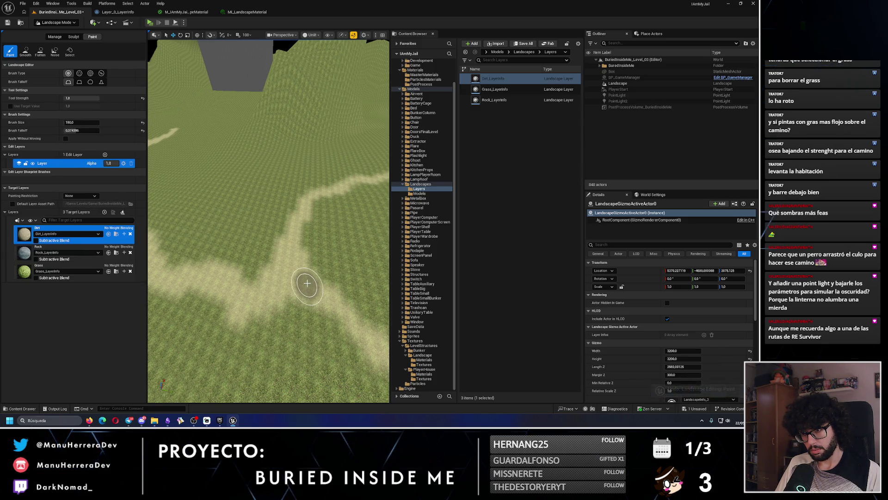
left_click_drag(307, 283, 263, 264)
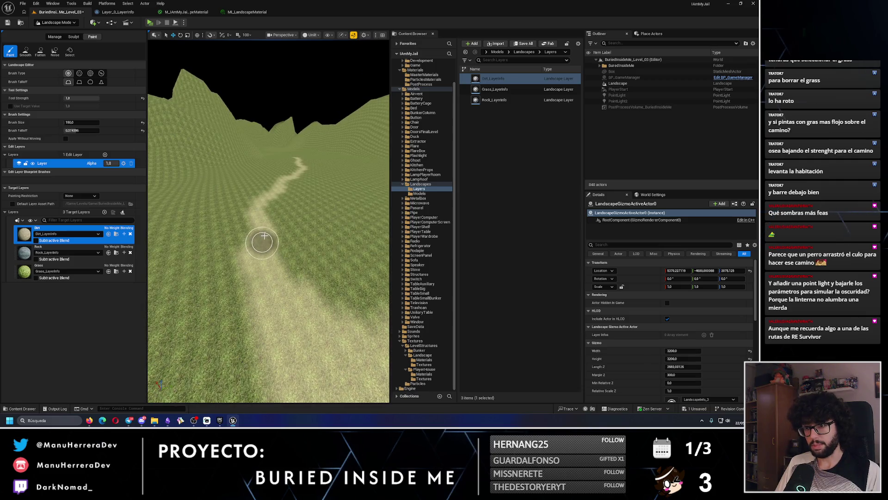
left_click_drag(256, 223, 277, 245)
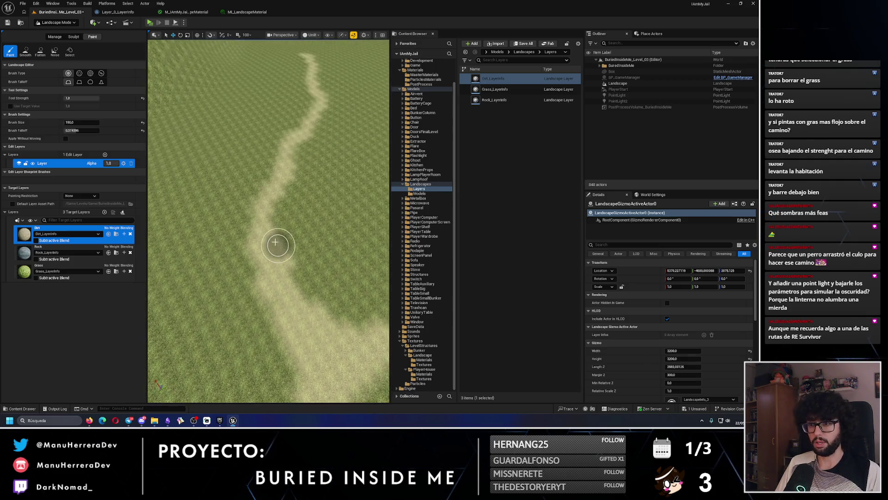
mouse_move(285, 174)
left_mouse_down()
mouse_move(277, 154)
mouse_move(293, 131)
mouse_move(320, 118)
mouse_move(318, 75)
mouse_move(280, 259)
left_mouse_up()
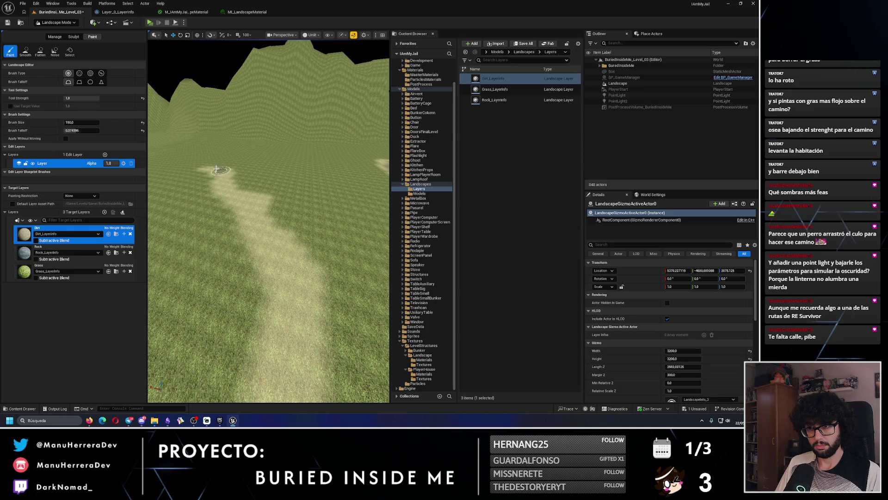
- Undo two stray strokes and paint dirt down the path to the bunker door
mouse_move(220, 170)
left_mouse_down()
mouse_move(333, 198)
mouse_move(272, 208)
left_mouse_up()
key("ctrl+z")
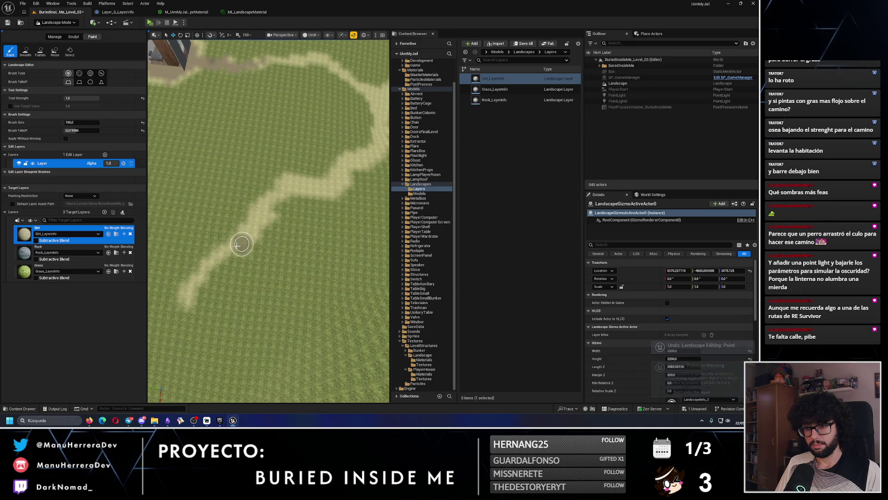
mouse_move(184, 309)
left_mouse_down()
mouse_move(190, 236)
mouse_move(194, 310)
mouse_move(238, 292)
mouse_move(182, 349)
mouse_move(221, 281)
left_mouse_up()
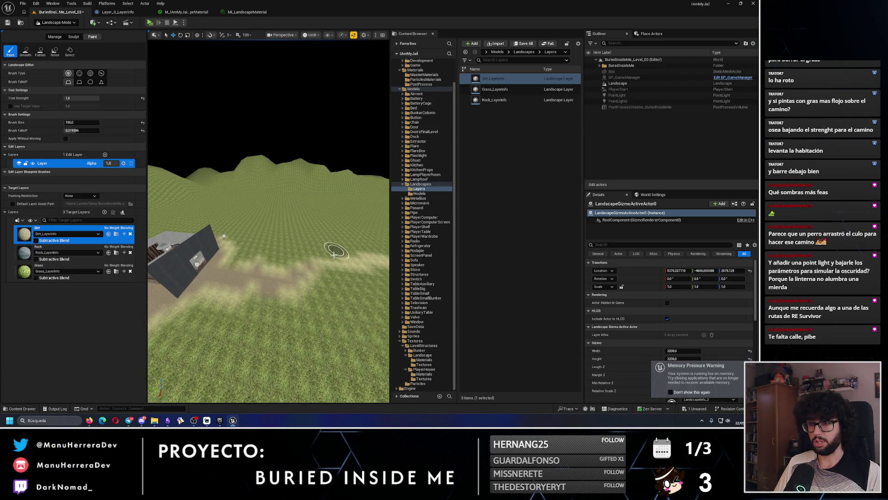
left_click_drag(327, 251, 352, 257)
left_click_drag(250, 260, 250, 260)
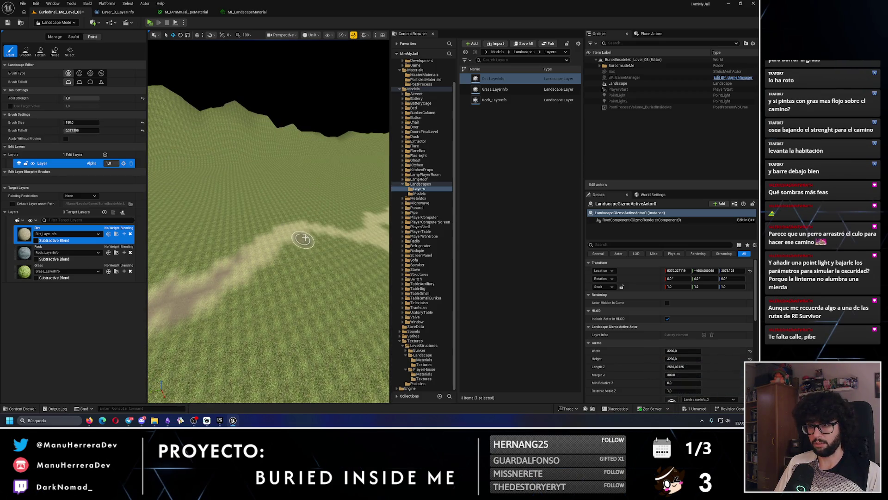
key("ctrl+z")
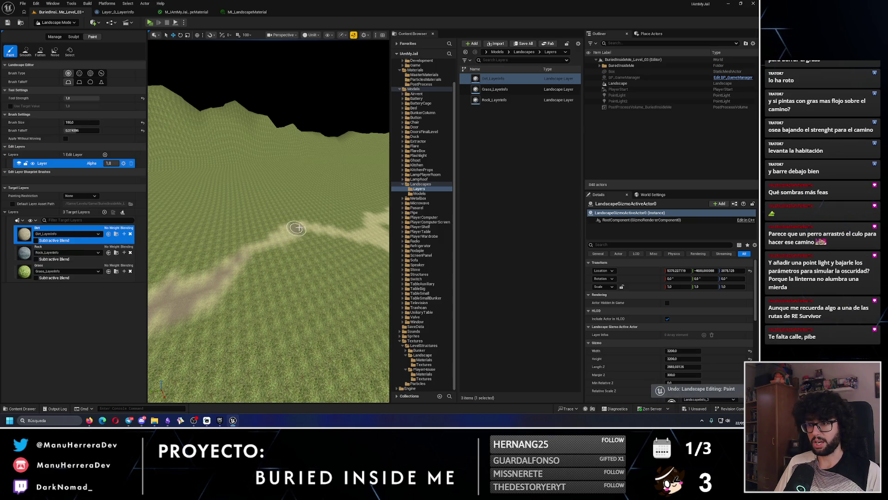
mouse_move(313, 230)
left_mouse_down()
mouse_move(258, 238)
mouse_move(242, 260)
left_mouse_up()
key("w")
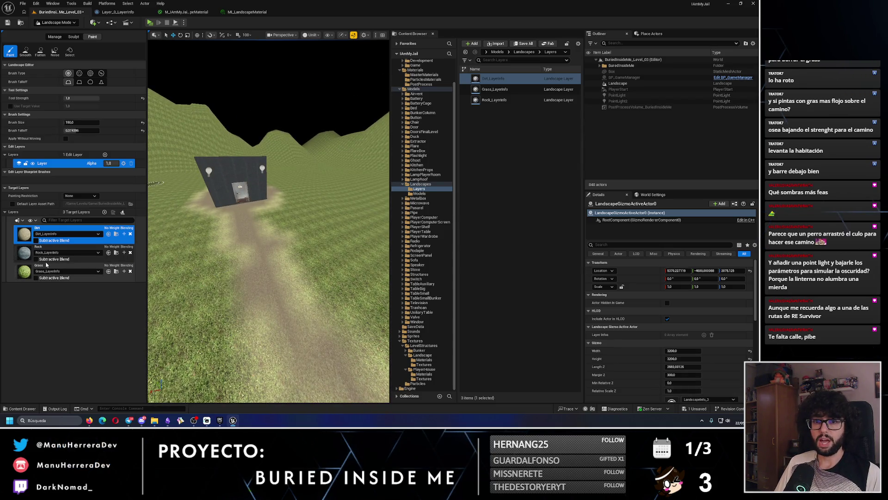
- Paint grass over the dirt path's edge using the Grass layer at brush size 100
left_click(69, 271)
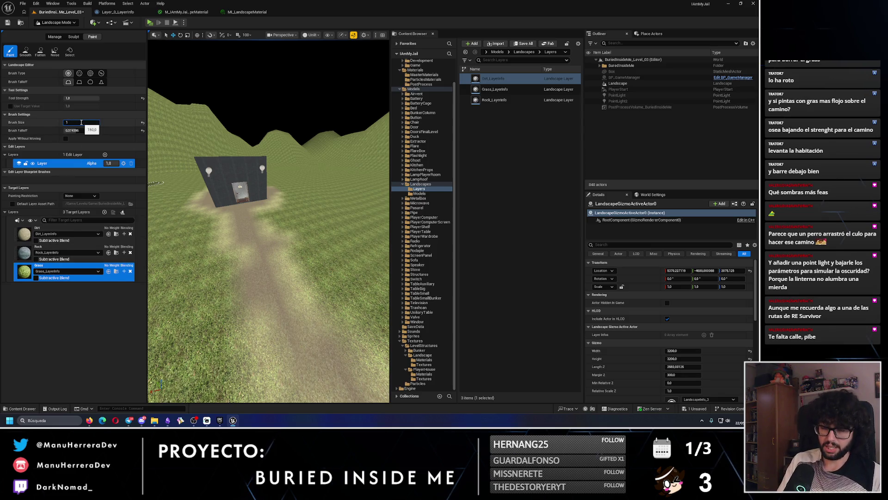
key("Return")
right_click(226, 237)
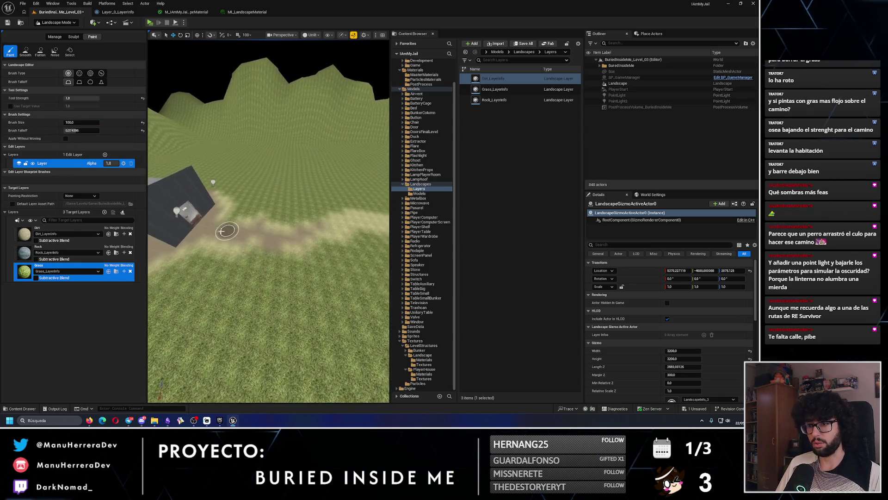
mouse_move(226, 237)
left_mouse_down()
mouse_move(337, 228)
mouse_move(264, 238)
left_mouse_up()
scroll(263, 238, "up", 3)
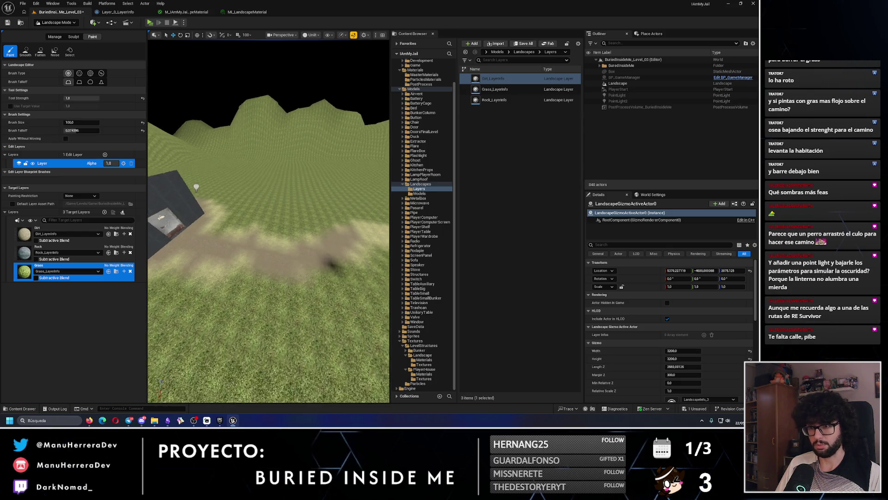
right_click(291, 261)
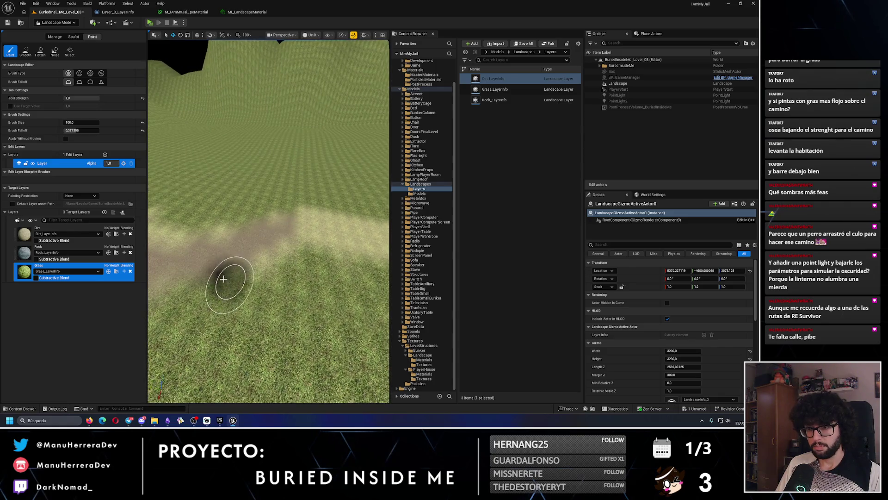
right_click(291, 224)
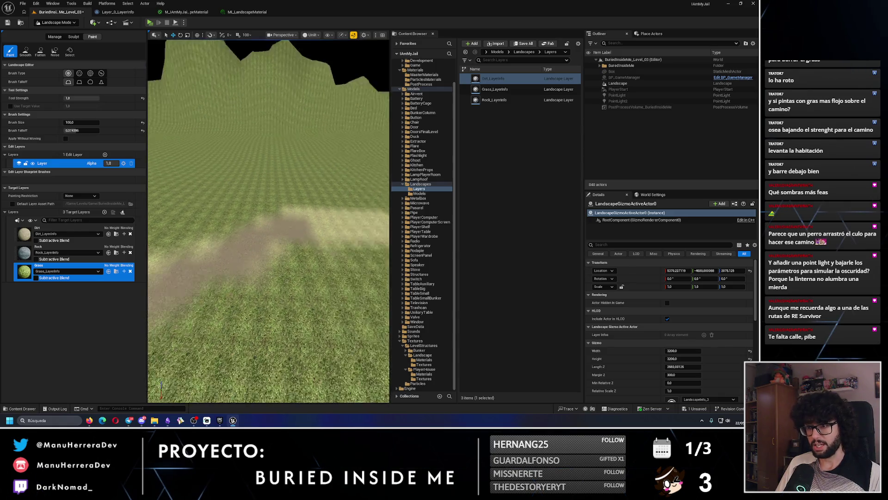
right_click(238, 268)
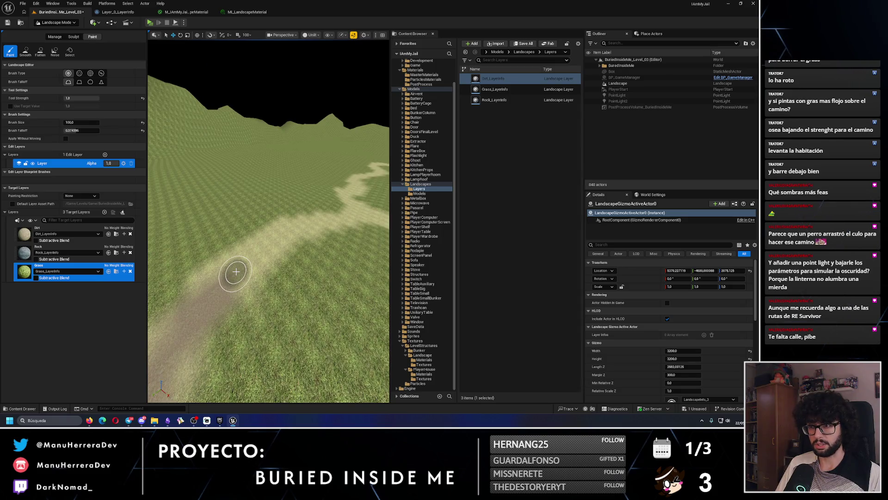
- Fill gaps along the path and the grass wedge tip with the Dirt layer, undoing a stray stroke
left_click(25, 233)
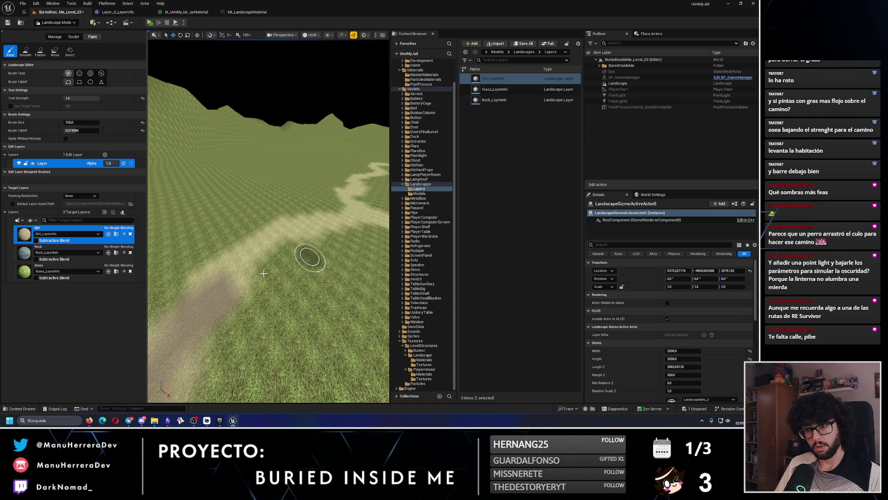
left_click_drag(218, 281, 225, 239)
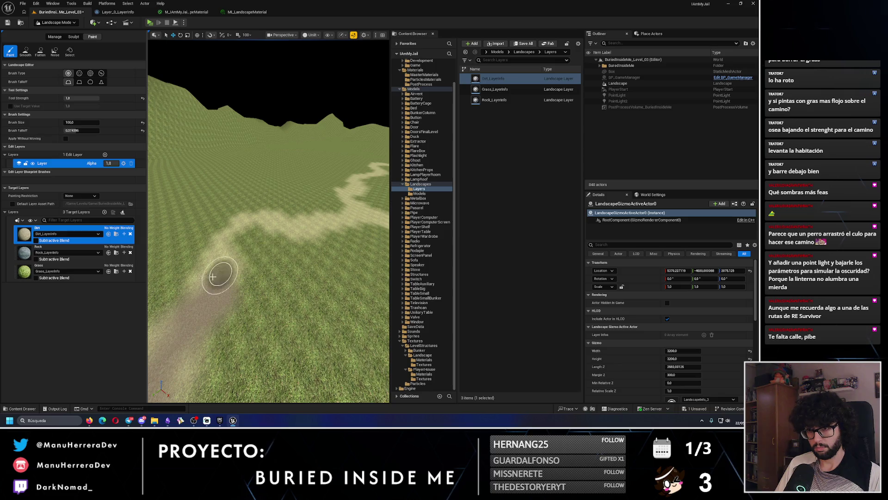
mouse_move(212, 277)
left_mouse_down()
mouse_move(235, 238)
mouse_move(199, 259)
mouse_move(241, 254)
left_mouse_up()
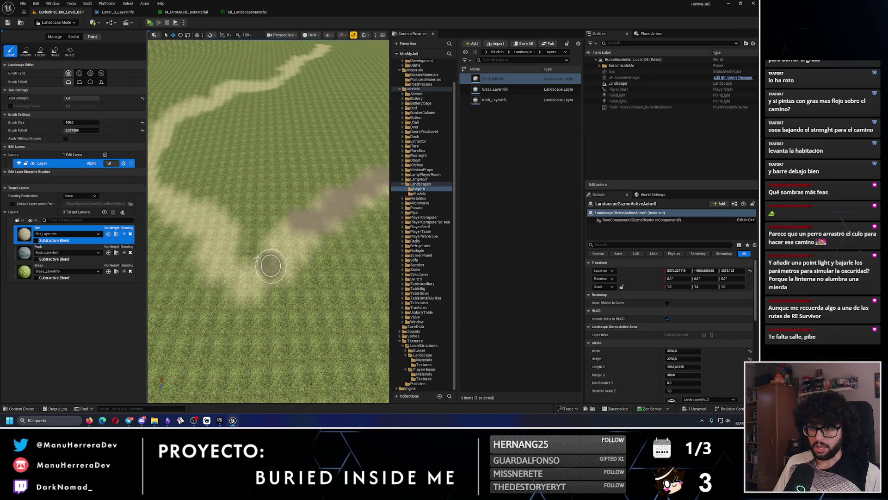
key("ctrl+z")
left_click_drag(256, 271, 256, 253)
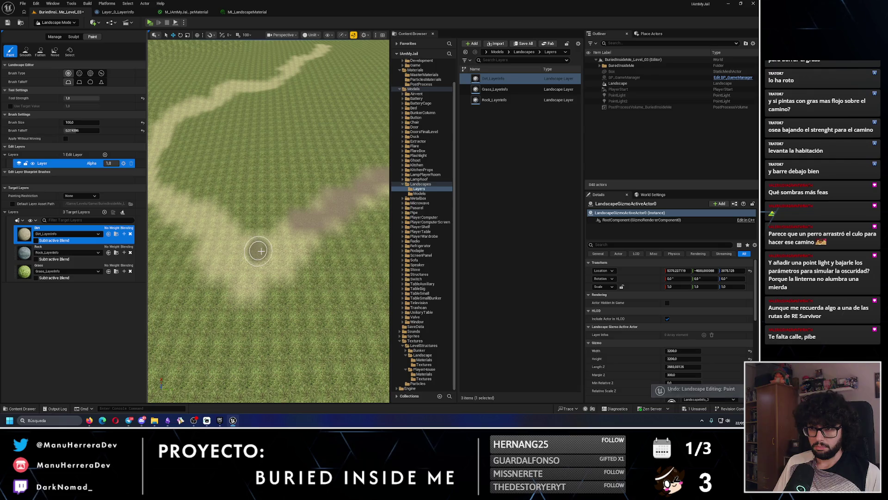
- Paint Grass back over the path's left side, undoing one misplaced stroke
left_click(61, 268)
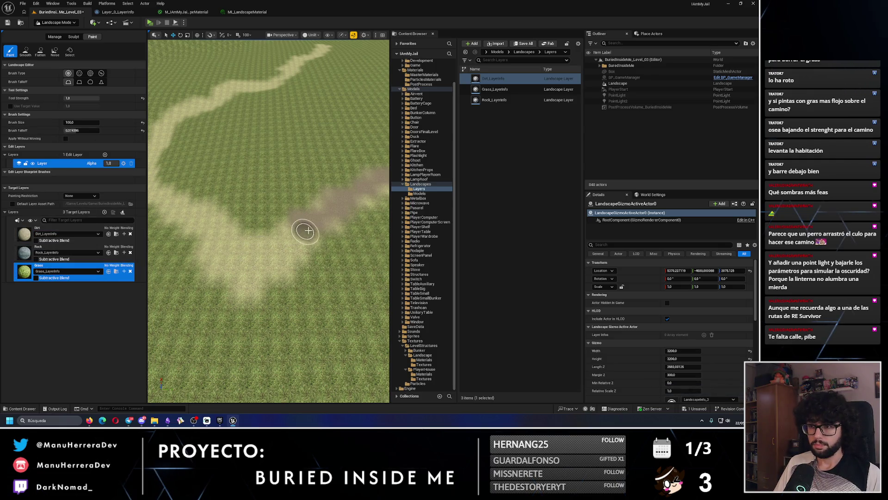
mouse_move(308, 230)
left_mouse_down()
mouse_move(264, 255)
mouse_move(283, 242)
left_mouse_up()
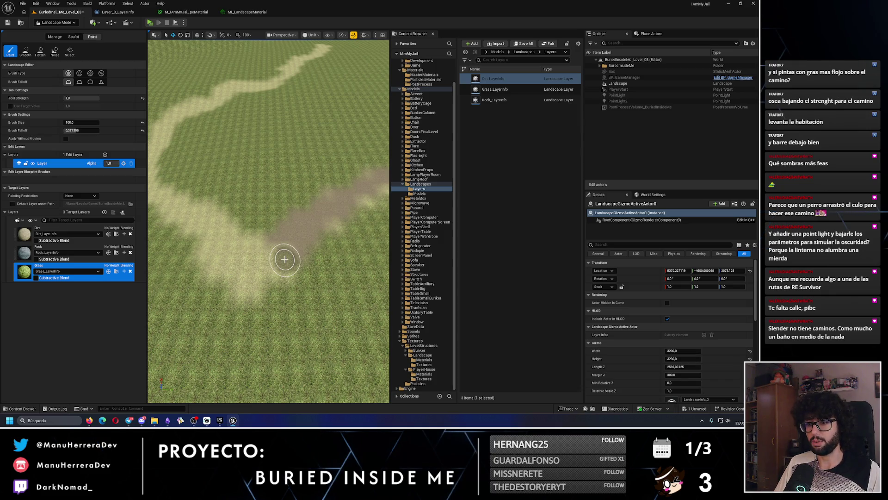
key("ctrl+z")
key("ctrl+z")
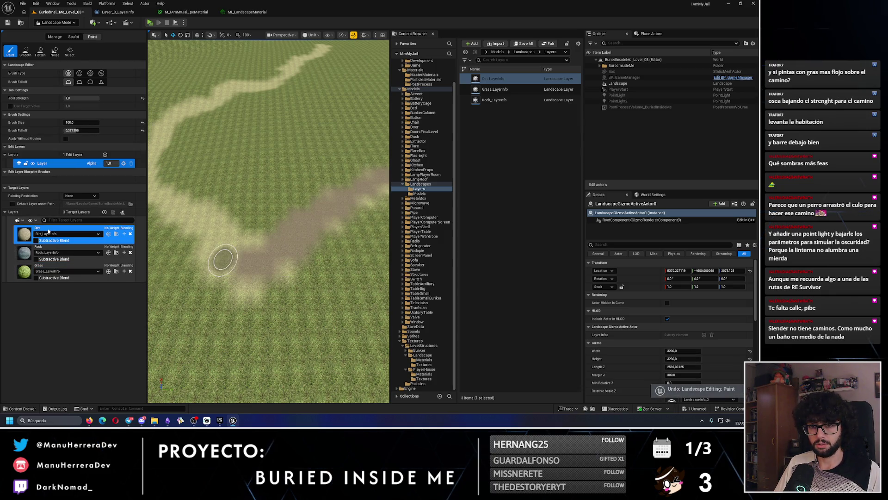
key("ctrl+y")
key("ctrl+y")
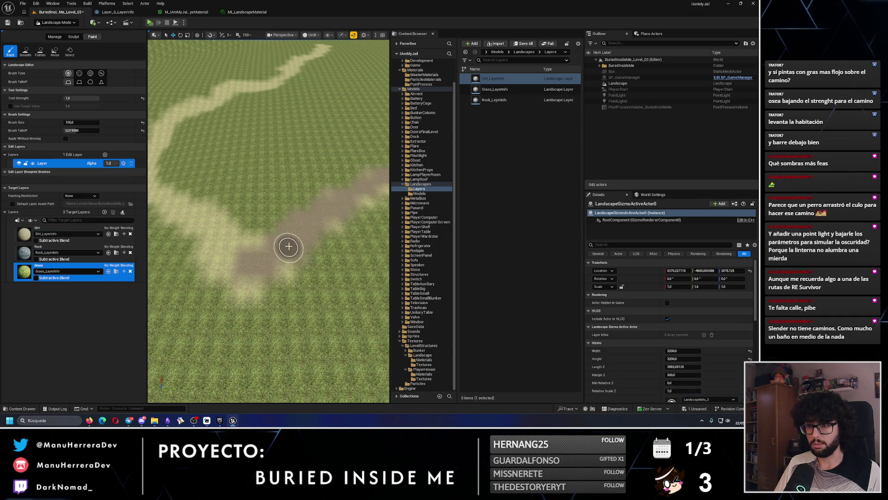
mouse_move(234, 260)
left_mouse_down()
mouse_move(207, 234)
mouse_move(255, 266)
mouse_move(230, 268)
mouse_move(251, 282)
mouse_move(174, 258)
mouse_move(258, 270)
mouse_move(259, 253)
mouse_move(259, 286)
mouse_move(272, 246)
mouse_move(229, 250)
mouse_move(240, 277)
left_mouse_up()
- Undo the last mark and paint the path below and left of the junction
key("ctrl+z")
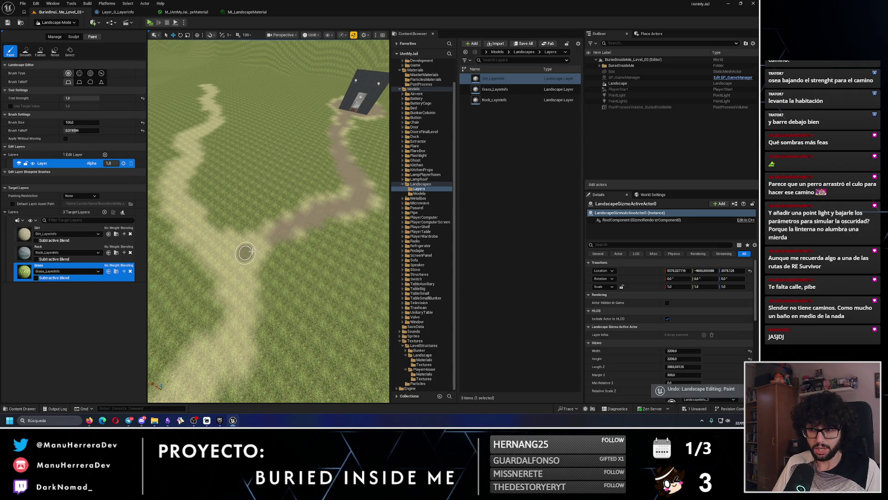
left_click_drag(240, 275, 232, 301)
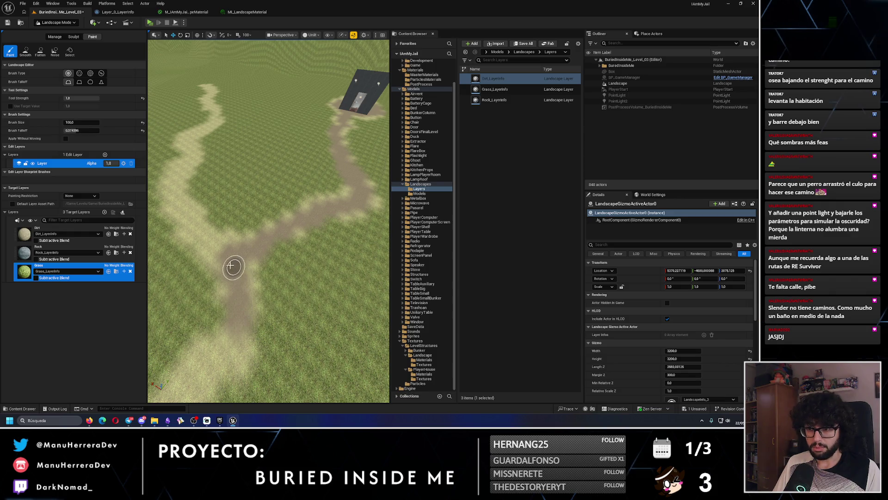
mouse_move(230, 266)
left_mouse_down()
mouse_move(198, 234)
mouse_move(218, 246)
mouse_move(185, 254)
mouse_move(194, 258)
left_mouse_up()
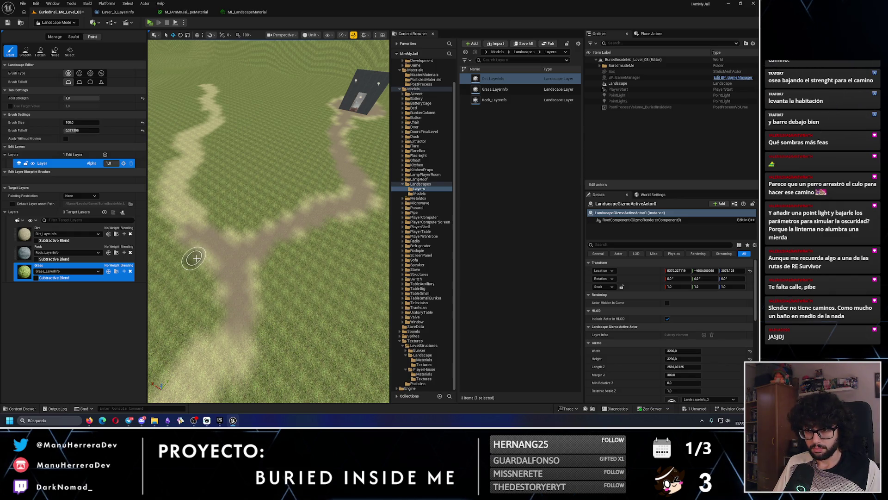
scroll(195, 259, "up", 10)
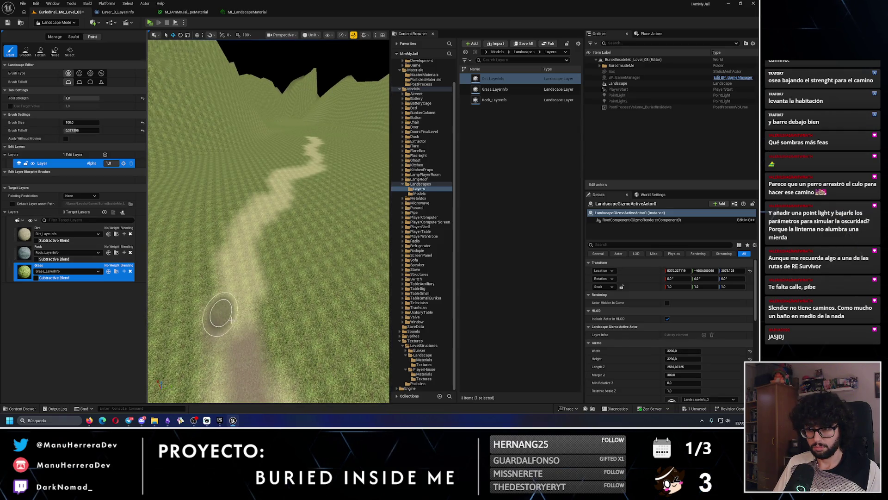
- Paint dirt along the near stretch of path, redoing a misplaced stroke over the sandy section
mouse_move(237, 265)
left_mouse_down()
mouse_move(247, 265)
mouse_move(242, 224)
mouse_move(261, 211)
left_mouse_up()
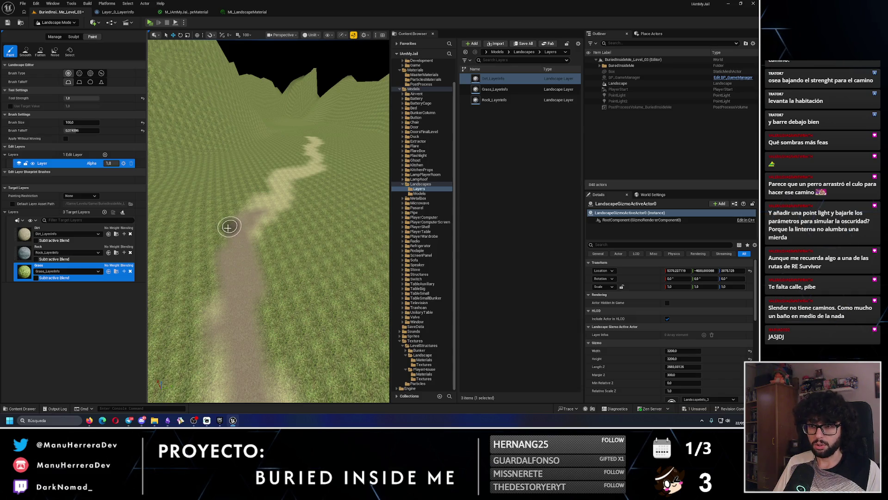
key("ctrl+z")
mouse_move(239, 298)
left_mouse_down()
mouse_move(238, 347)
mouse_move(244, 272)
left_mouse_up()
scroll(239, 248, "down", 5)
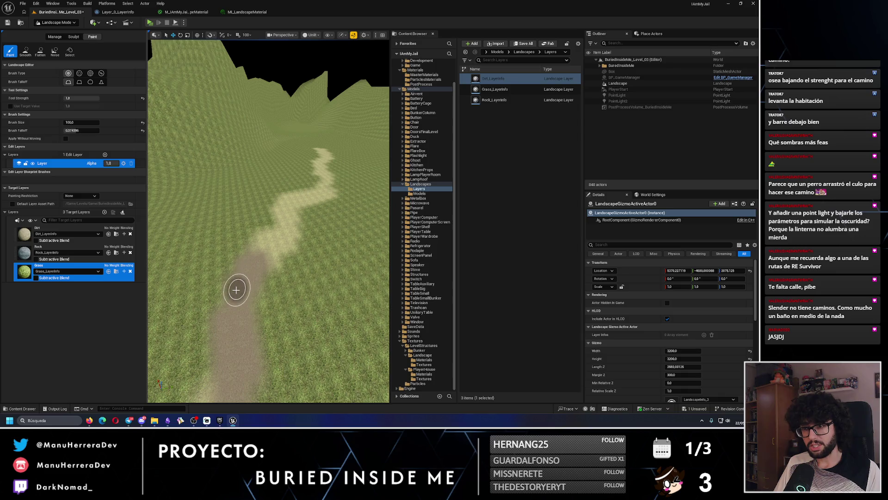
scroll(235, 290, "up", 5)
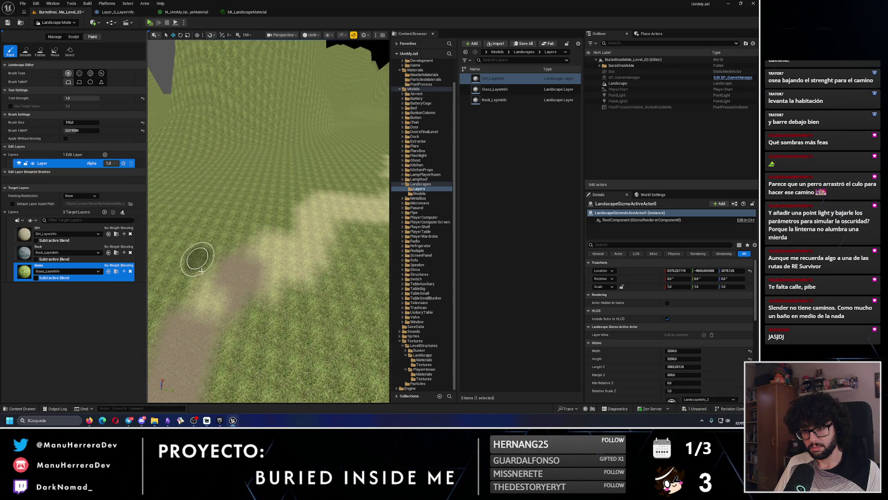
- Undo the last grass stroke, then cover the stray dirt patch with grass and zoom out to check
key("ctrl+z")
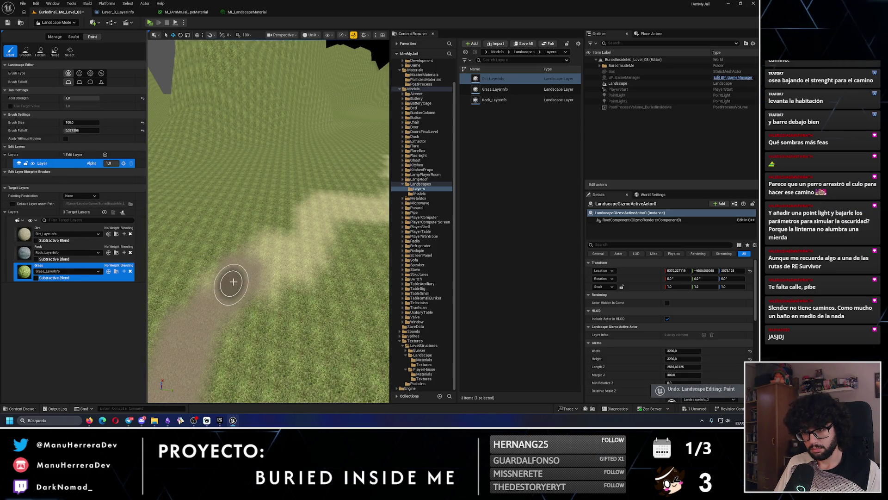
scroll(289, 256, "down", 5)
scroll(296, 258, "up", 5)
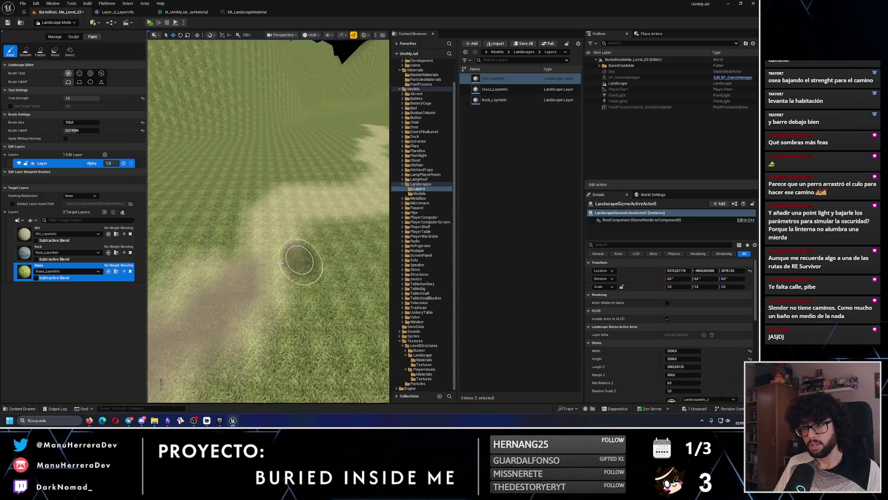
mouse_move(299, 261)
left_mouse_down()
mouse_move(264, 259)
mouse_move(276, 228)
mouse_move(256, 264)
mouse_move(259, 252)
left_mouse_up()
scroll(259, 252, "down", 5)
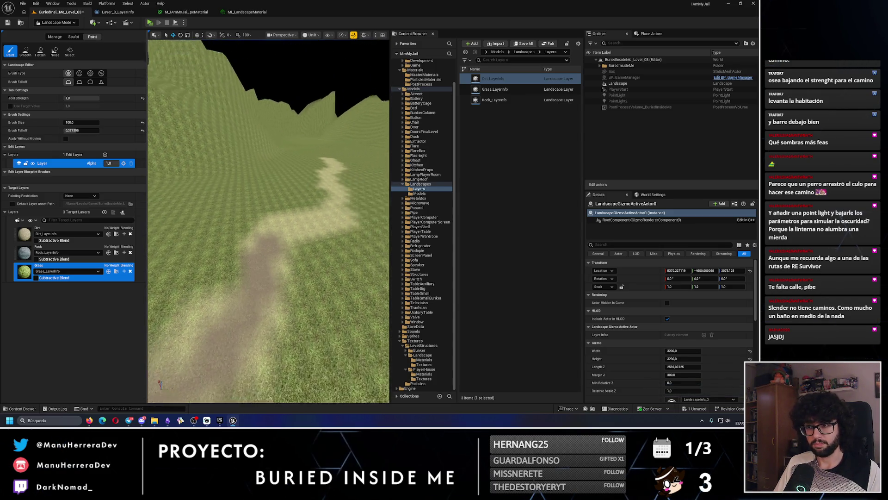
scroll(268, 221, "down", 5)
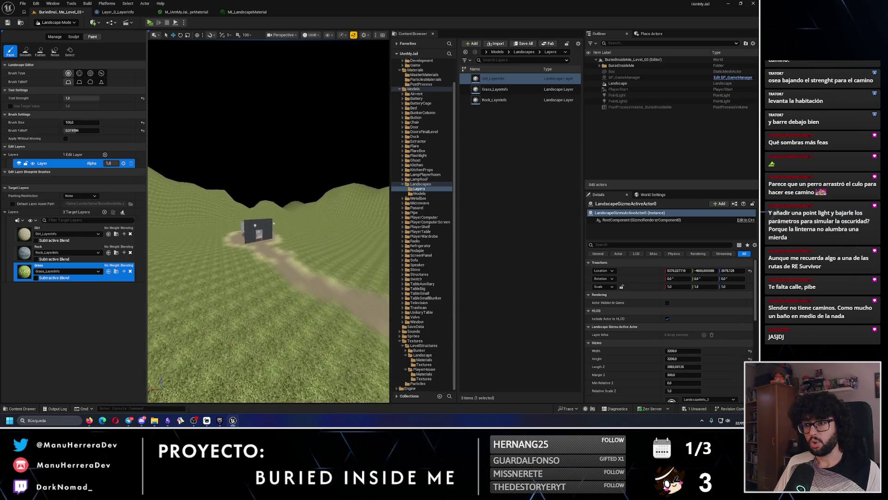
scroll(274, 223, "up", 8)
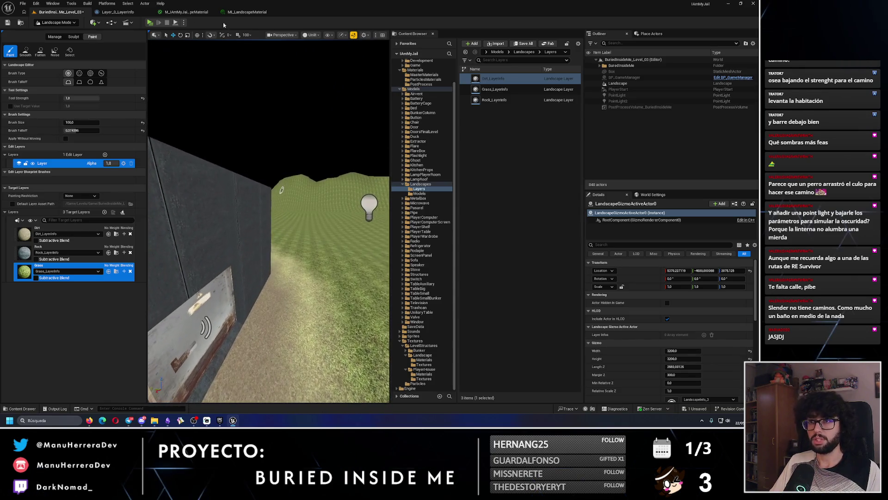
key("alt+p")
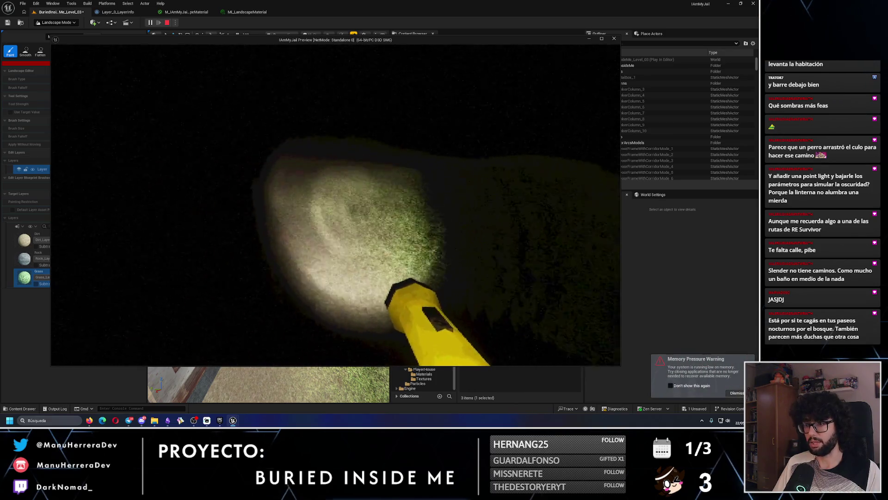
key("Escape")
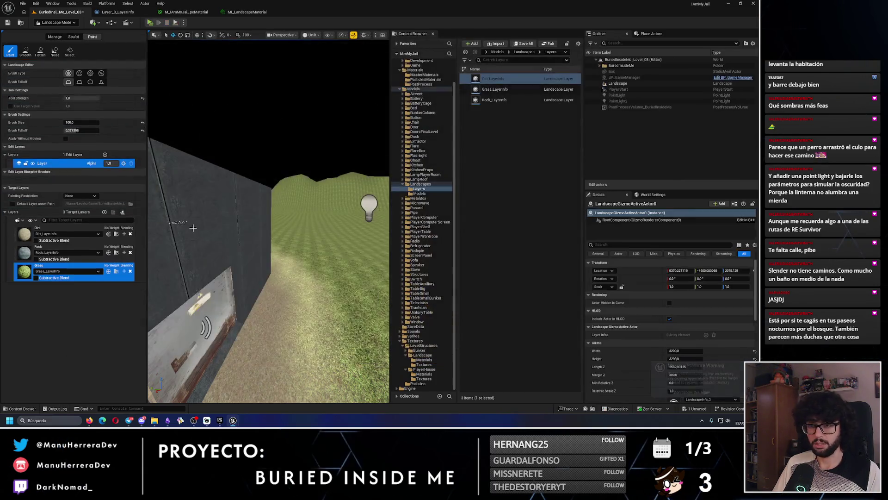
left_click(115, 420)
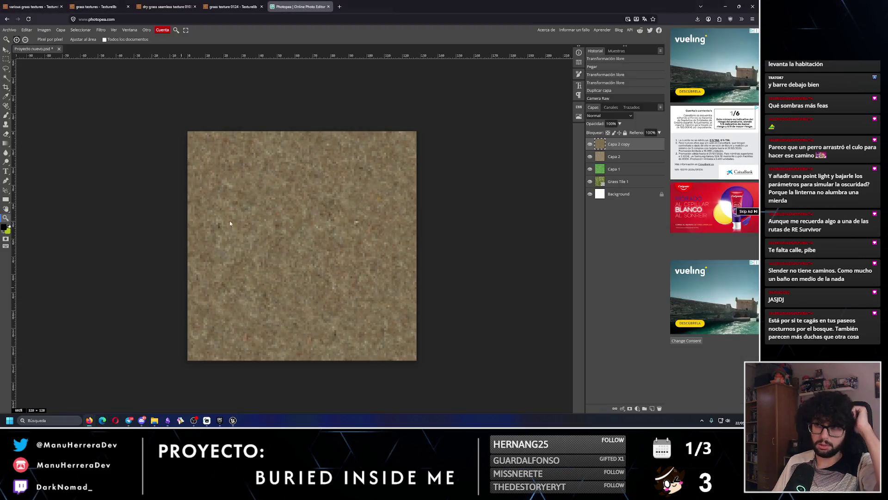
key("ctrl+s")
key("alt+Tab")
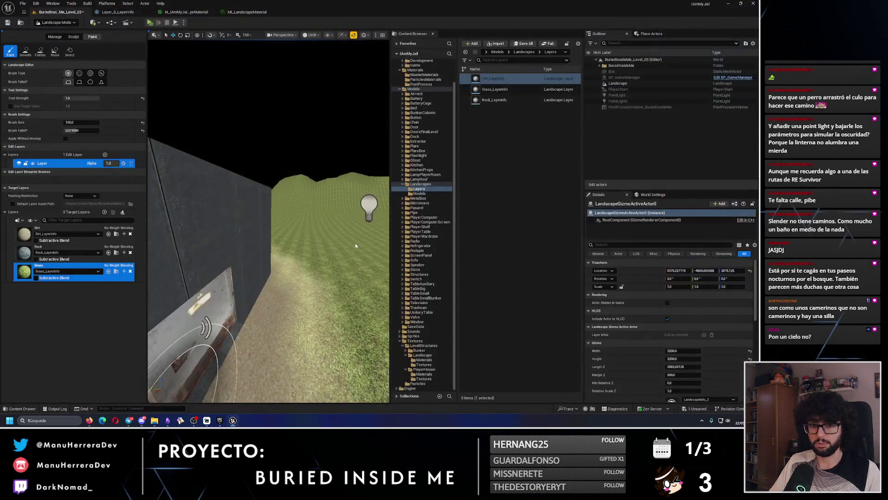
- Fly the viewport around the grey box and hills to line up along the dirt path
scroll(217, 298, "down", 10)
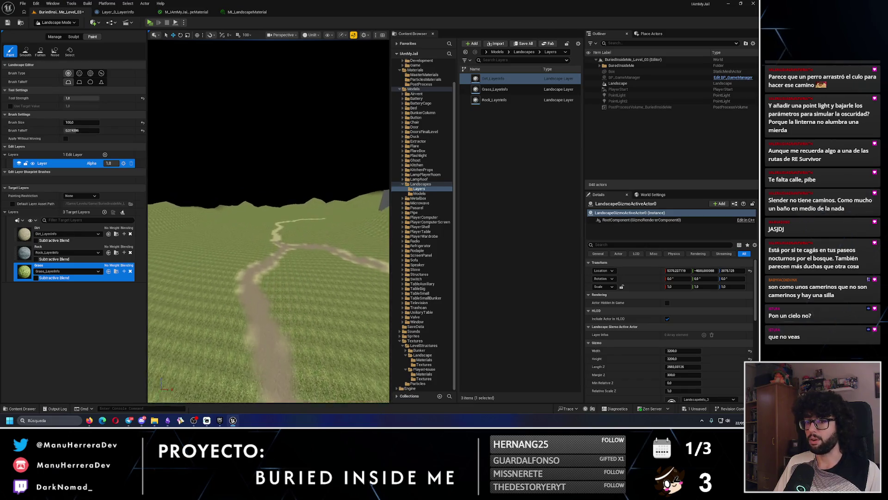
scroll(233, 295, "up", 8)
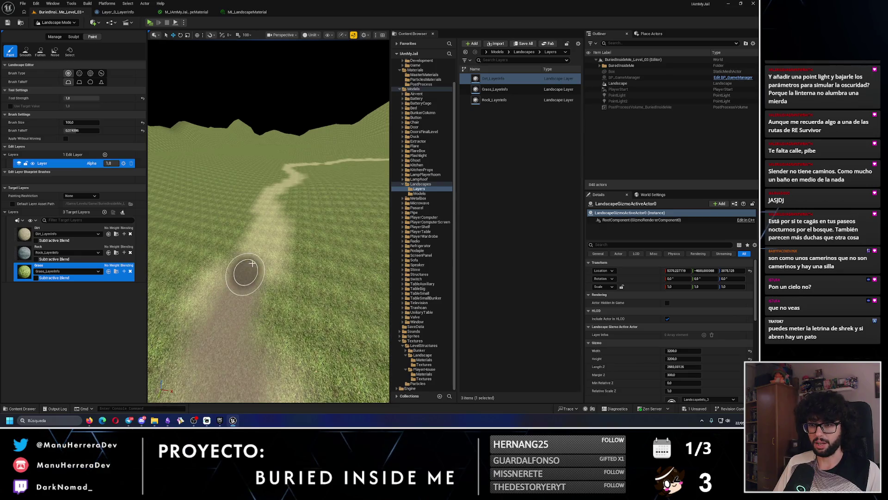
scroll(267, 238, "up", 10)
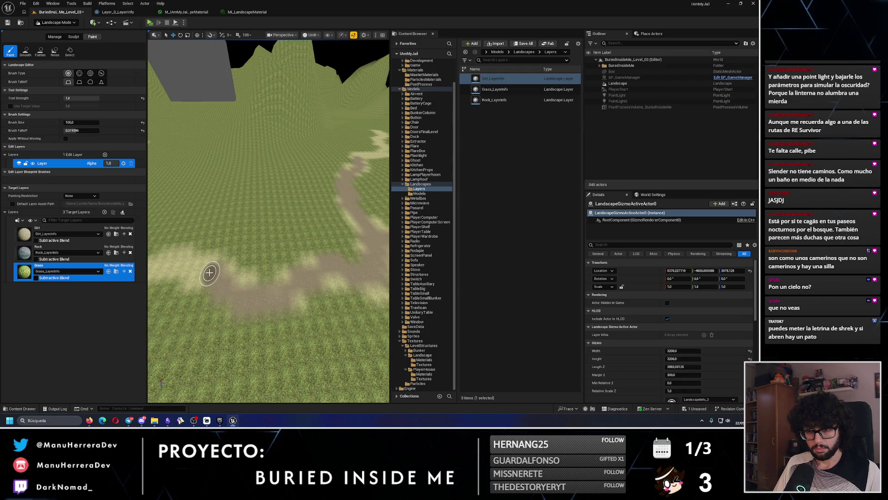
left_click_drag(210, 272, 199, 327)
scroll(198, 327, "up", 3)
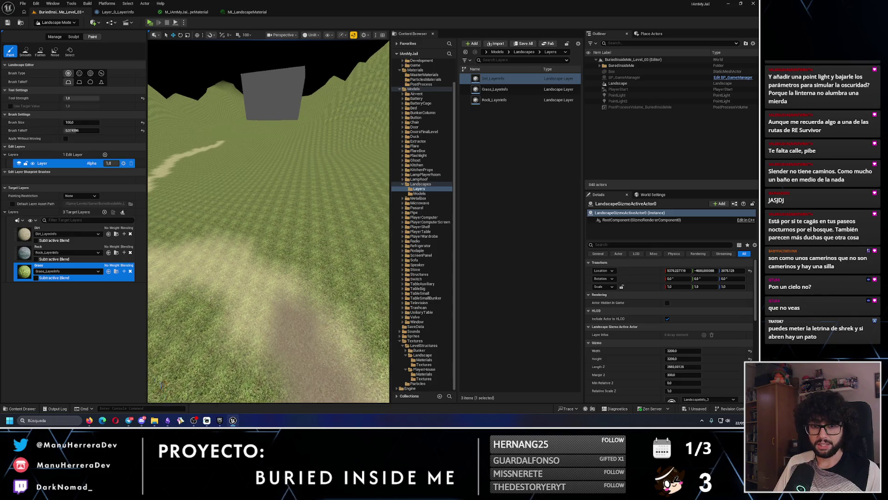
left_click_drag(215, 273, 305, 270)
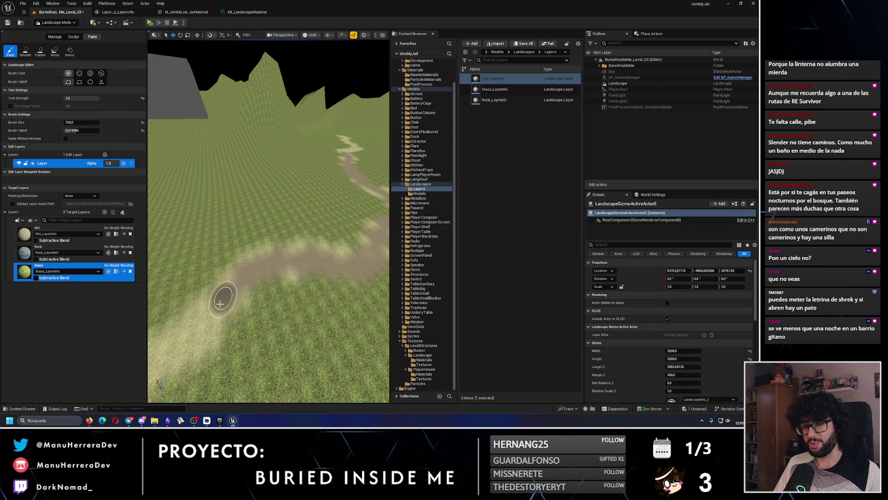
left_click_drag(220, 303, 213, 314)
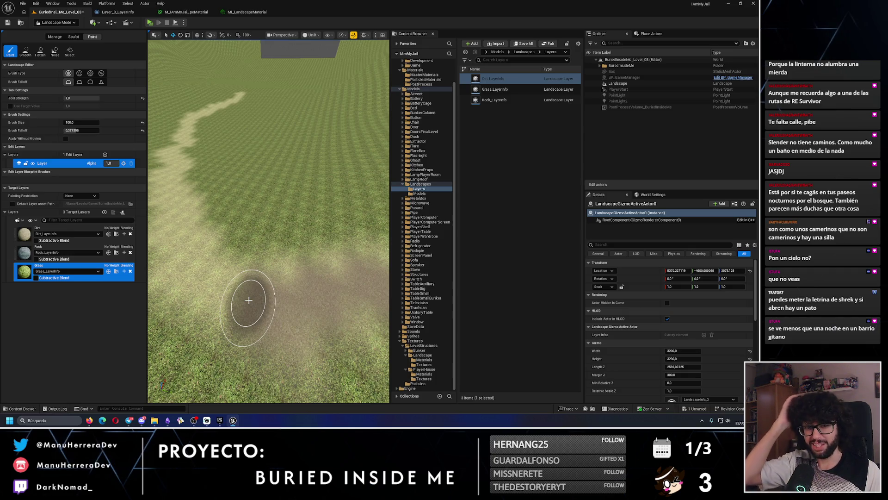
left_click_drag(248, 300, 311, 368)
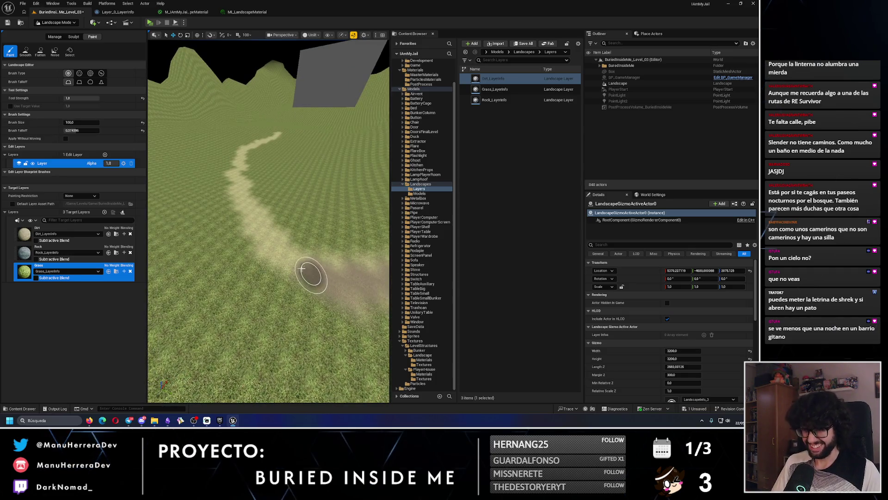
mouse_move(255, 230)
left_mouse_down()
mouse_move(243, 234)
mouse_move(256, 296)
left_mouse_up()
left_click_drag(260, 172, 279, 234)
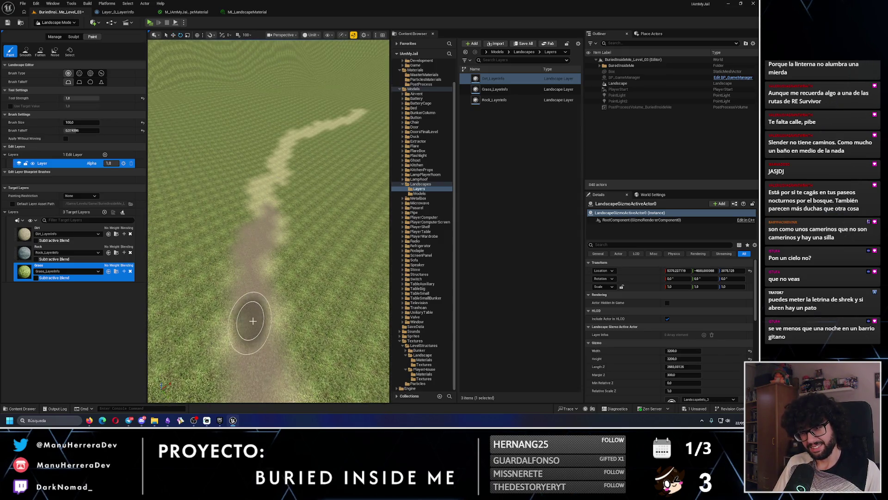
mouse_move(253, 320)
left_mouse_down()
mouse_move(257, 341)
mouse_move(254, 245)
mouse_move(266, 265)
mouse_move(302, 284)
mouse_move(266, 272)
left_mouse_up()
- Move forward over the path and paint dirt along its near end
left_click_drag(258, 222, 264, 238)
mouse_move(248, 327)
left_mouse_down()
mouse_move(249, 319)
mouse_move(250, 341)
left_mouse_up()
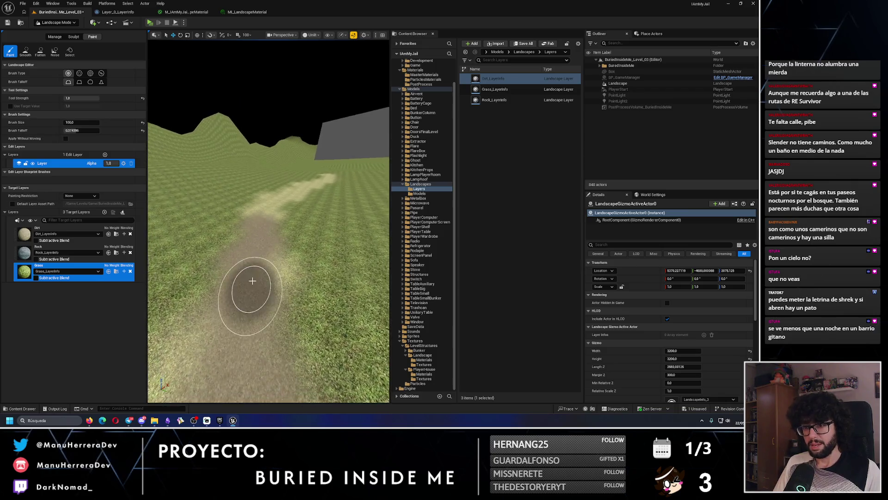
left_click_drag(250, 274, 260, 301)
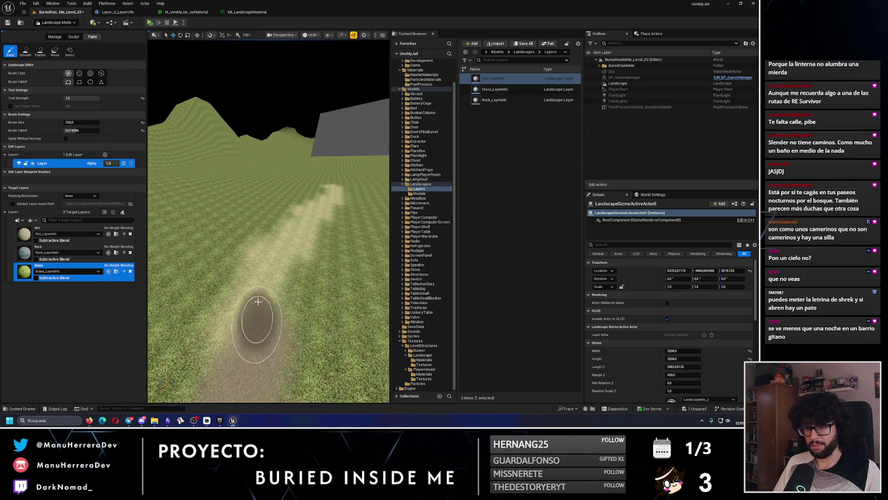
left_click_drag(298, 238, 287, 353)
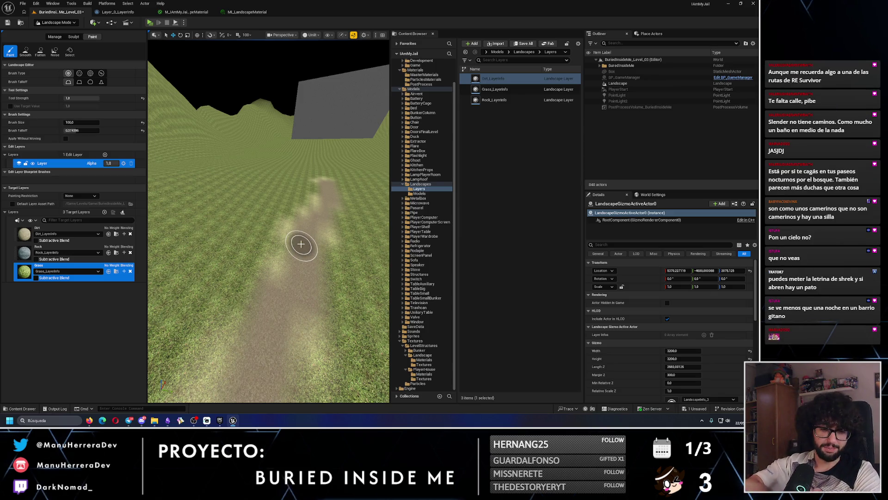
left_click_drag(301, 244, 292, 199)
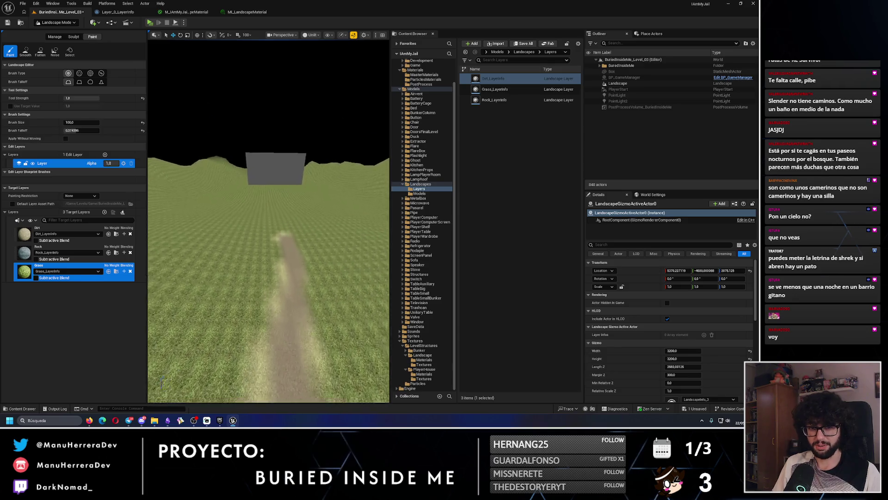
- Add darker dirt strokes along the path and further up it toward the hills
left_click_drag(277, 231, 178, 365)
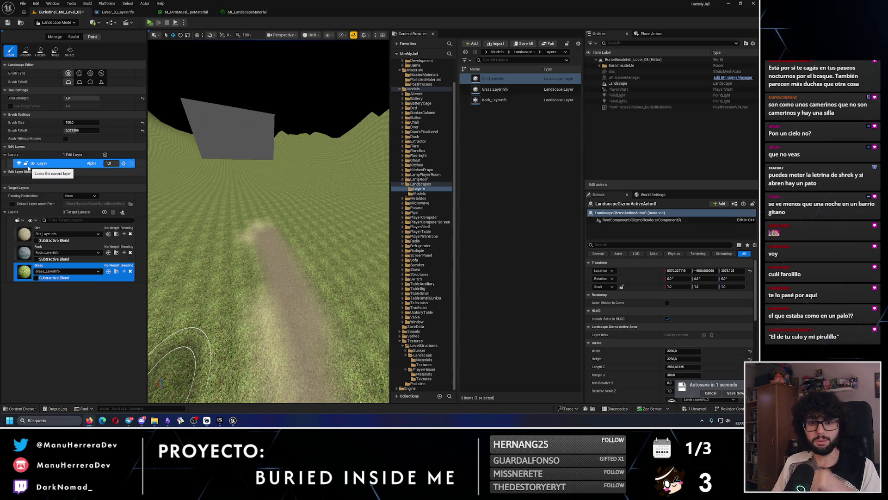
scroll(194, 198, "down", 10)
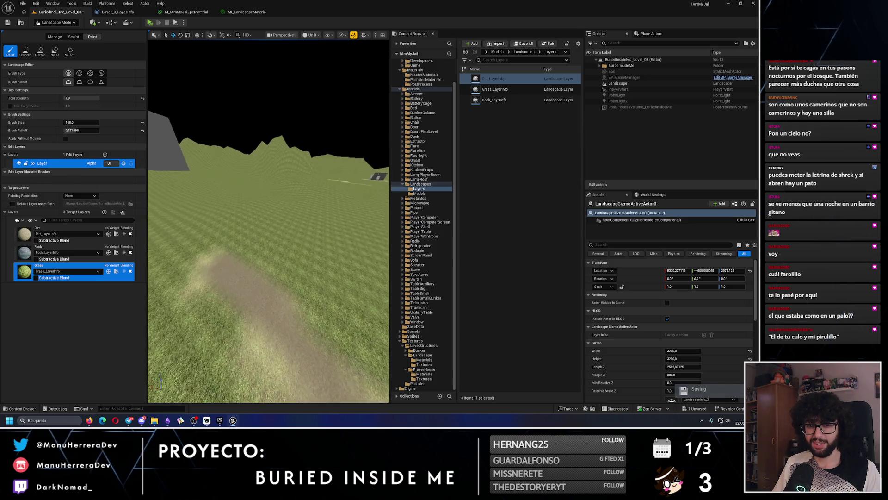
scroll(194, 198, "up", 5)
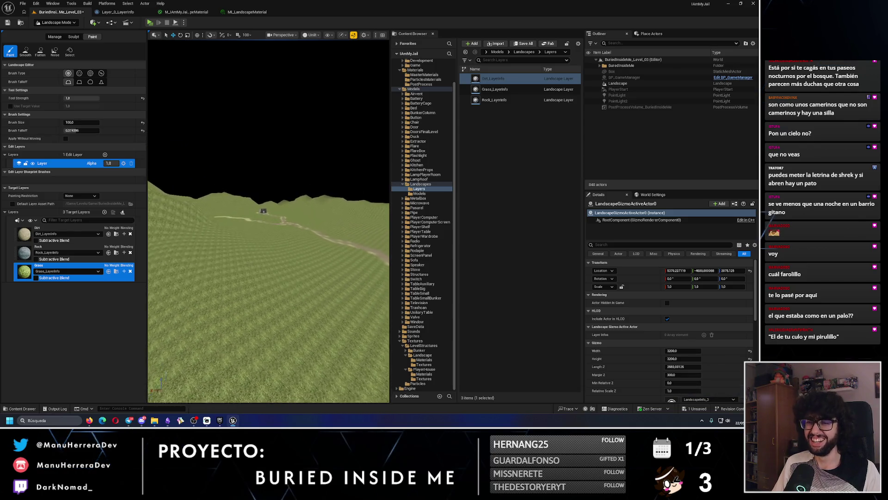
scroll(262, 278, "up", 8)
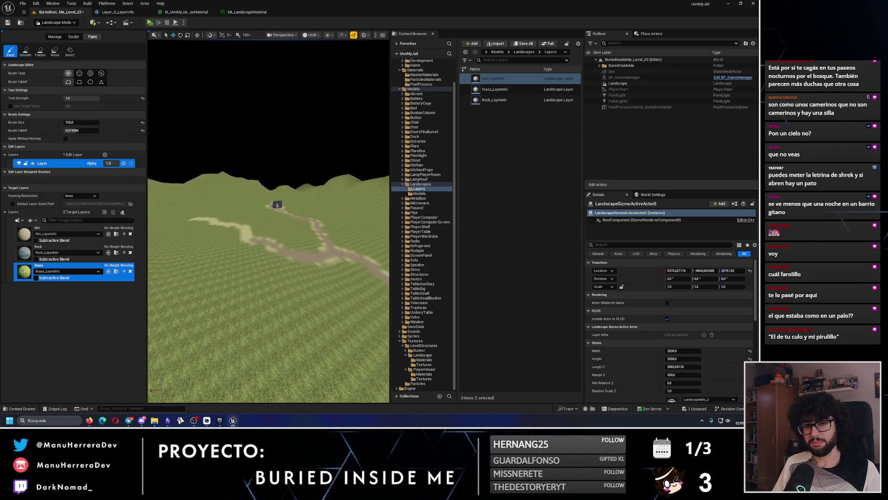
mouse_move(262, 278)
left_mouse_down()
mouse_move(254, 258)
mouse_move(266, 230)
left_mouse_up()
scroll(265, 242, "up", 10)
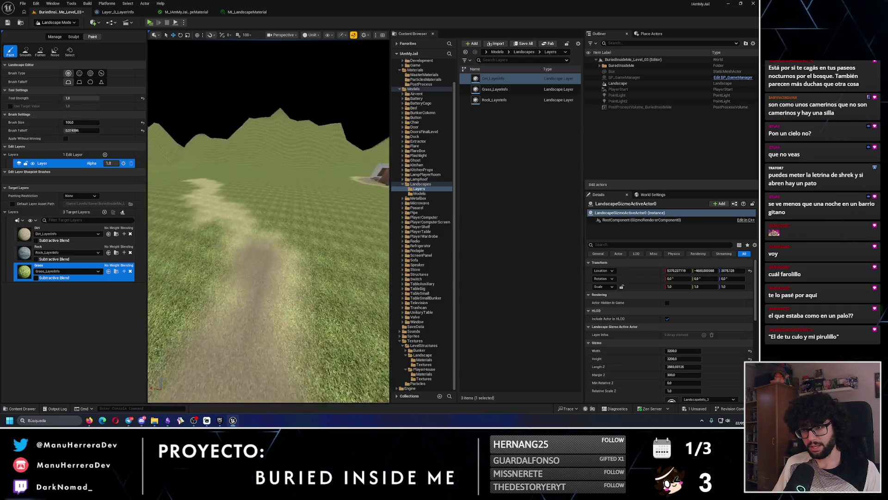
left_click_drag(241, 206, 210, 175)
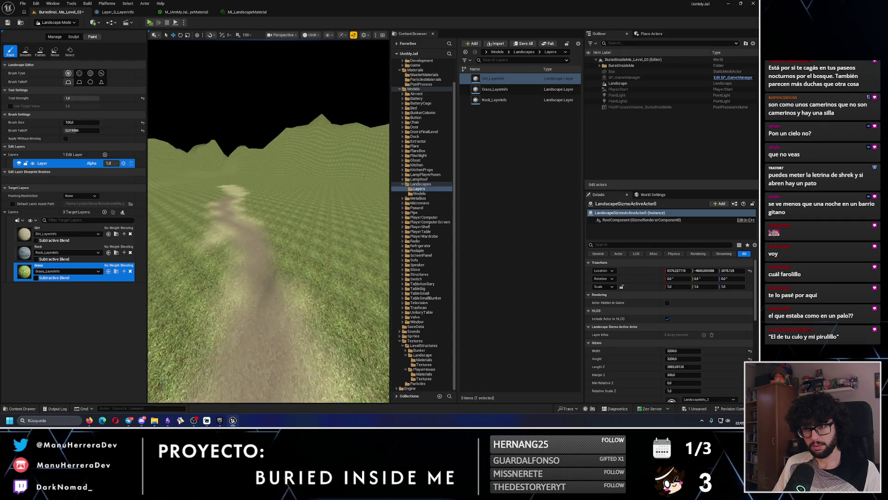
scroll(256, 198, "down", 5)
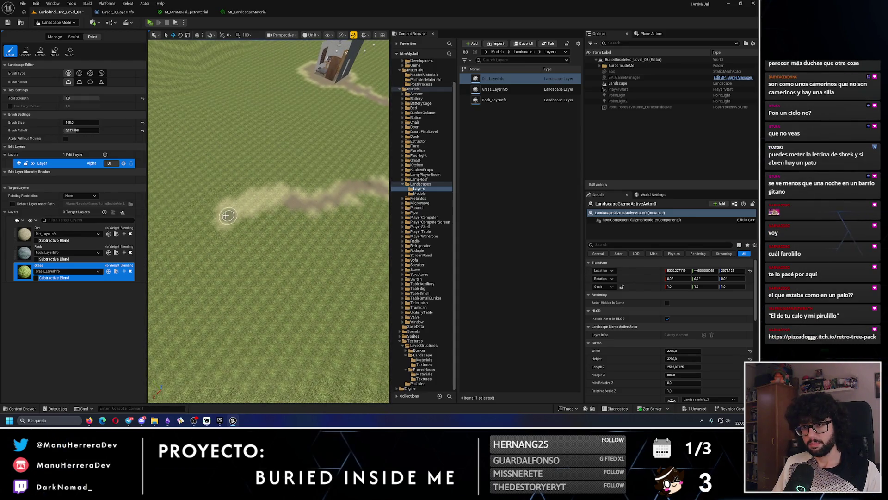
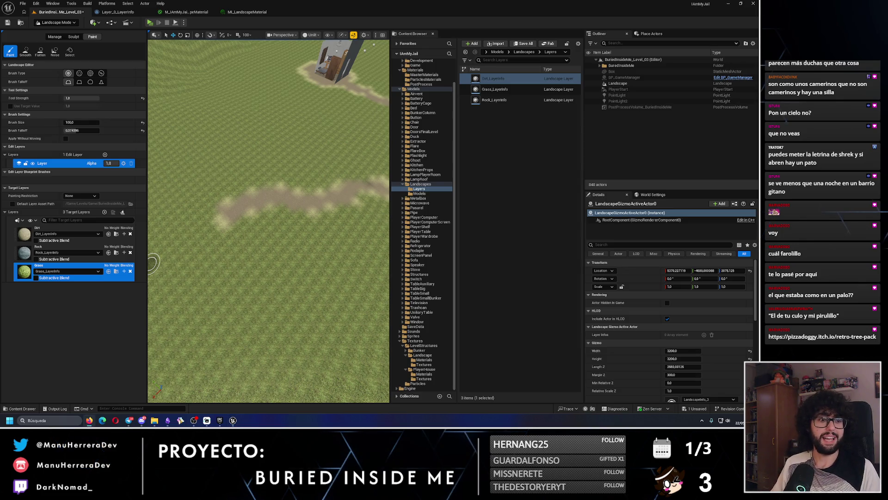
- Scroll the Retro Tree Pack page down to the comments, then return to the top
key("alt+Tab")
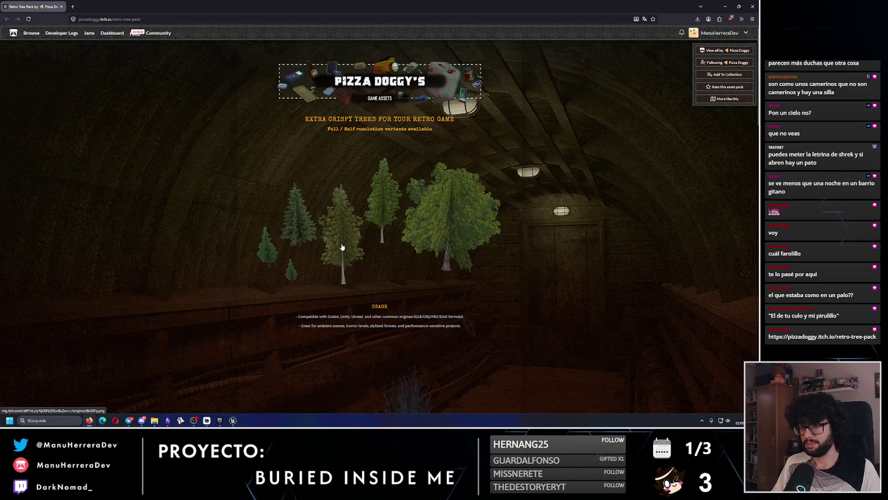
scroll(342, 245, "down", 2)
scroll(345, 241, "down", 7)
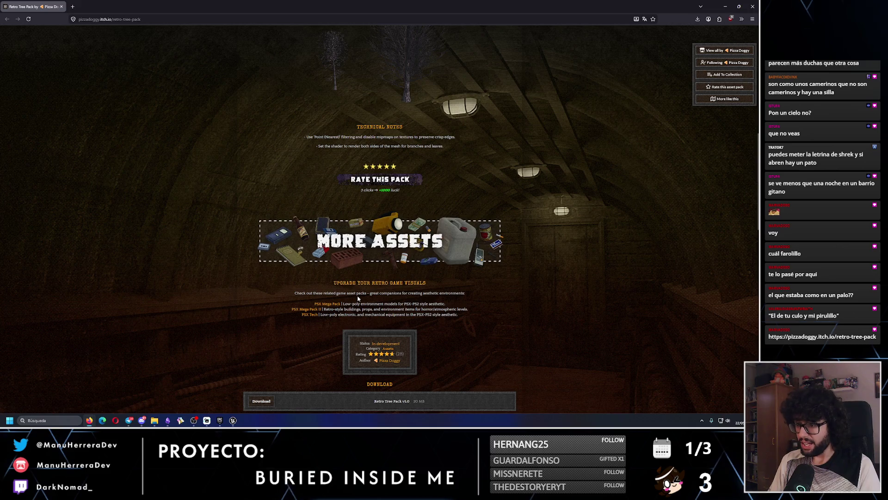
scroll(359, 298, "down", 3)
scroll(358, 299, "down", 4)
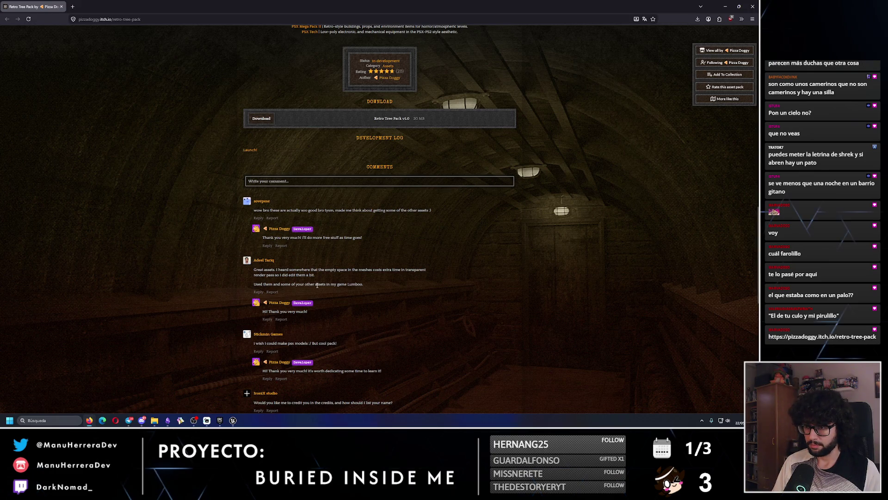
scroll(348, 278, "down", 2)
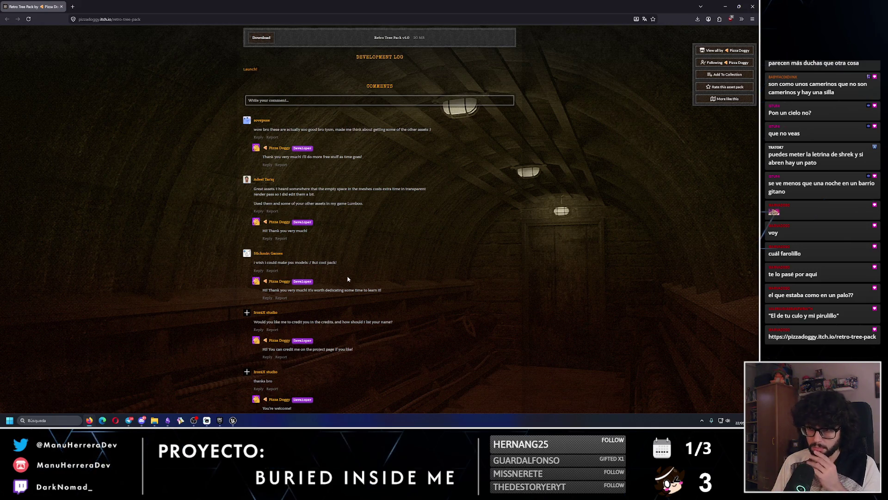
scroll(348, 279, "down", 1)
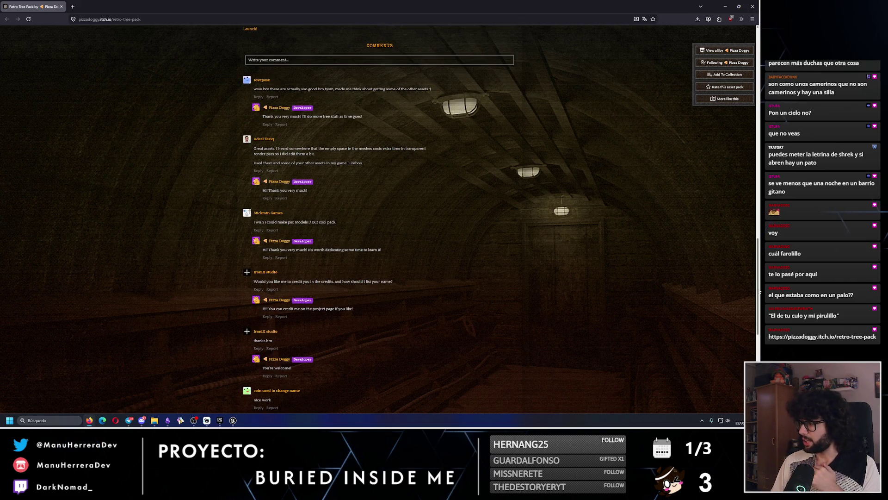
scroll(757, 320, "down", 3)
scroll(757, 319, "down", 4)
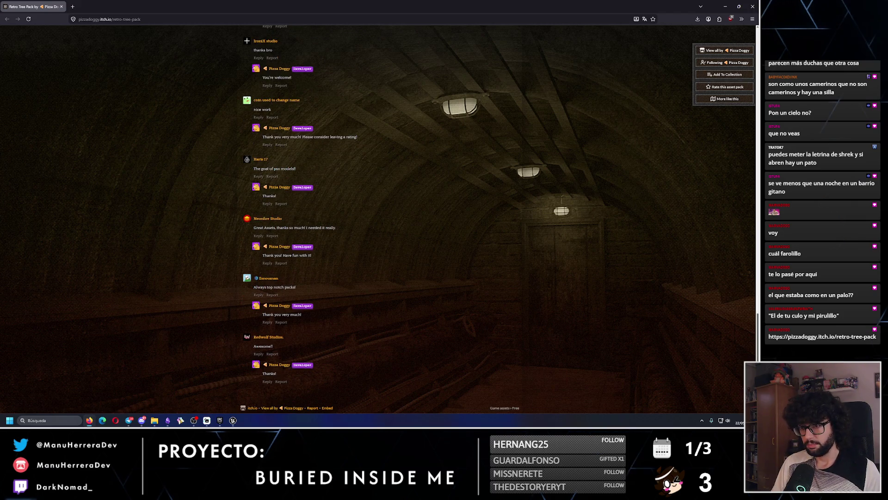
key("Home")
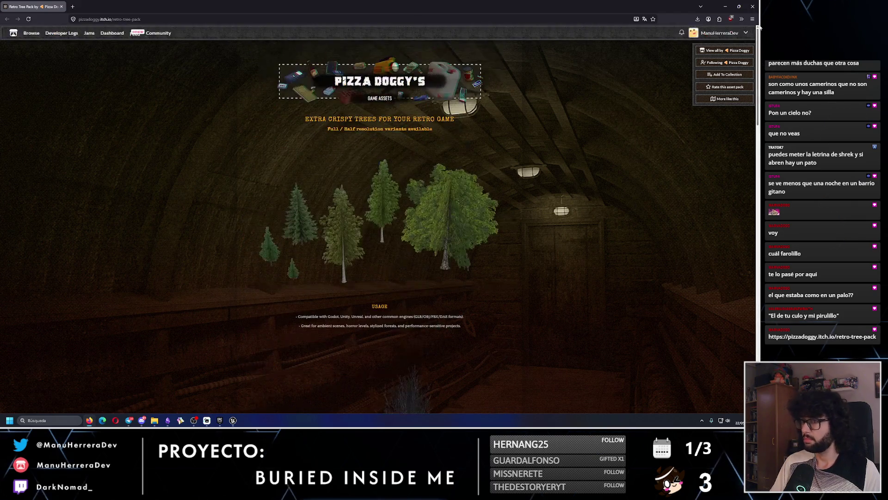
left_click(167, 420)
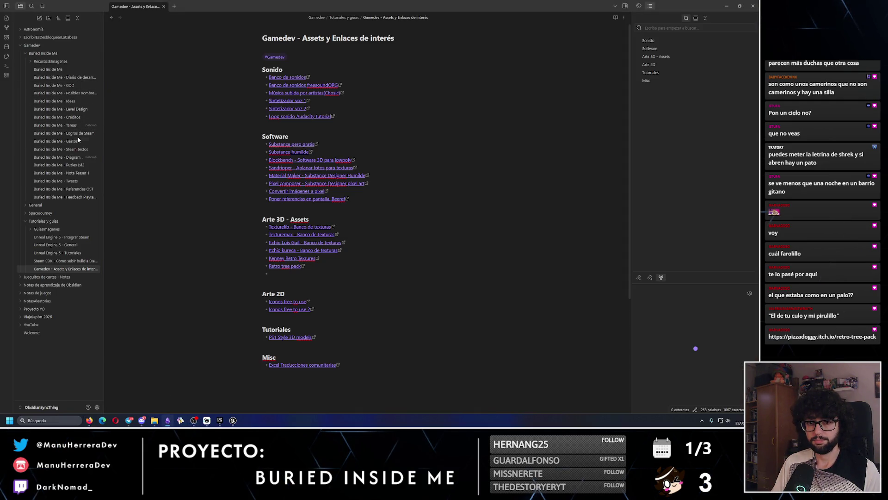
- Add a bullet with the Retro Tree Pack itch.io URL under Additional 3DArt in the Créditos note
left_click(69, 117)
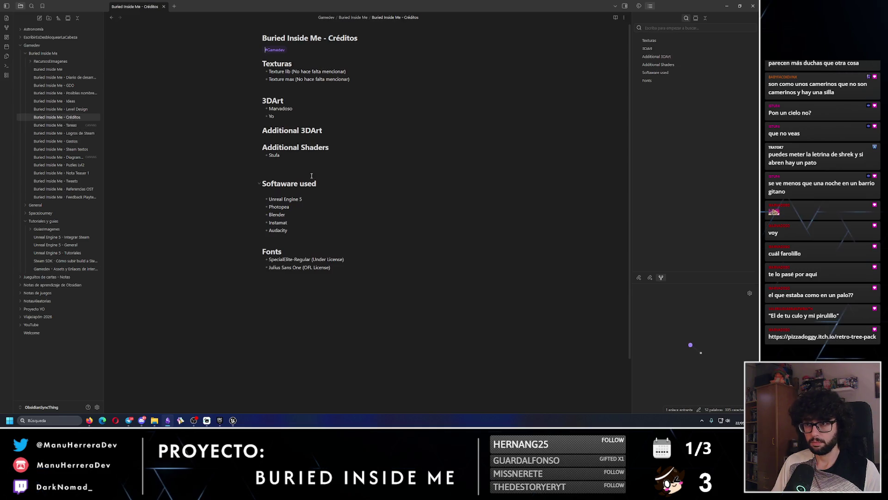
left_click(328, 134)
key("Return")
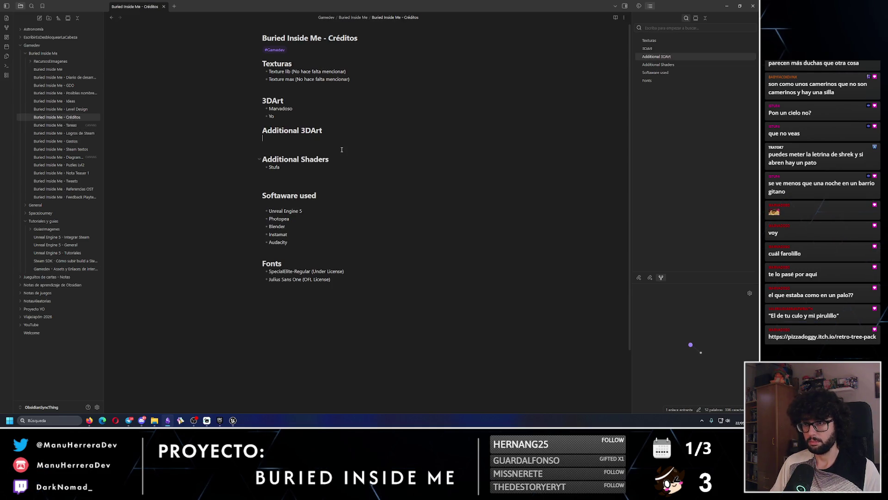
type("-")
key("alt+Tab")
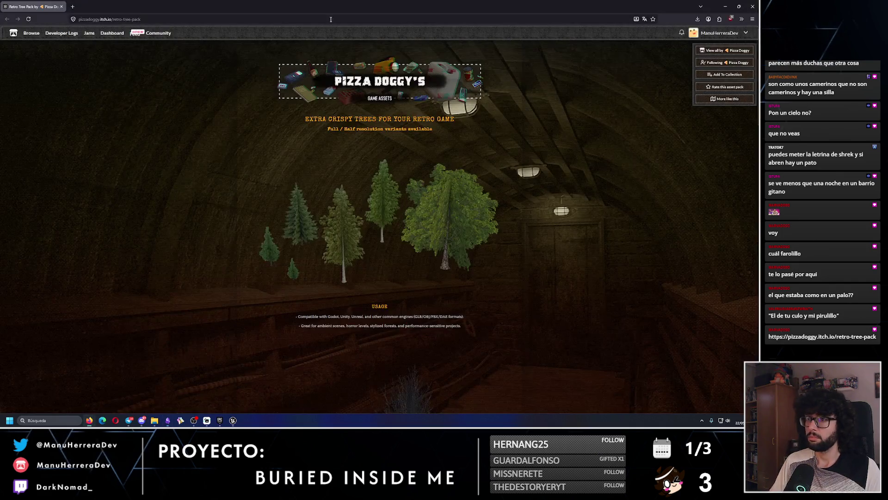
key("ctrl+l")
key("alt+Tab")
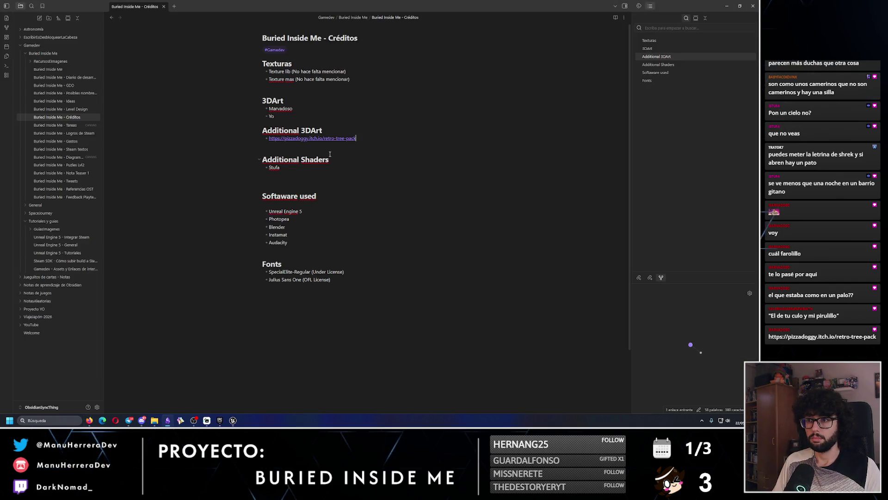
key("alt+Tab")
scroll(387, 296, "down", 3)
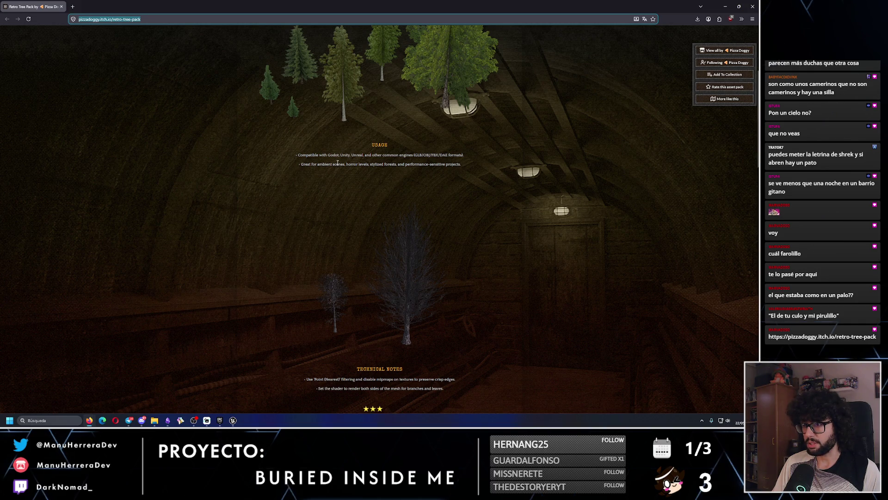
- Download the Retro Tree Pack v1.0 zip and open it in File Explorer from the downloads panel
scroll(387, 218, "down", 3)
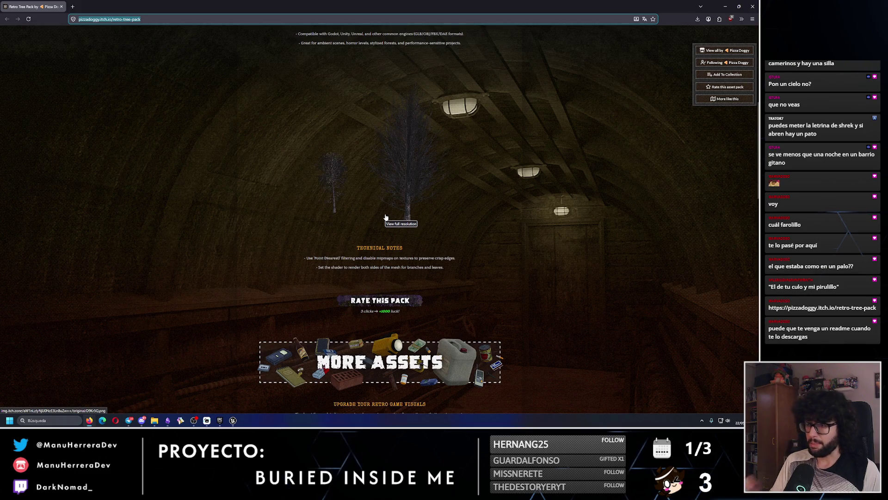
scroll(389, 226, "down", 3)
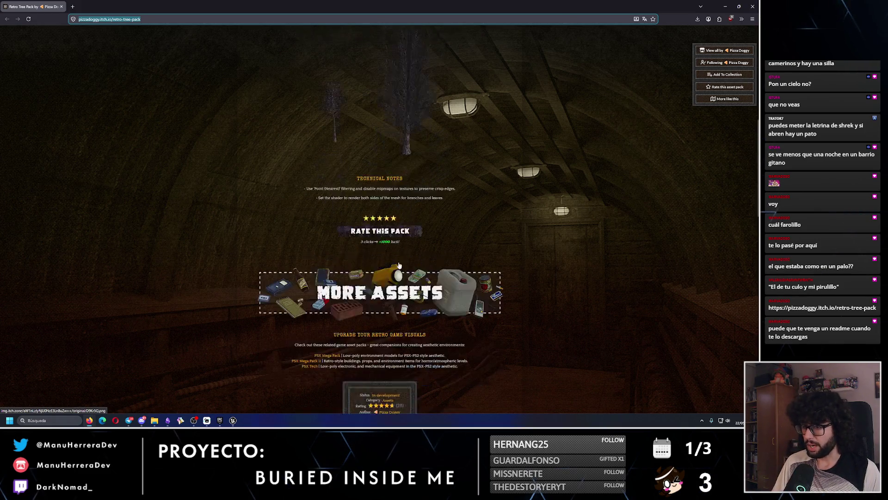
scroll(495, 311, "down", 3)
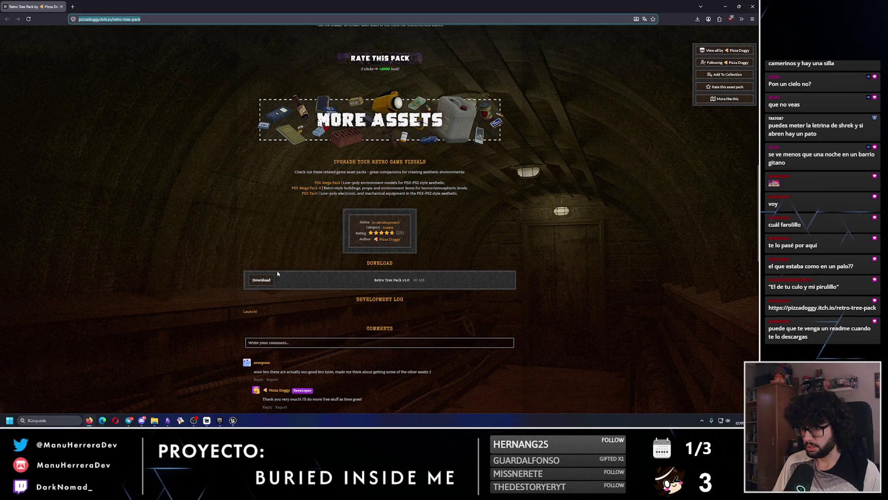
left_click(260, 279)
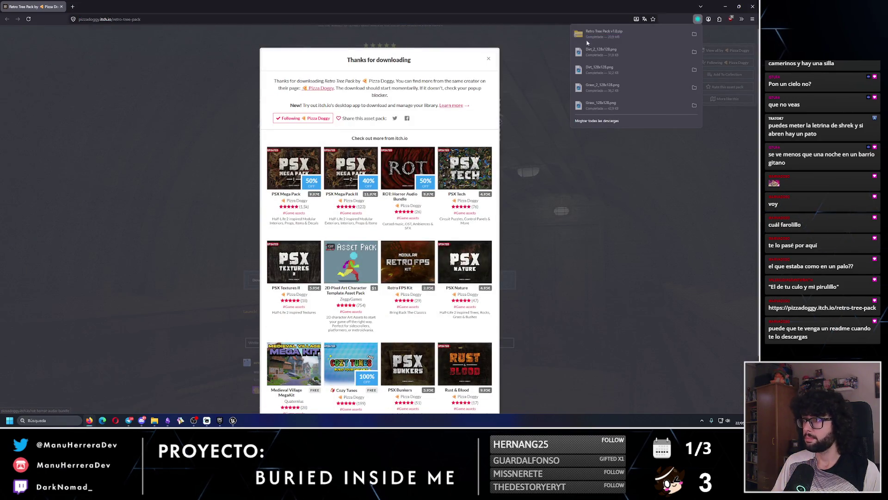
left_click(640, 37)
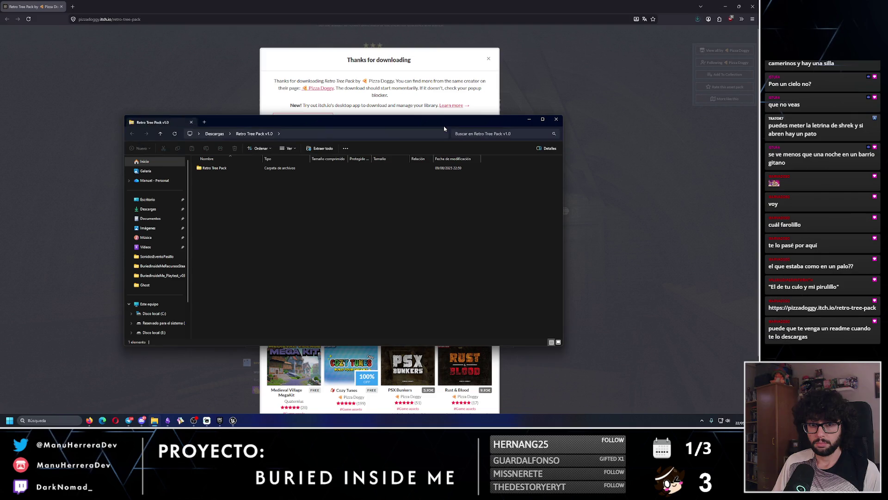
- Browse the pack's Textures folder and the Low Res FBX models
double_click(227, 168)
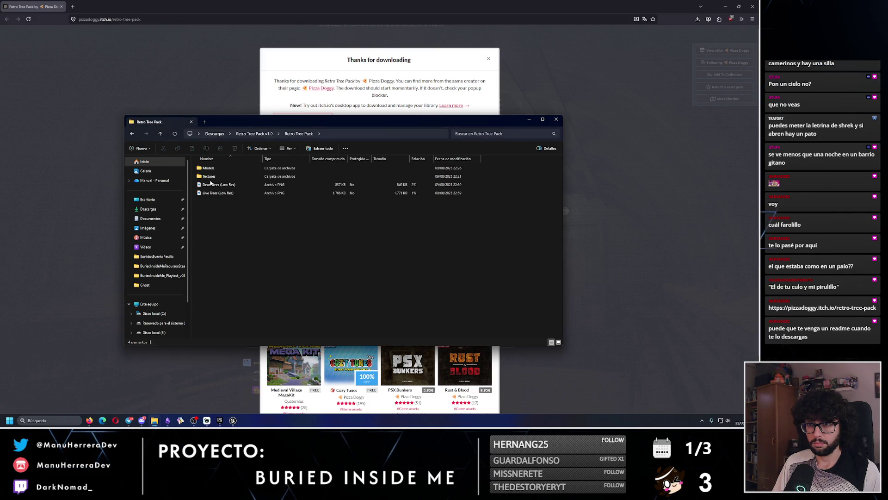
double_click(209, 177)
left_click(132, 134)
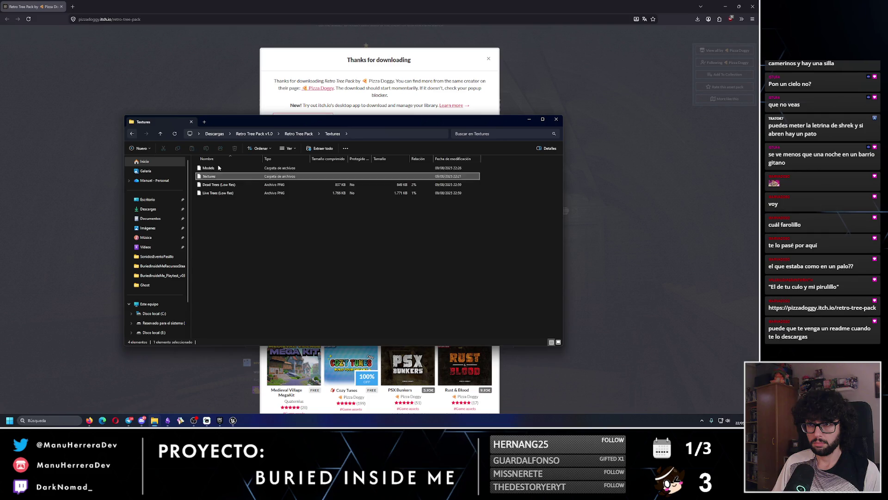
double_click(208, 168)
double_click(207, 169)
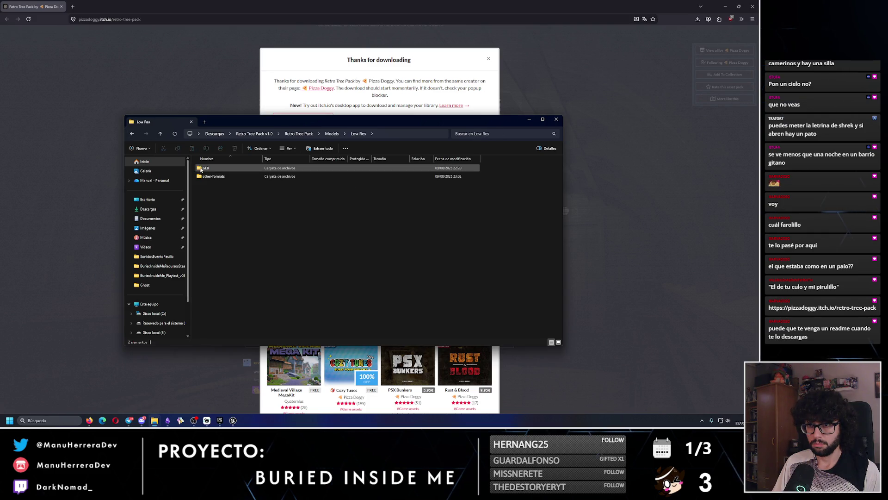
double_click(207, 177)
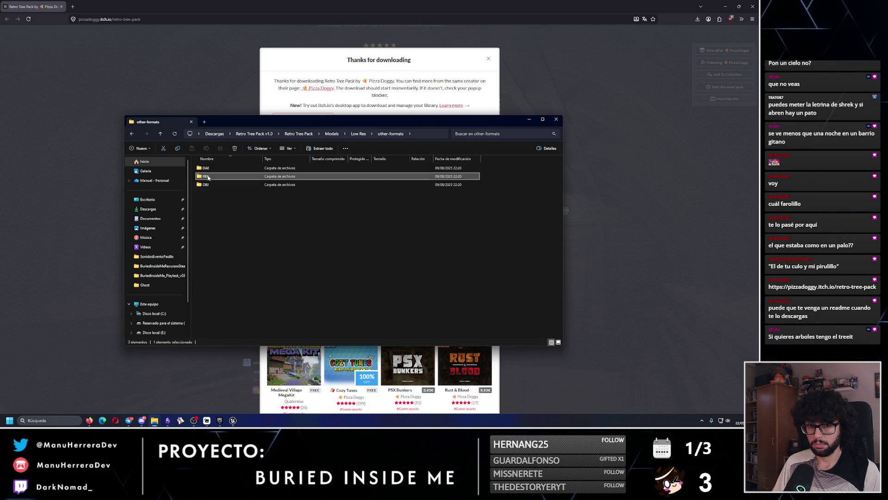
double_click(207, 177)
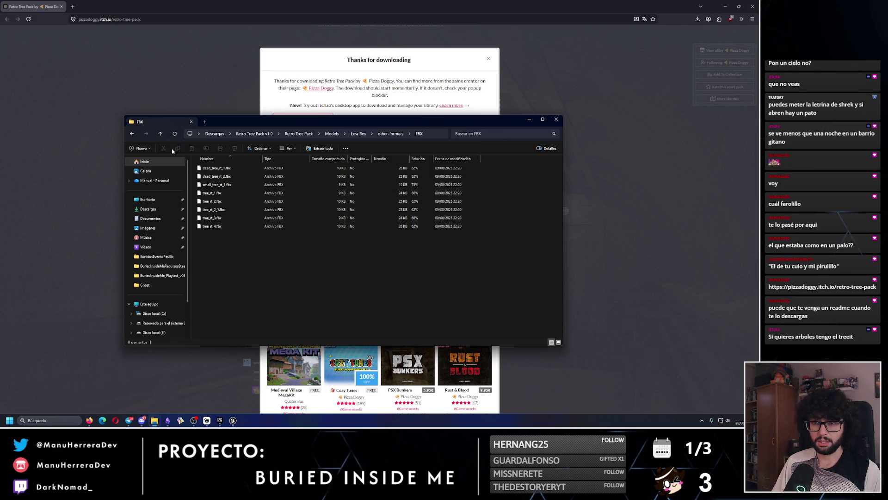
- Browse the Super Low Res GLB and FBX models, then return to the Retro Tree Pack root
left_click(133, 134)
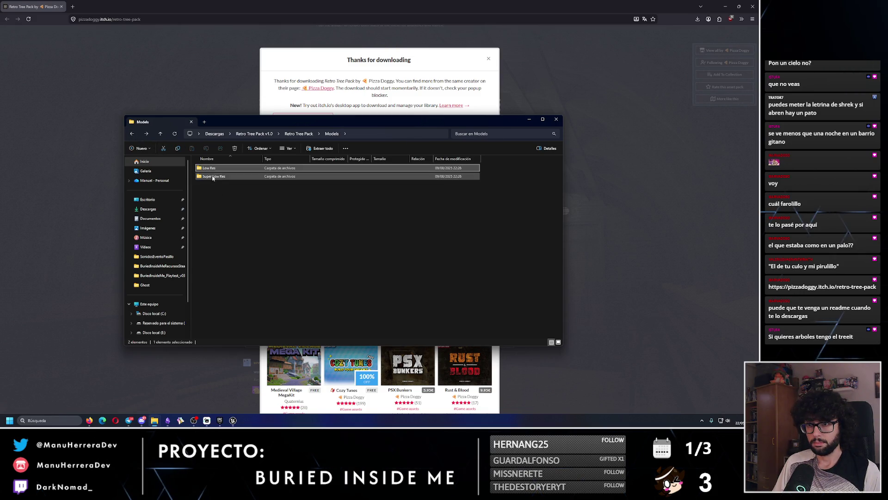
double_click(213, 176)
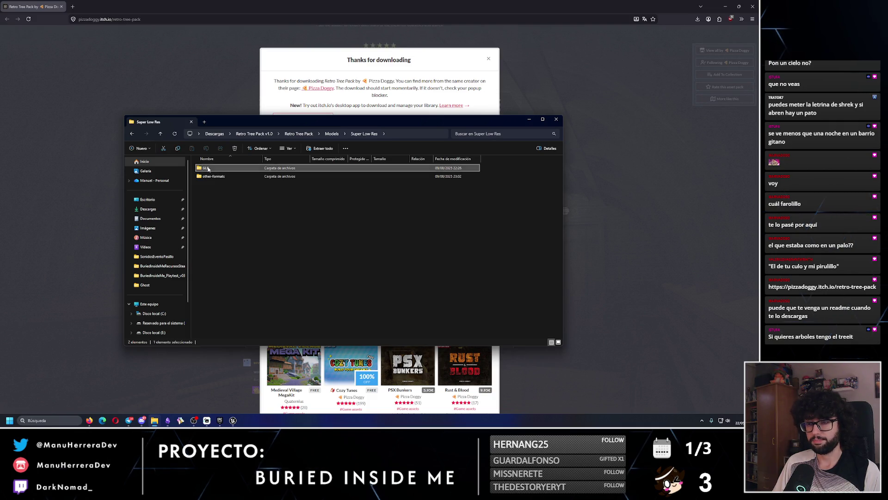
double_click(206, 168)
left_click(132, 133)
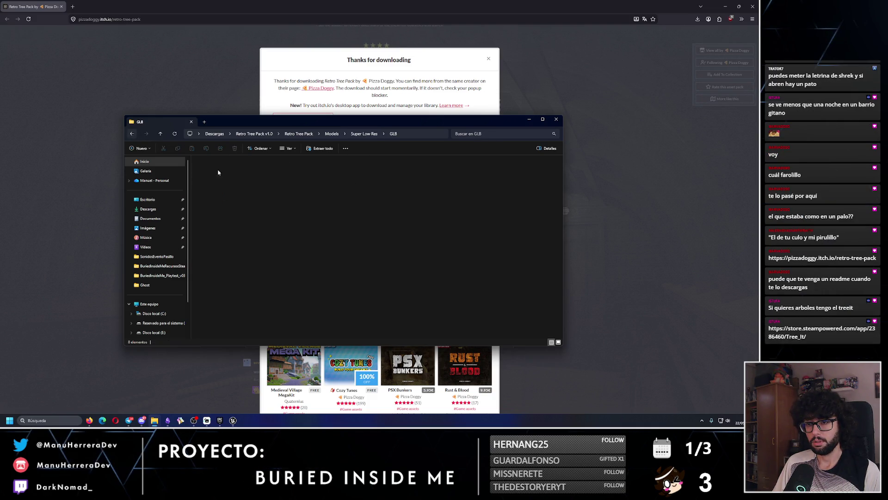
double_click(215, 176)
double_click(214, 177)
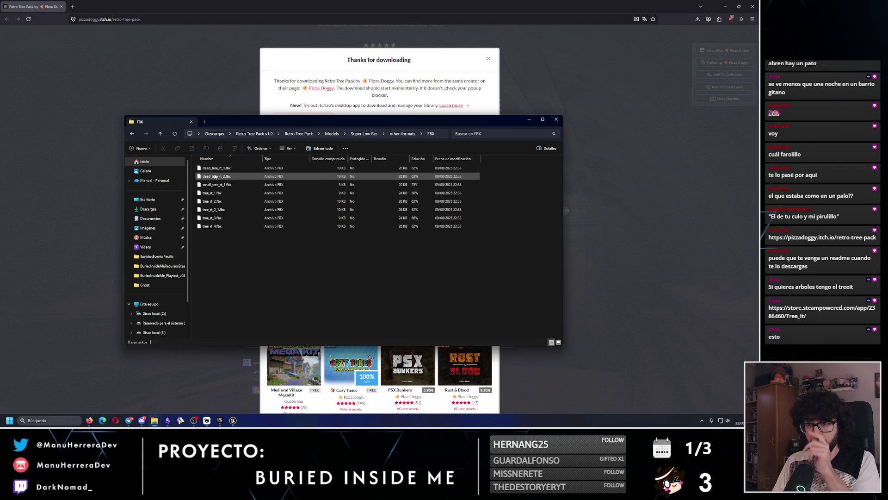
left_click(132, 134)
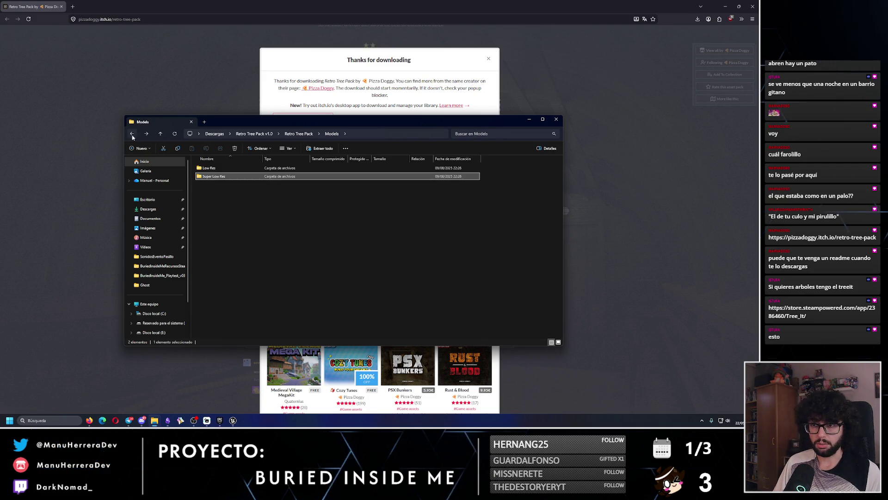
left_click(133, 134)
double_click(216, 186)
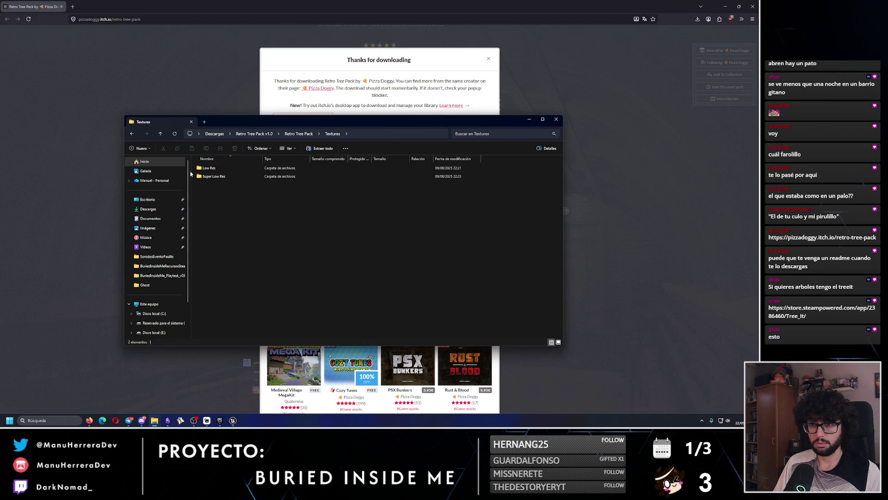
left_click(133, 134)
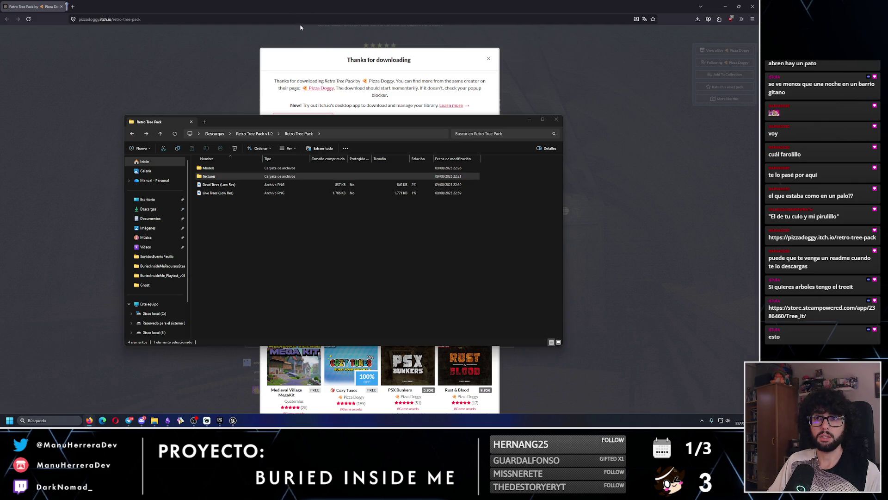
left_click(822, 311)
- View the Tree It cypress, pine group and cactus screenshots, then close the Steam store page
left_click(529, 119)
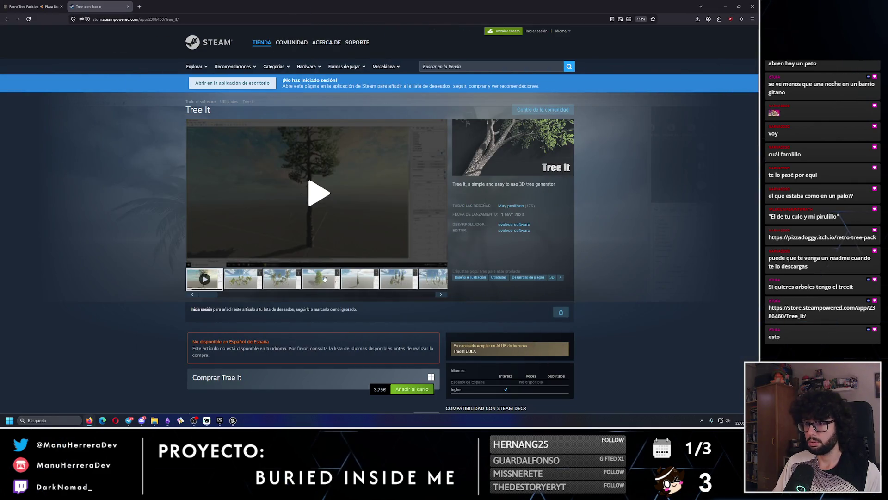
left_click(358, 279)
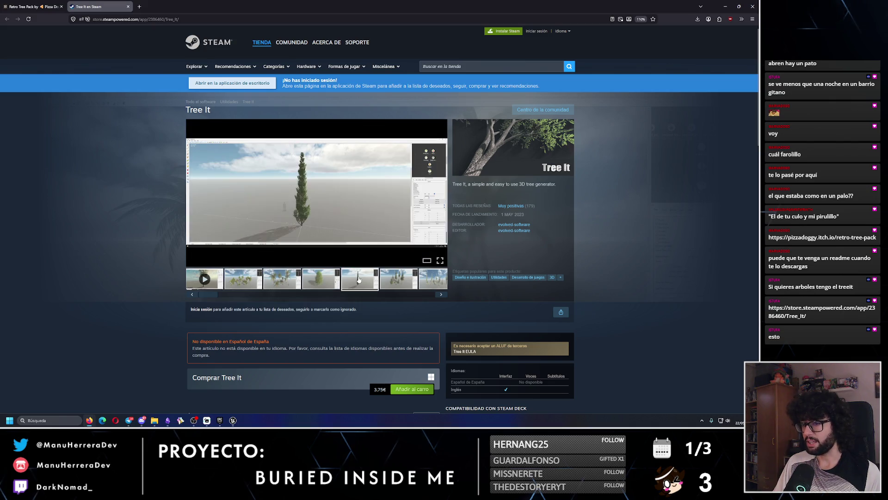
left_click(391, 279)
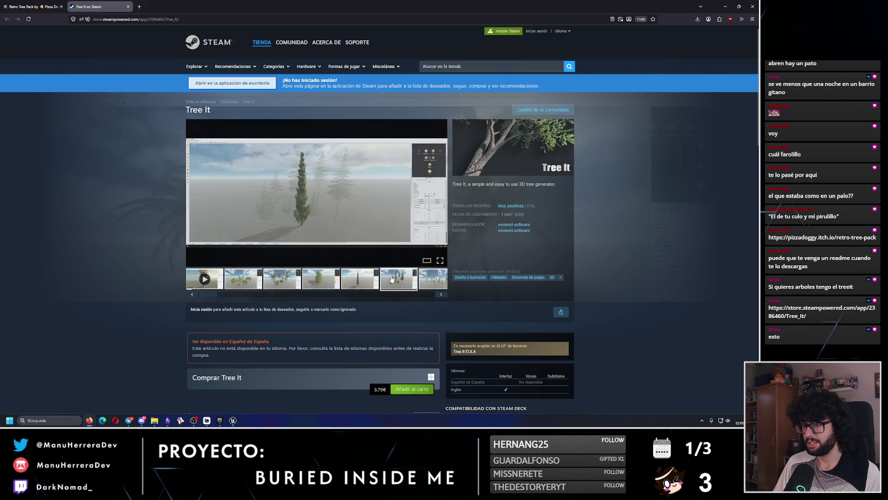
left_click(433, 279)
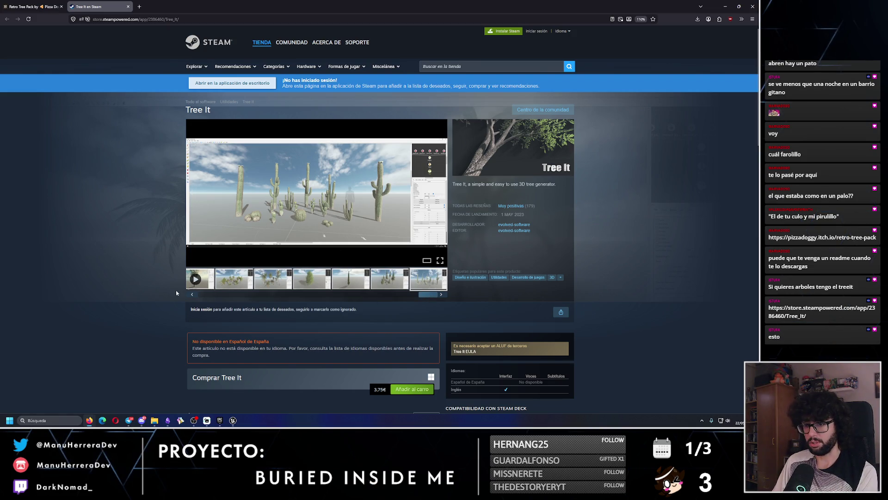
left_click(192, 294)
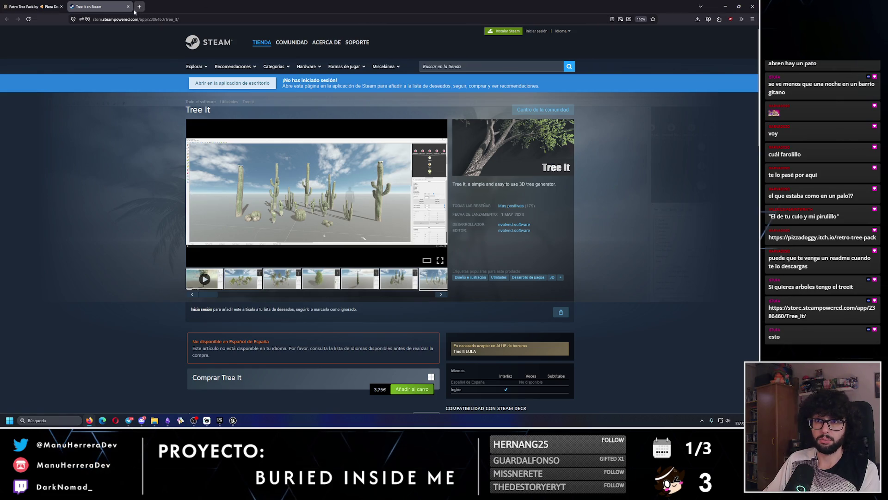
left_click(128, 6)
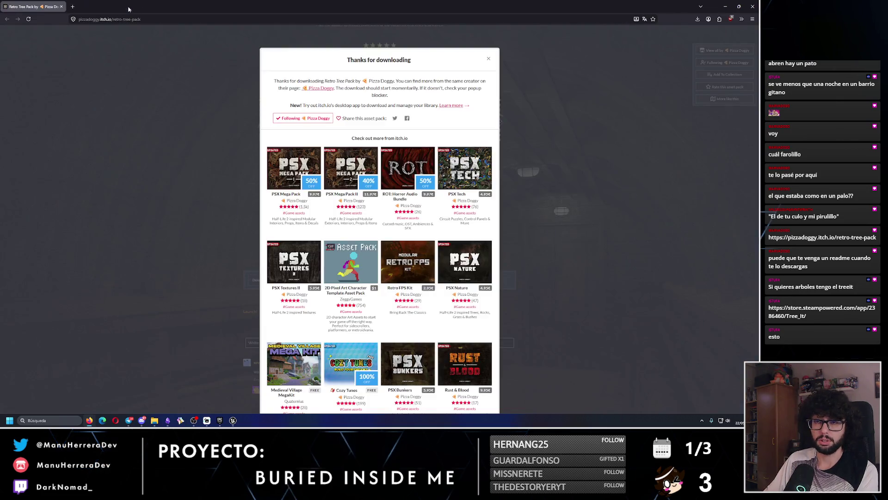
- Dismiss the 'Thanks for downloading' notice and scroll down to the Retro Tree Pack comments
left_click(488, 60)
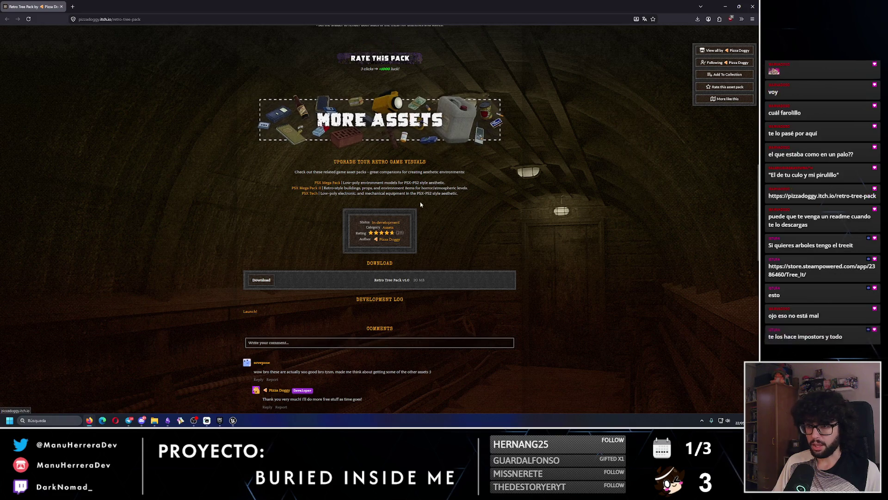
scroll(420, 202, "down", 3)
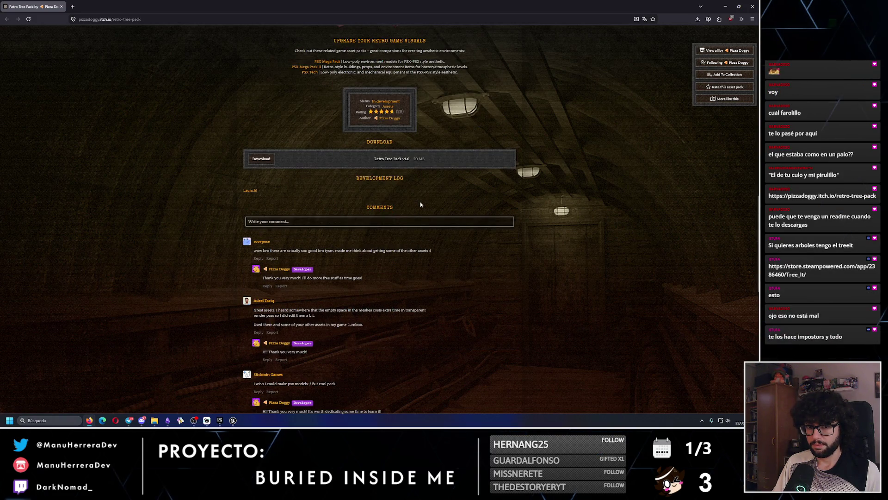
scroll(421, 202, "down", 3)
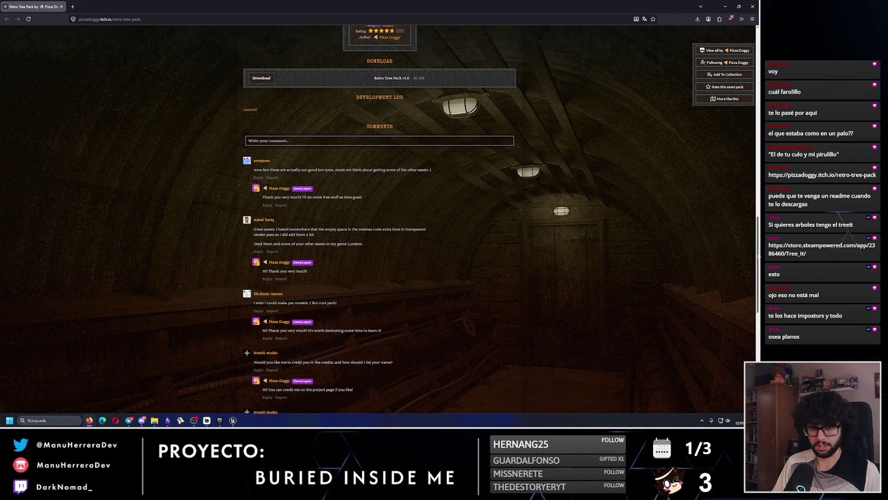
left_click_drag(759, 256, 720, 332)
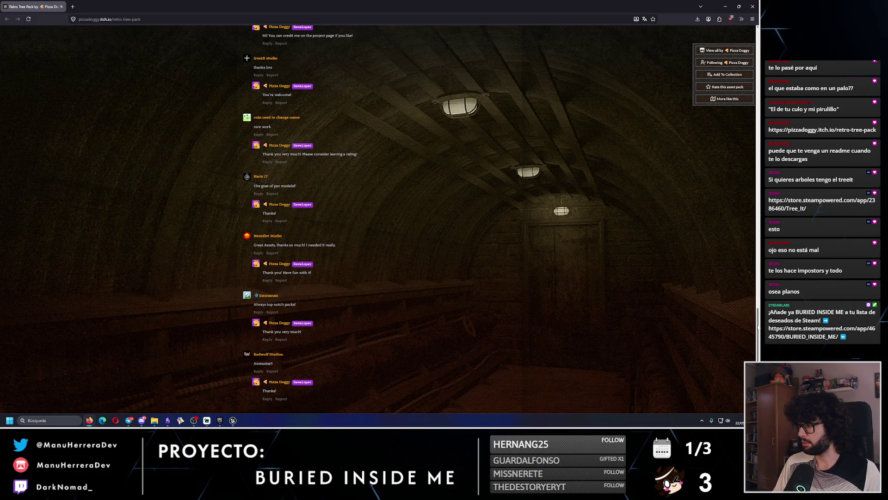
left_click_drag(758, 298, 687, 88)
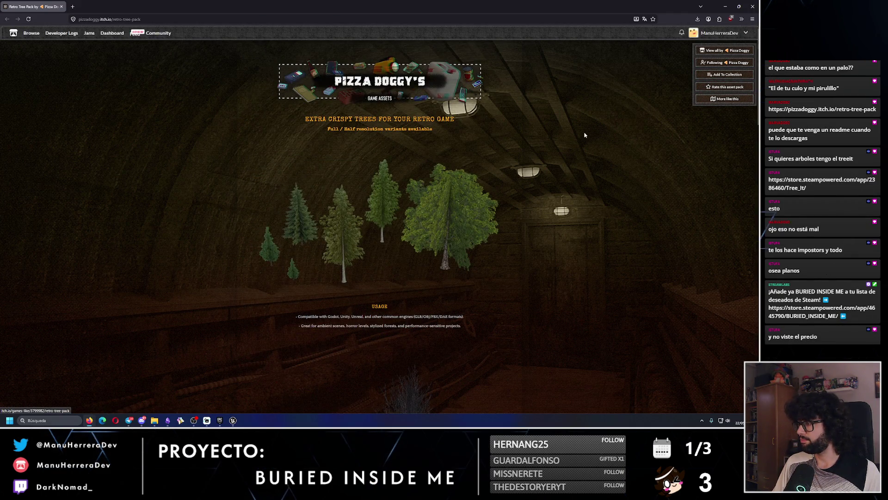
- Drag the itch.io page scrollbar to bring the top of the Retro Tree Pack page into view
mouse_move(760, 114)
left_mouse_down()
mouse_move(760, 169)
mouse_move(760, 115)
left_mouse_up()
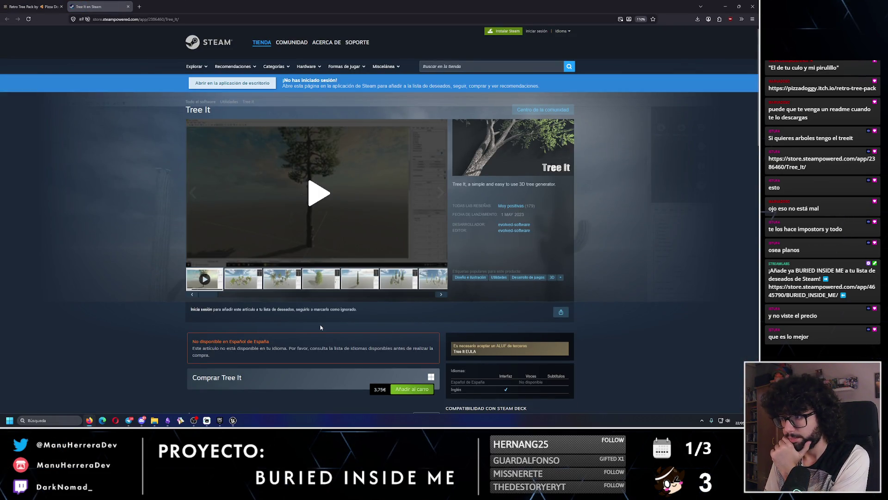
- Scroll through Tree It's features and view the pine group and cacti screenshots
scroll(321, 327, "down", 3)
scroll(320, 327, "down", 2)
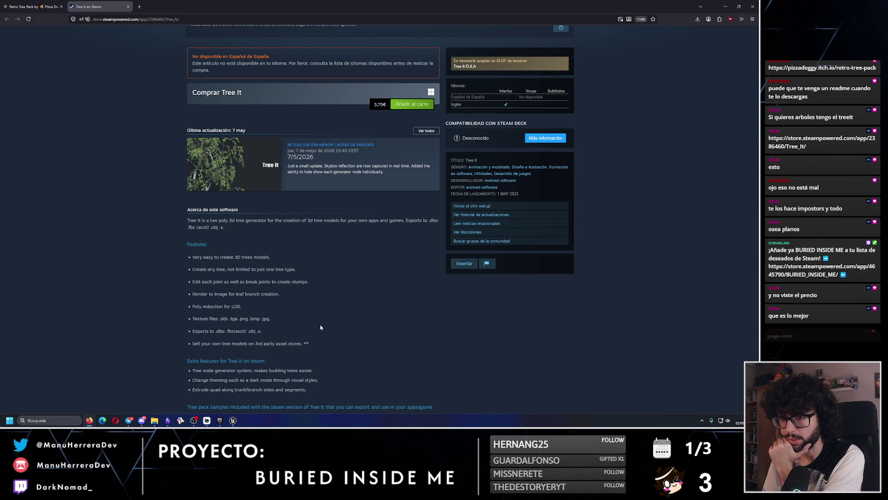
scroll(321, 328, "down", 1)
scroll(320, 327, "down", 2)
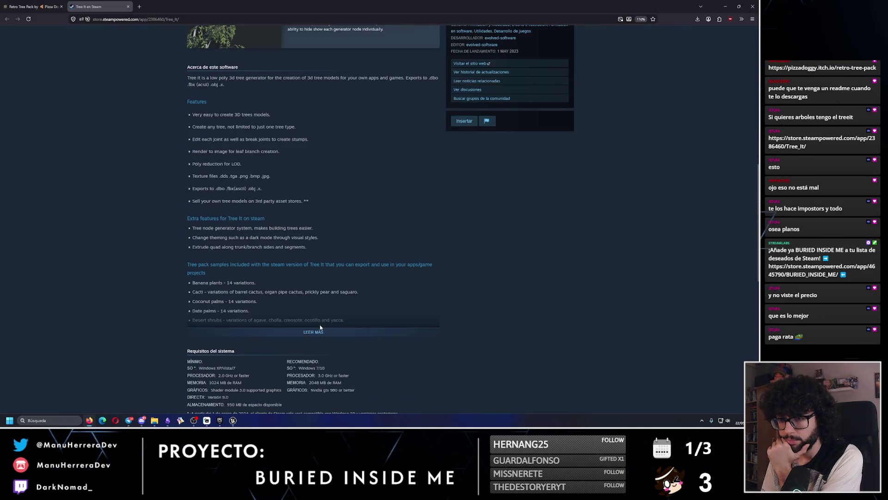
scroll(320, 327, "up", 5)
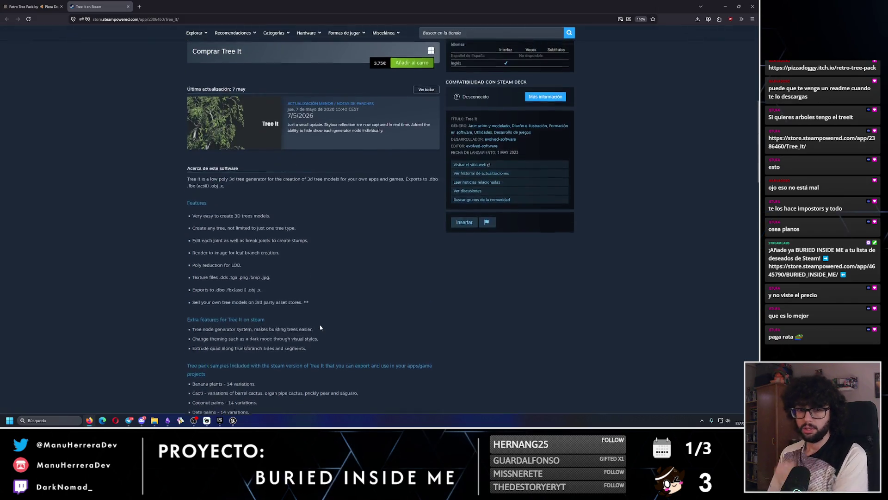
scroll(320, 327, "up", 2)
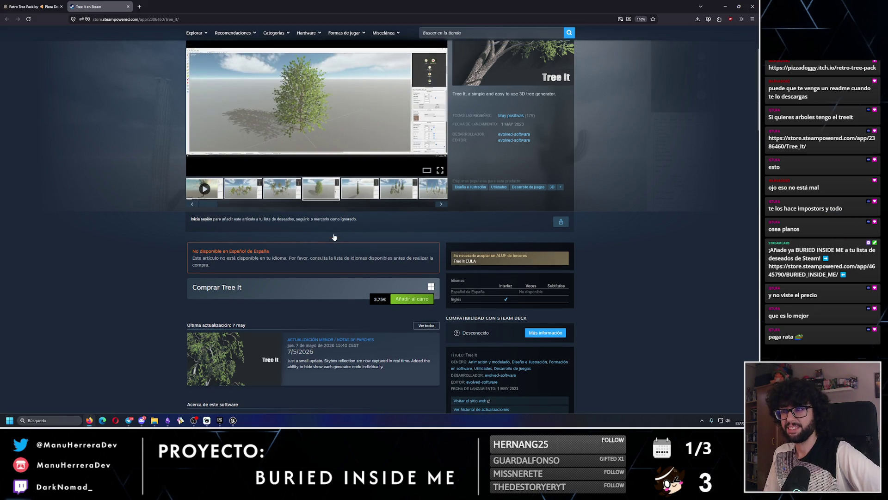
scroll(334, 237, "up", 1)
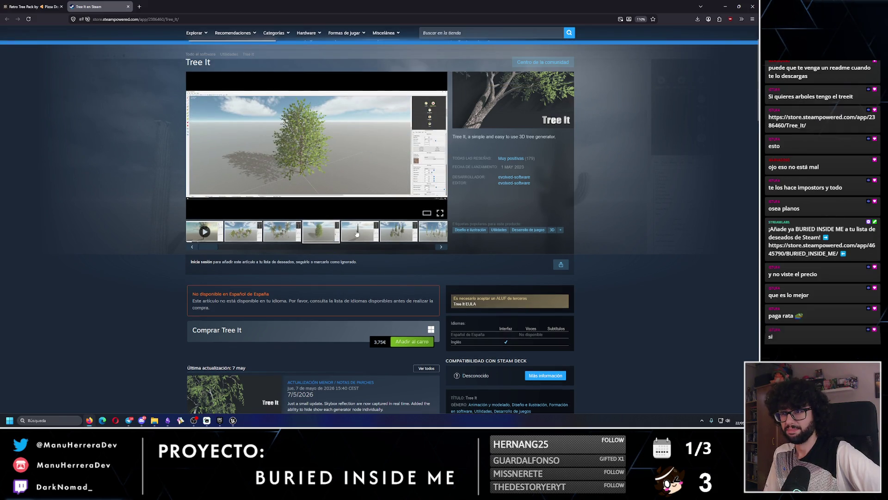
left_click(400, 236)
left_click(422, 233)
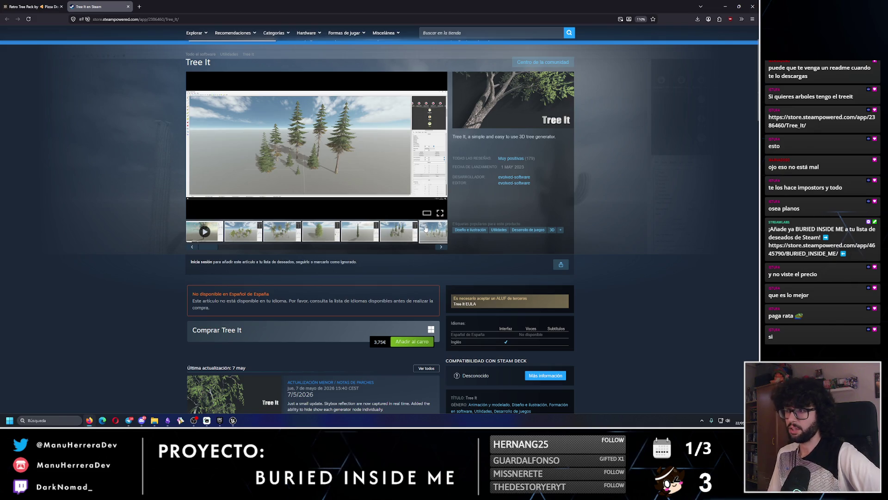
- Play the Tree It trailer, skip through it past 1:01, pause it, and close the page
left_click(203, 230)
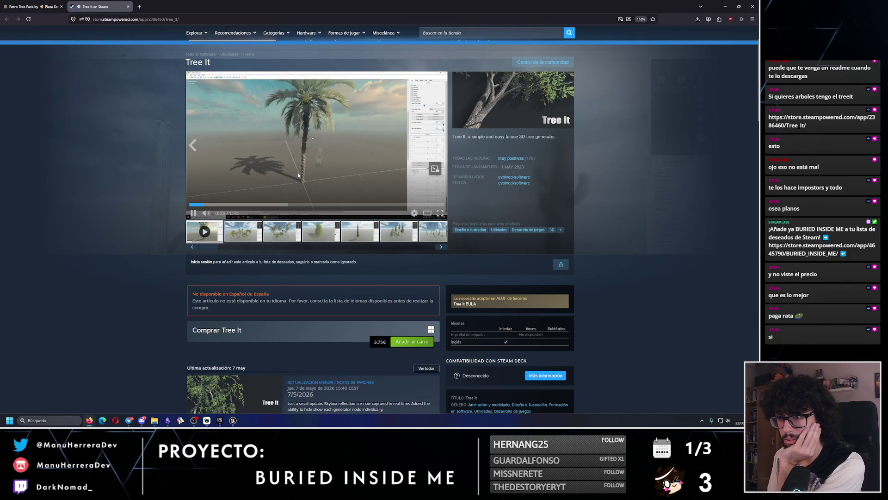
left_click(257, 204)
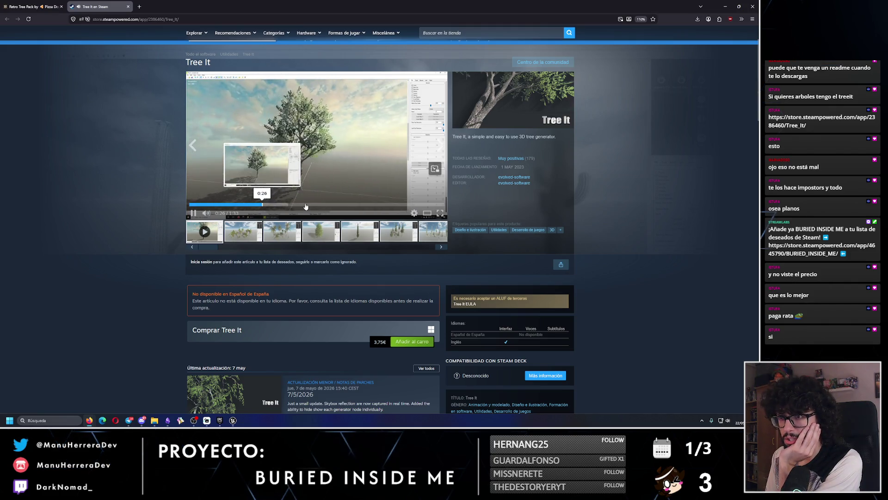
left_click(305, 206)
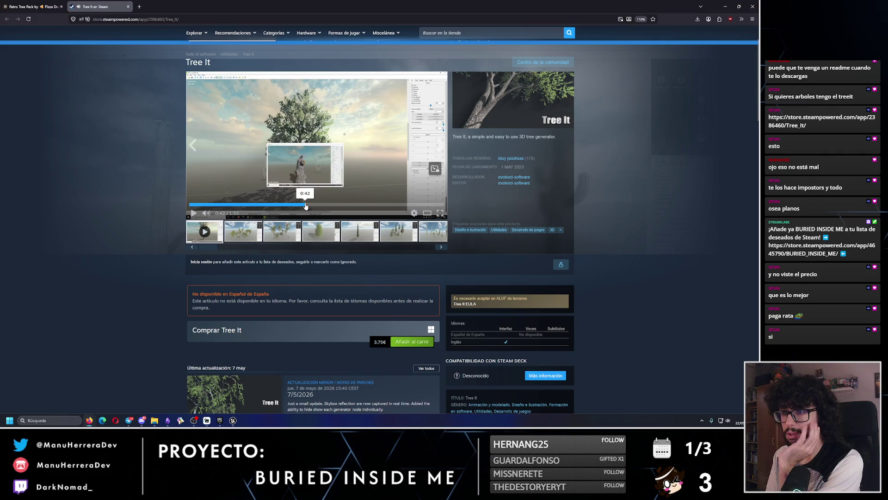
left_click(345, 207)
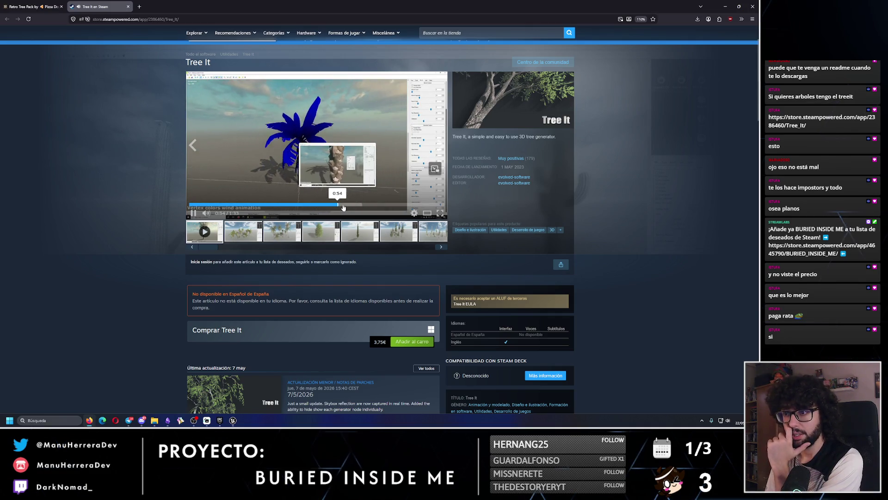
left_click_drag(337, 207, 359, 207)
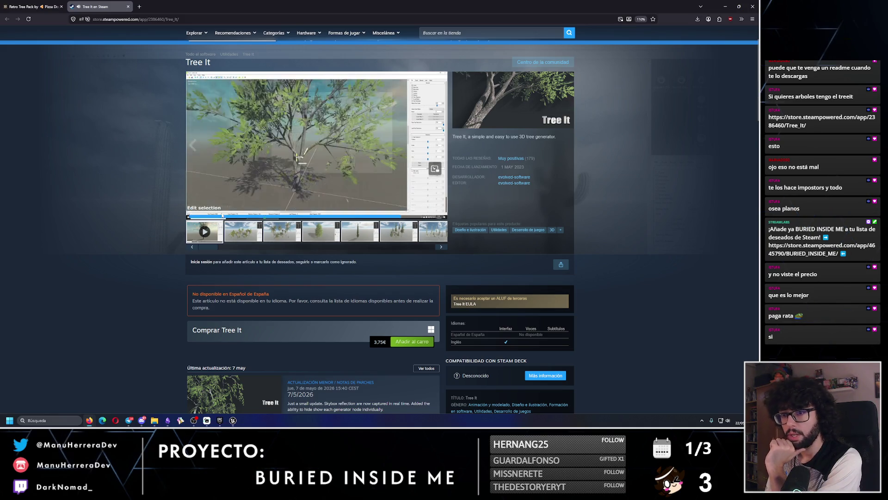
left_click(193, 213)
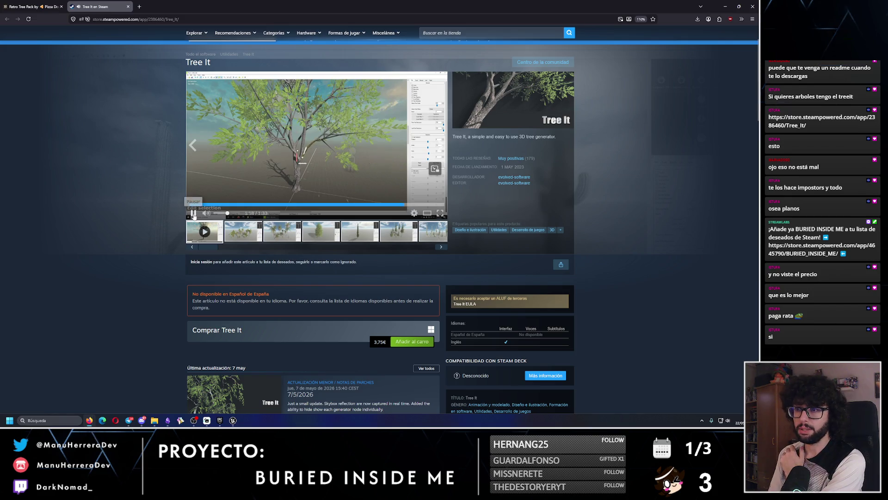
left_click(127, 7)
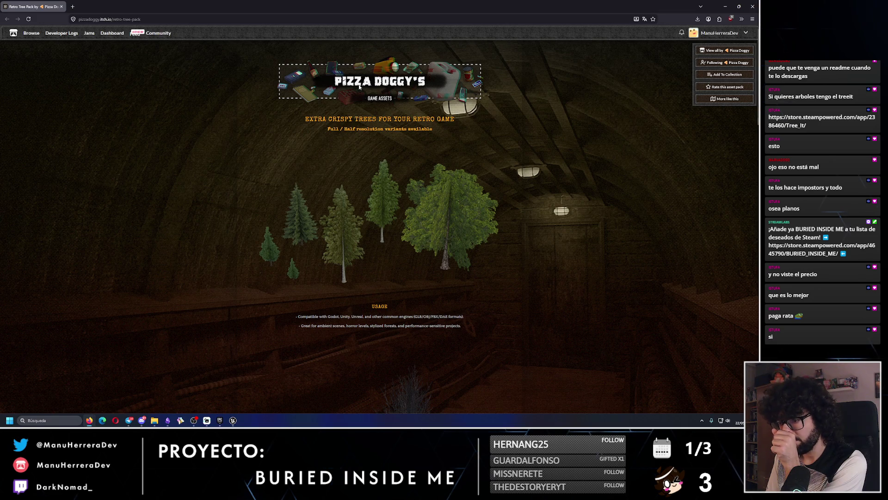
- Skim the Retro Tree Pack notes, then bring up the credits note and the Unreal Editor
scroll(359, 252, "down", 6)
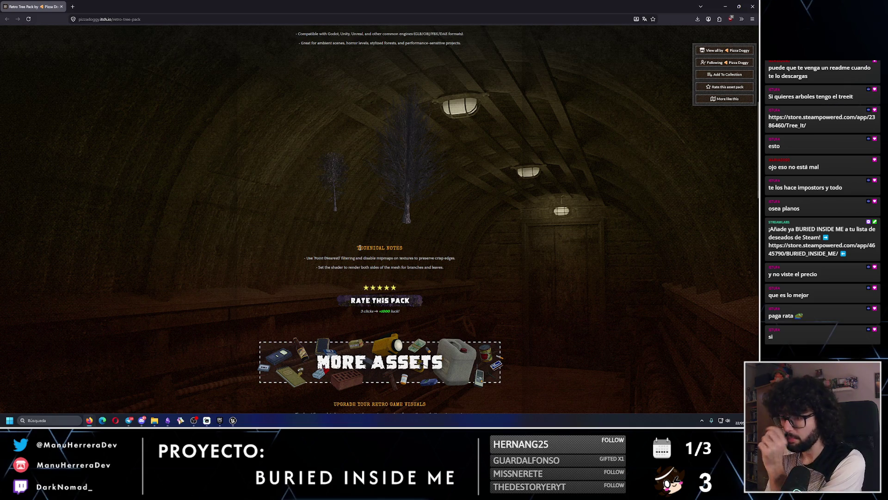
scroll(359, 247, "down", 3)
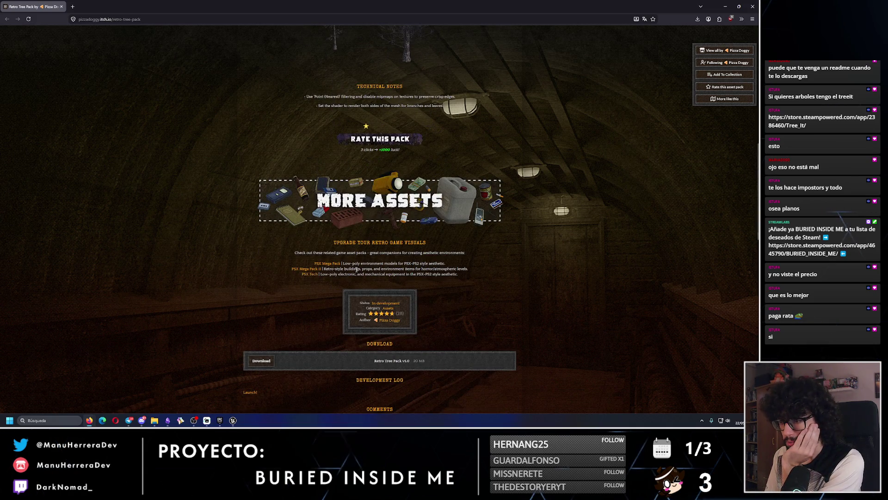
scroll(356, 269, "down", 3)
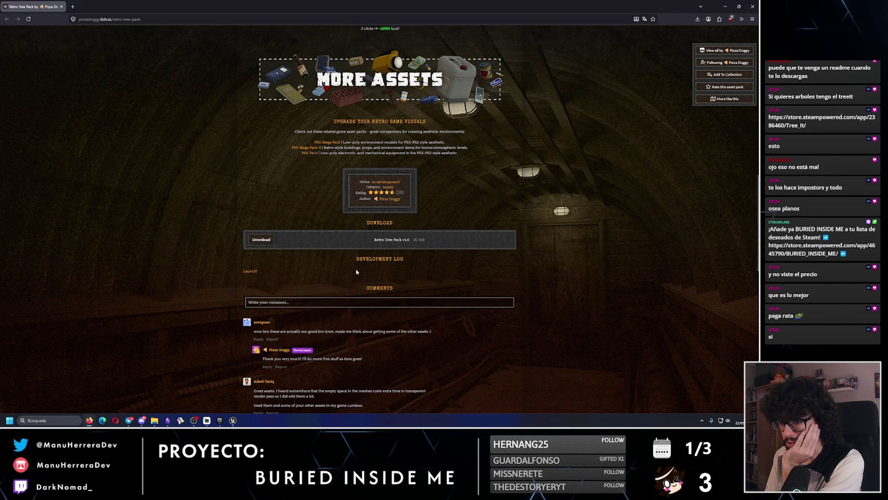
left_click(725, 6)
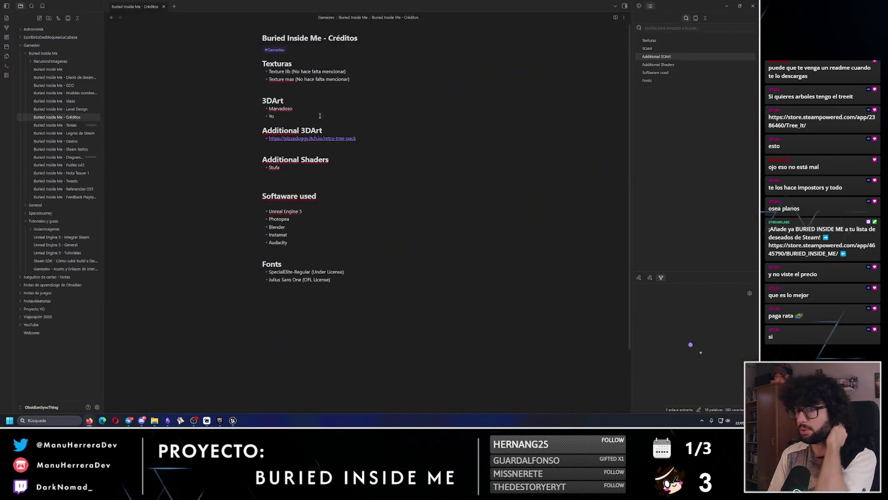
left_click(233, 421)
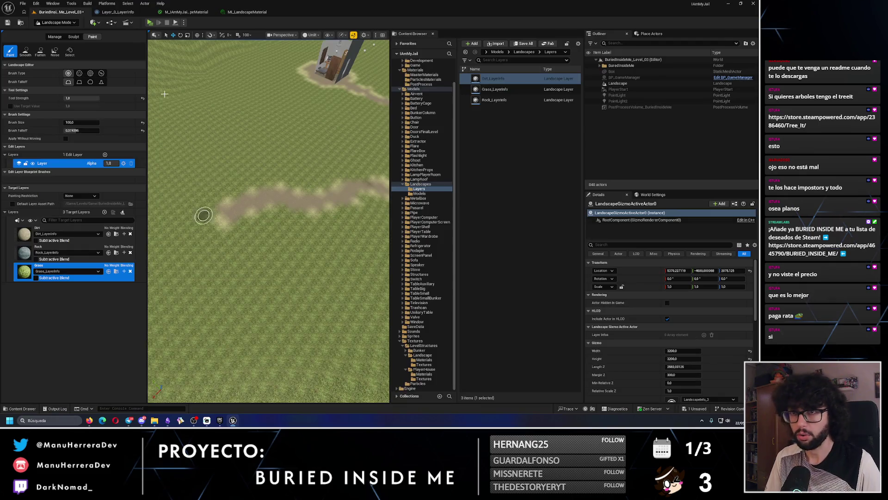
- Switch to Mesh Paint mode and toggle the viewport between Lit and Unlit
left_click(57, 23)
left_click(58, 50)
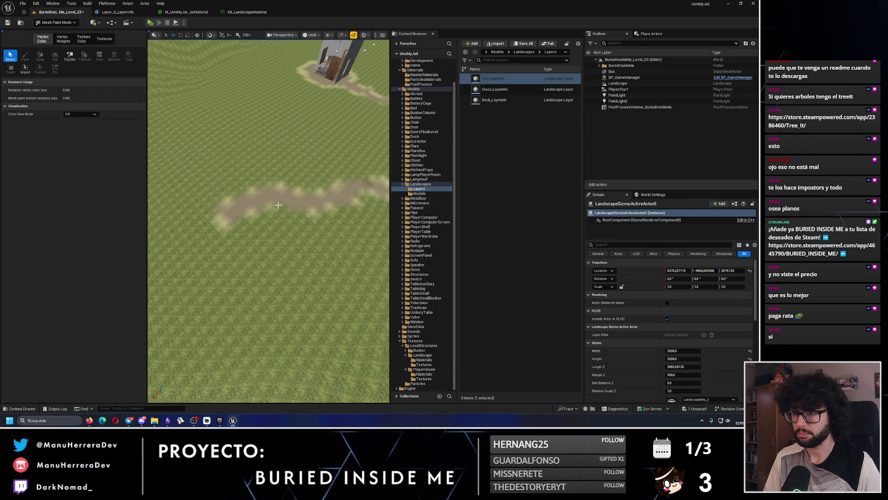
scroll(278, 205, "down", 10)
key("alt+4")
scroll(278, 205, "down", 2)
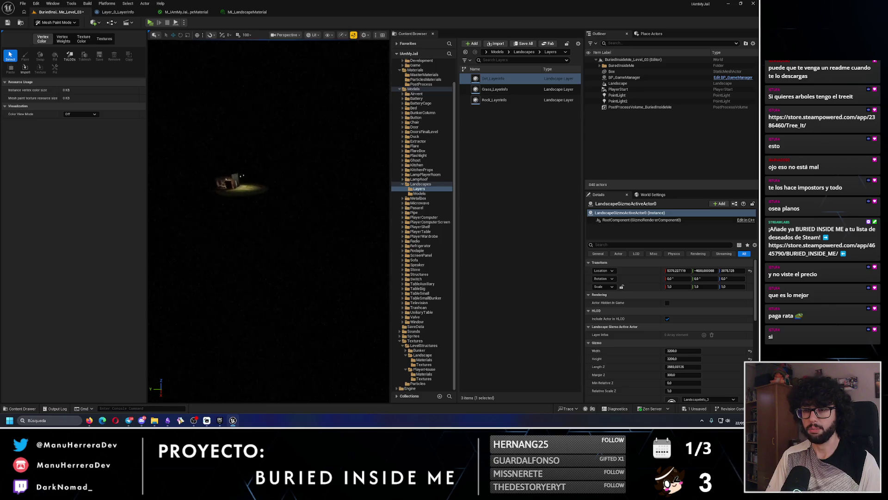
key("alt+3")
scroll(278, 205, "up", 10)
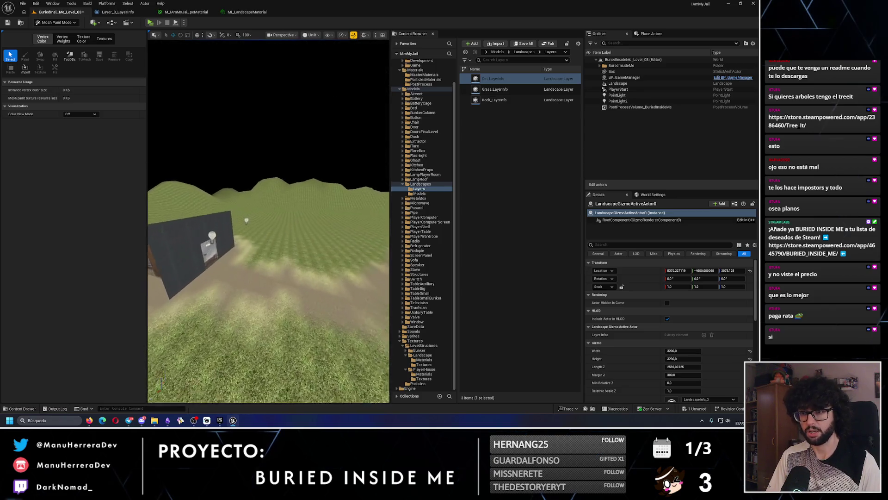
- Cycle through Landscape, Foliage and Mesh Paint modes, ending in Foliage Mode
left_click(64, 23)
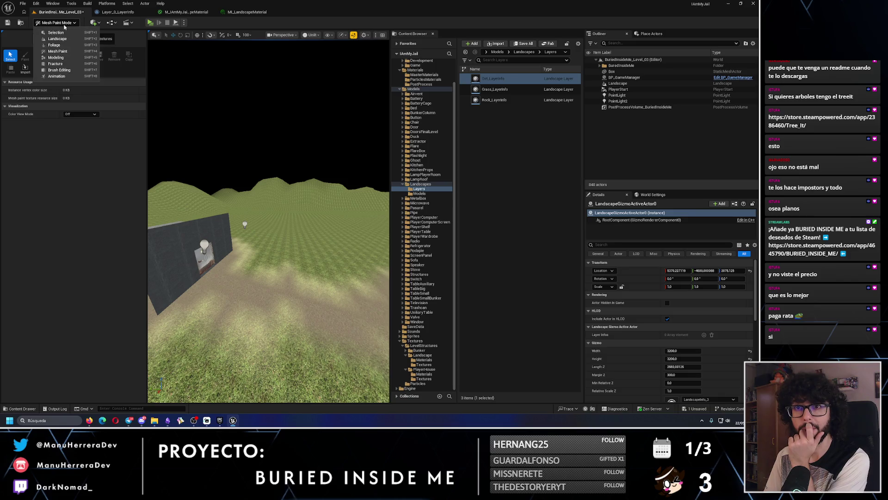
left_click(59, 38)
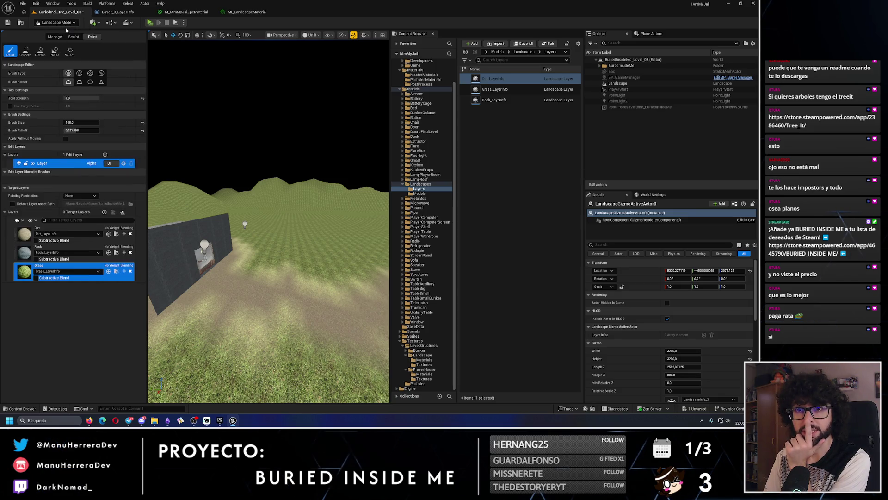
left_click(58, 22)
left_click(60, 45)
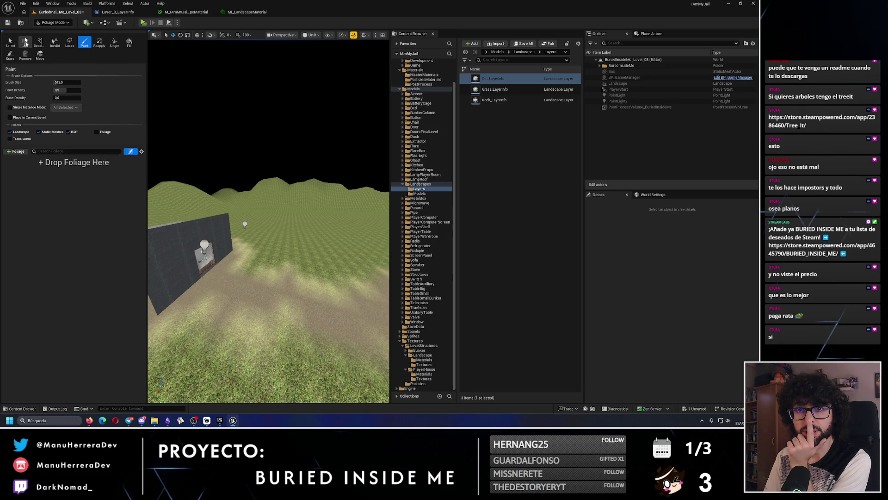
left_click(55, 23)
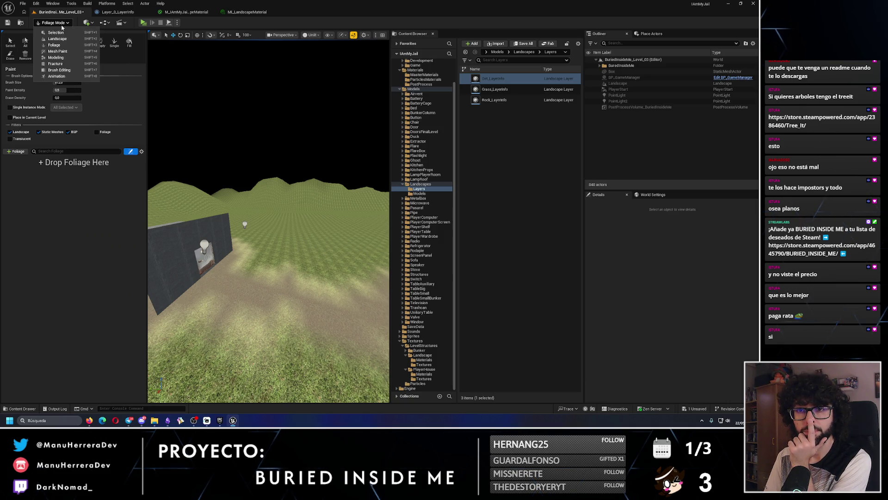
left_click(63, 40)
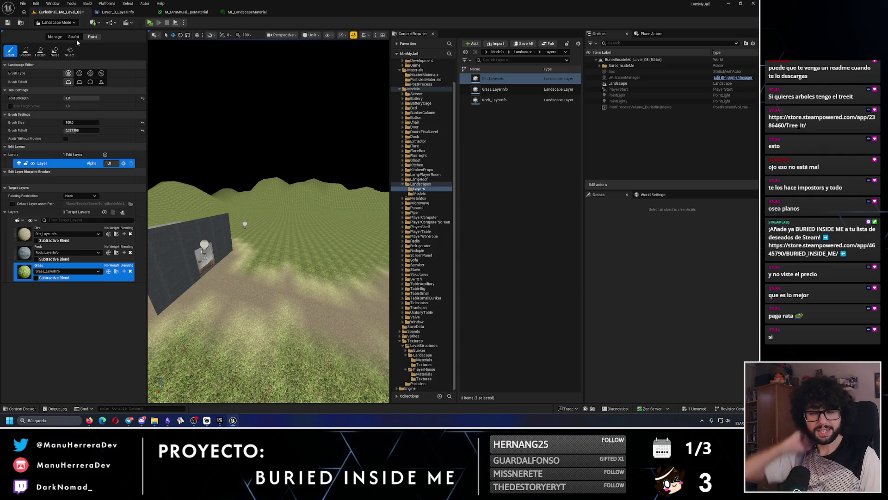
left_click(69, 24)
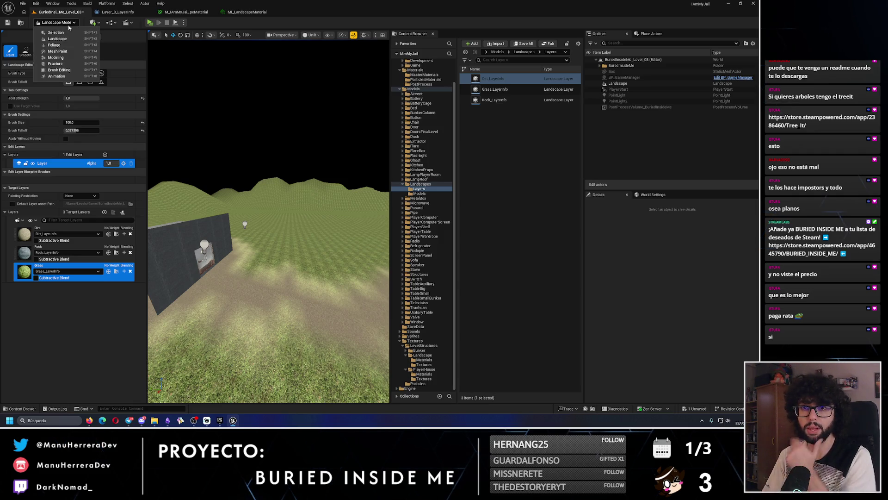
left_click(70, 52)
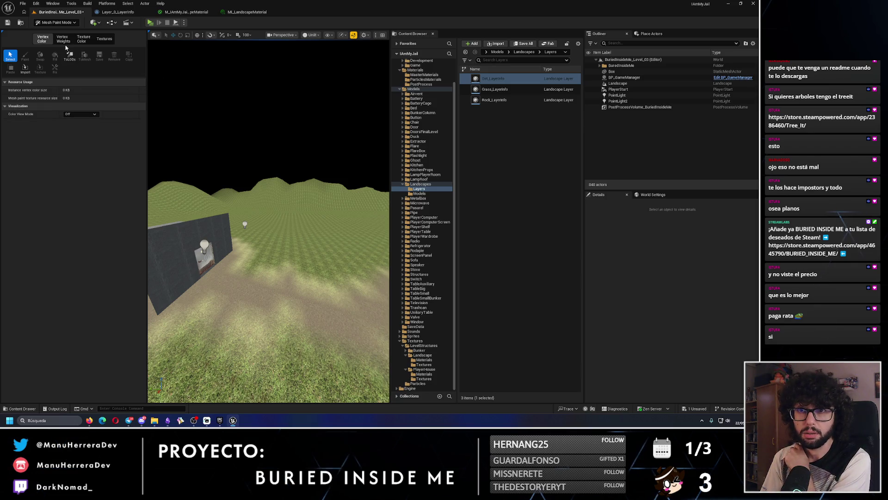
left_click(55, 22)
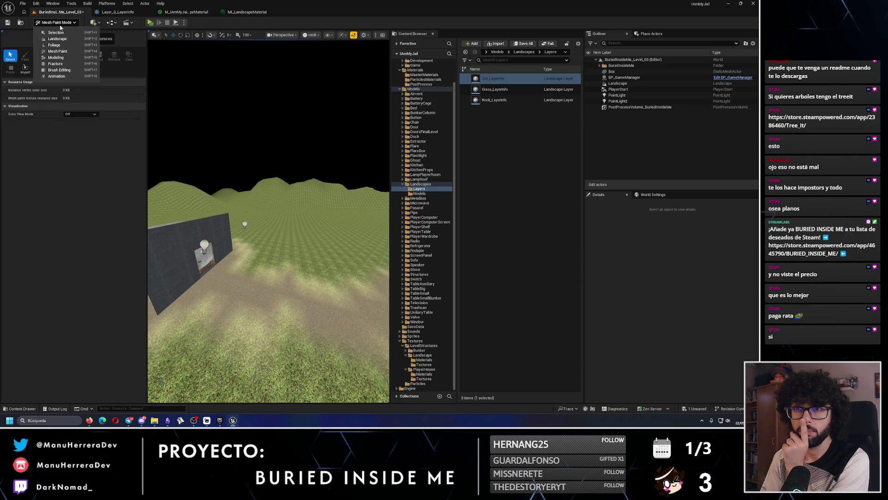
left_click(64, 48)
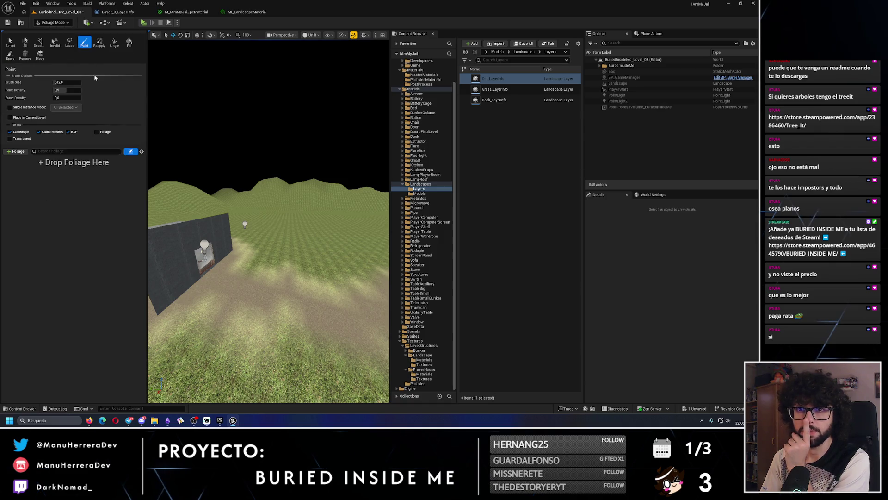
- Pick the foliage Select tool and open the + Foliage options with the ground by the house in view
left_click_drag(295, 255, 293, 241)
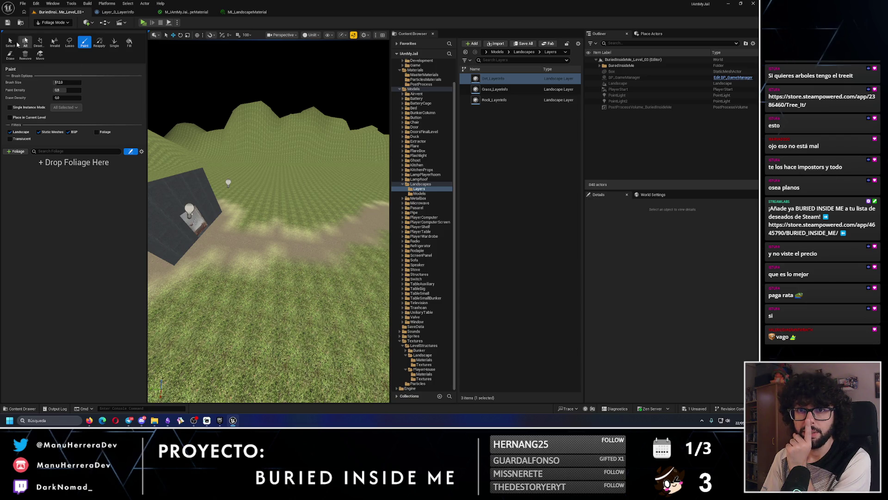
left_click(10, 42)
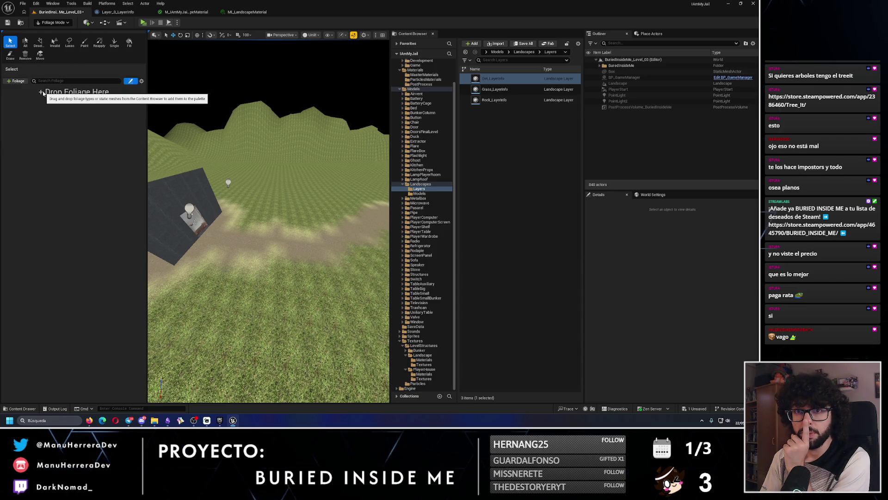
left_click(18, 82)
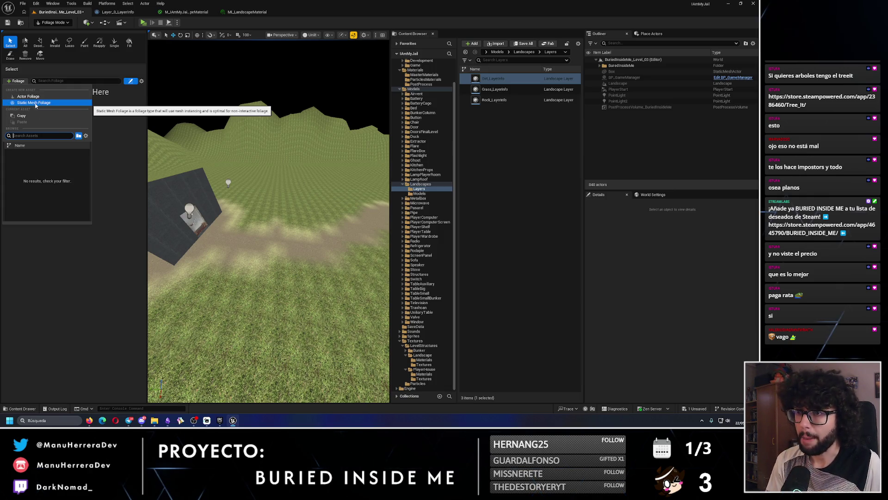
- Bring Firefox forward and scroll through the Retro Tree Pack itch.io page
left_click(89, 420)
scroll(366, 147, "down", 3)
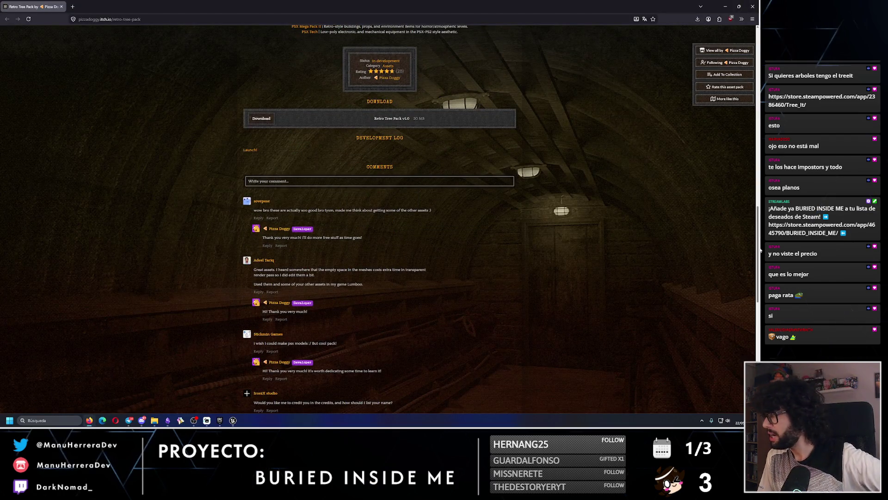
scroll(760, 175, "up", 7)
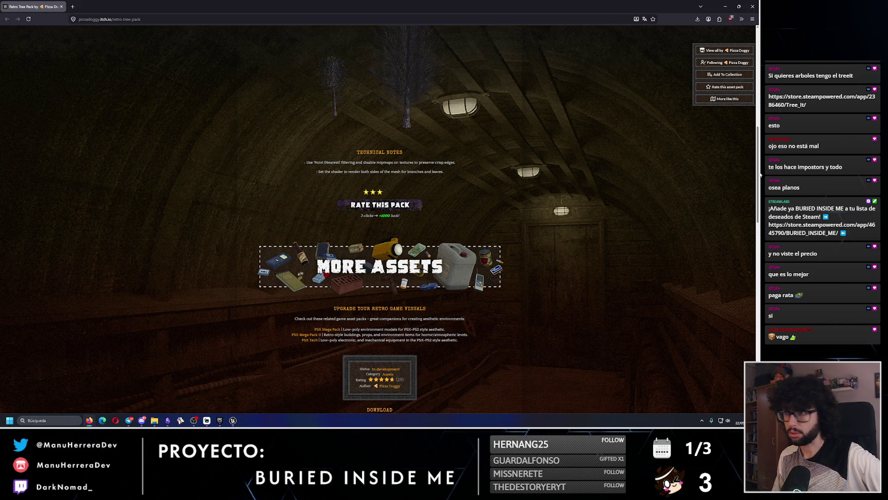
scroll(584, 200, "up", 2)
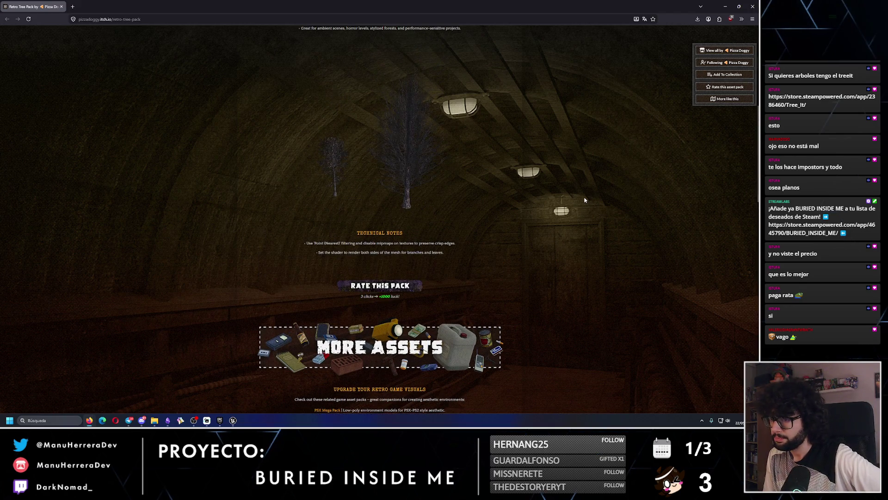
scroll(585, 200, "down", 2)
scroll(584, 200, "down", 3)
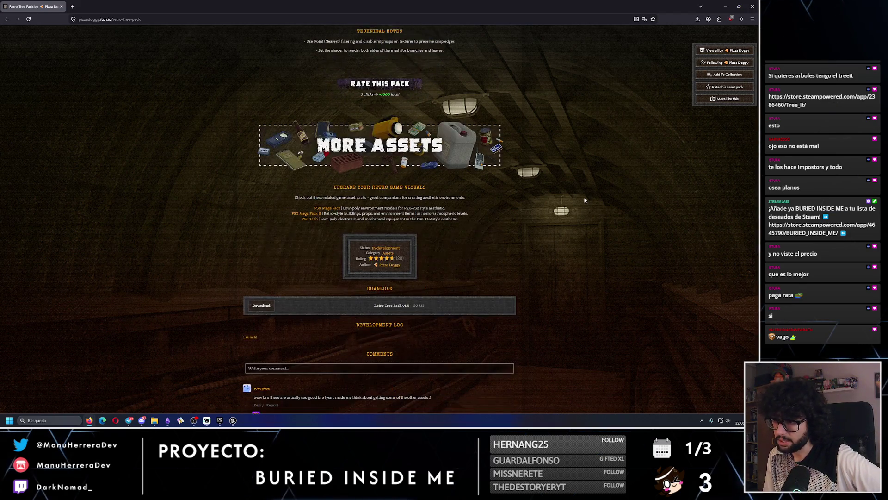
scroll(759, 224, "down", 2)
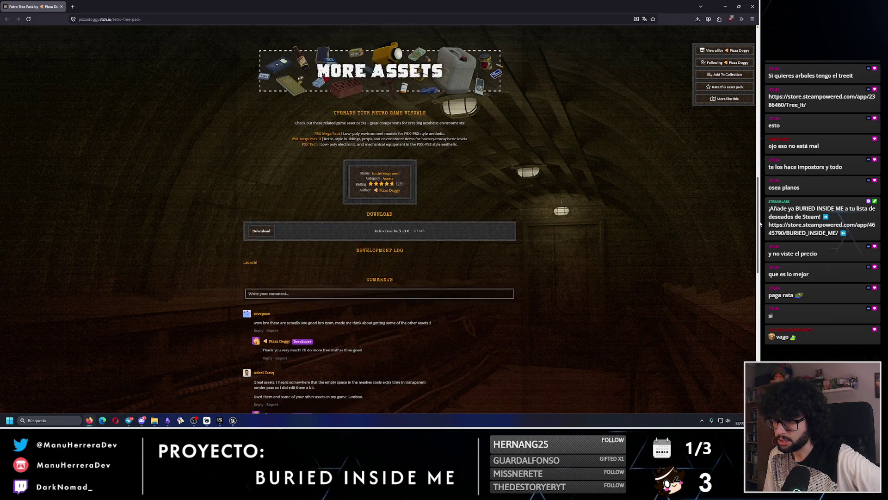
scroll(758, 224, "down", 3)
scroll(601, 185, "up", 4)
scroll(462, 116, "up", 6)
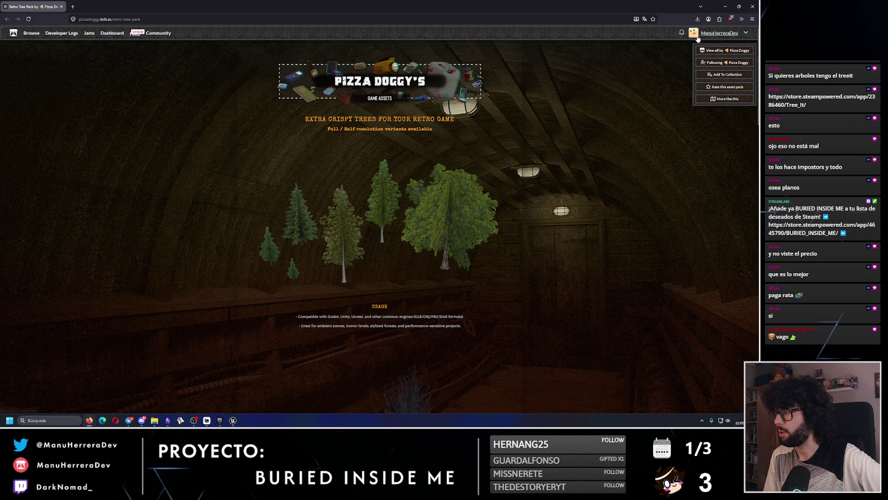
- Go to the creator's all-assets page and open its F.A.Q. documentation in a new tab
left_click(723, 55)
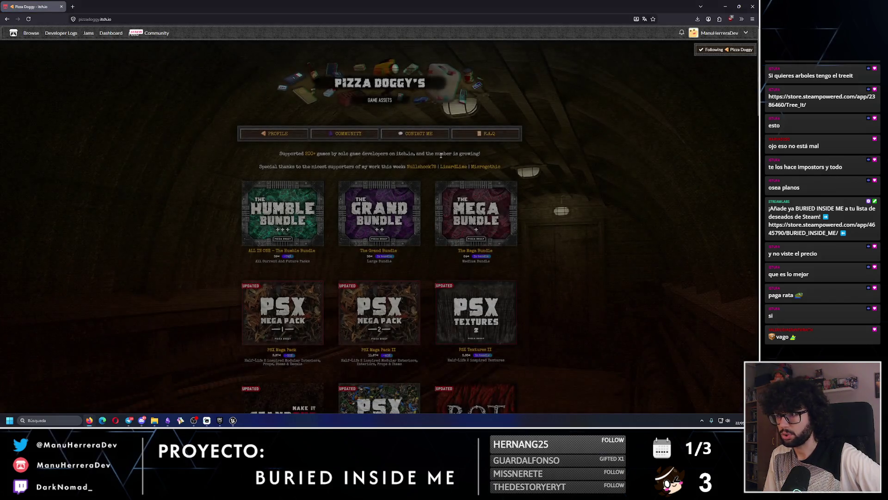
scroll(464, 72, "down", 3)
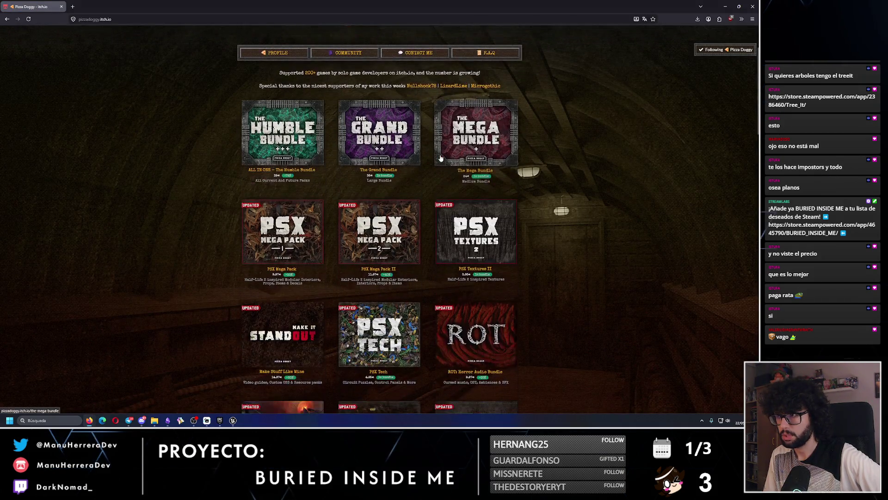
left_click(481, 55)
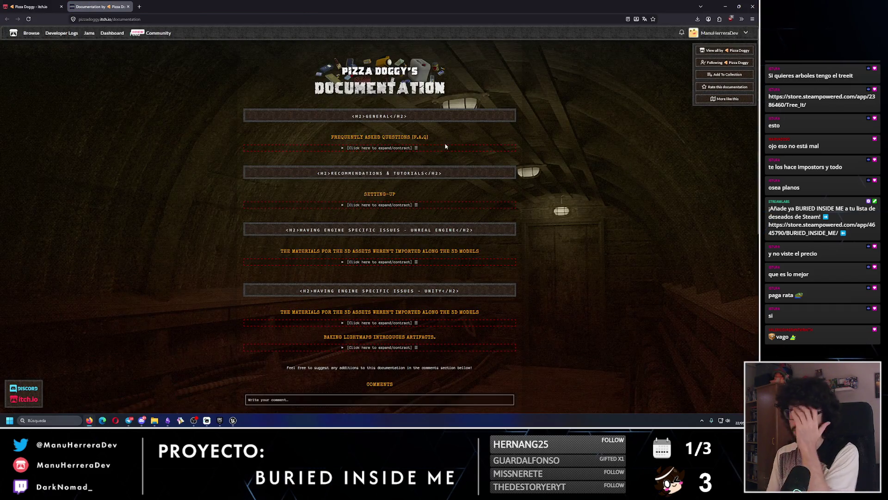
- Expand the frequently asked questions and read through them
left_click(389, 148)
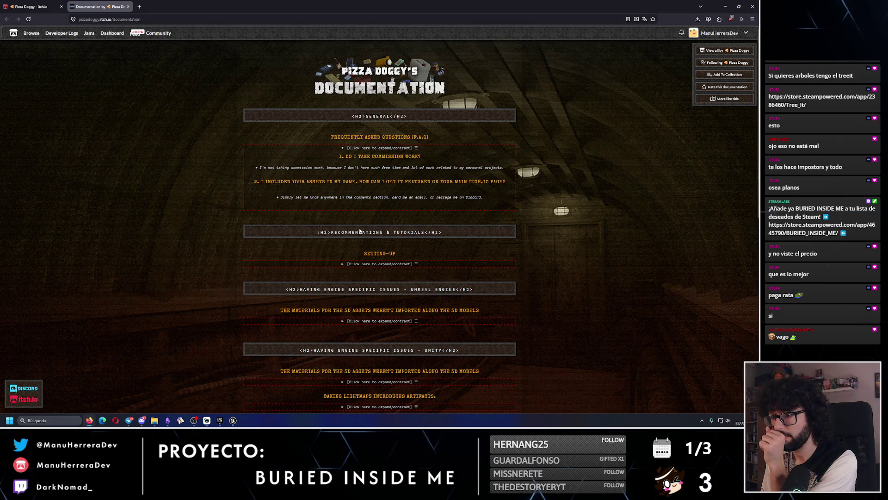
scroll(383, 267, "down", 2)
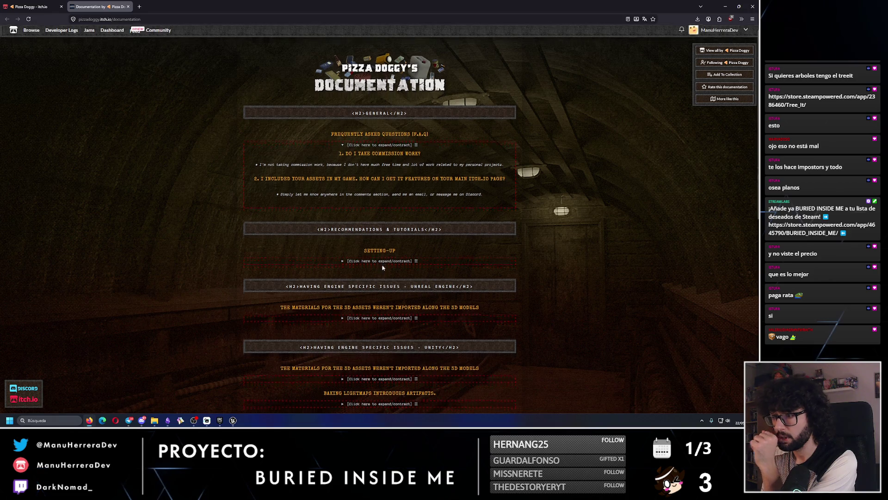
scroll(383, 268, "down", 2)
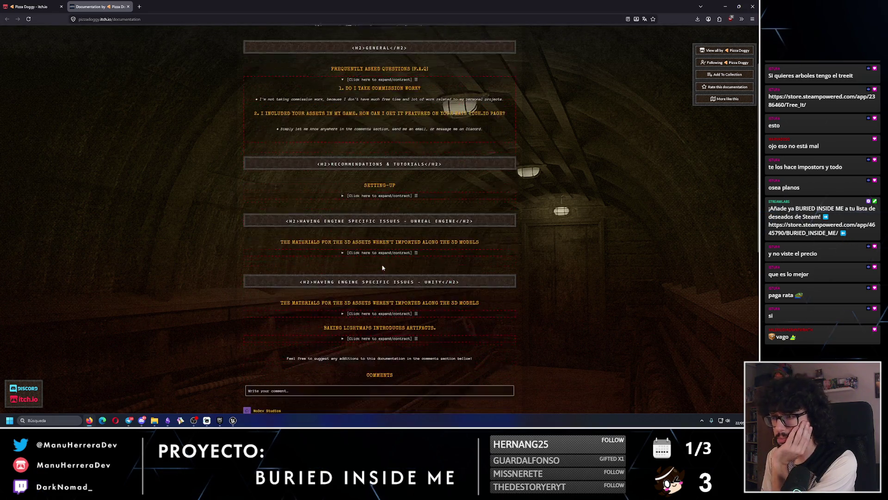
scroll(379, 289, "down", 6)
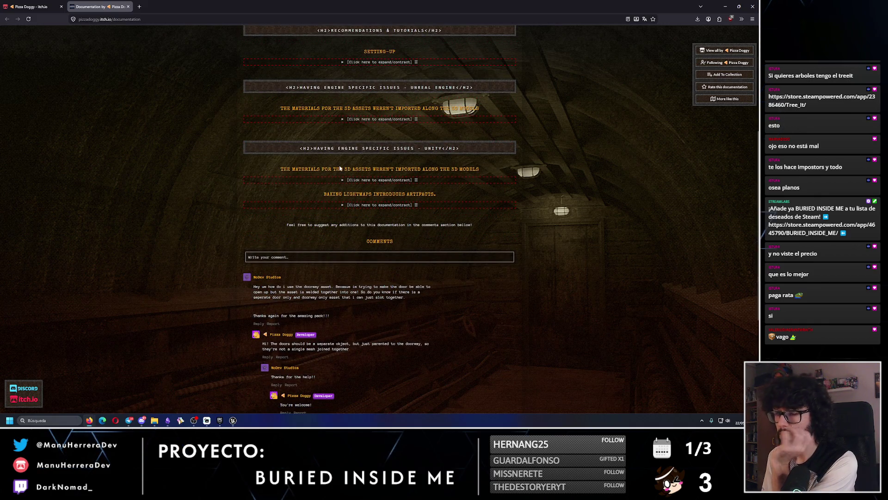
scroll(345, 208, "up", 6)
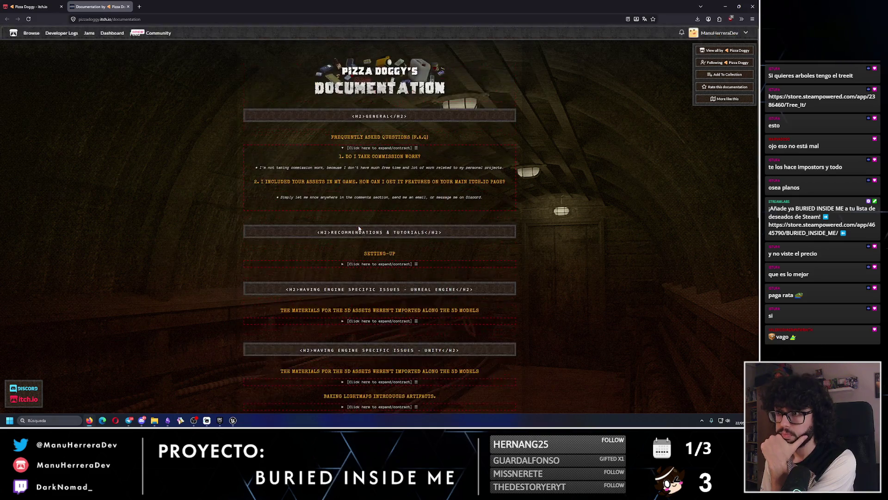
- Skim the setting-up recommendations, then scroll past the Unreal and Unity sections to the Comments
left_click(375, 264)
scroll(375, 266, "down", 3)
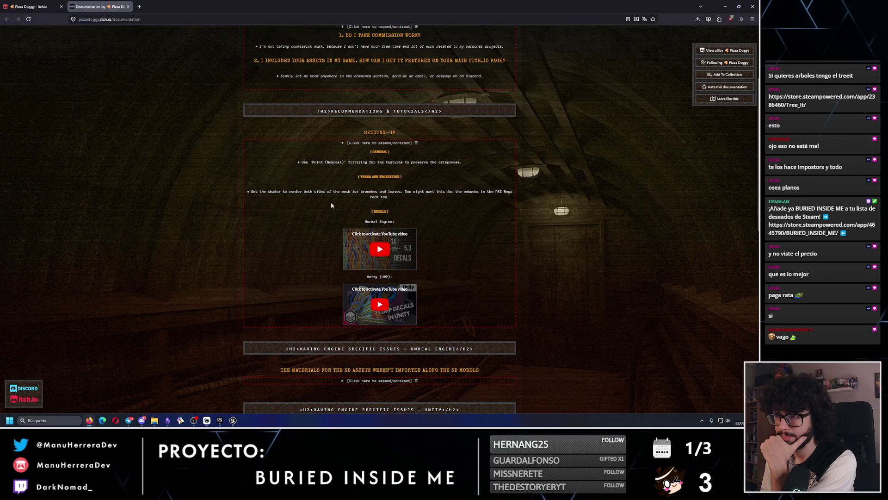
left_click(393, 142)
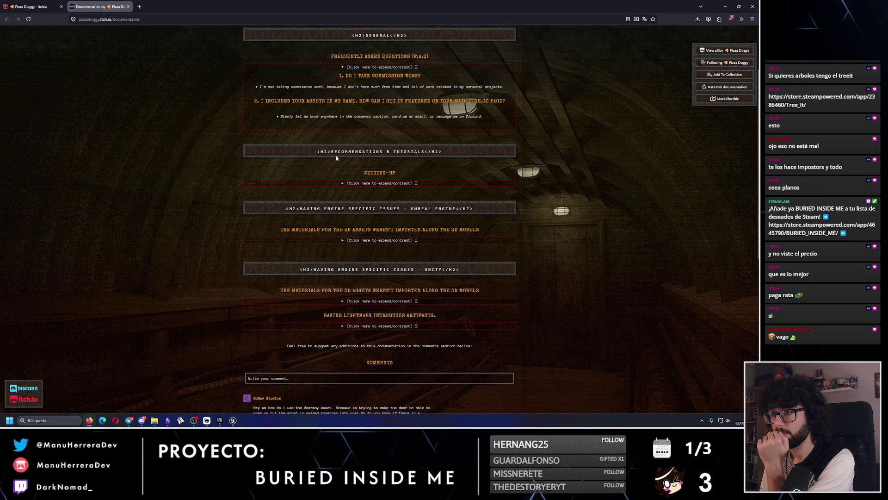
scroll(336, 158, "up", 2)
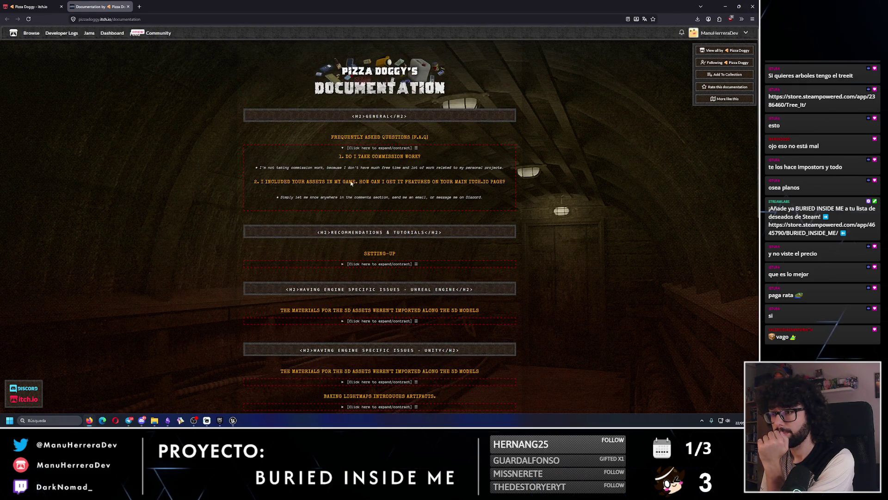
scroll(350, 184, "down", 2)
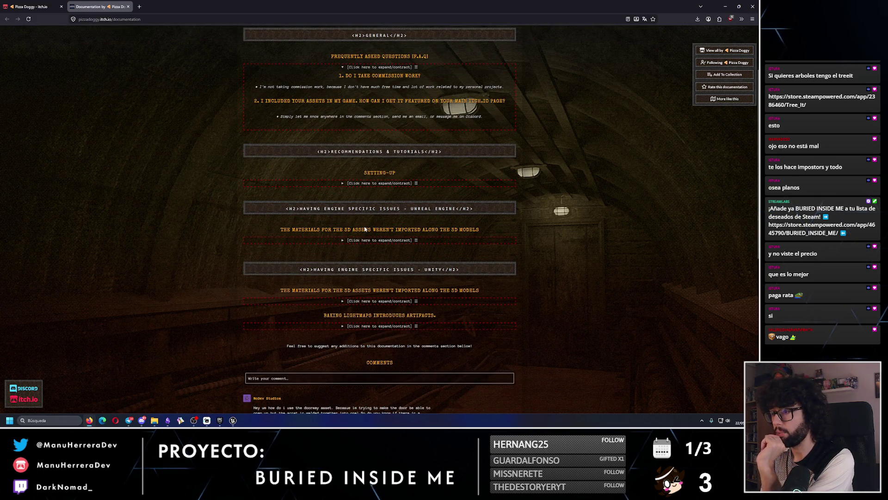
scroll(365, 229, "down", 1)
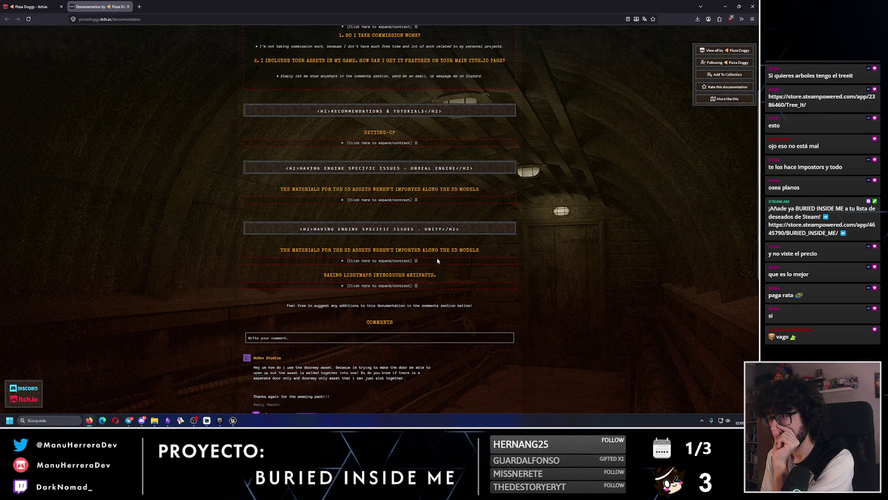
scroll(389, 303, "down", 3)
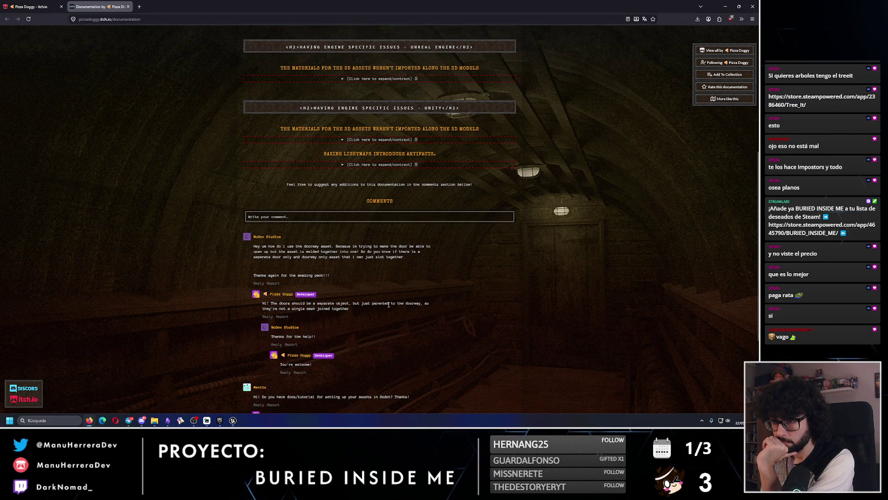
scroll(478, 322, "down", 2)
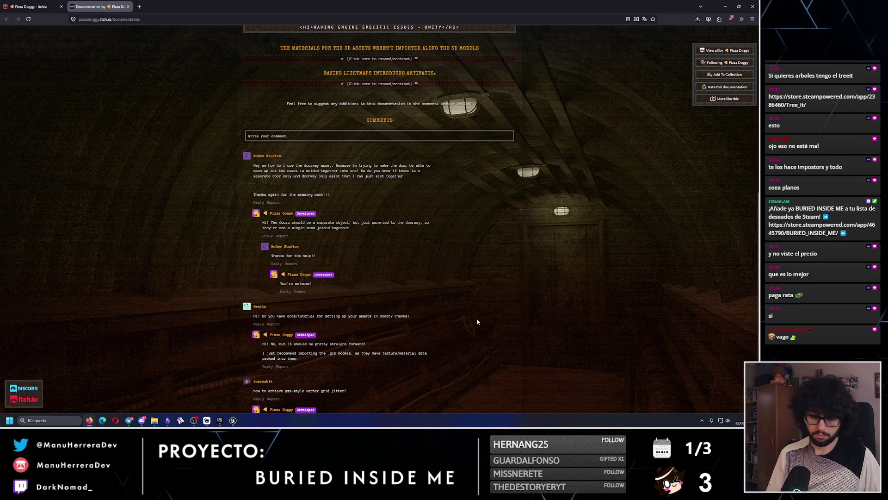
- Search the documentation page for 'commercial', then for 'creat'
key("ctrl+f")
type("commercia")
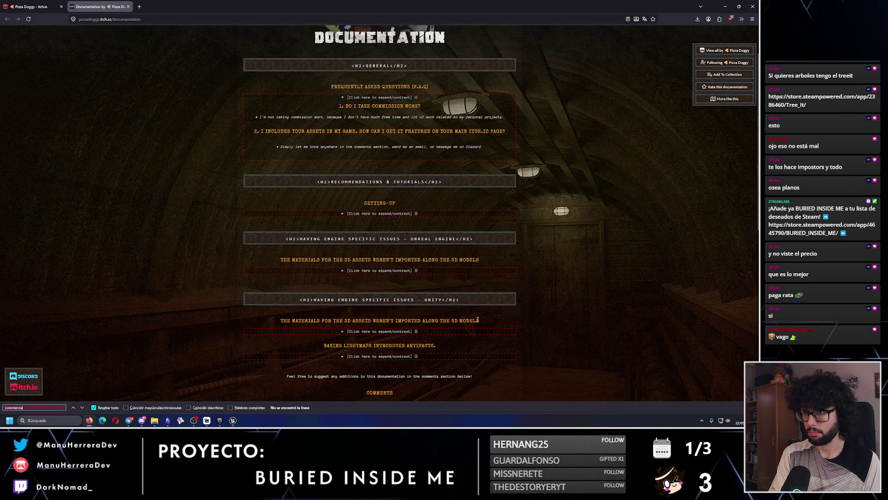
type("l")
scroll(383, 321, "down", 6)
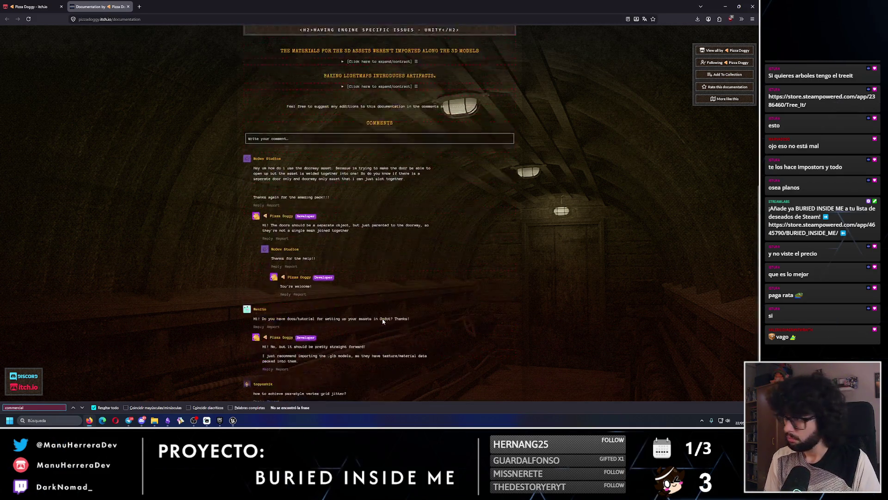
scroll(462, 315, "down", 2)
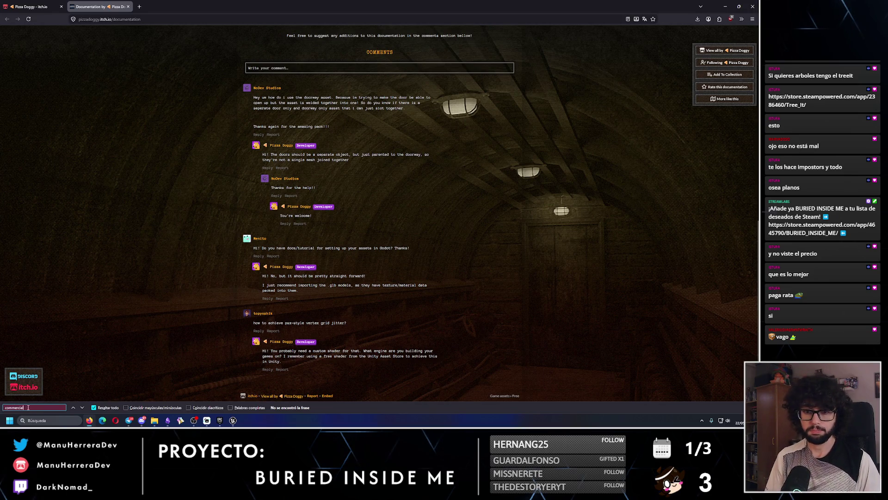
key("ctrl+a")
type("creativ")
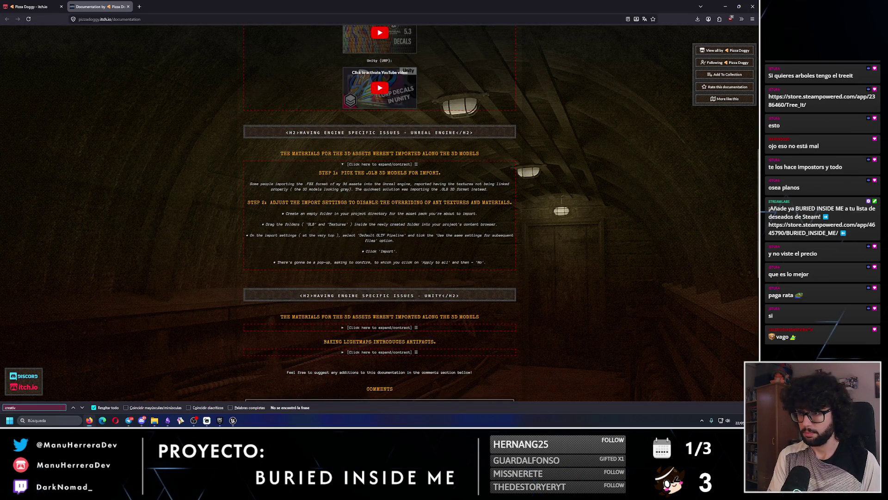
key("BackSpace")
key("BackSpace")
- Return to the top and open the page listing all Pizza Doggy asset packs
scroll(295, 289, "up", 3)
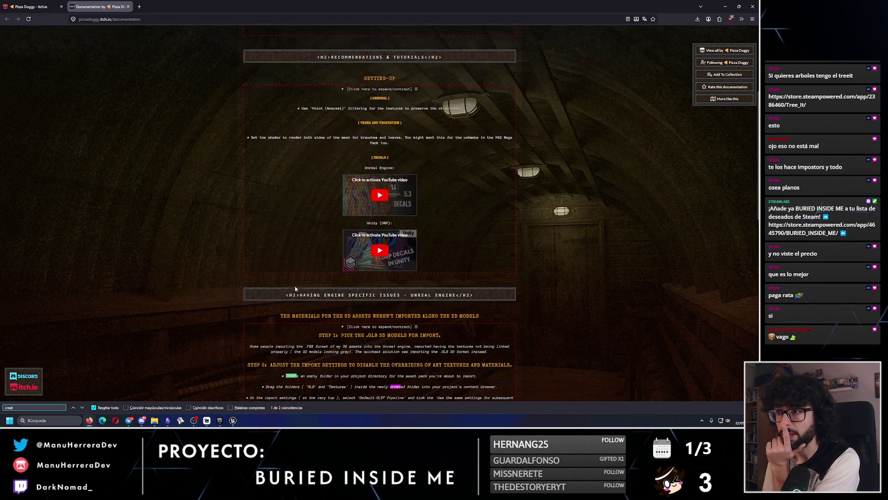
scroll(295, 288, "up", 4)
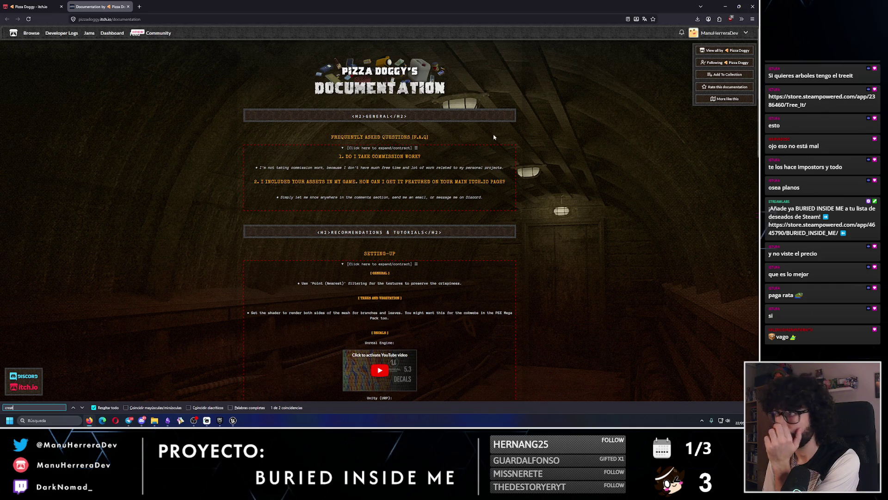
left_click(728, 52)
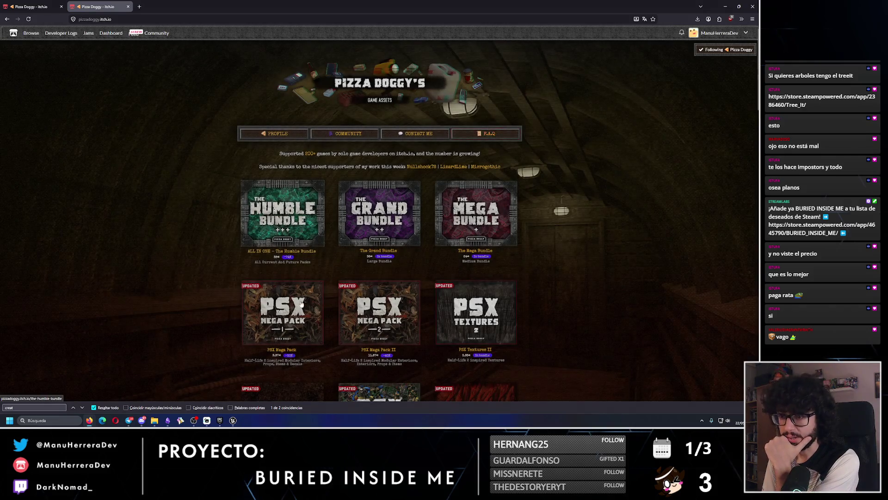
- Review the PSX Mega Pack description and comments, then open Retro Tree Pack in a new tab
left_click(297, 320)
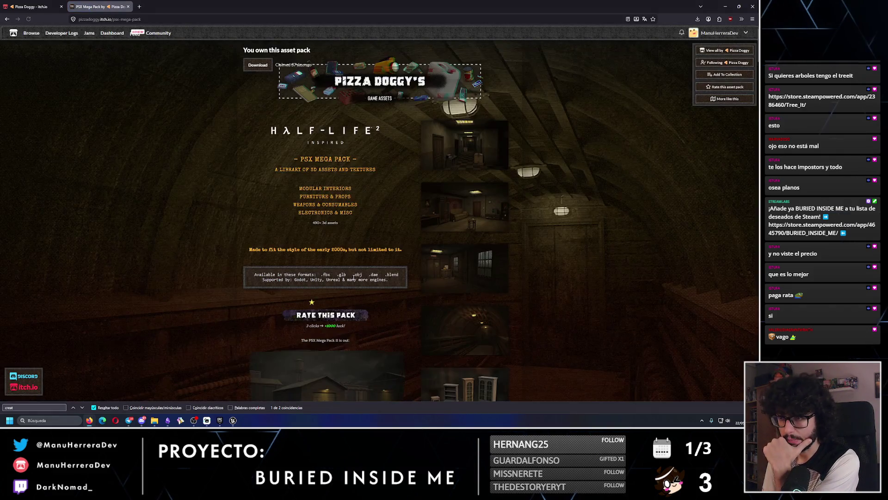
scroll(353, 281, "down", 2)
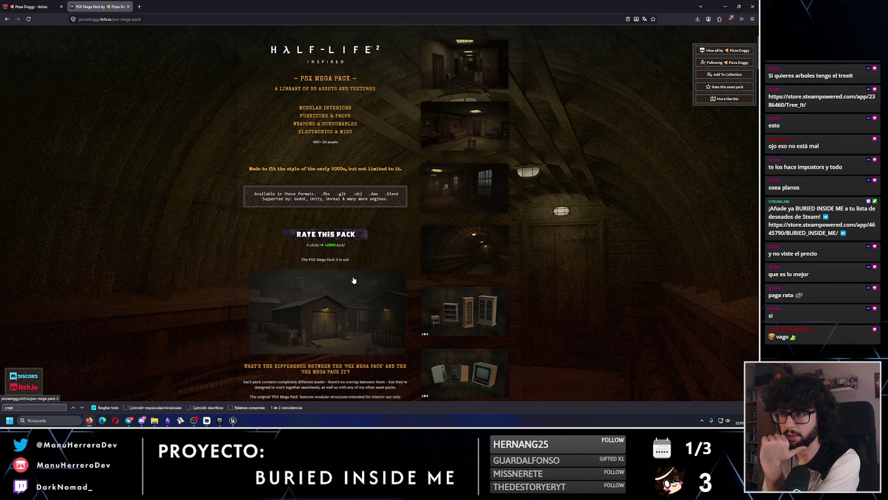
scroll(354, 281, "down", 3)
scroll(353, 277, "down", 3)
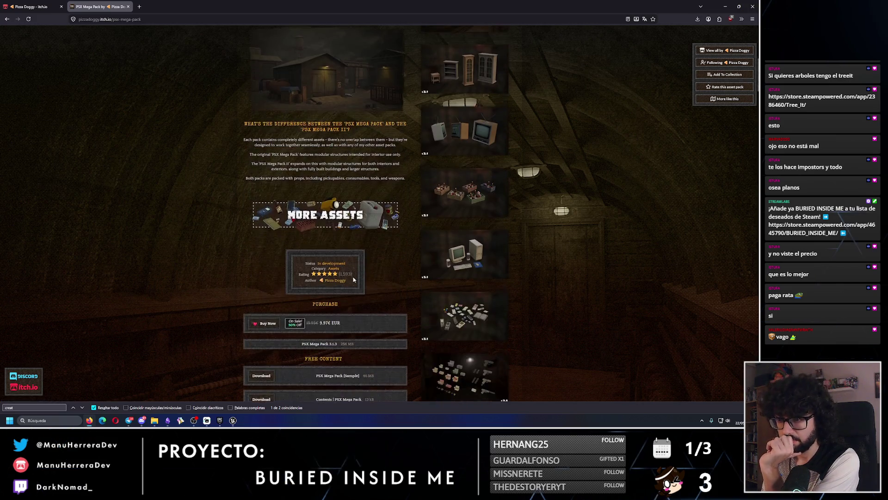
scroll(351, 276, "down", 3)
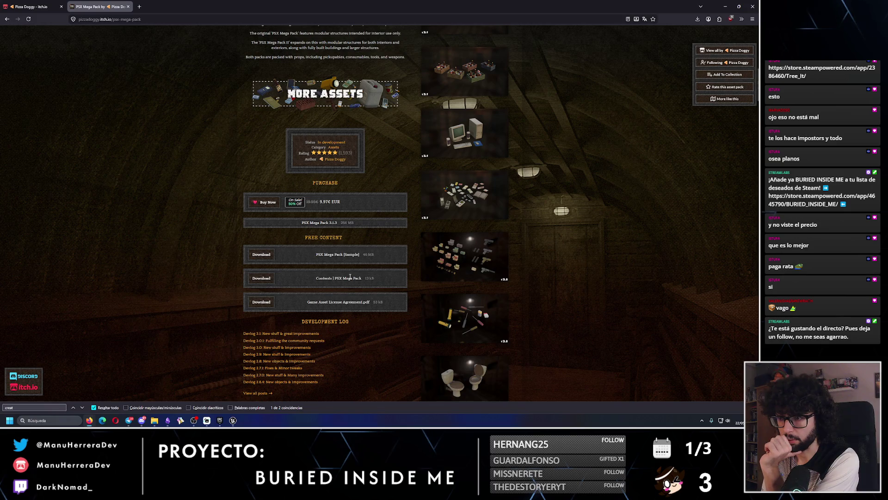
scroll(351, 278, "down", 3)
scroll(298, 262, "down", 3)
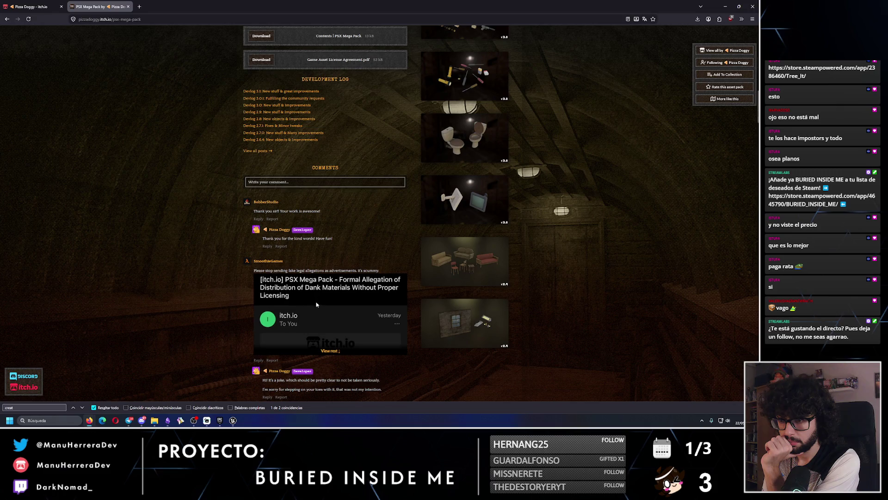
scroll(396, 250, "down", 3)
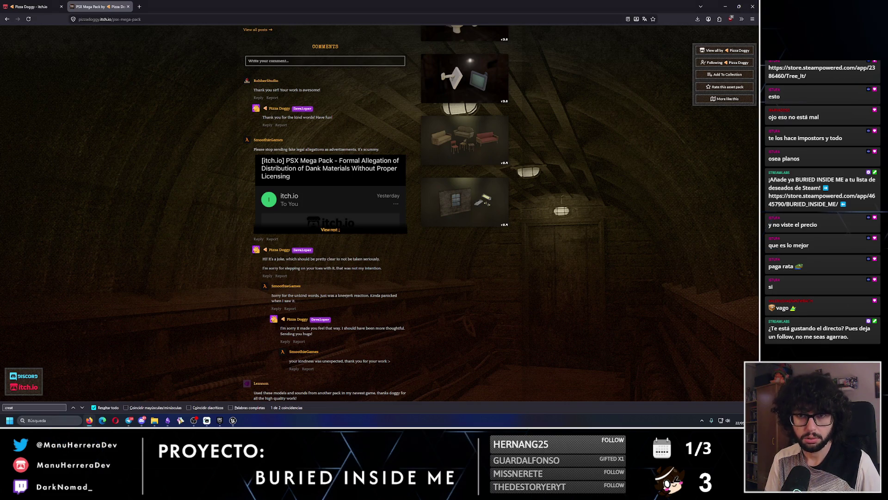
left_click(283, 169)
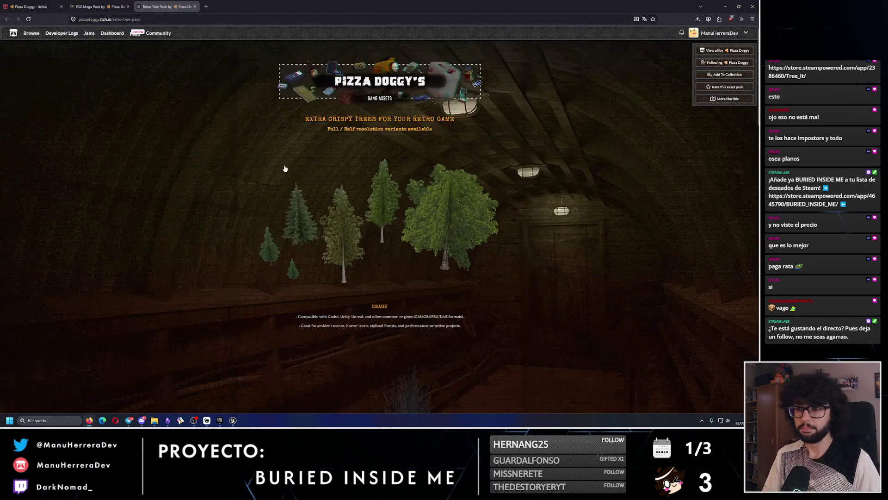
- Scroll through the user comments on the Retro Tree Pack page
scroll(277, 250, "down", 15)
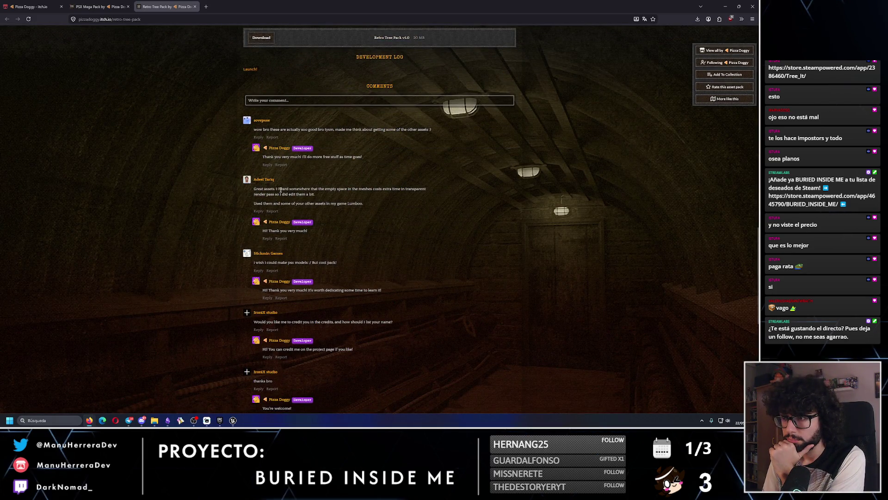
scroll(280, 189, "down", 2)
scroll(281, 189, "down", 2)
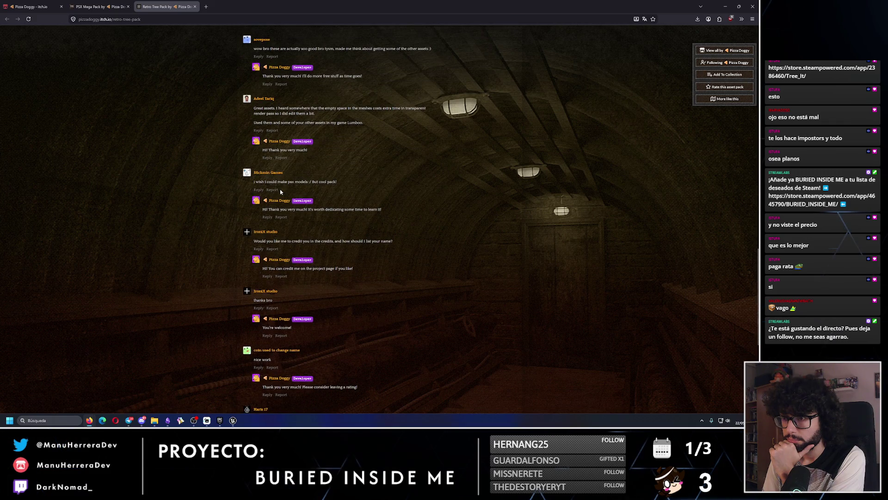
scroll(281, 191, "down", 2)
scroll(277, 201, "down", 5)
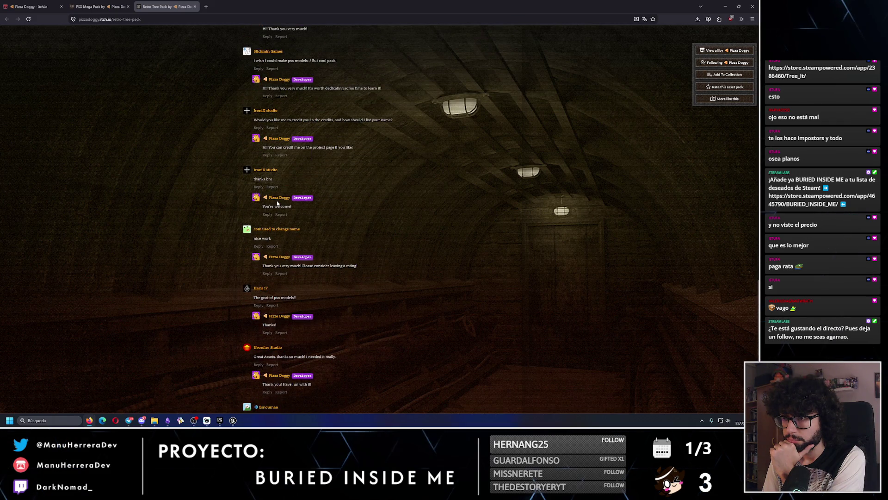
scroll(292, 104, "up", 1)
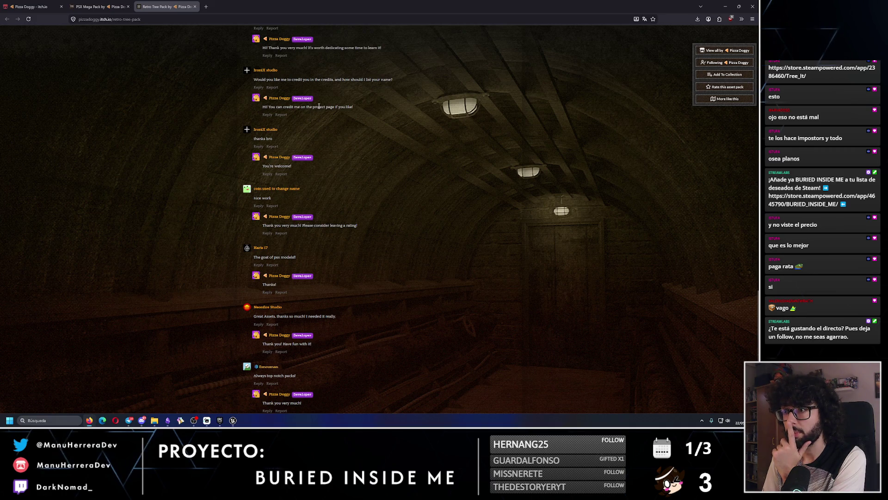
scroll(316, 144, "down", 3)
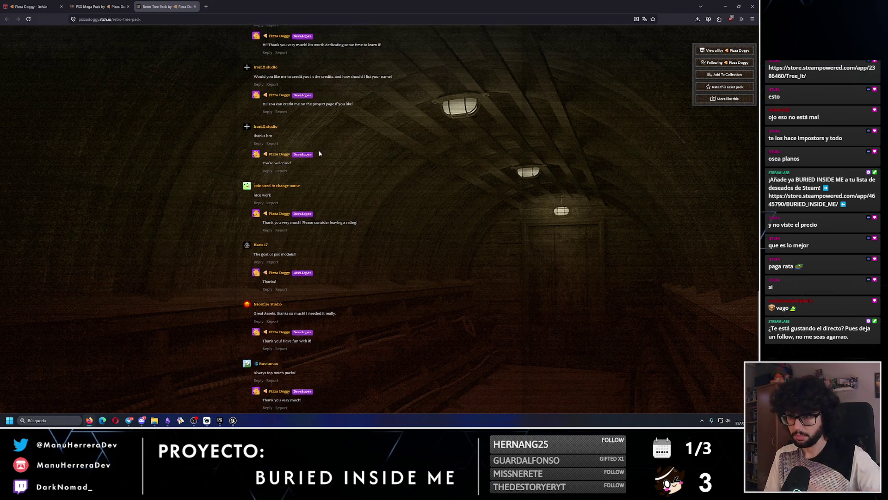
- Label the Retro Tree Pack link 'Trees' under Additional 3DArt in the Obsidian credits note
left_click(167, 421)
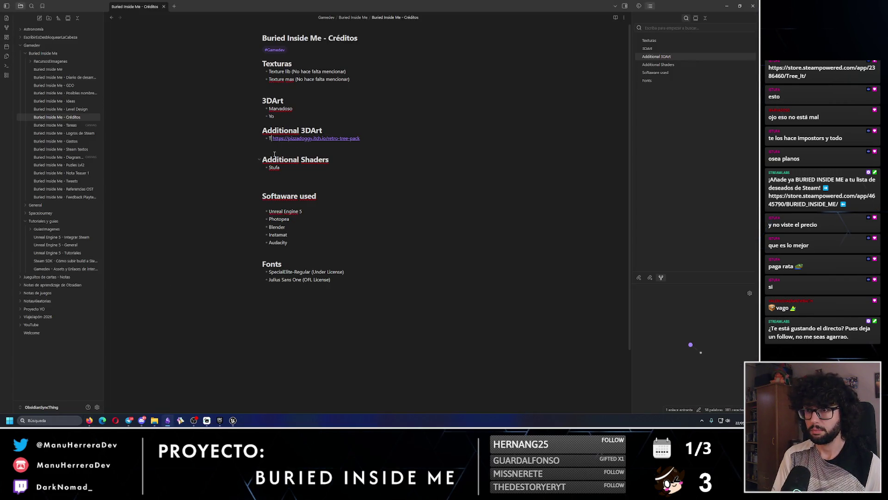
type("rees")
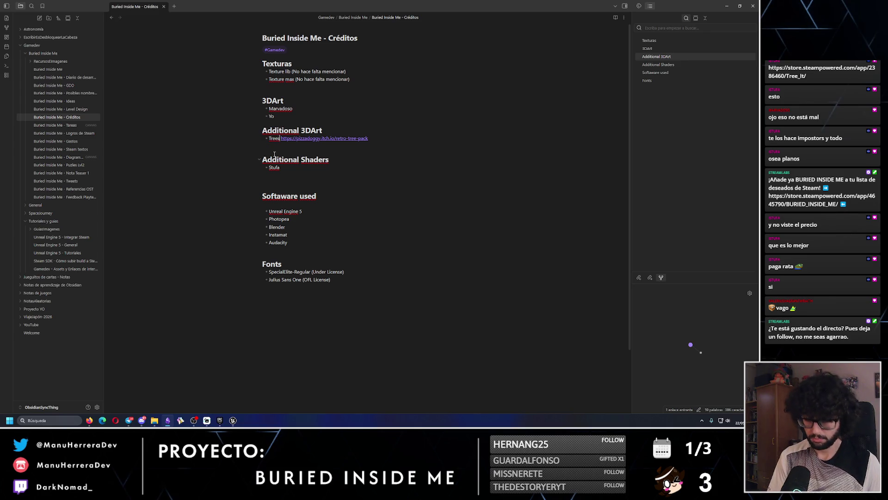
left_click(727, 6)
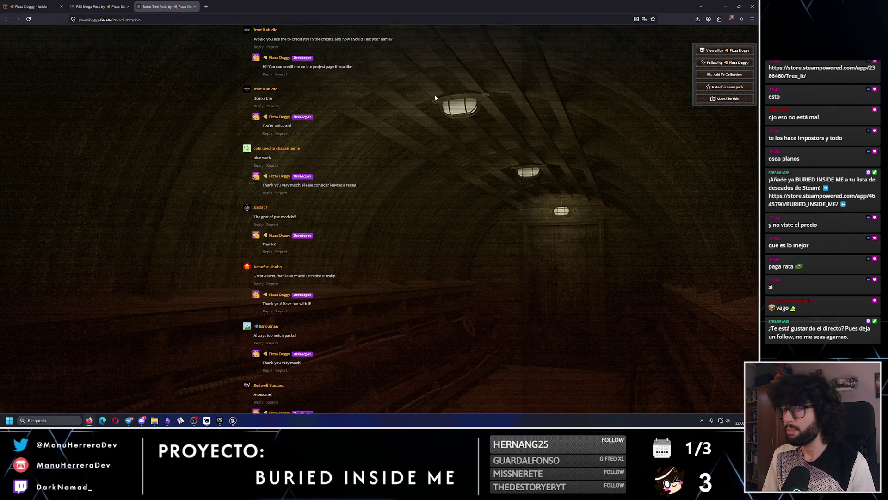
- Reopen the Explorer window and navigate Descargas > Retro Tree Pack v1.0 to the pack folder
left_click(98, 7)
mouse_move(155, 421)
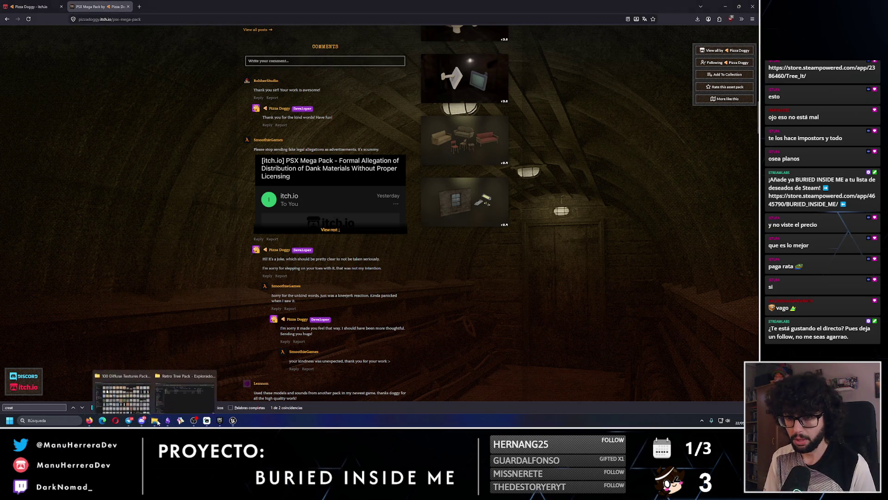
left_click(176, 392)
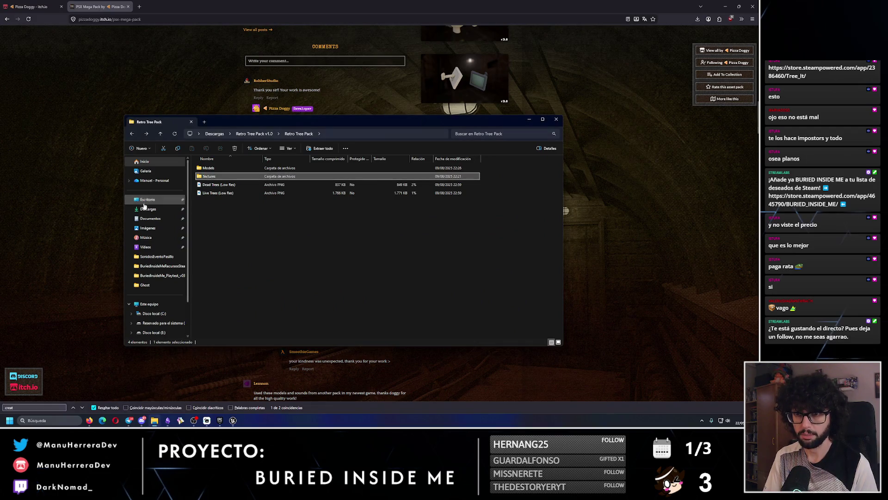
left_click(143, 210)
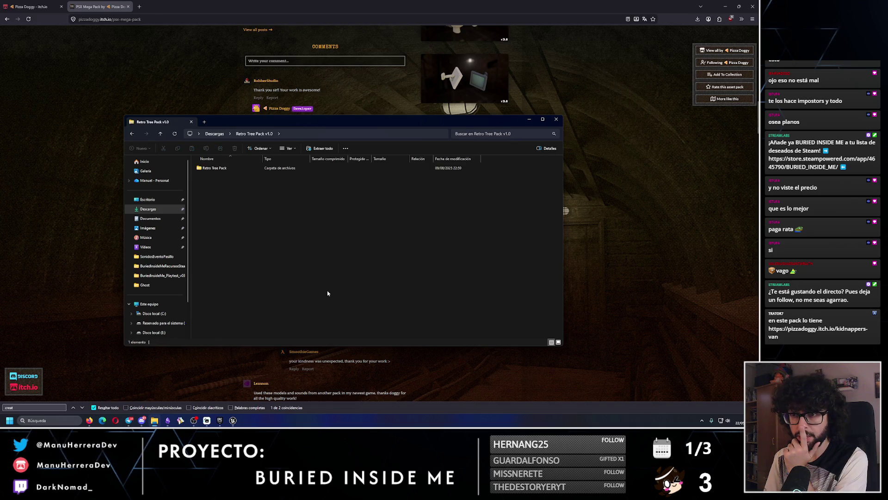
double_click(207, 168)
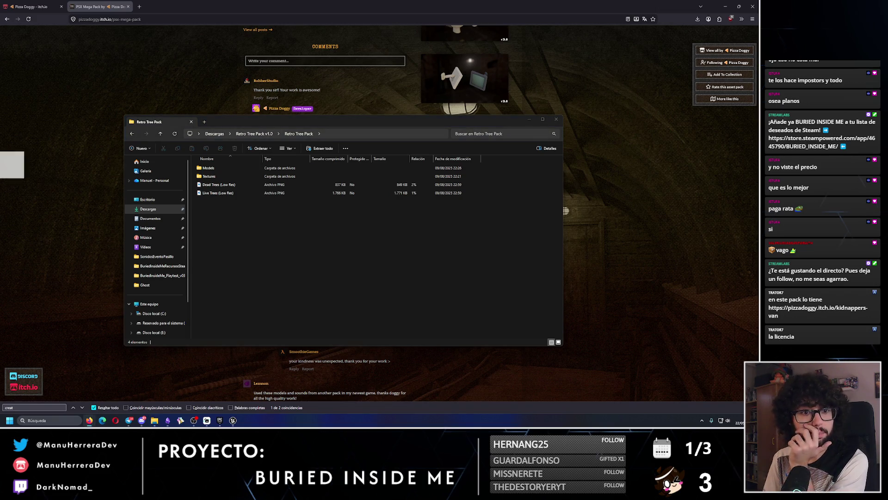
- Browse the Kidnapper's Van page and search it for 'license'
left_click(255, 9)
scroll(314, 254, "down", 3)
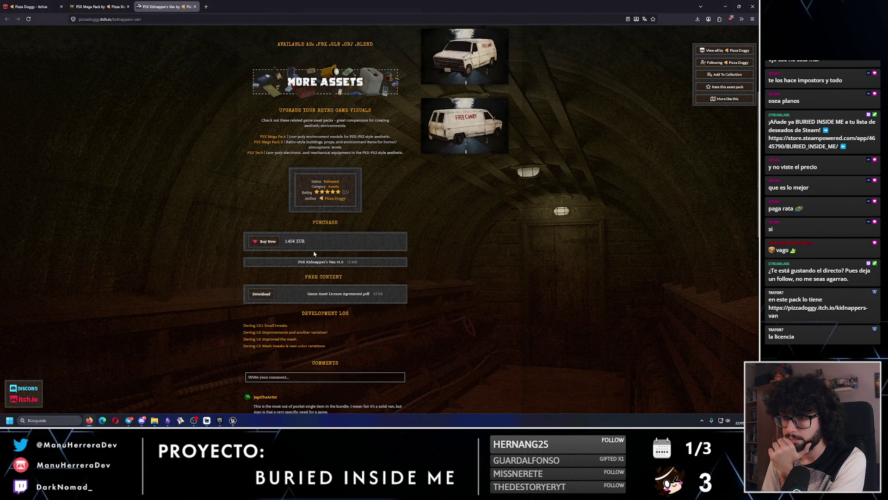
scroll(310, 231, "up", 2)
scroll(302, 187, "up", 1)
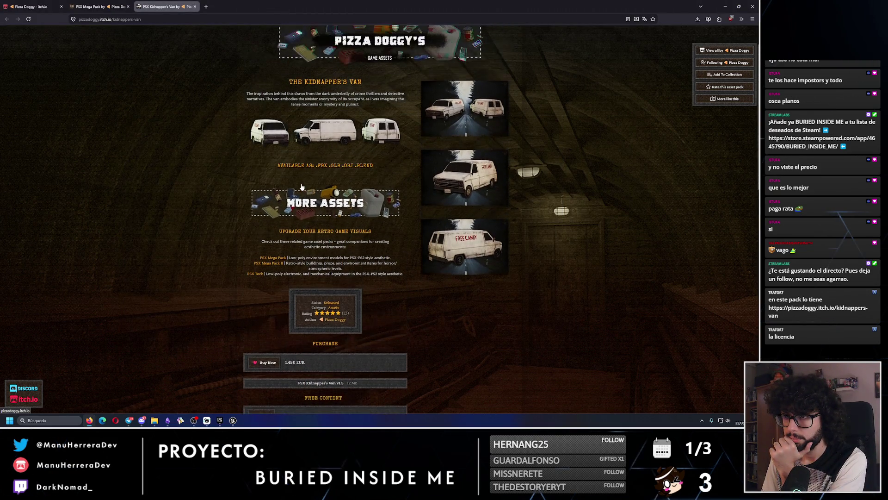
scroll(301, 186, "down", 2)
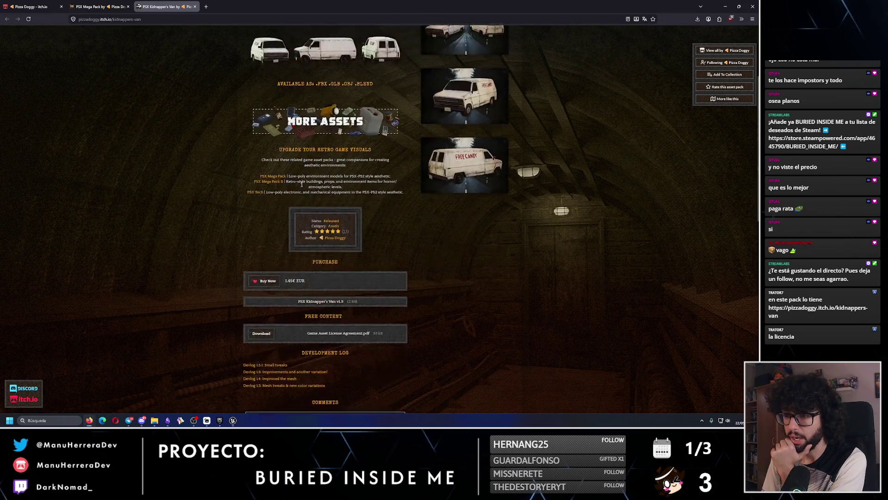
scroll(301, 184, "down", 3)
scroll(301, 186, "down", 2)
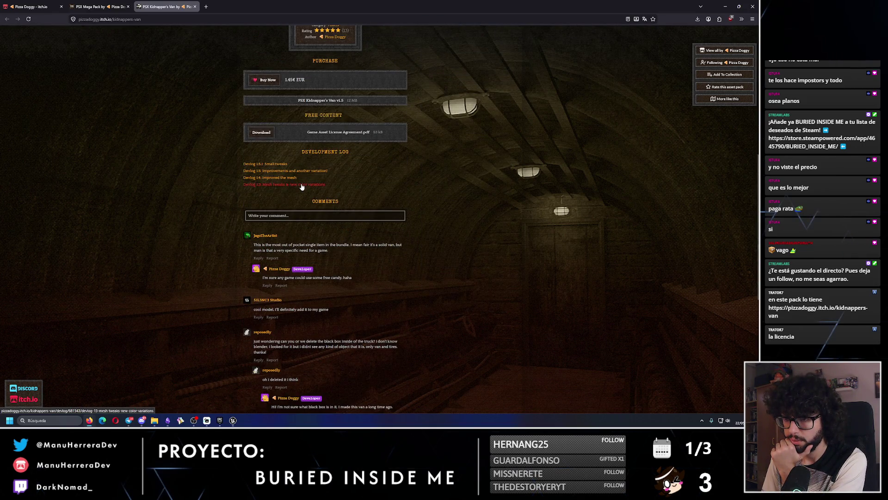
scroll(244, 204, "down", 2)
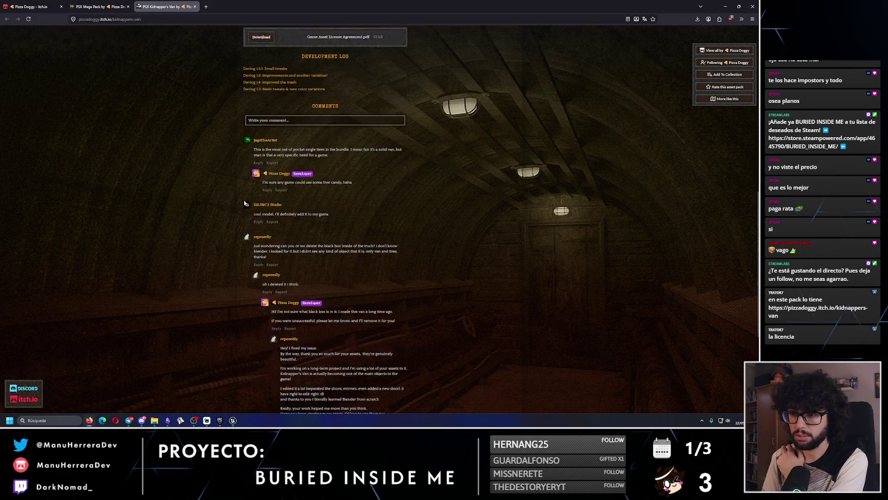
scroll(244, 203, "down", 2)
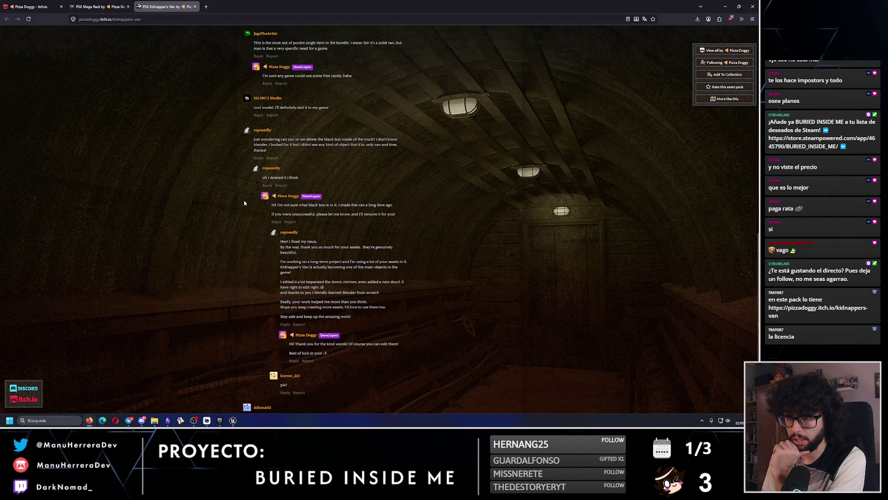
scroll(244, 203, "up", 12)
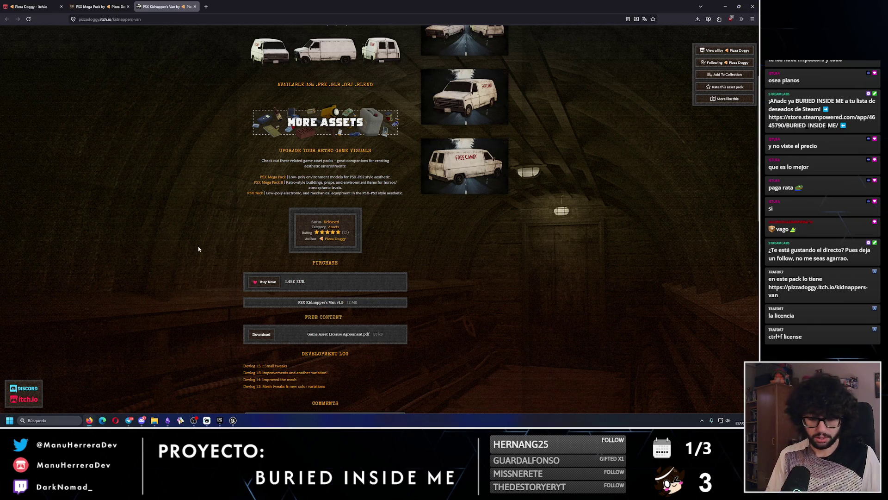
key("ctrl+f")
type("license")
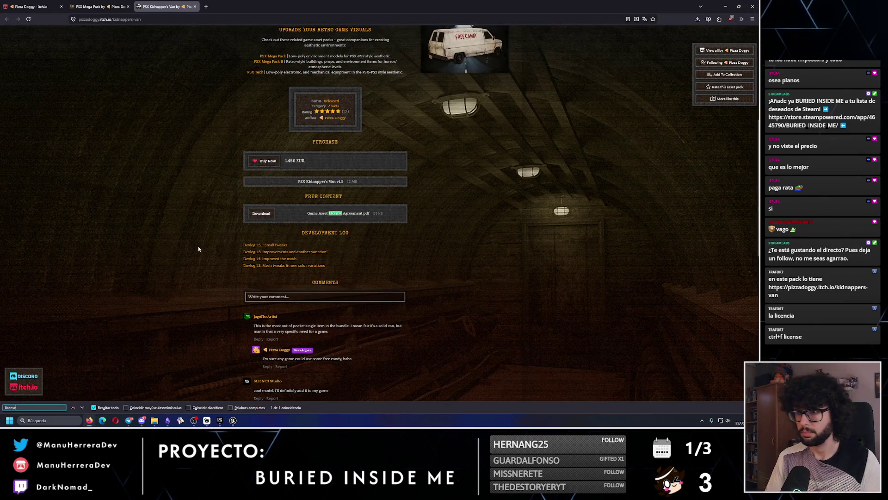
- Download Game Asset License Agreement.pdf from the PSX Mega Pack page
left_click(86, 4)
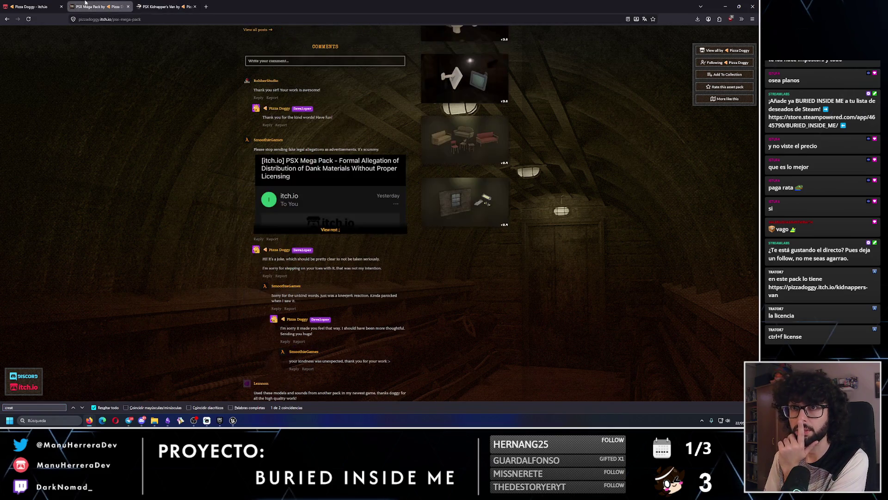
scroll(212, 187, "up", 5)
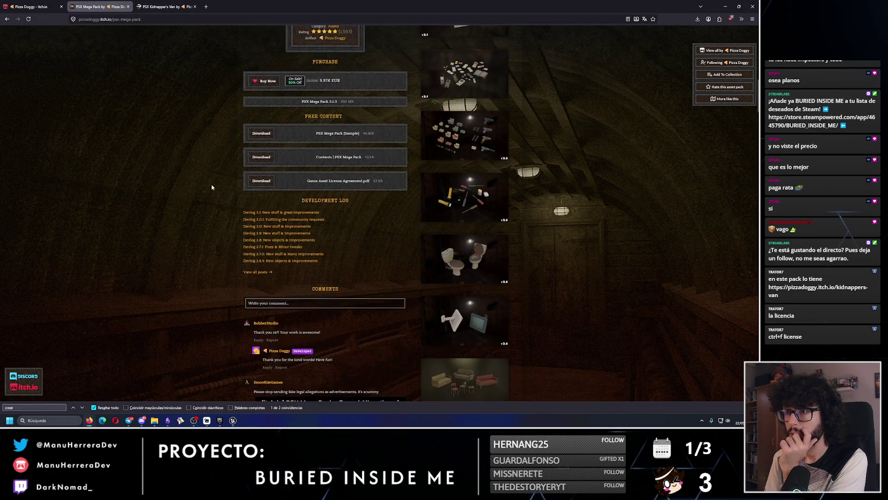
left_click(271, 180)
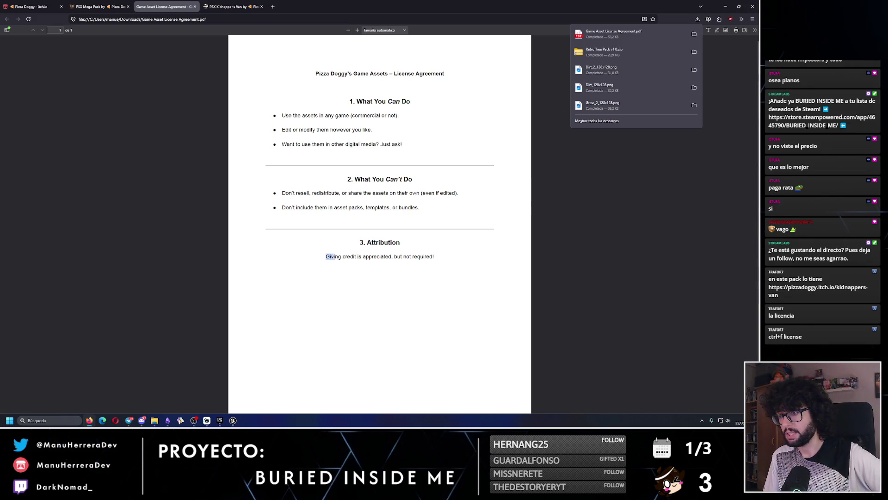
- Highlight the PDF's attribution clause, close the license tab, and bring up the Obsidian credits note
left_click_drag(335, 257, 434, 258)
key("ctrl+w")
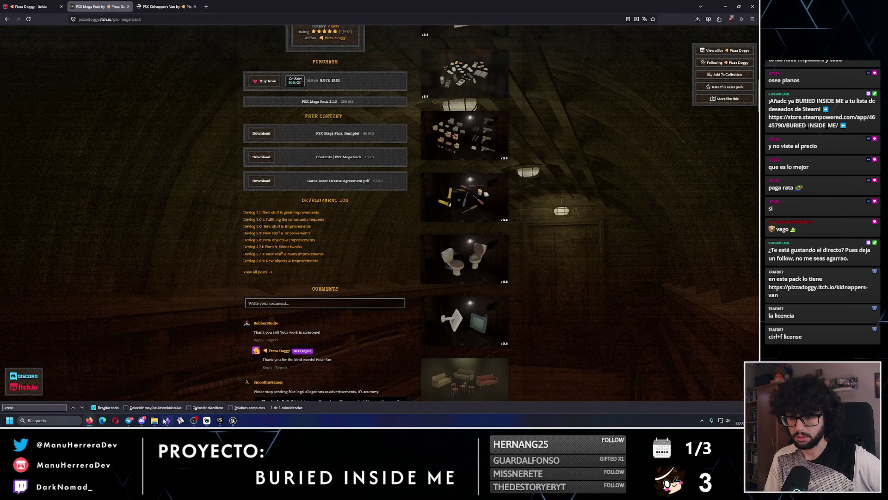
left_click(167, 421)
- Tag the Trees credit under Additional 3DArt with '(No credit needed but apreciated)'
left_click(281, 139)
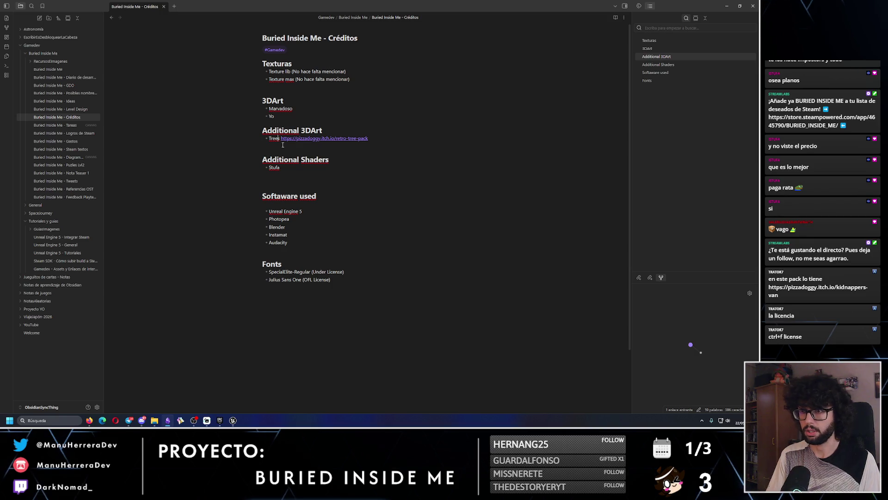
type("/")
key("BackSpace")
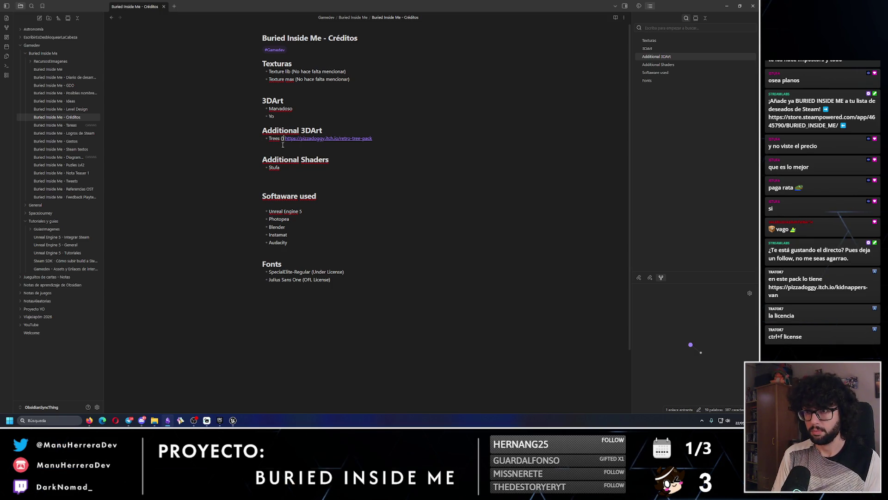
type("(Nocredit ne")
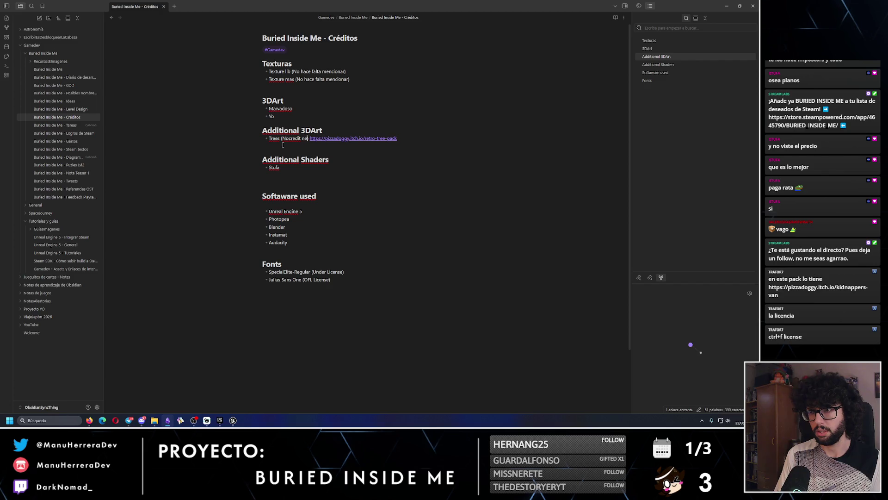
type("ded but apreciated")
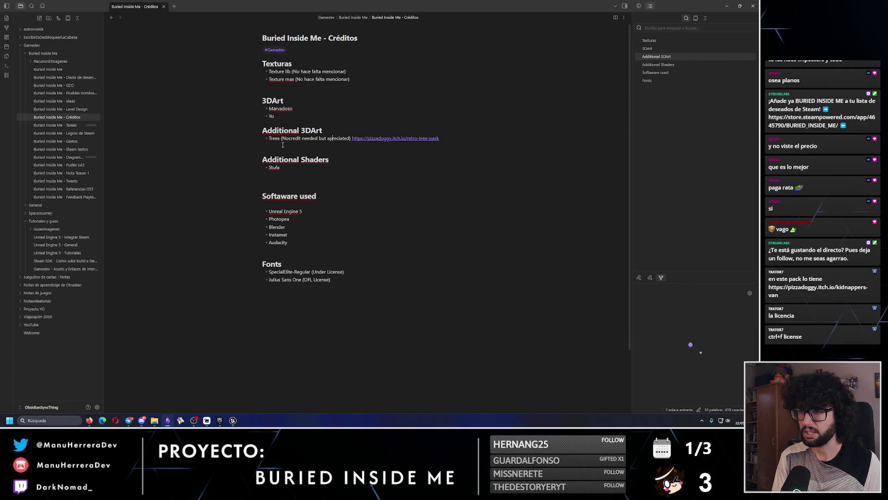
type("p")
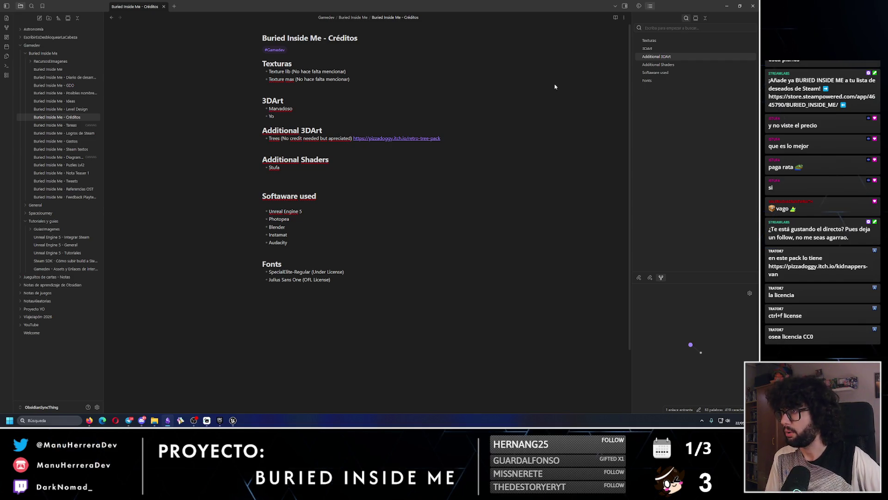
left_click(726, 6)
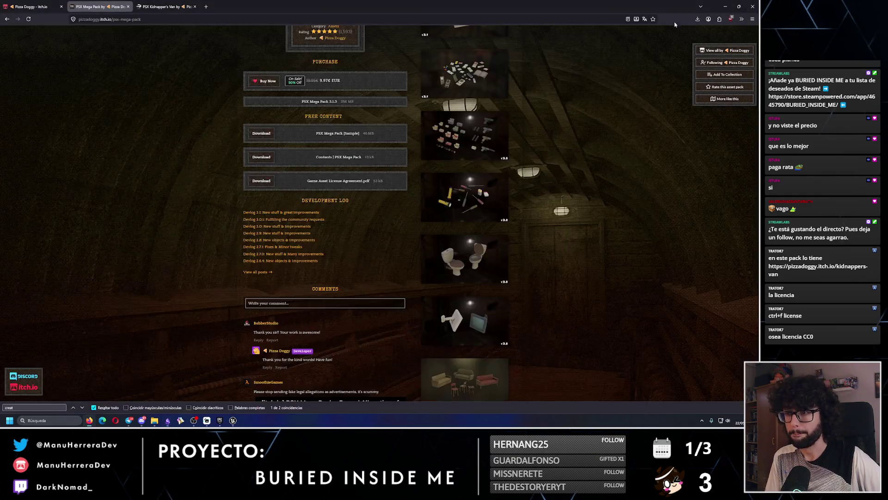
- Close the Kidnapper's Van tab and browse the pack's Textures > Super Low Res folder in Explorer
left_click(188, 4)
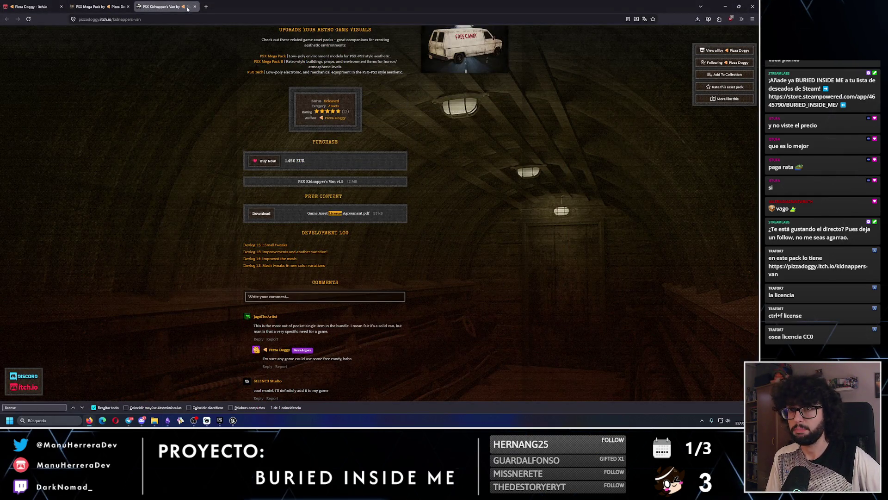
left_click(195, 7)
left_click(158, 421)
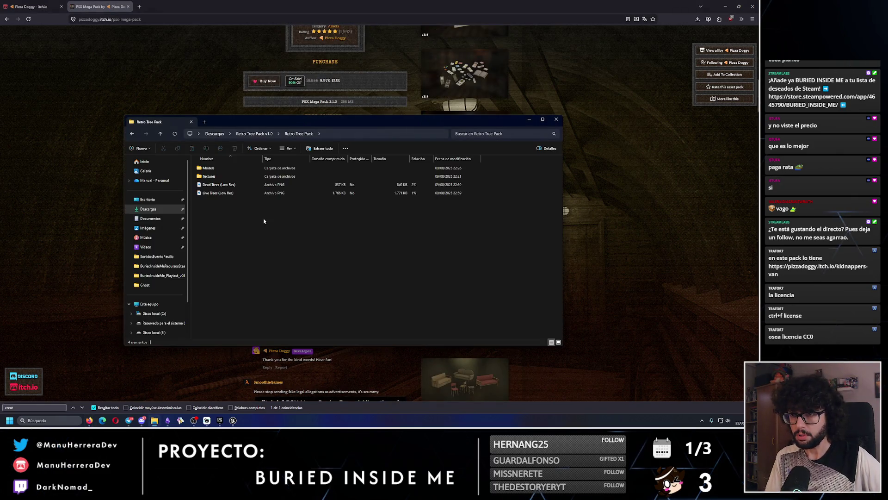
double_click(212, 176)
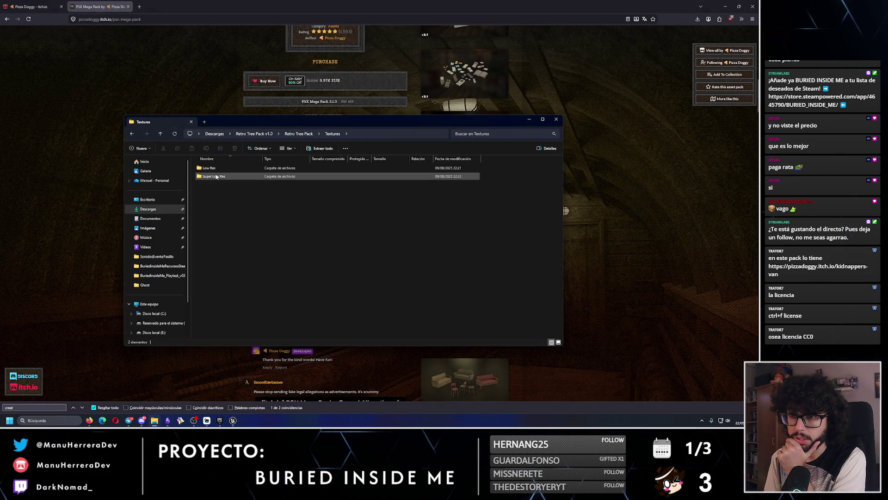
double_click(215, 177)
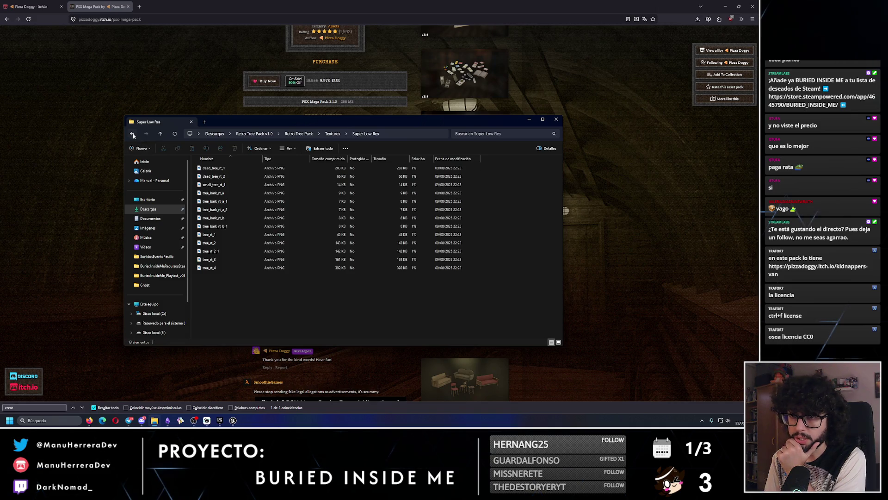
left_click(132, 135)
left_click(133, 134)
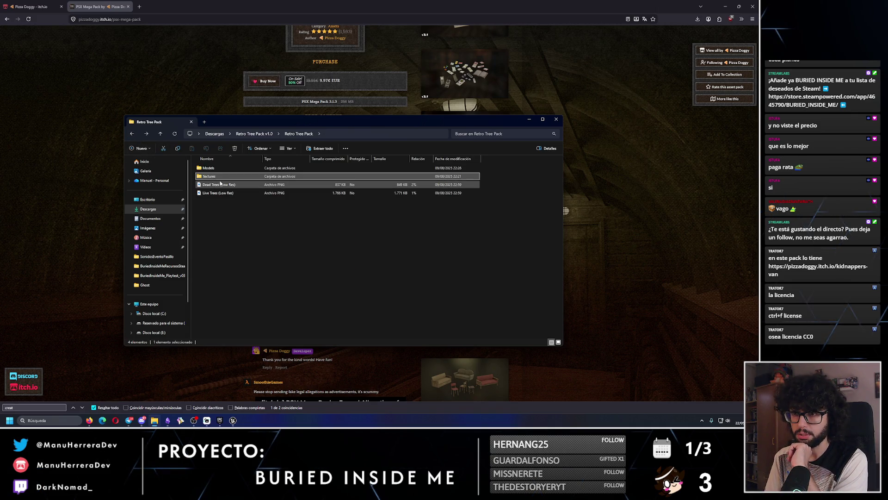
- Preview the Dead Trees (Low Res) and Live Trees (Low Res) images
double_click(221, 183)
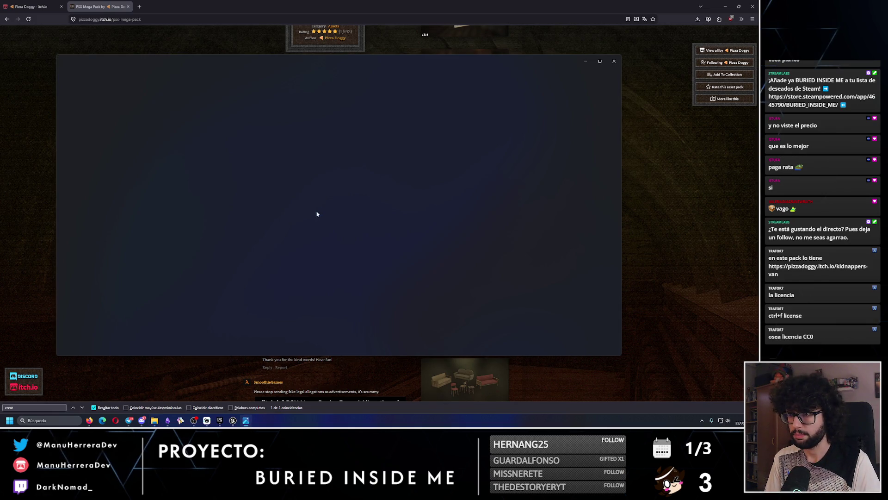
left_click(614, 61)
left_click(241, 192)
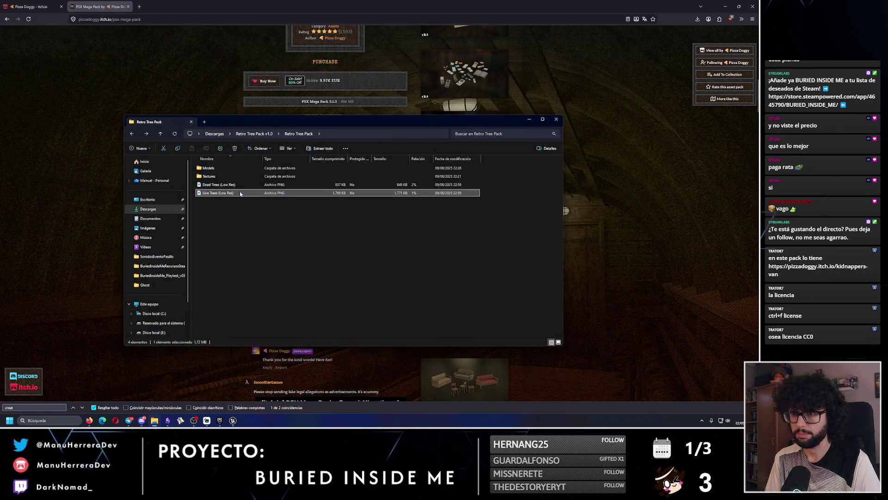
double_click(240, 192)
left_click(614, 61)
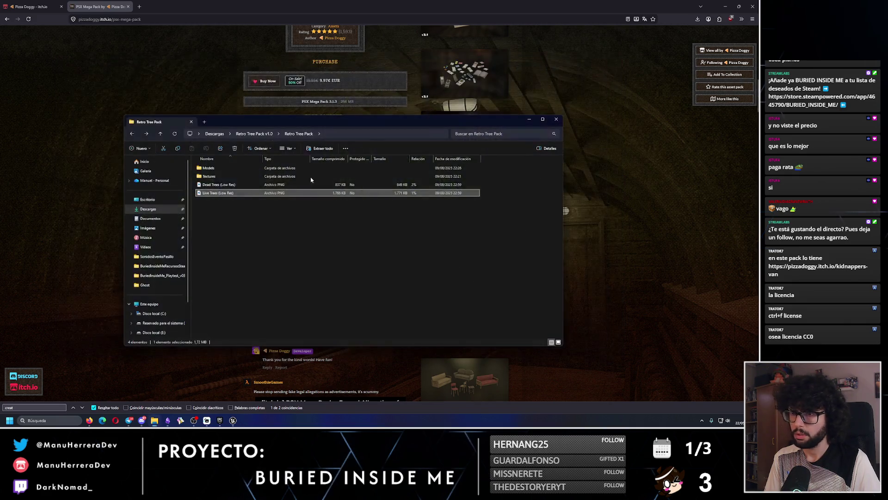
- Return to the Retro Tree Pack folder and keep its Explorer window in front
left_click(263, 135)
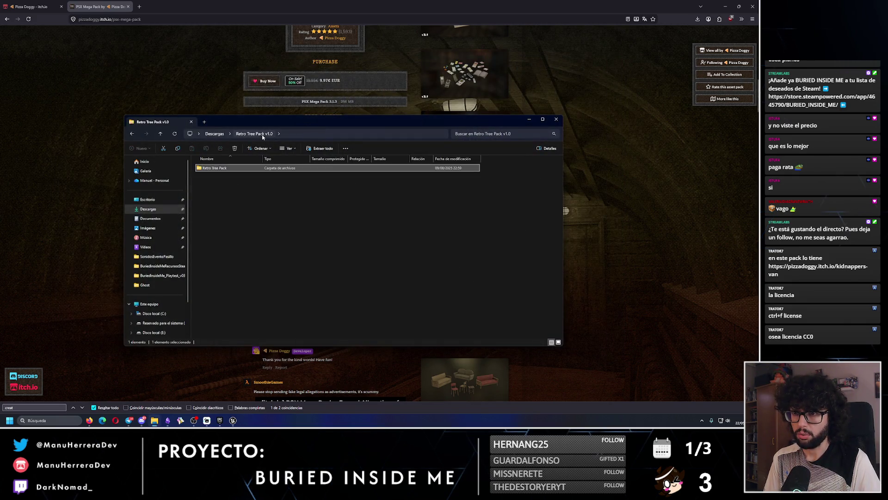
double_click(217, 168)
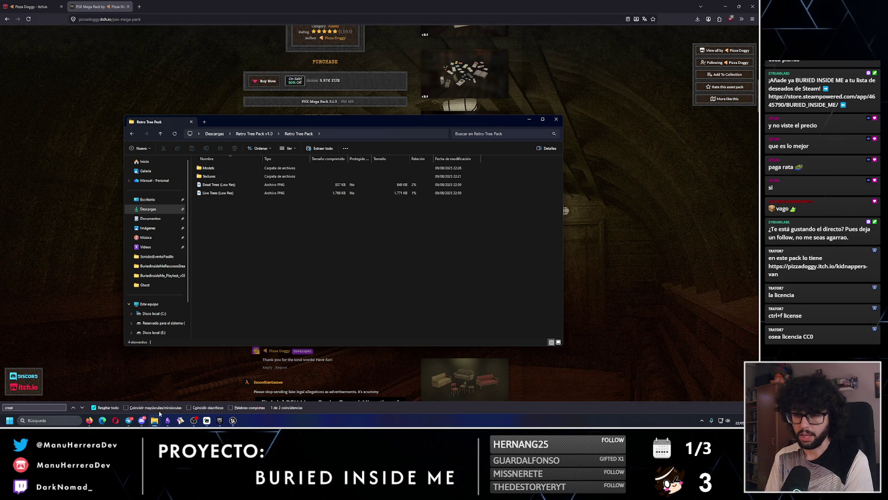
left_click(155, 420)
left_click(155, 420)
right_click(155, 420)
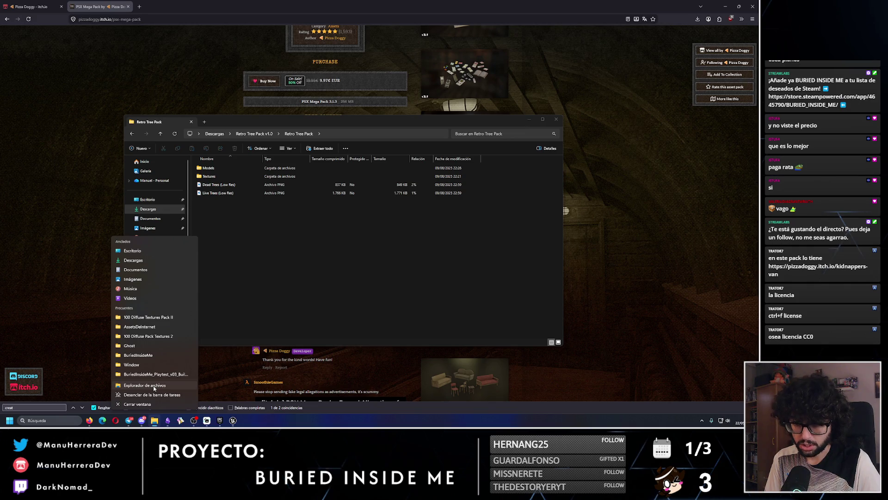
- Open a new Explorer window and browse to G: > Proyectos > Gamedev
left_click(154, 385)
left_click(249, 263)
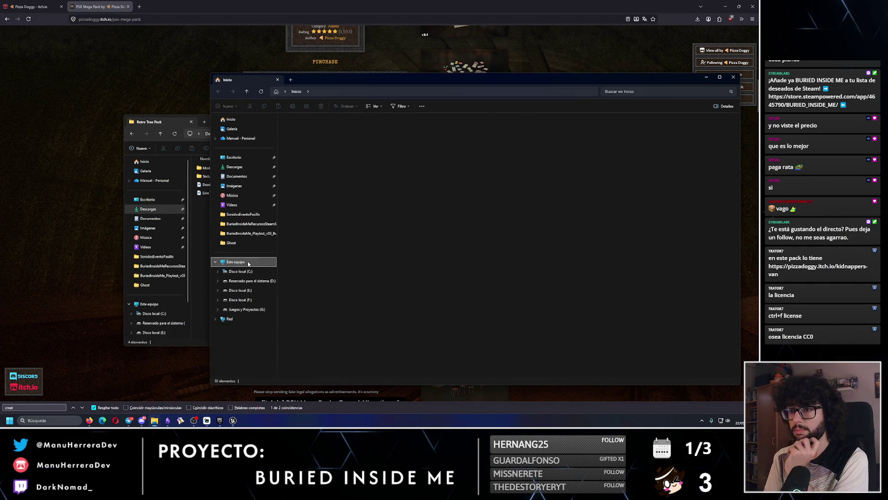
double_click(596, 130)
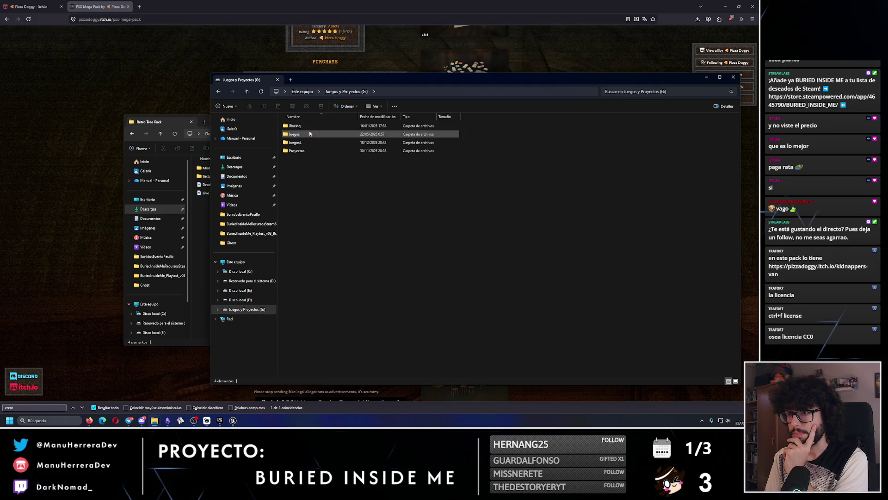
double_click(304, 151)
left_click(304, 127)
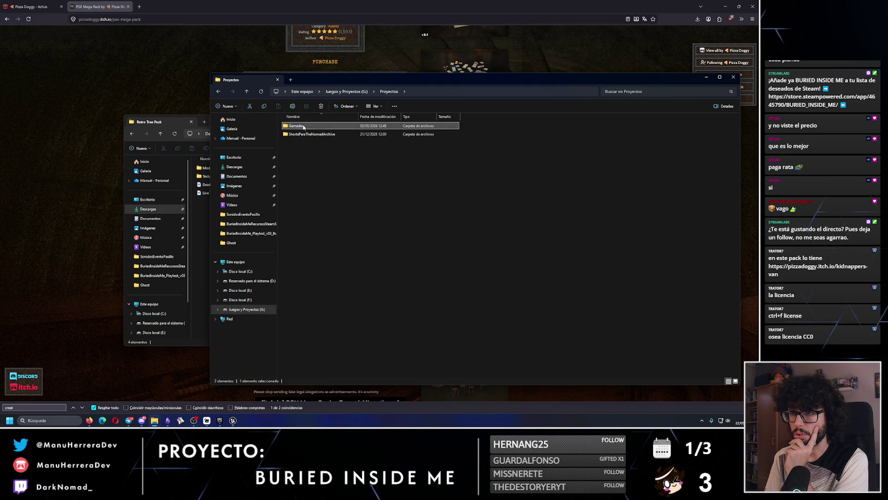
double_click(303, 126)
double_click(305, 127)
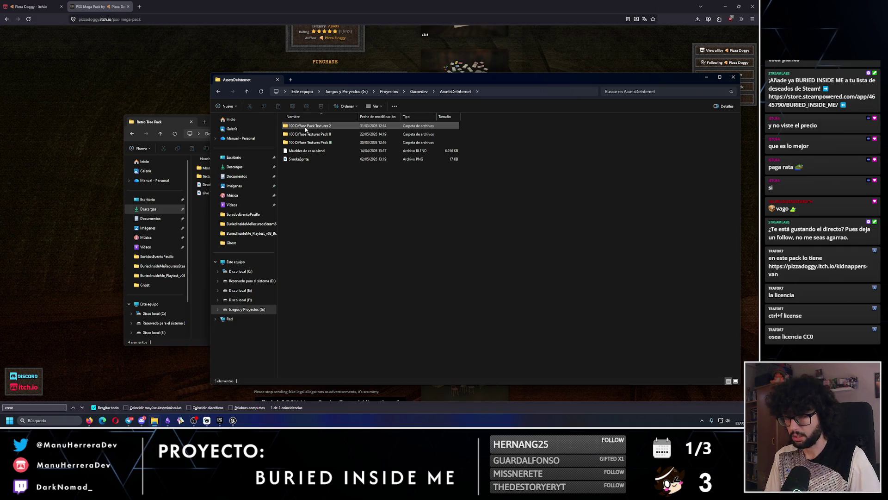
key("alt+Left")
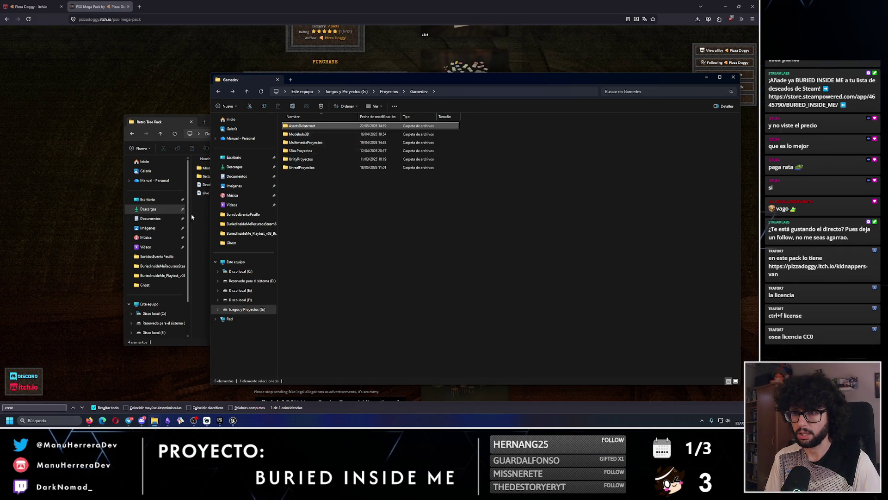
- Paste the Retro Tree Pack folder into AssetsDeInternet, removing a stray copy pasted into Gamedev
left_click(133, 148)
left_click(132, 134)
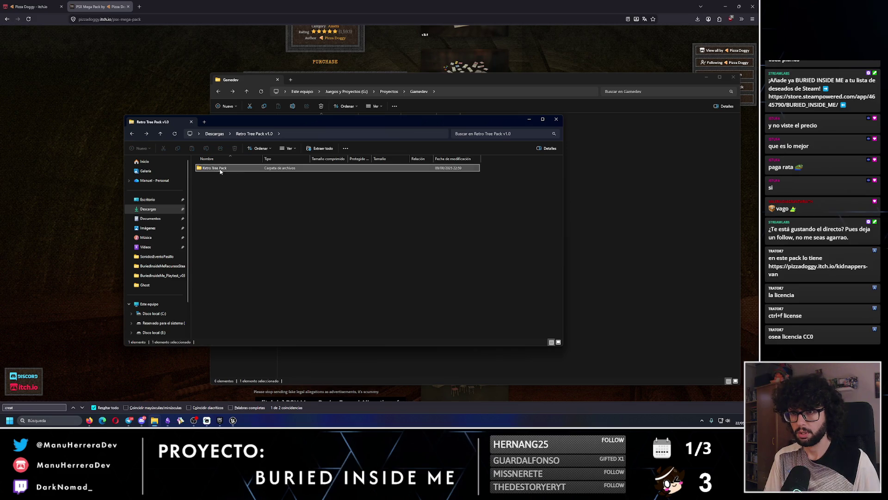
left_click(496, 228)
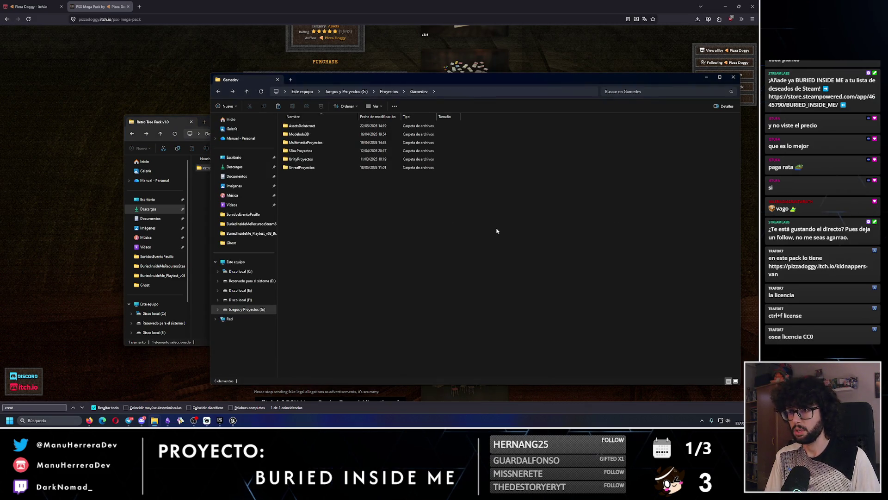
key("ctrl+v")
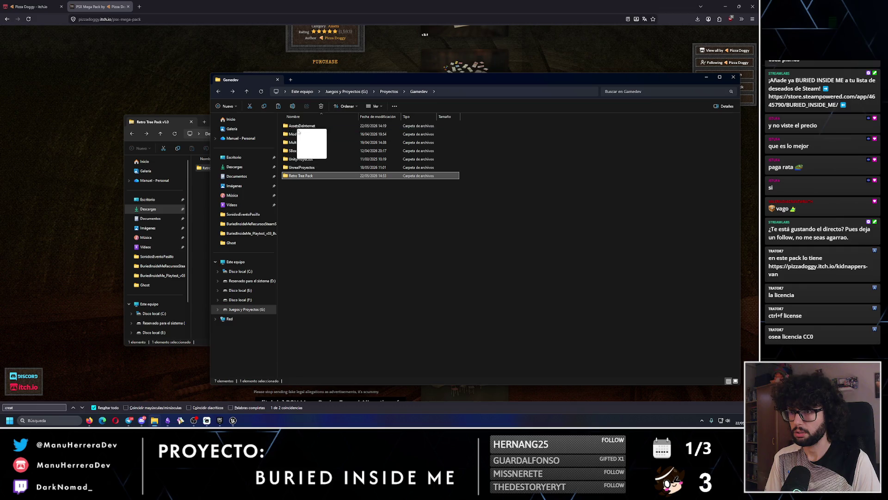
key("Delete")
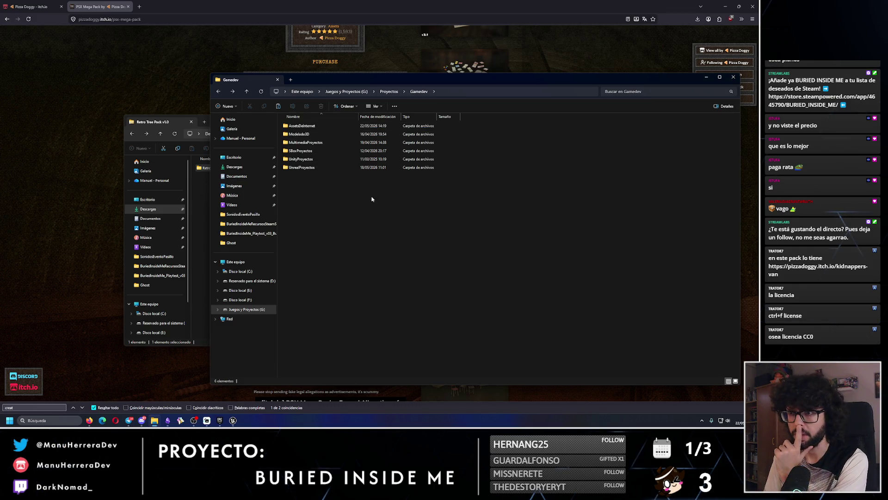
double_click(292, 133)
key("alt+Tab")
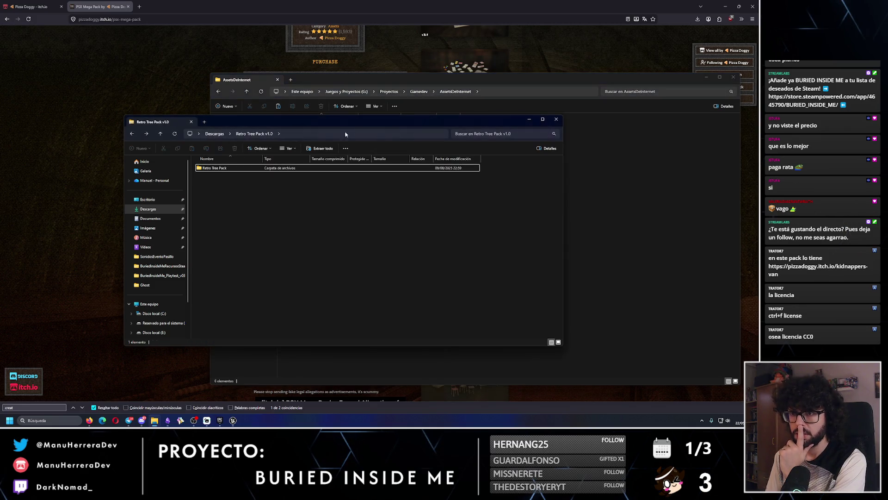
left_click(556, 120)
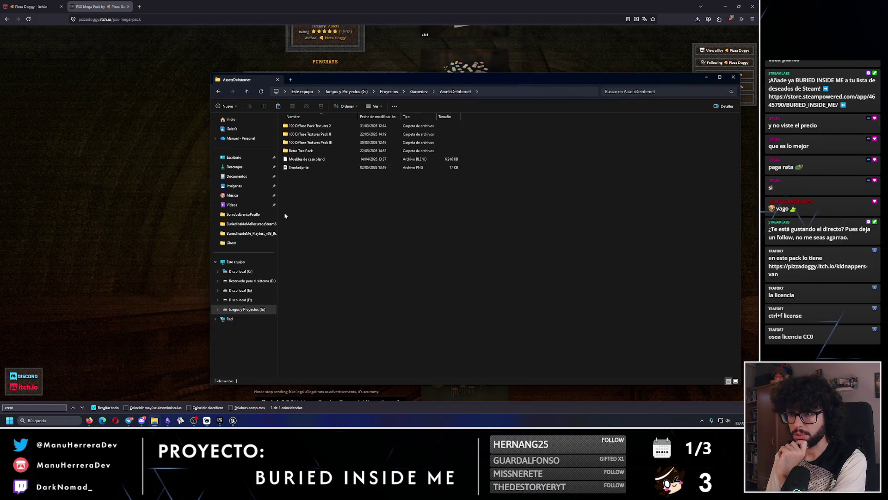
- Browse into Retro Tree Pack > Models > Low Res > other-formats > FBX and select its path
double_click(309, 151)
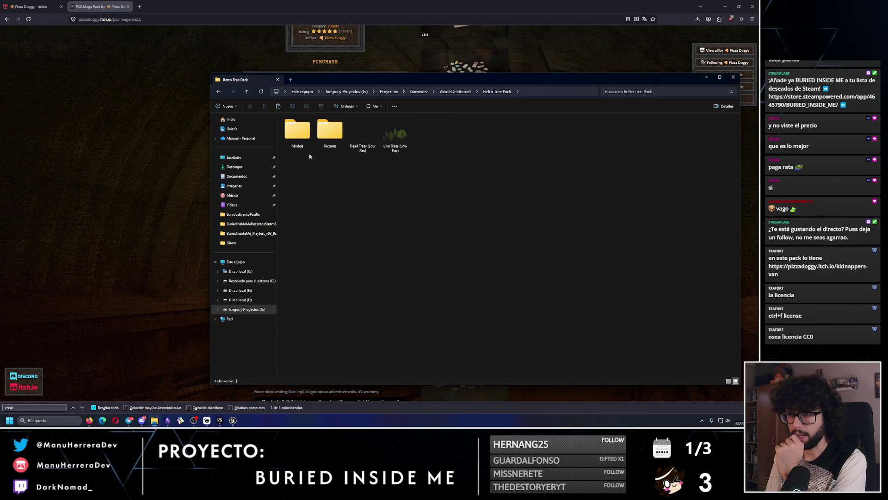
double_click(297, 134)
double_click(296, 126)
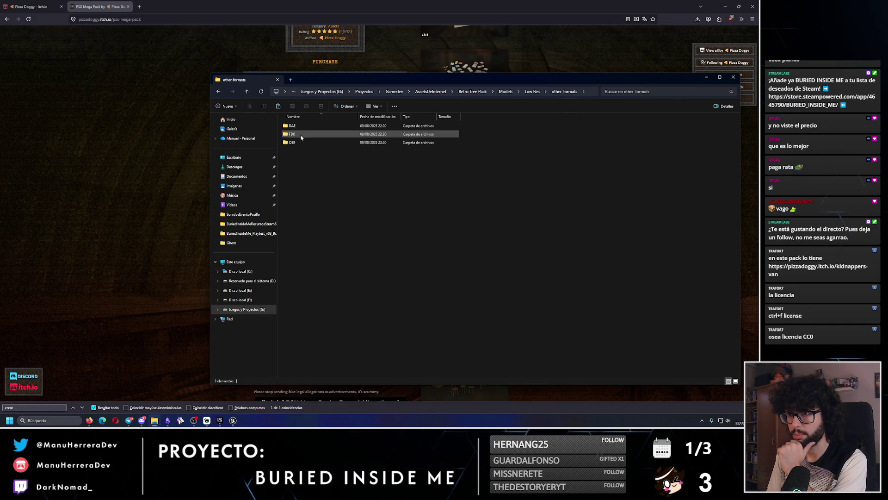
double_click(301, 135)
double_click(299, 142)
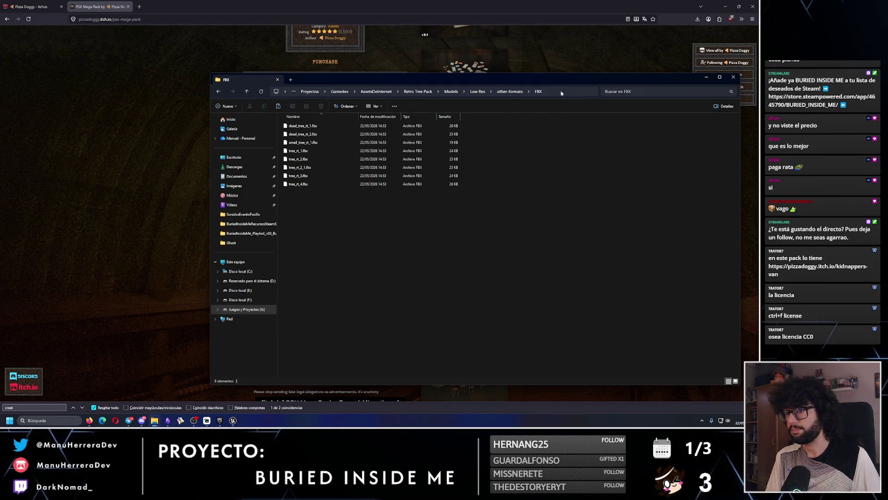
key("ctrl+l")
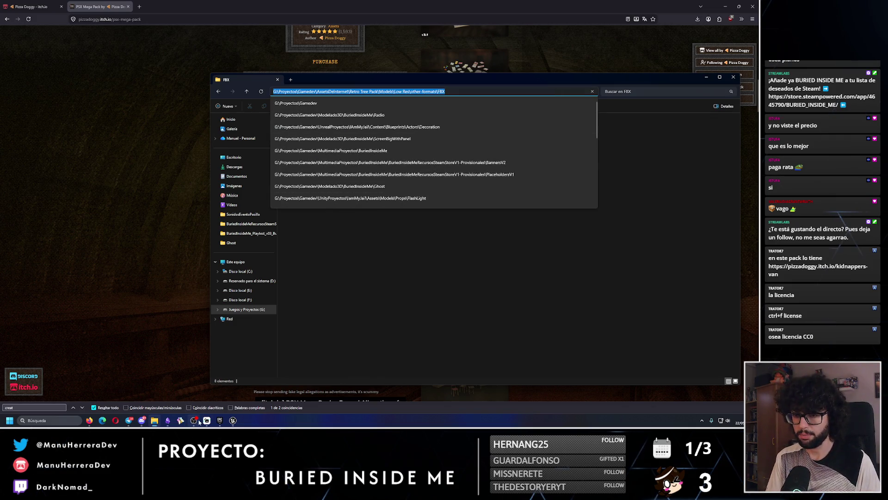
mouse_move(198, 422)
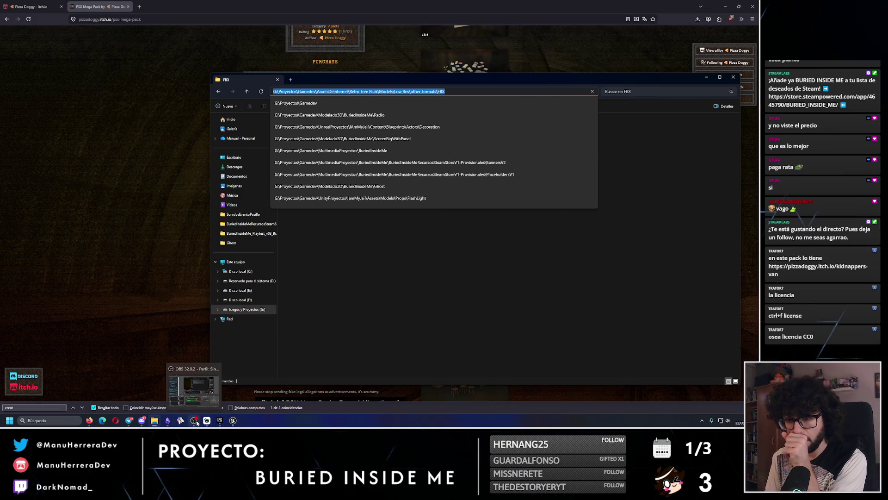
left_click(233, 421)
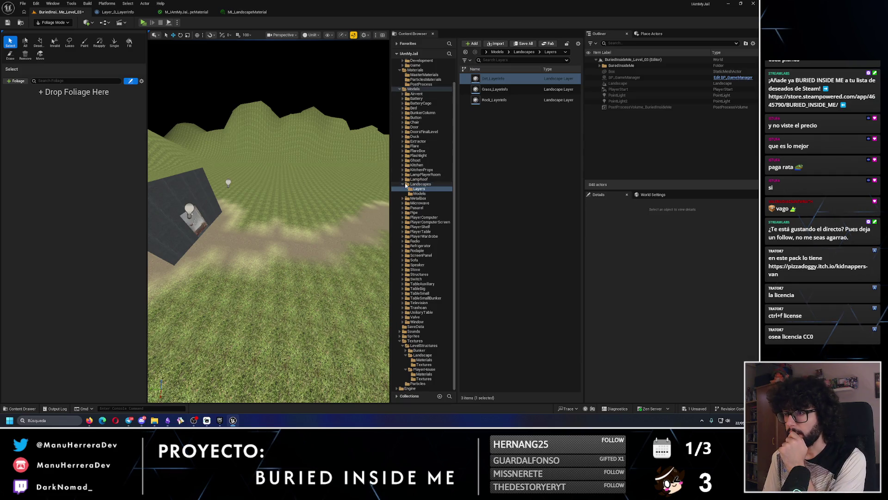
- Create a Trees folder under Models with a Model subfolder inside it
right_click(415, 100)
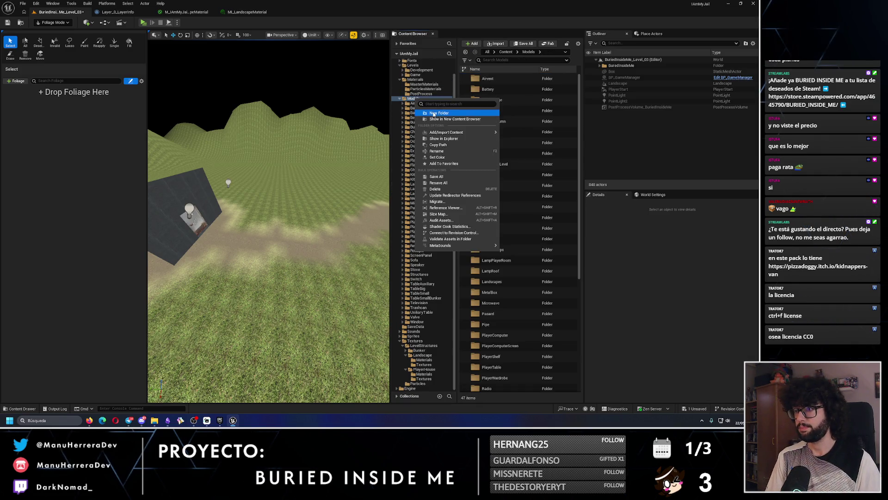
left_click(433, 114)
type("Trees")
key("Return")
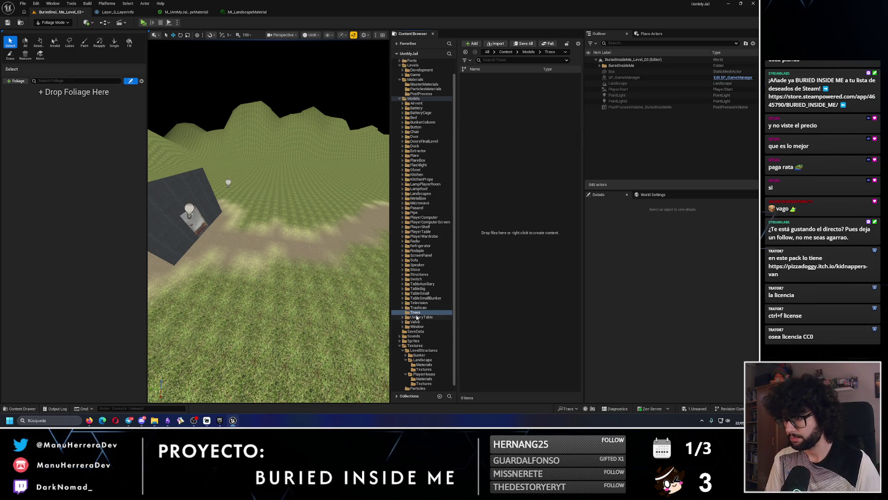
right_click(416, 313)
left_click(455, 179)
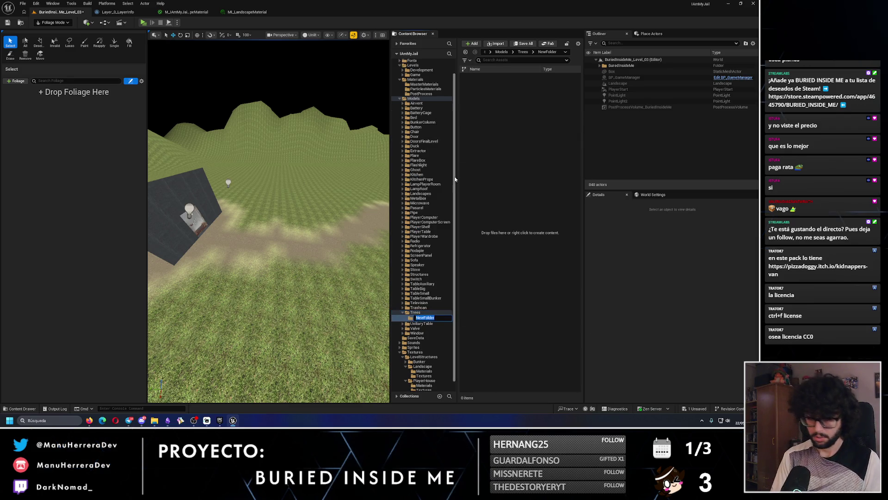
type("Model")
key("Return")
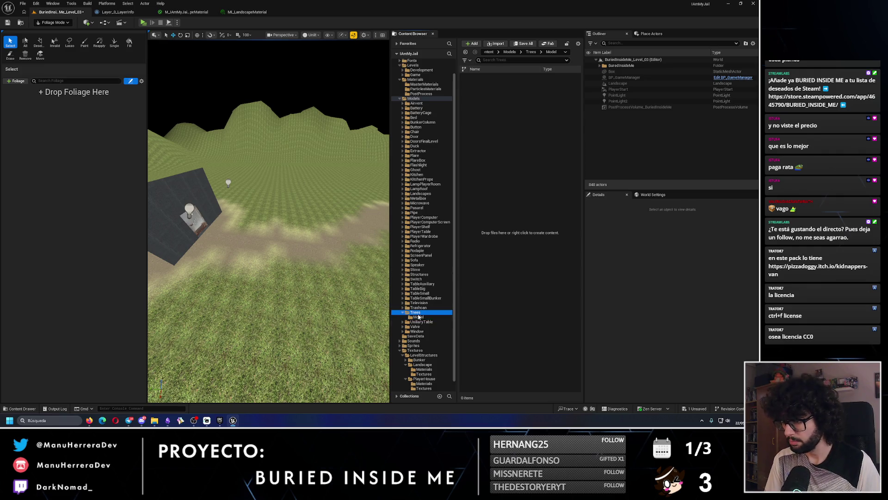
- Add Textures and Materials subfolders inside the Trees folder
right_click(416, 314)
left_click(456, 182)
type("Tex")
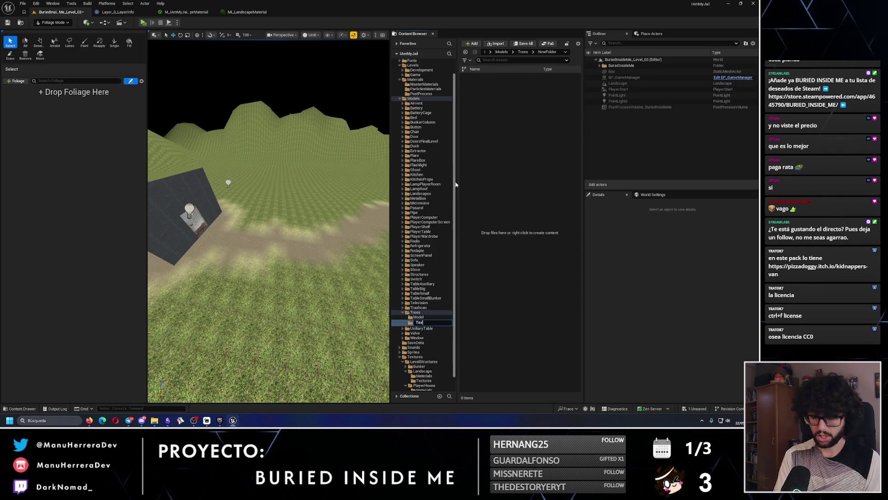
type("tures")
key("Return")
right_click(415, 313)
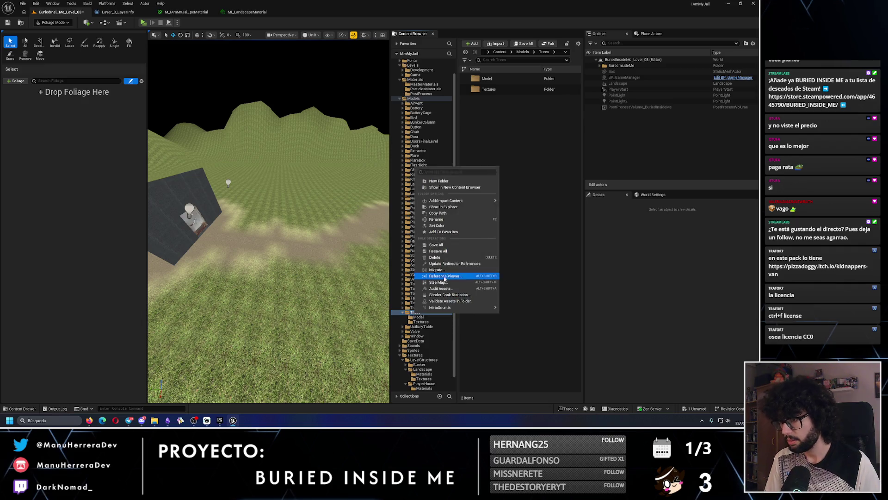
left_click(449, 181)
type("Materia")
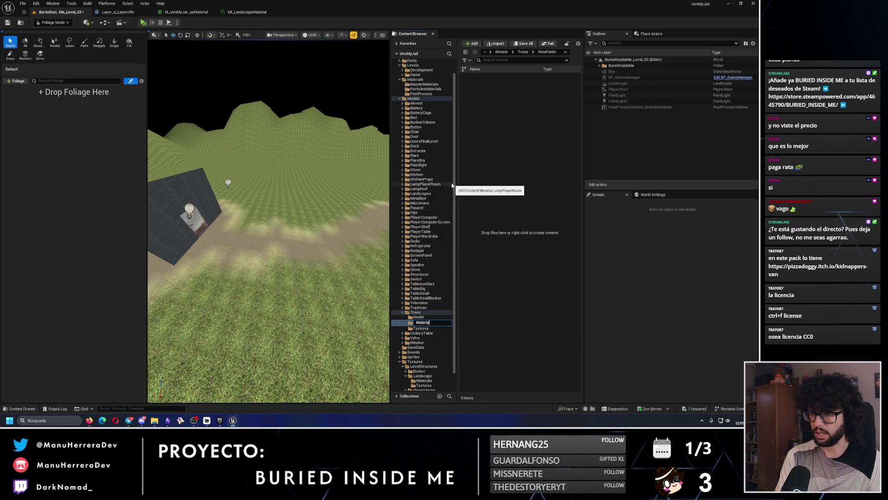
type("ls")
key("Return")
- Rename the Model subfolder to Models and switch from Foliage to Selection Mode
left_click(422, 323)
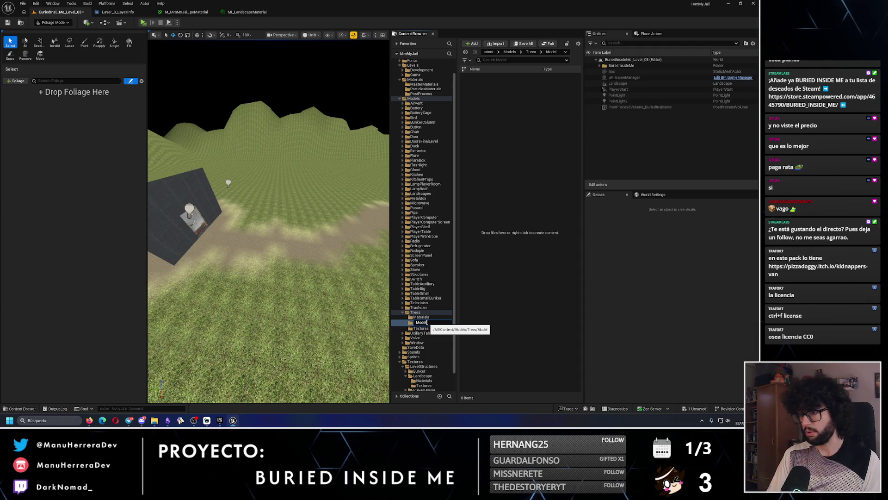
type("s")
key("Return")
left_click(65, 22)
left_click(55, 33)
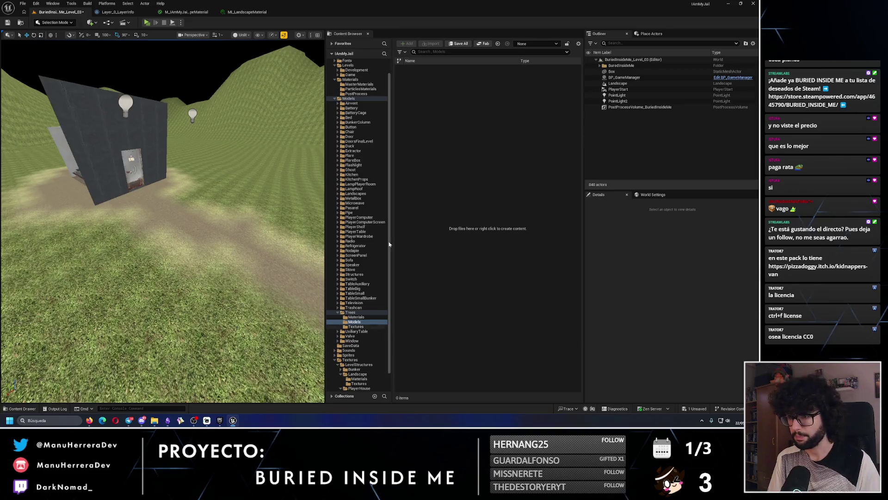
- Import all eight FBX tree models from the pasted FBX folder path into Trees/Models with default settings
left_click(365, 322)
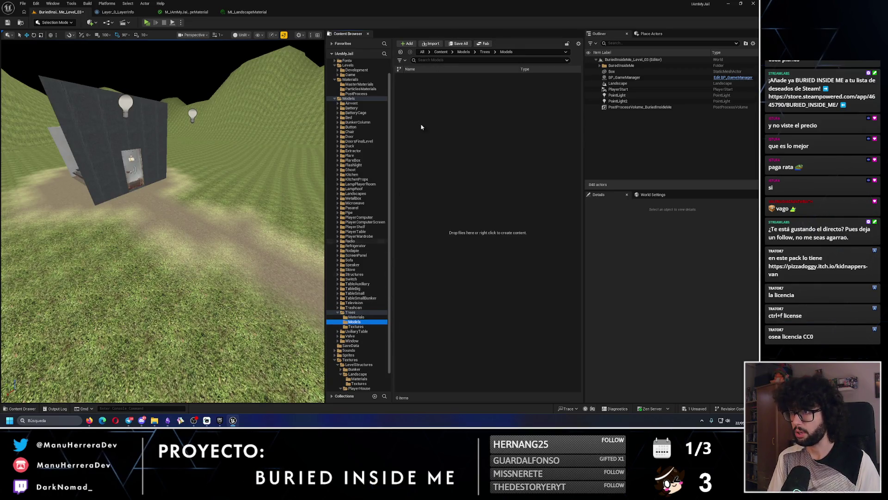
left_click(433, 43)
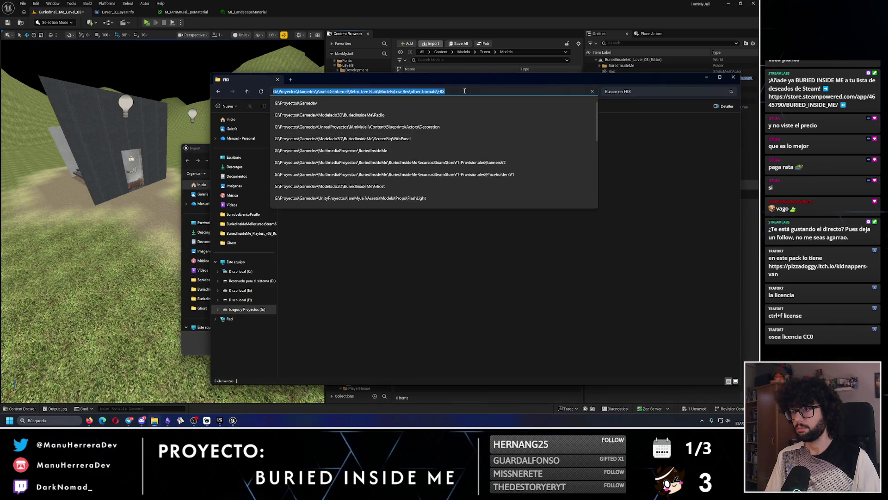
key("ctrl+c")
key("alt+F4")
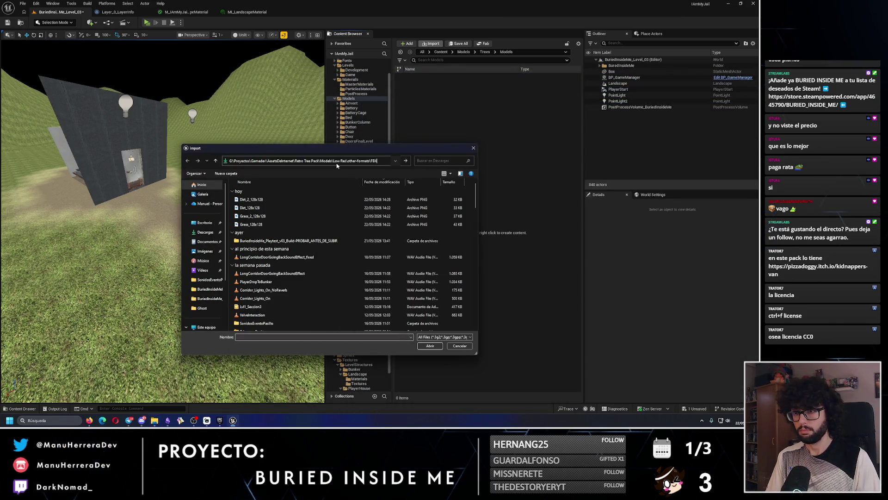
left_click(352, 160)
key("ctrl+v")
key("Return")
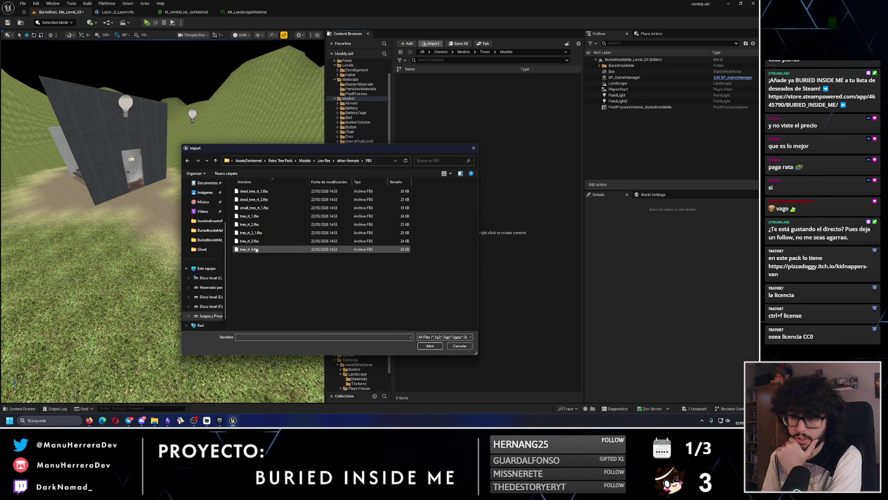
left_click(256, 250)
left_click(352, 192, "shift")
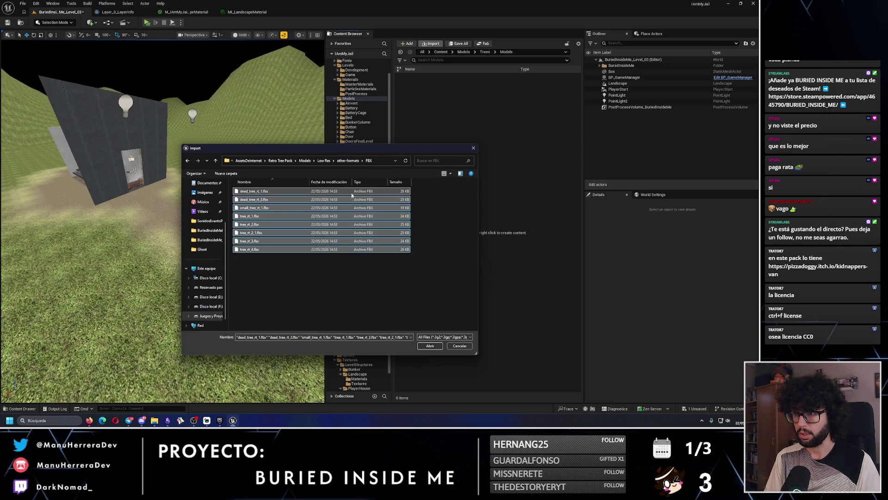
left_click(430, 345)
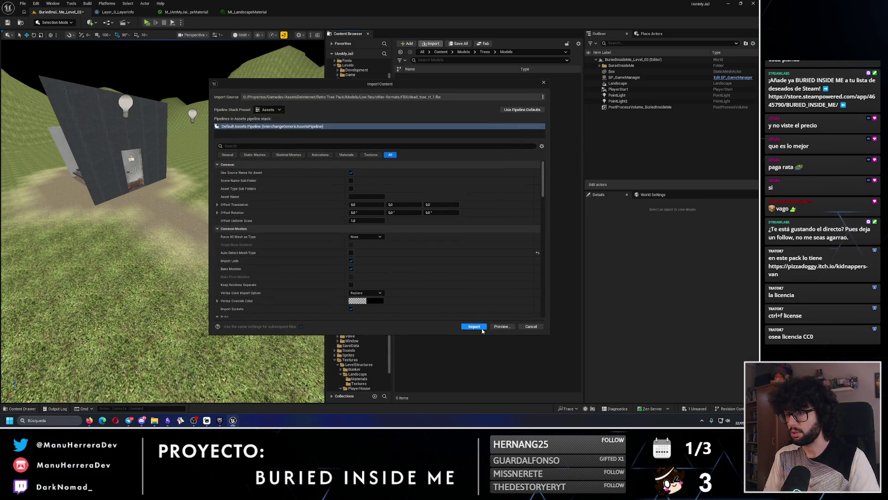
left_click(480, 328)
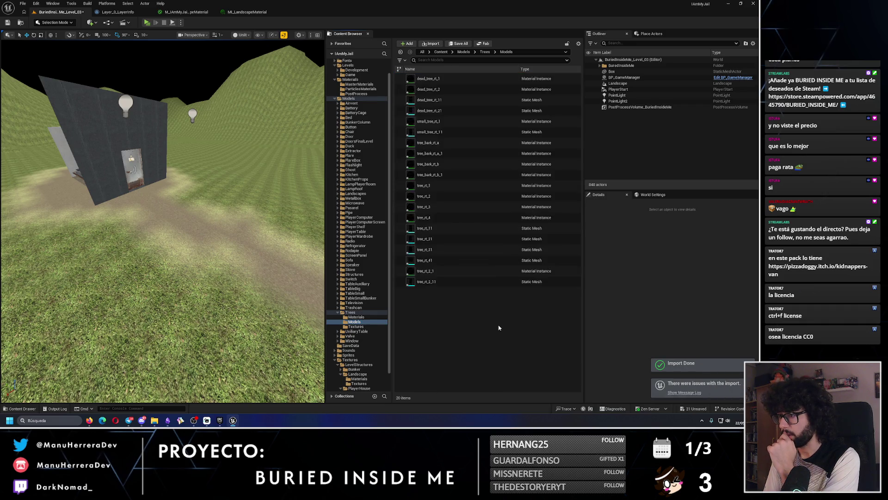
- Sort by type and force-delete the twelve imported tree material instances
left_click(526, 69)
left_click(526, 89)
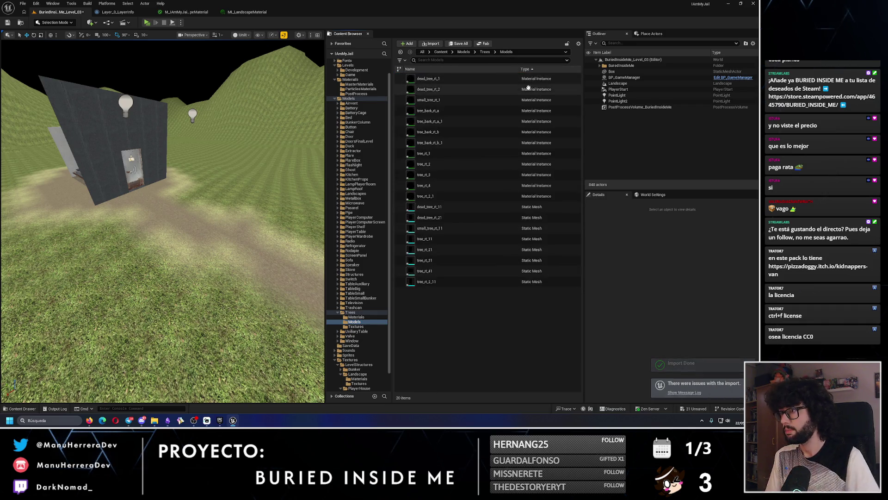
left_click(488, 79)
left_click(488, 195, "shift")
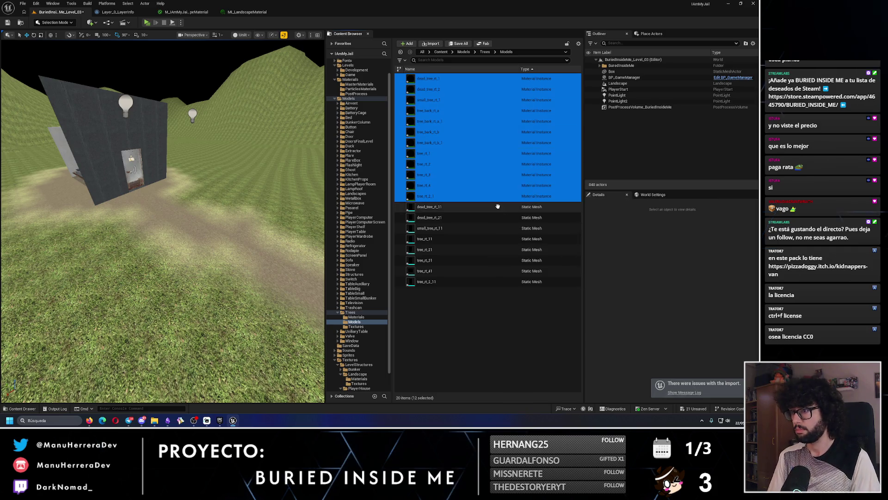
key("Delete")
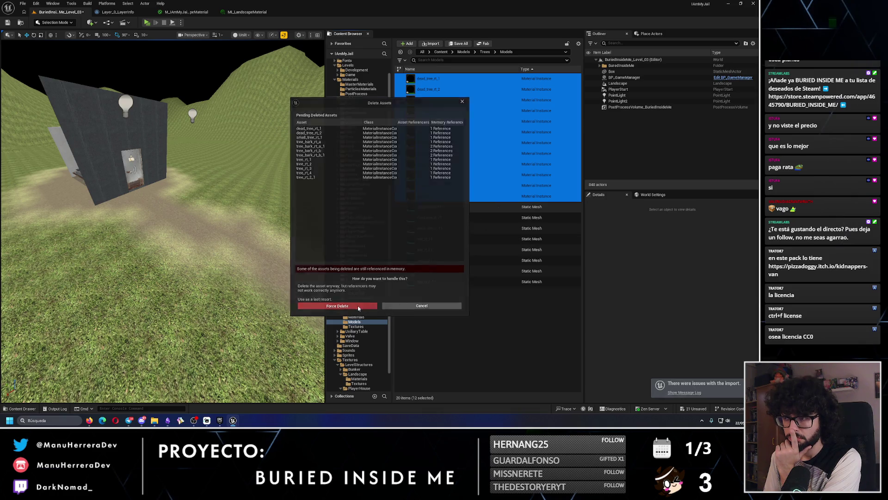
left_click(358, 305)
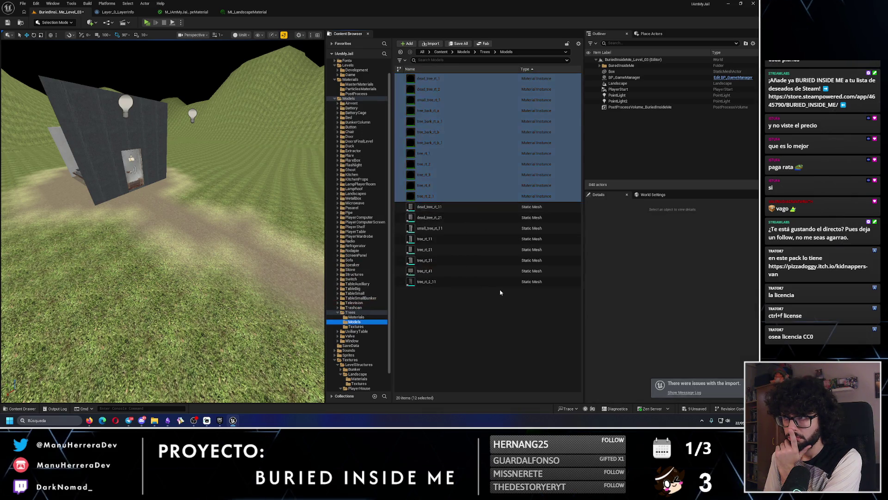
- Drop all eight tree meshes into the level, frame and shift them, then delete them
left_click(437, 77)
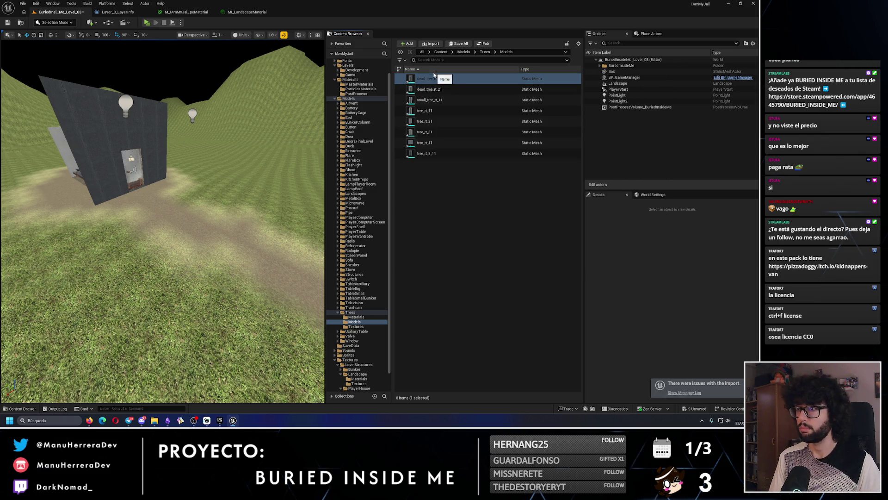
left_click(410, 69)
left_click(431, 78)
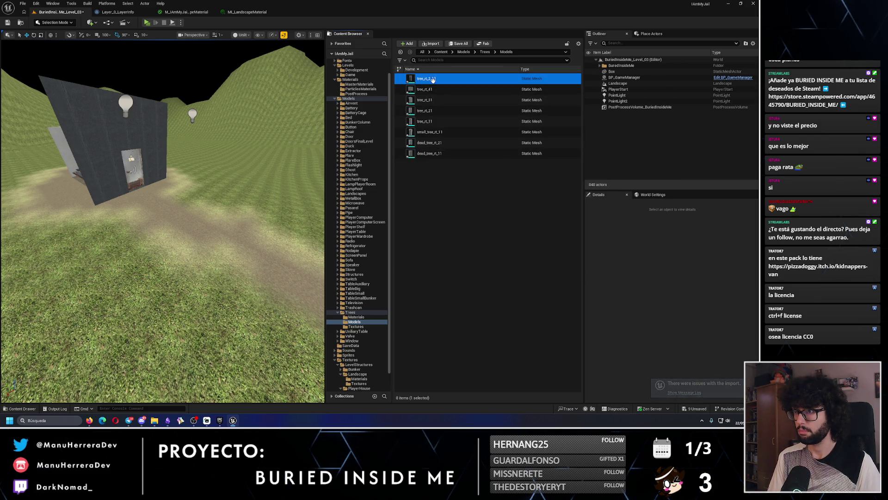
left_click(430, 153, "shift")
left_click_drag(430, 153, 131, 248)
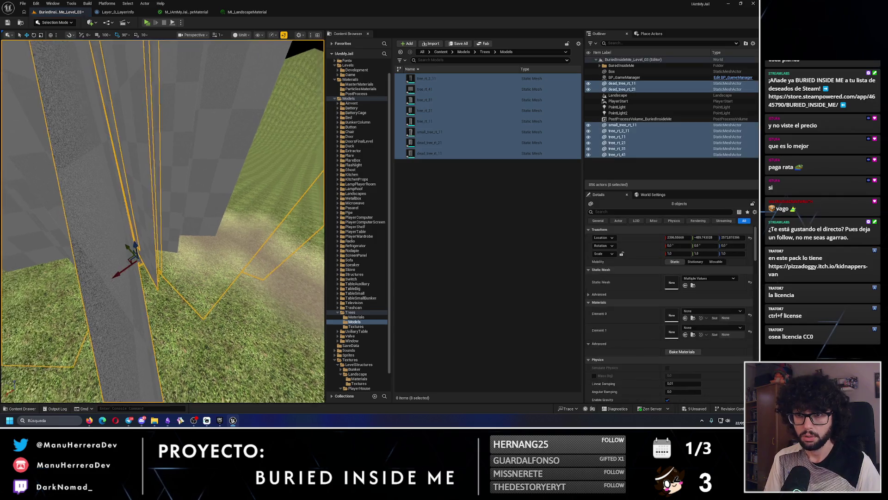
key("f")
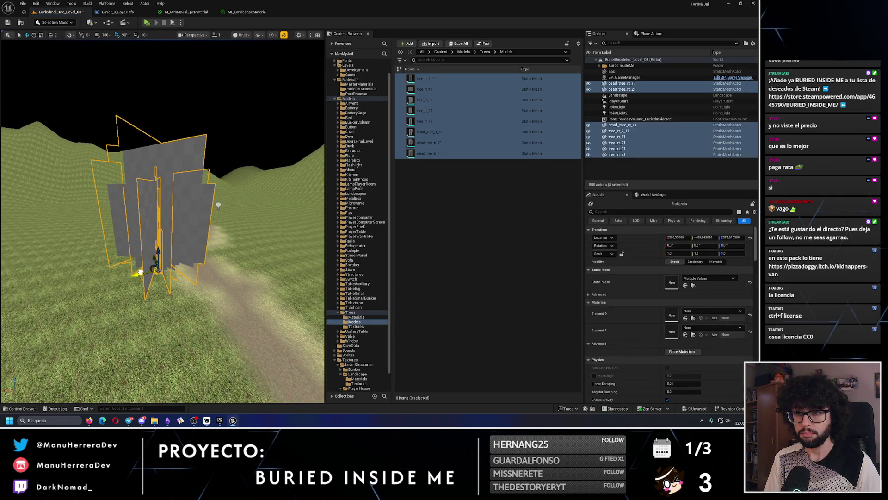
left_click_drag(143, 261, 123, 277)
key("Delete")
left_click(356, 326)
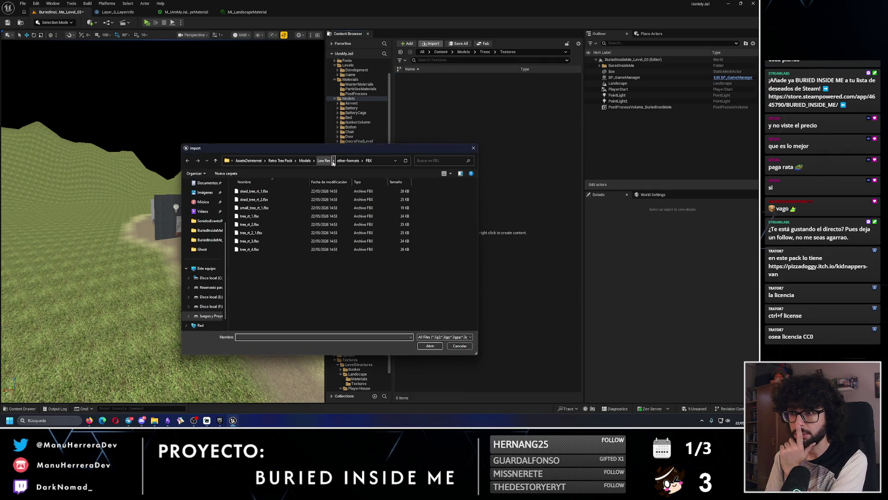
- Browse to Retro Tree Pack > Textures > Low Res and check small_tree_rt_1's image dimensions
left_click(324, 161)
left_click(323, 160)
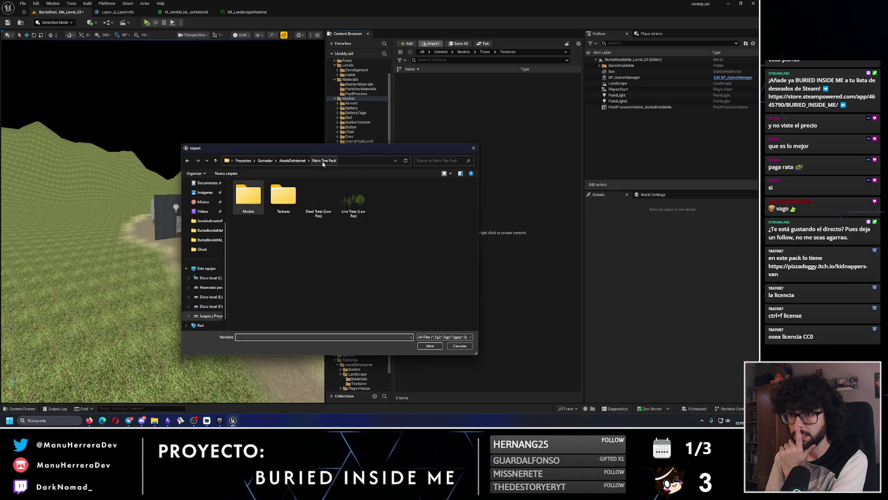
double_click(286, 202)
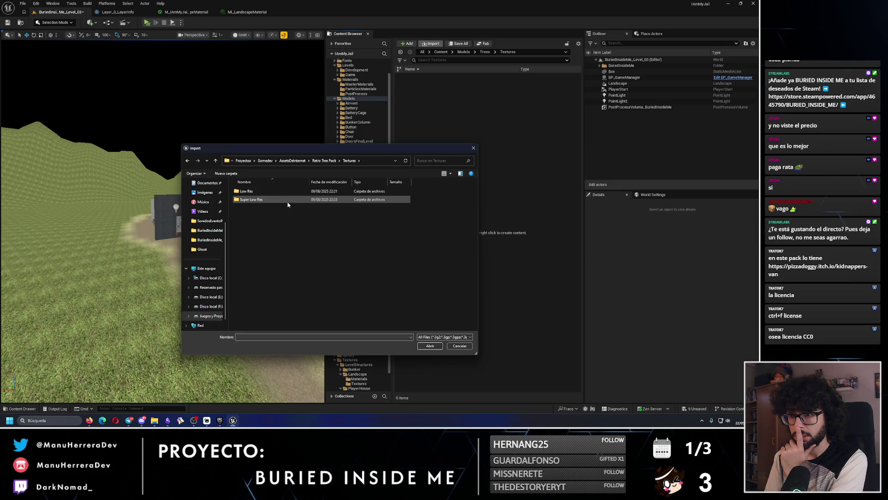
double_click(306, 192)
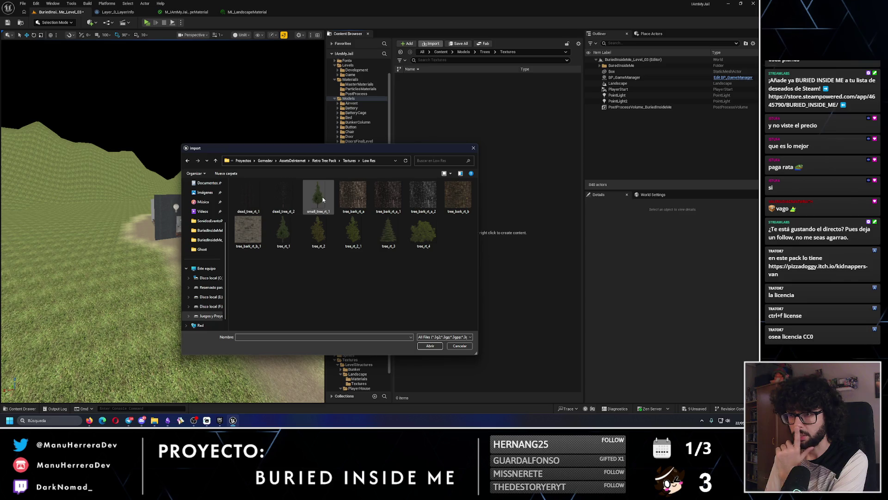
left_click(322, 199)
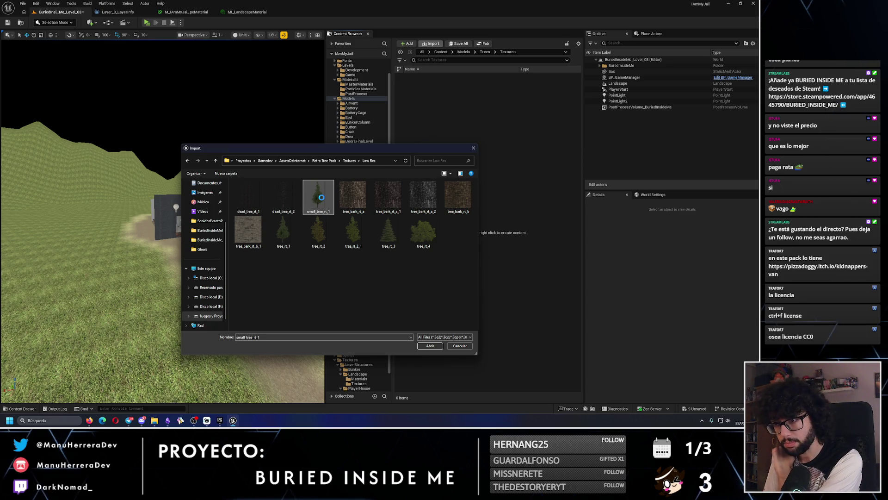
right_click(322, 198)
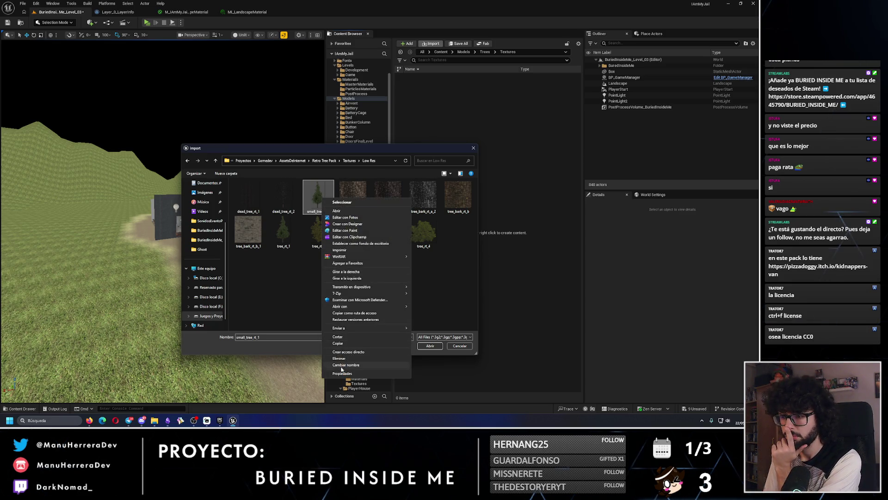
left_click(341, 373)
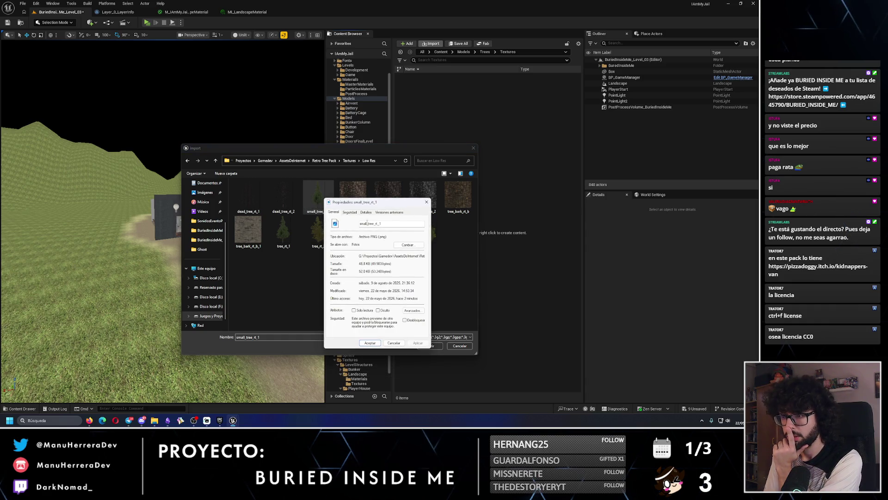
left_click(366, 213)
left_click(427, 202)
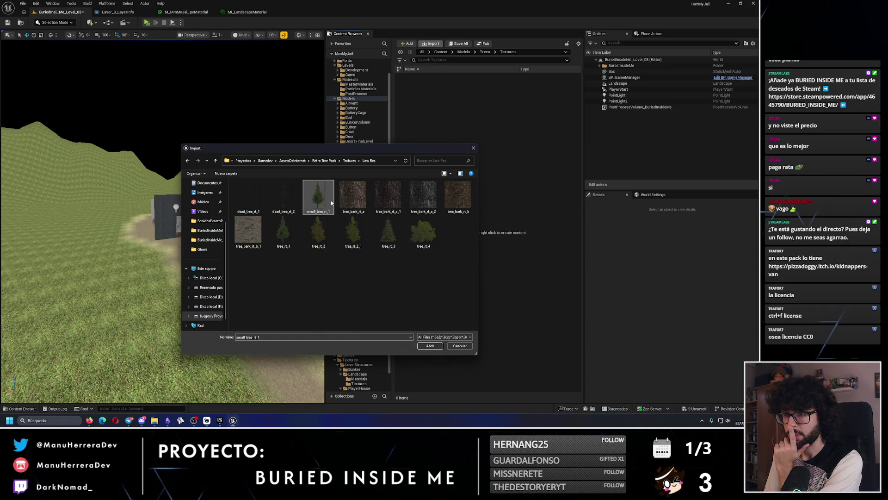
- Check tree_bark_rt_a's dimensions, then import all 13 Low Res textures into Trees/Textures
right_click(354, 197)
left_click(374, 371)
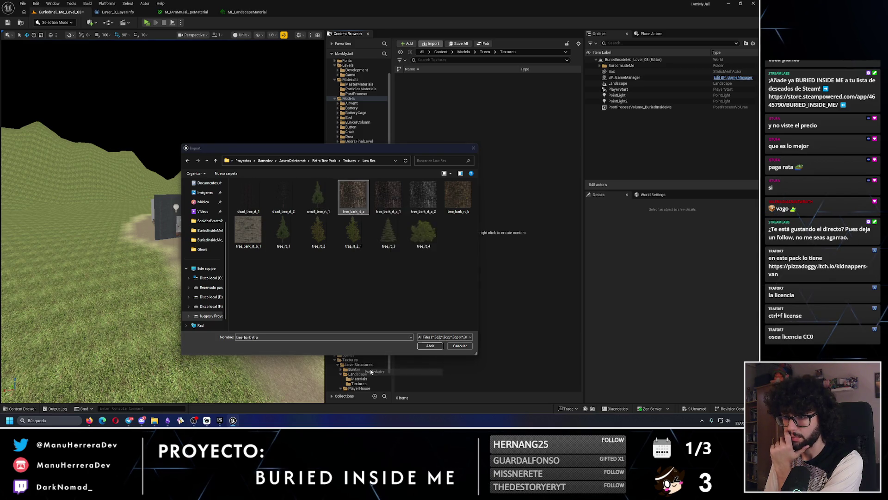
left_click(397, 211)
left_click(458, 200)
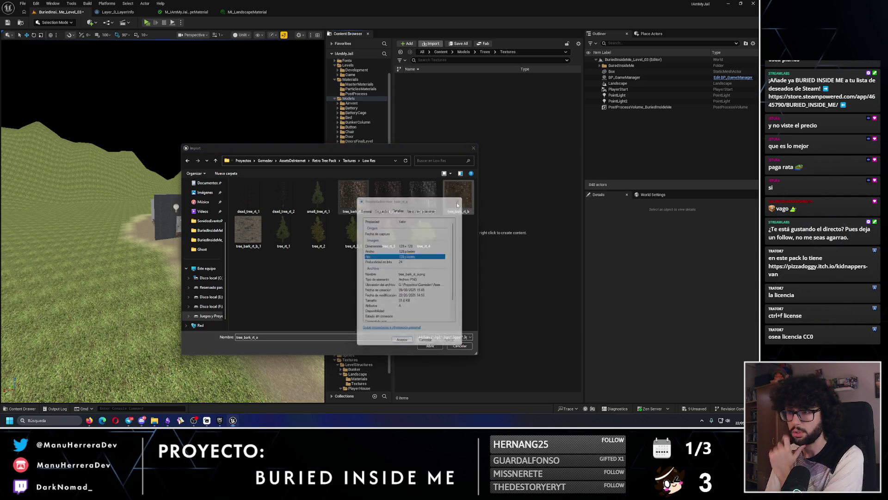
key("ctrl+a")
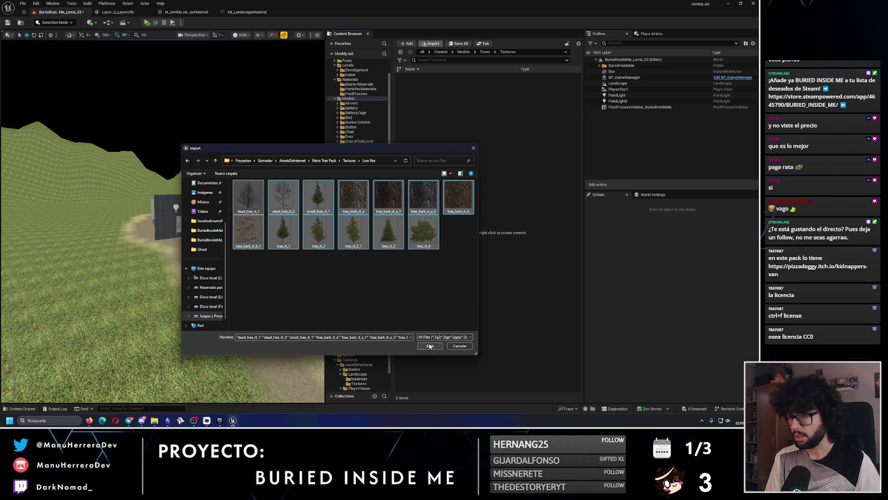
left_click(430, 346)
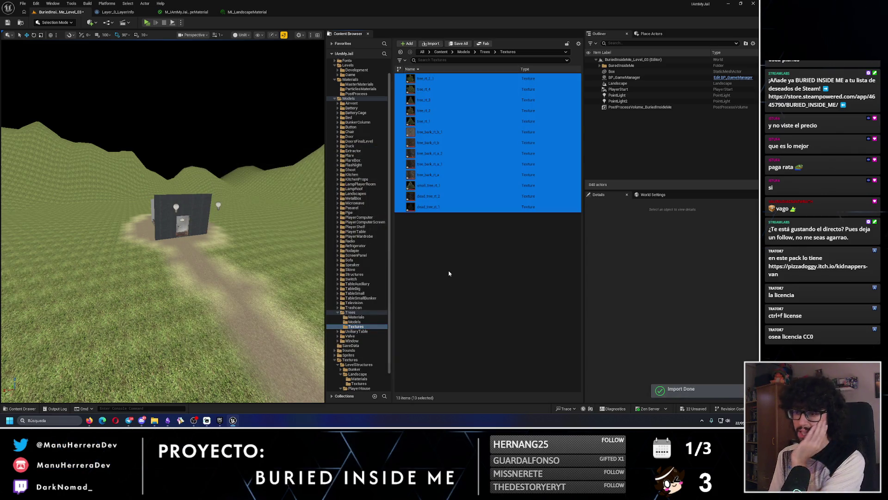
- Browse the Content Browser through MasterMaterials to the Models/Pasarel folder
left_click(448, 274)
left_click(363, 326)
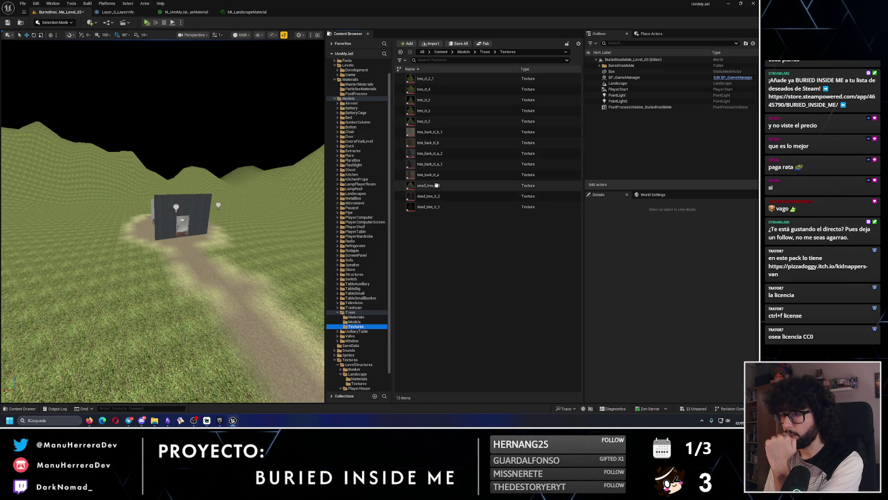
mouse_move(437, 185)
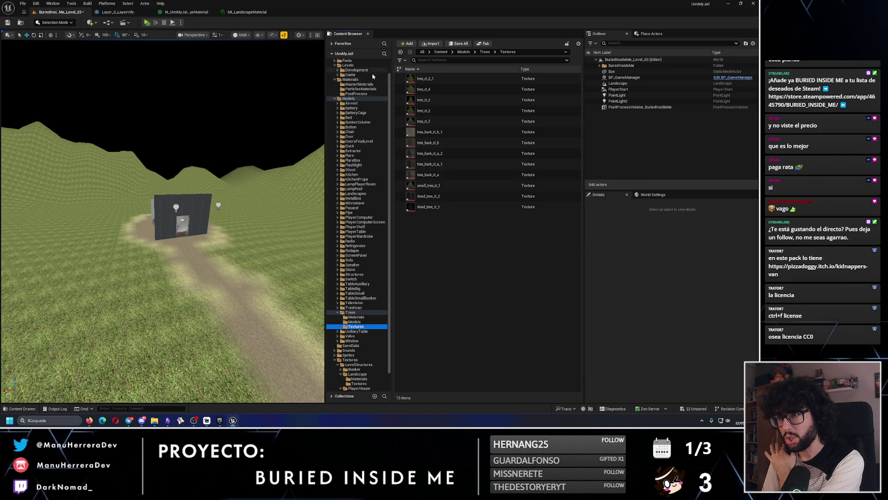
left_click(361, 84)
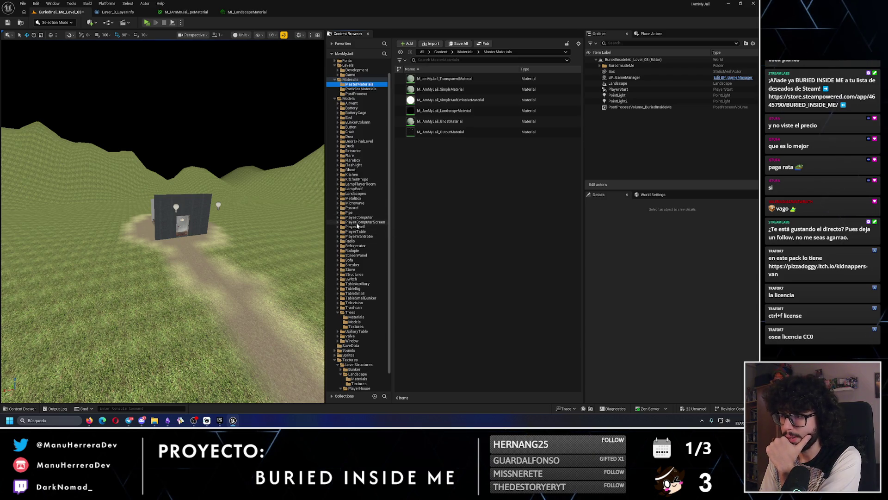
double_click(338, 209)
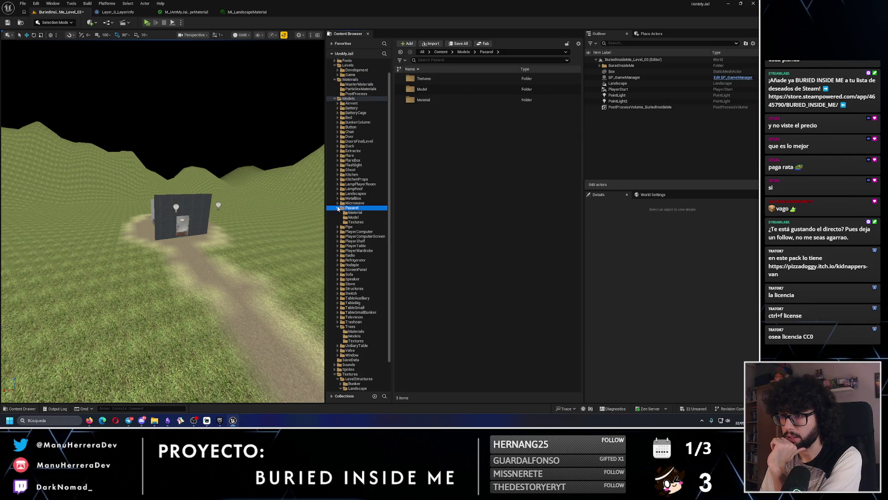
- Duplicate MI_Pasarel as MI_Pasarel1 and move the copy into Trees/Materials
left_click(354, 212)
left_click(446, 80)
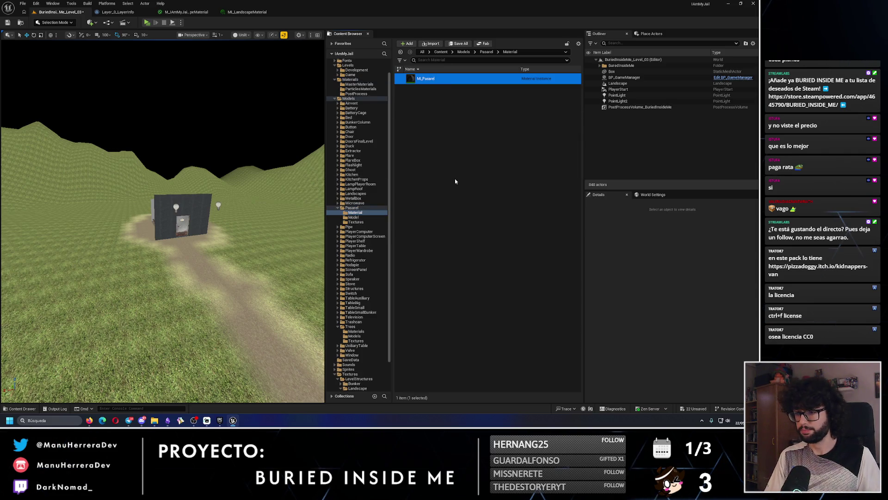
key("ctrl+d")
key("Return")
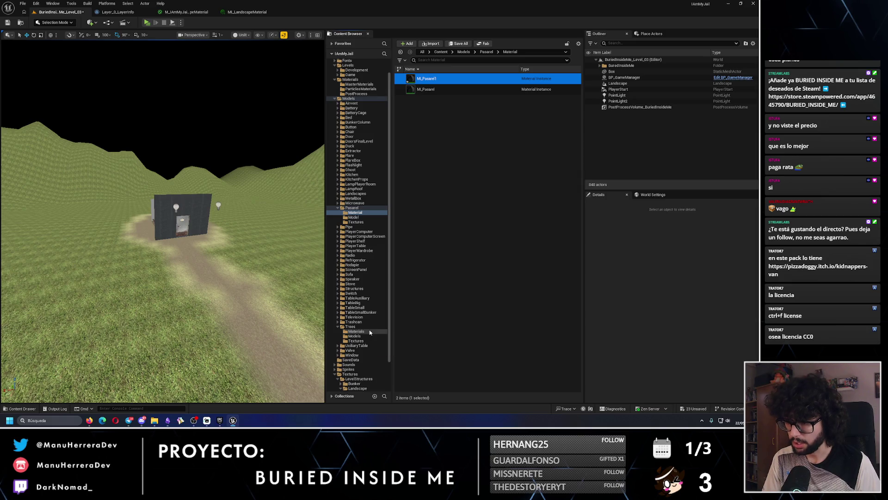
left_click_drag(370, 332, 370, 332)
left_click(384, 342)
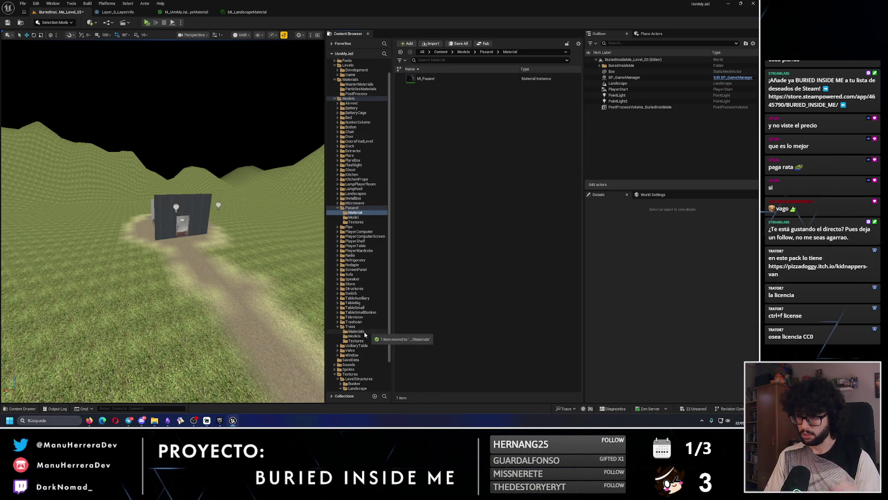
left_click(363, 332)
- Place the tree_rt_2_11 mesh from Trees/Models into the level
left_click(359, 336)
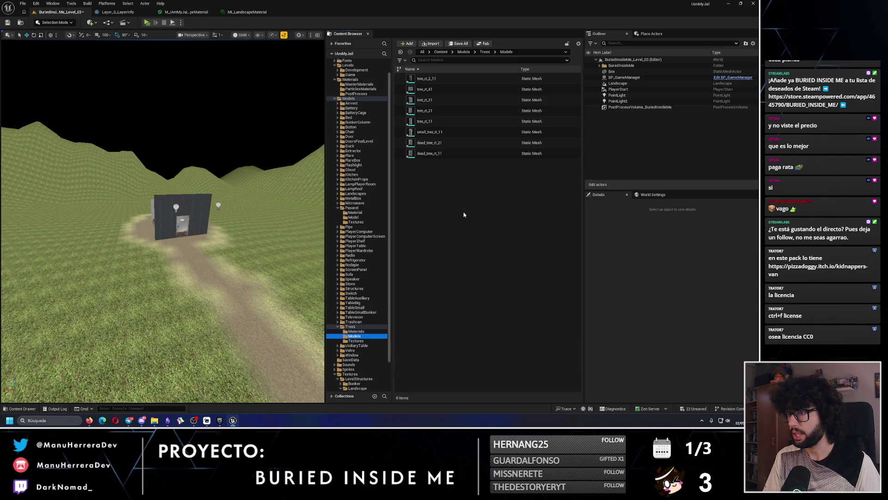
left_click(462, 79)
right_click(504, 121)
key("F2")
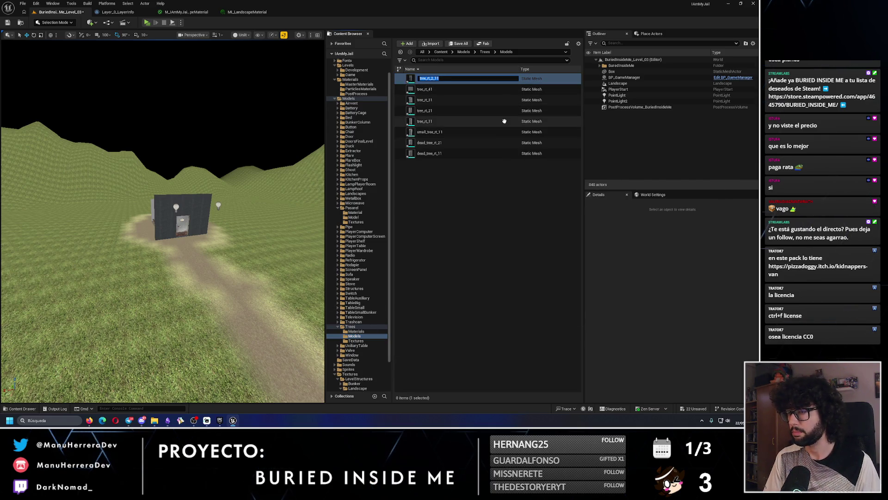
left_click(483, 221)
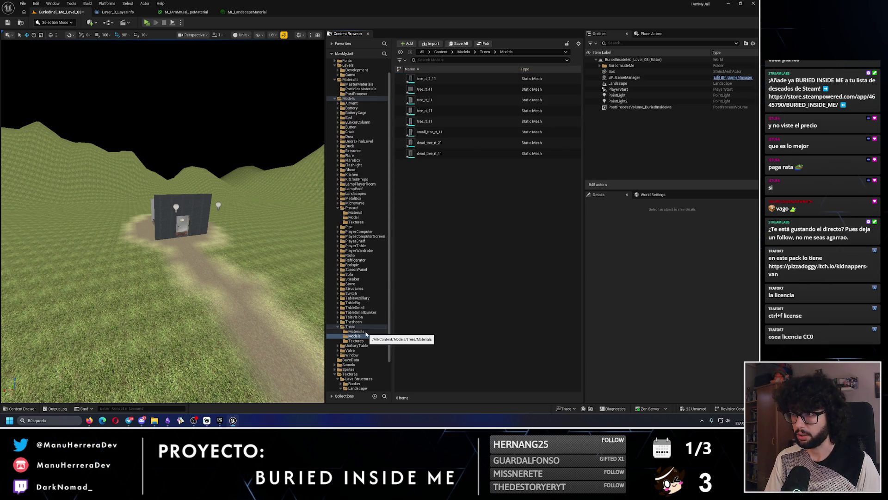
left_click_drag(426, 78, 135, 273)
- Replace the first tree and place tree_rt_2_11, tree_rt_41, tree_rt_31 and tree_rt_21 along the path
scroll(134, 274, "up", 5)
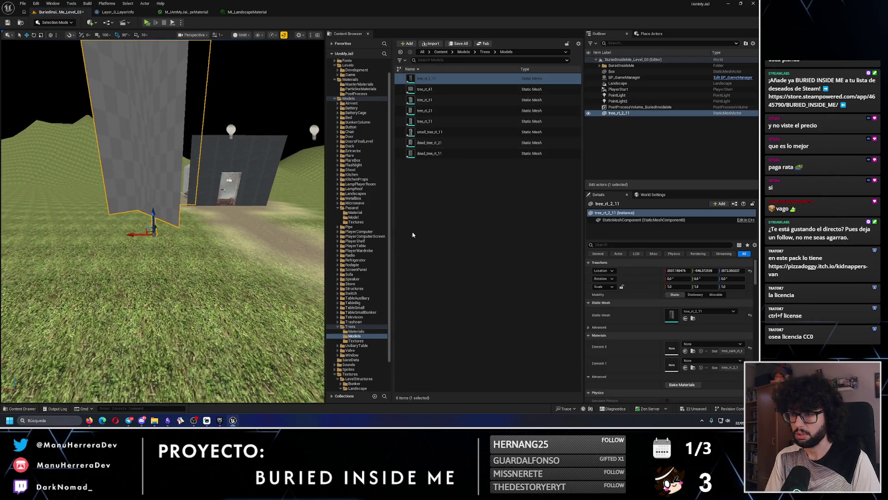
key("Delete")
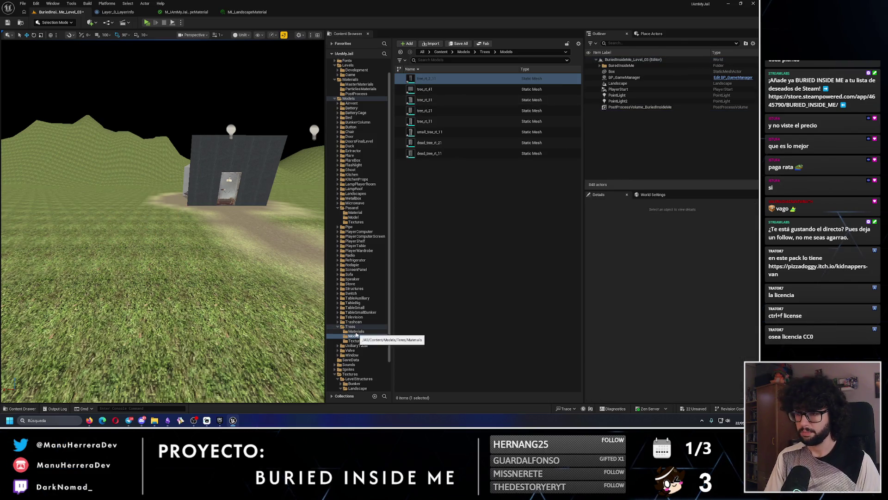
mouse_move(424, 78)
left_mouse_down()
mouse_move(99, 238)
mouse_move(138, 280)
left_mouse_up()
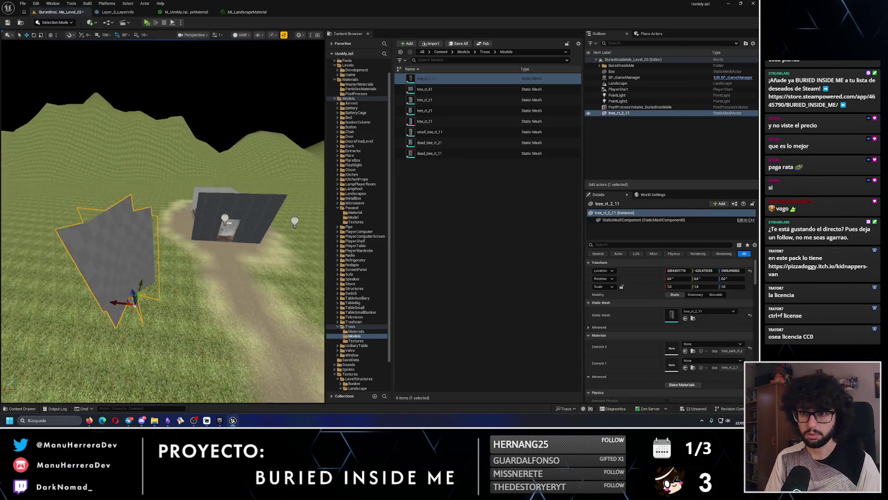
mouse_move(422, 91)
left_mouse_down()
mouse_move(231, 225)
mouse_move(208, 254)
mouse_move(86, 292)
mouse_move(116, 260)
left_mouse_up()
mouse_move(425, 99)
left_mouse_down()
mouse_move(228, 133)
mouse_move(179, 264)
left_mouse_up()
mouse_move(424, 110)
left_mouse_down()
mouse_move(352, 194)
mouse_move(243, 267)
left_mouse_up()
- Shift tree_rt_21 along X, add tree_rt_11 and small_tree_rt_11, then locate tree_rt_2_11's asset
left_click_drag(312, 178, 259, 204)
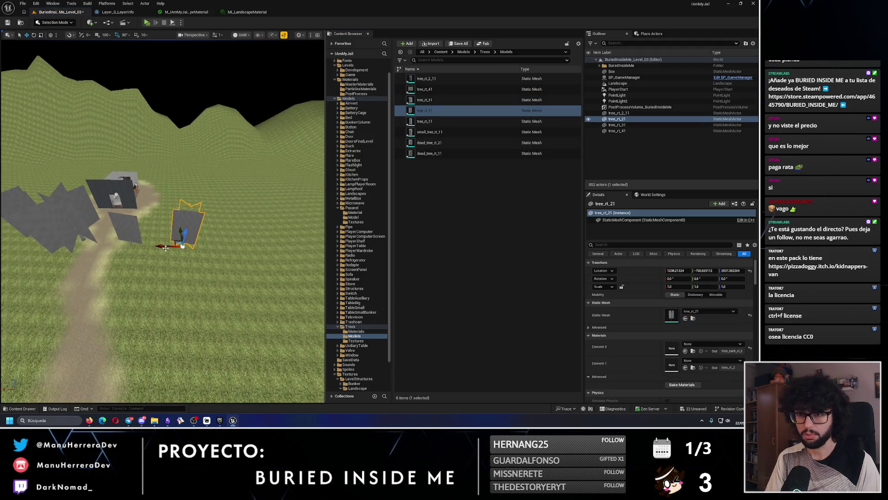
left_click_drag(157, 245, 160, 246)
mouse_move(425, 122)
left_mouse_down()
mouse_move(210, 239)
mouse_move(268, 222)
mouse_move(236, 244)
left_mouse_up()
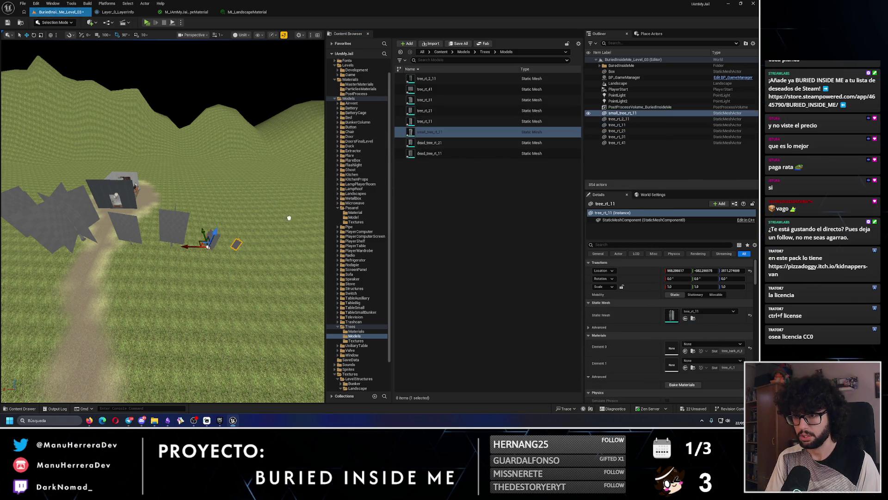
mouse_move(429, 142)
left_mouse_down()
mouse_move(264, 242)
mouse_move(250, 232)
left_mouse_up()
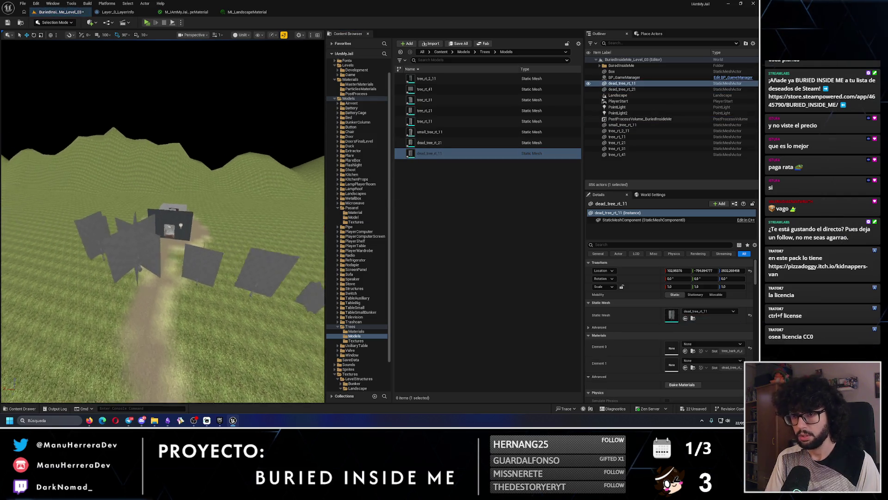
left_click(127, 235)
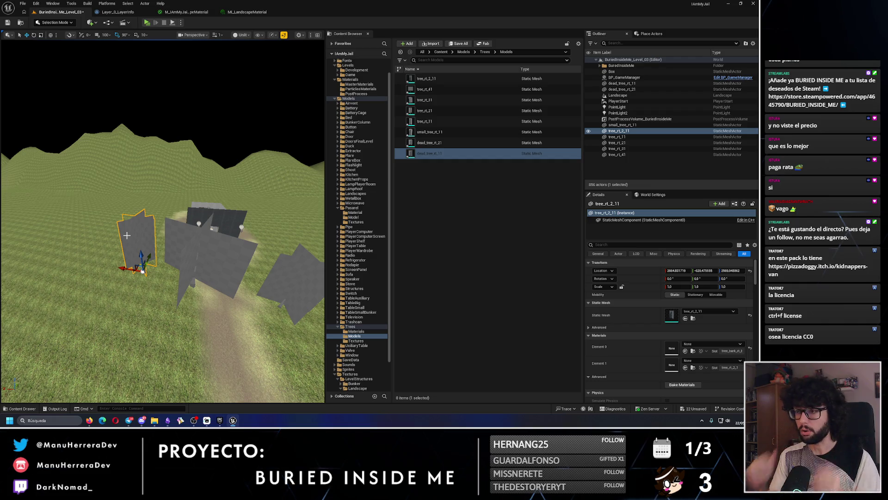
key("ctrl+b")
key("F2")
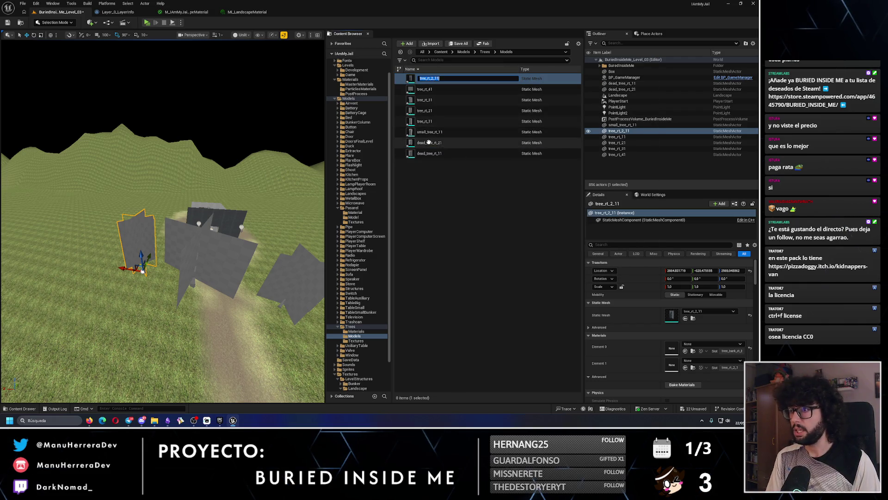
- Rename MI_Pasarel1 in Trees/Materials to MI_Tree_rt_2_11 and open it
left_click(356, 331)
key("F2")
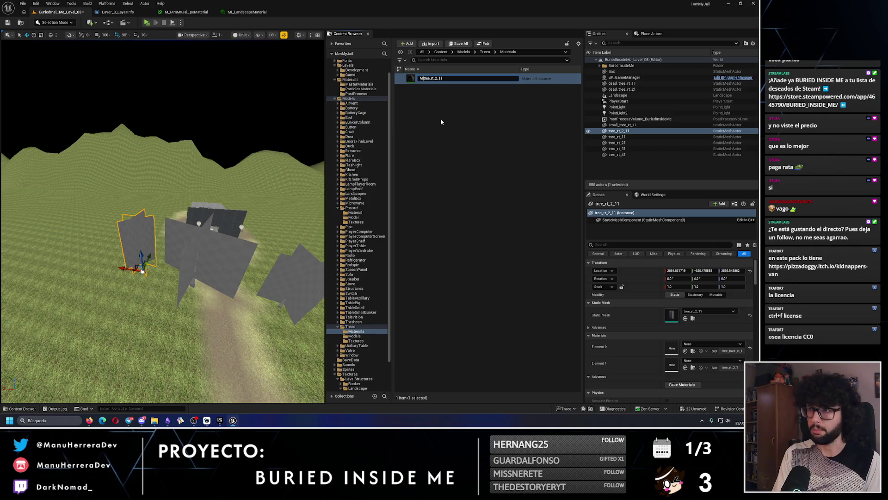
key("Return")
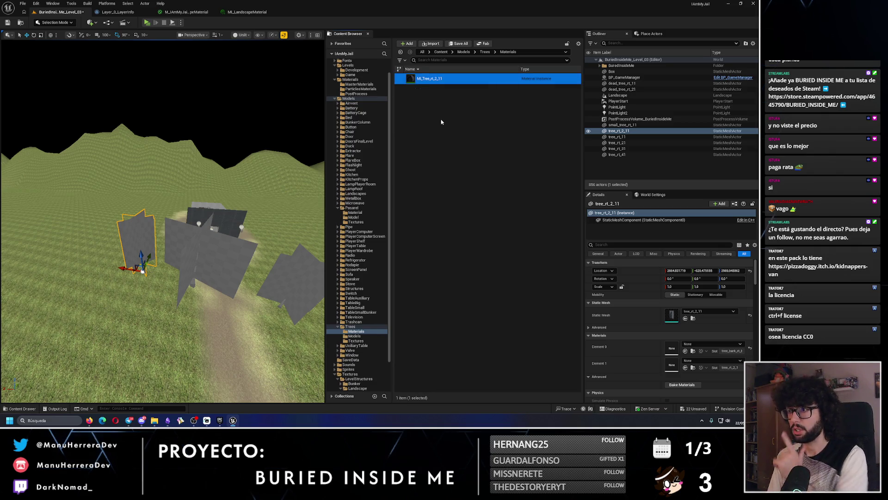
double_click(436, 79)
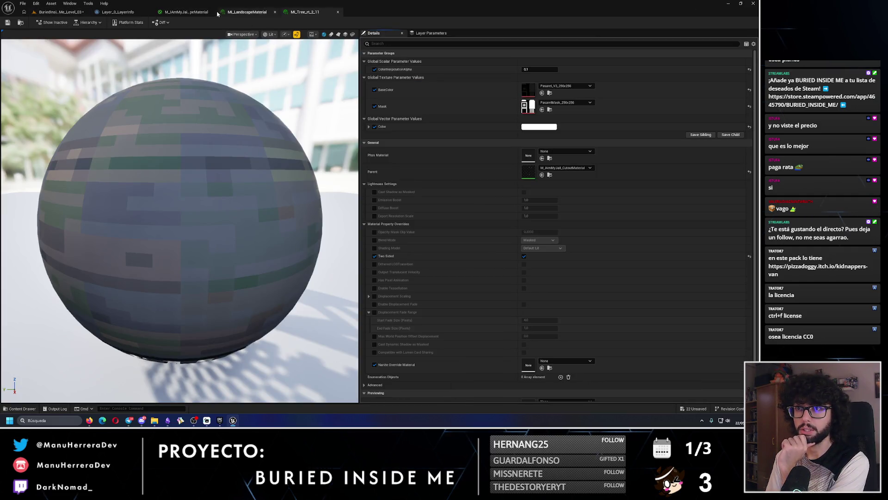
- Save and close the open landscape master material and landscape material instance editors
left_click(212, 12)
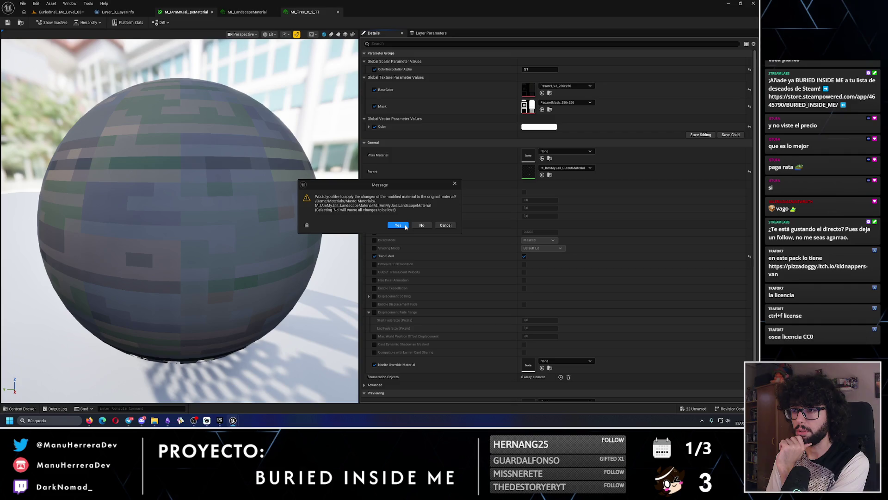
left_click(446, 225)
left_click(247, 12)
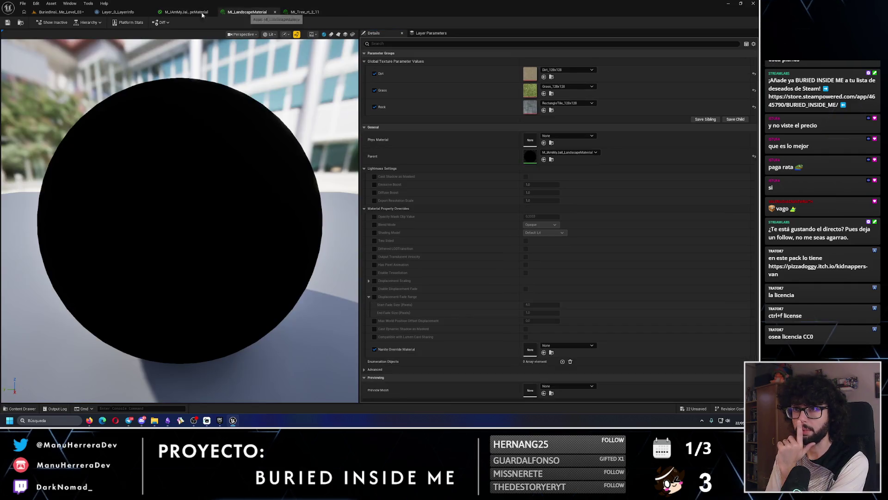
left_click(186, 12)
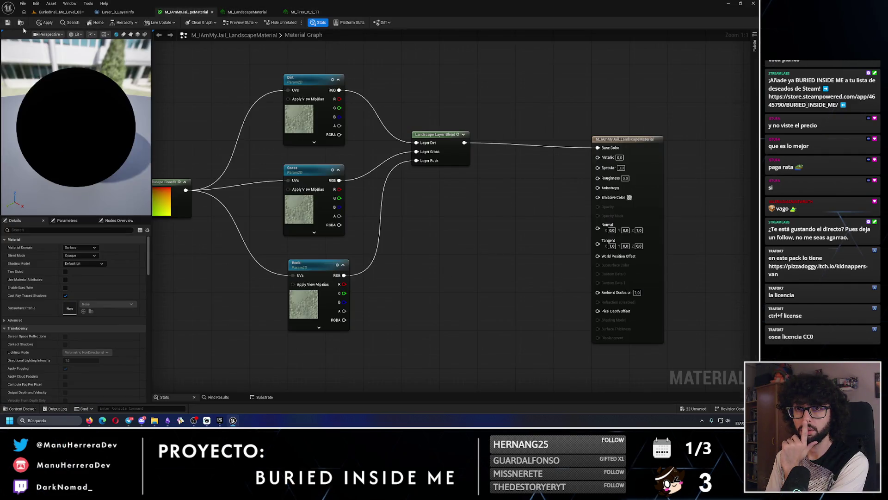
left_click(7, 23)
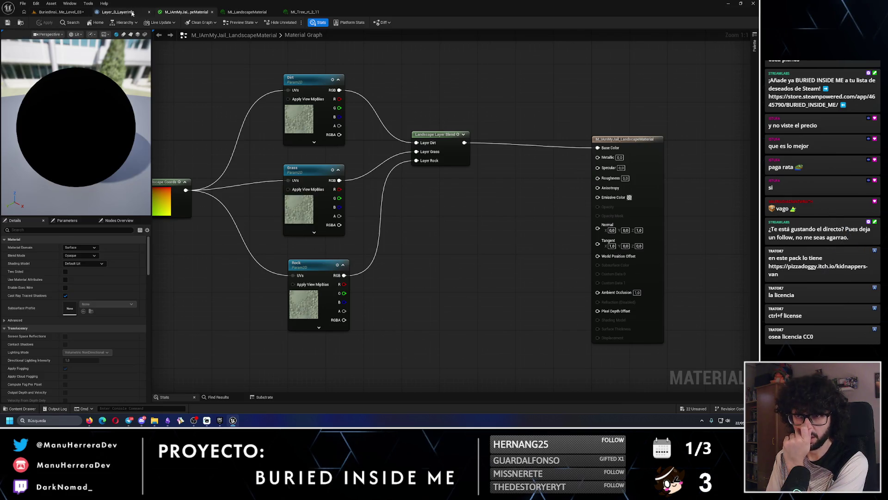
left_click(120, 12)
left_click(149, 12)
left_click(149, 12)
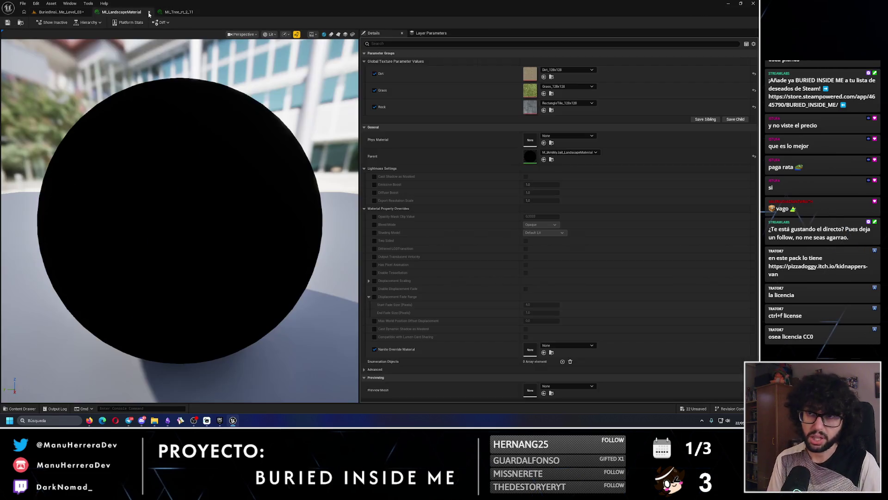
left_click(148, 13)
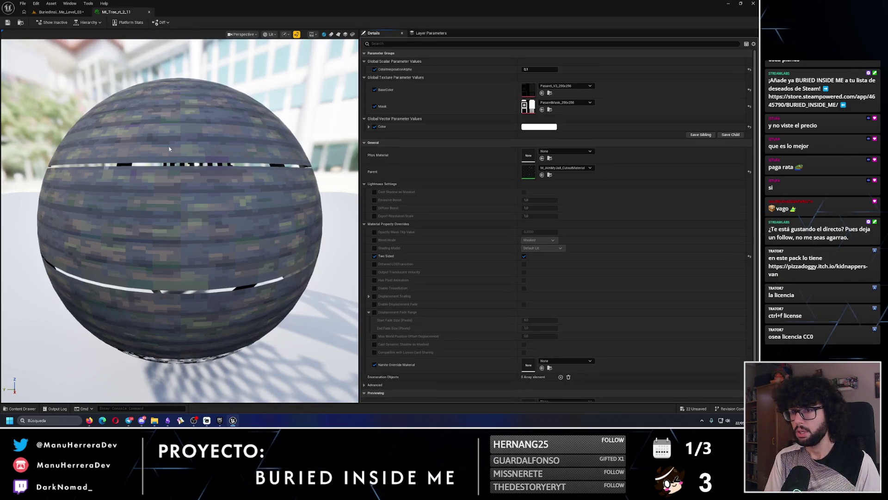
- Set MI_Tree_rt_2_11's BaseColor to the tree_rt_2_1 leaf texture
scroll(170, 149, "down", 5)
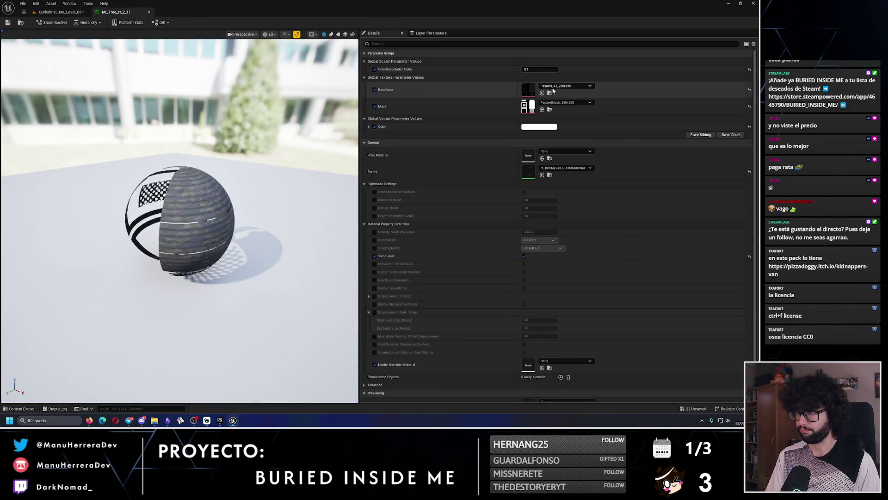
left_click(554, 89)
type("tree")
scroll(593, 261, "down", 5)
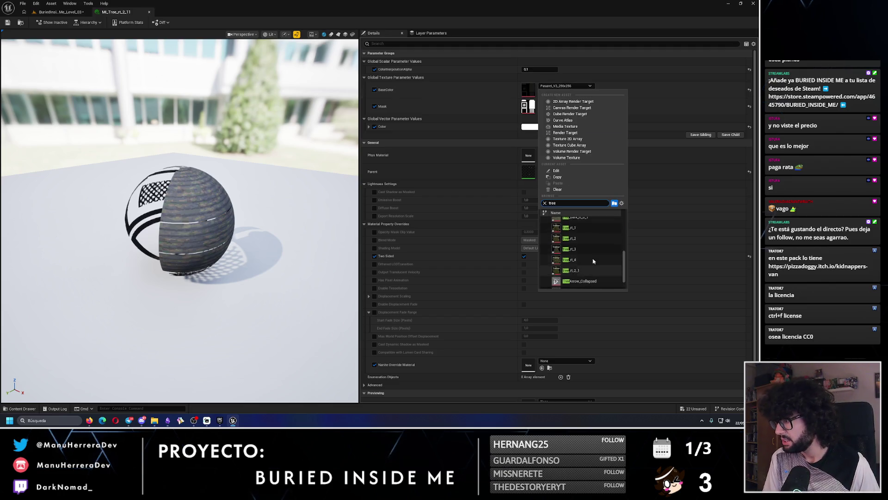
scroll(592, 254, "up", 5)
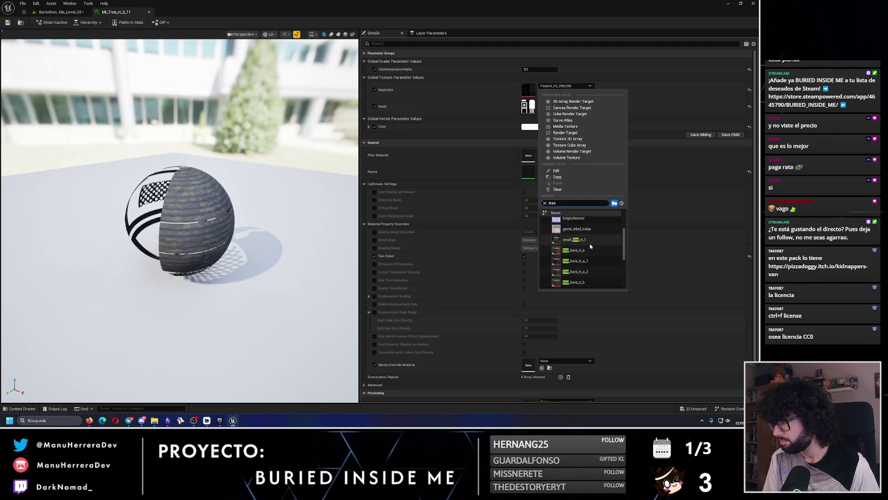
scroll(591, 246, "down", 5)
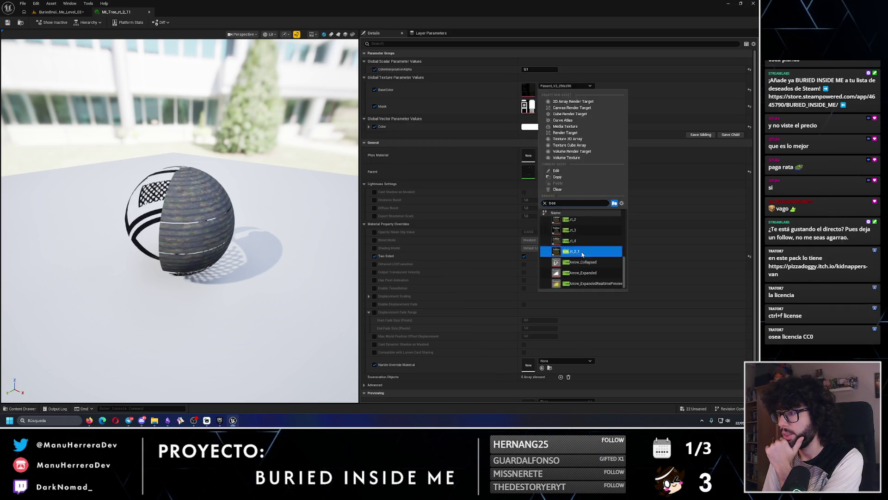
left_click(579, 252)
left_click(589, 103)
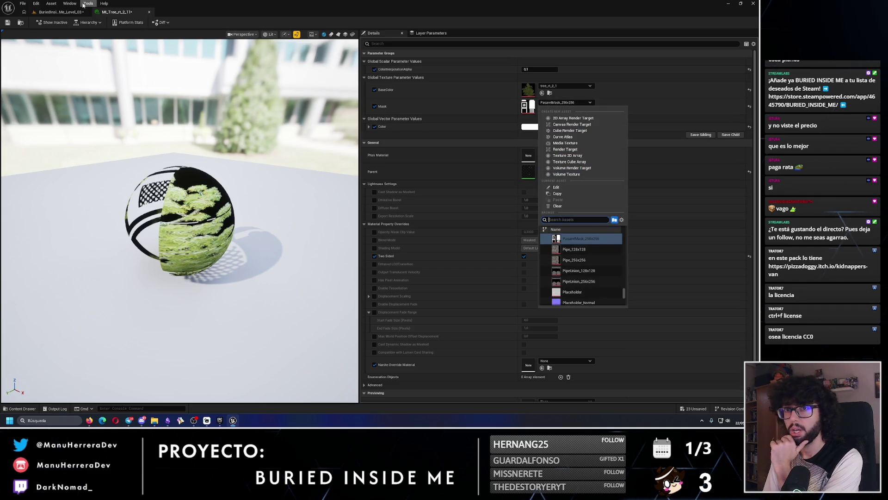
left_click(60, 11)
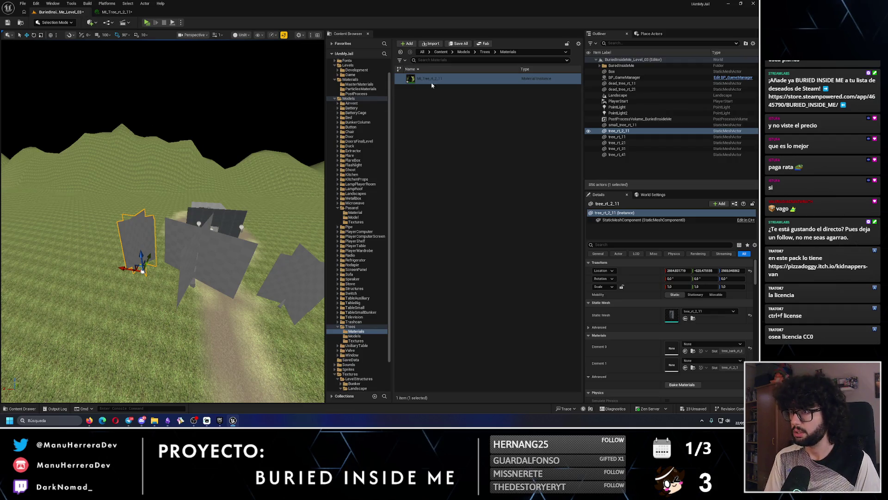
- Apply MI_Tree_rt_2_11 to the tree_rt_2_11 tree and frame it in the viewport
mouse_move(429, 79)
left_mouse_down()
mouse_move(159, 241)
mouse_move(138, 243)
left_mouse_up()
key("f")
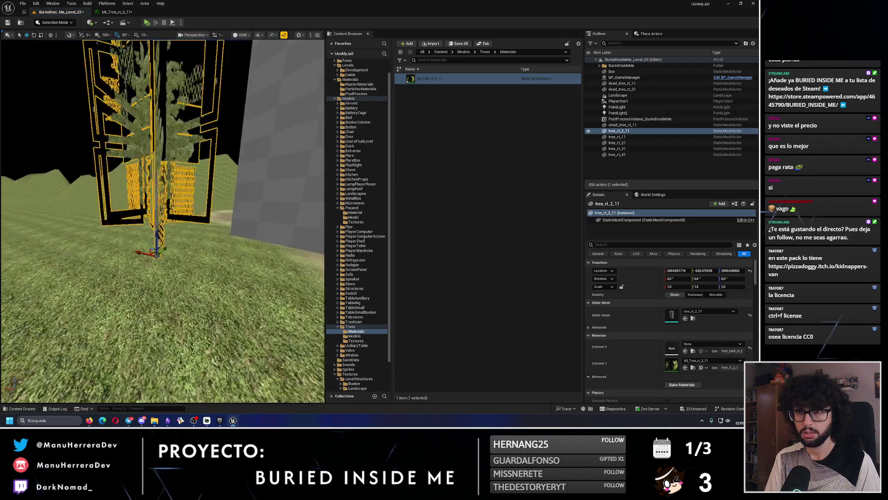
scroll(162, 222, "down", 2)
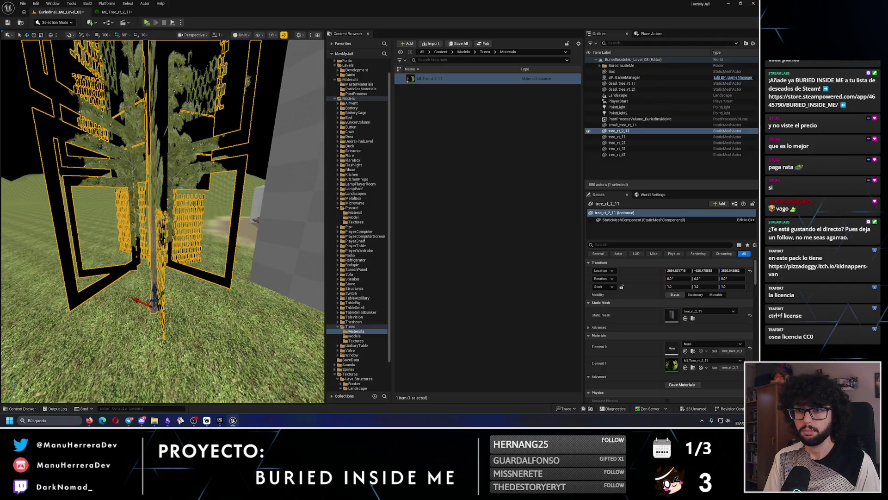
scroll(162, 222, "up", 4)
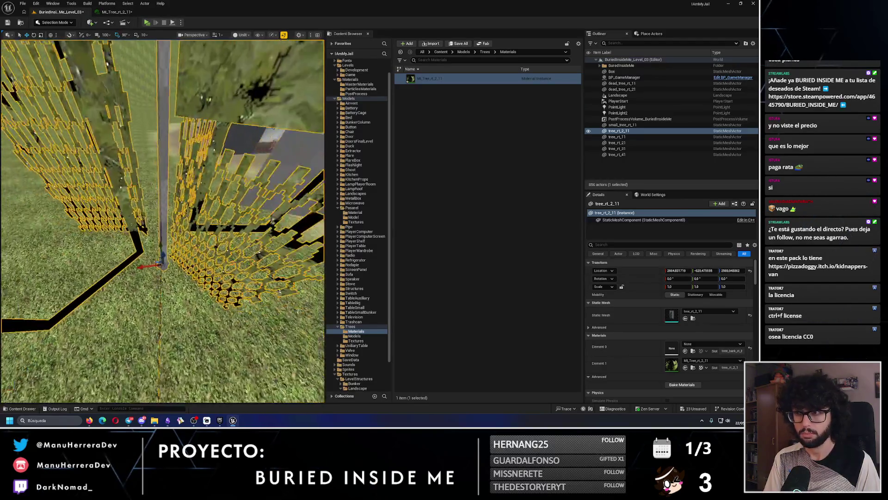
- Undo a second-slot assignment of the tree material, then duplicate MI_Tree_rt_2_11
left_click_drag(445, 73, 183, 107)
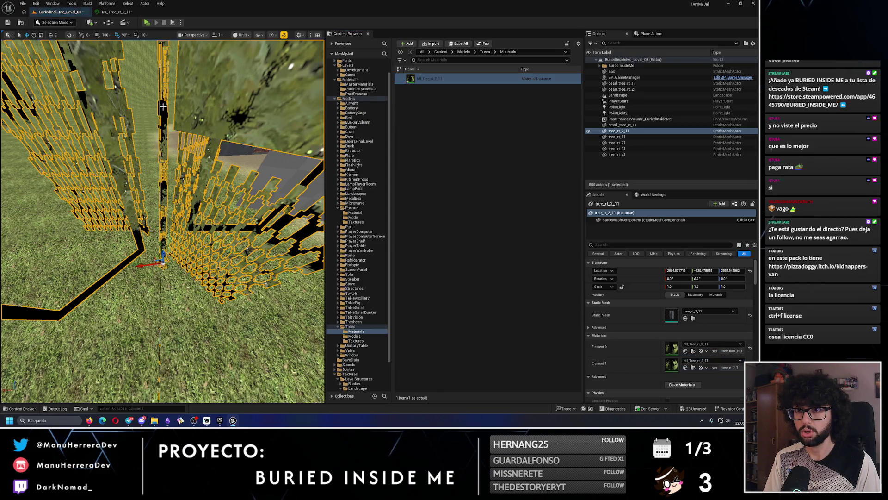
key("ctrl+z")
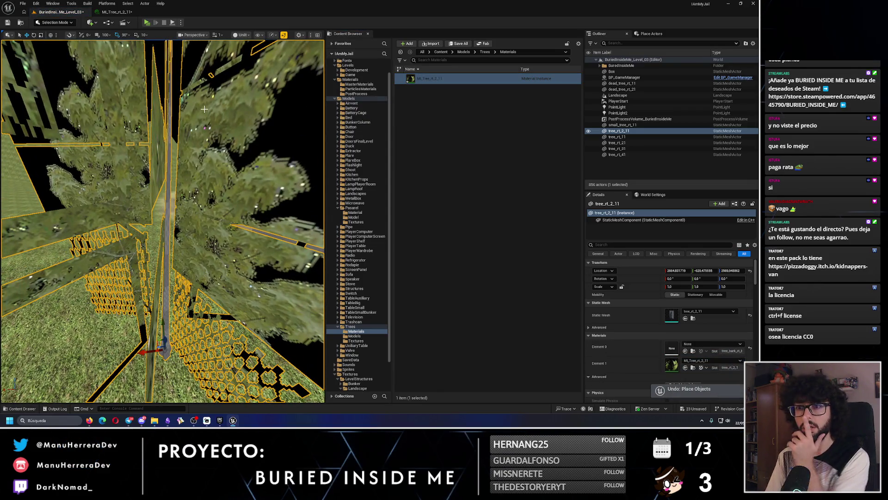
left_click(429, 78)
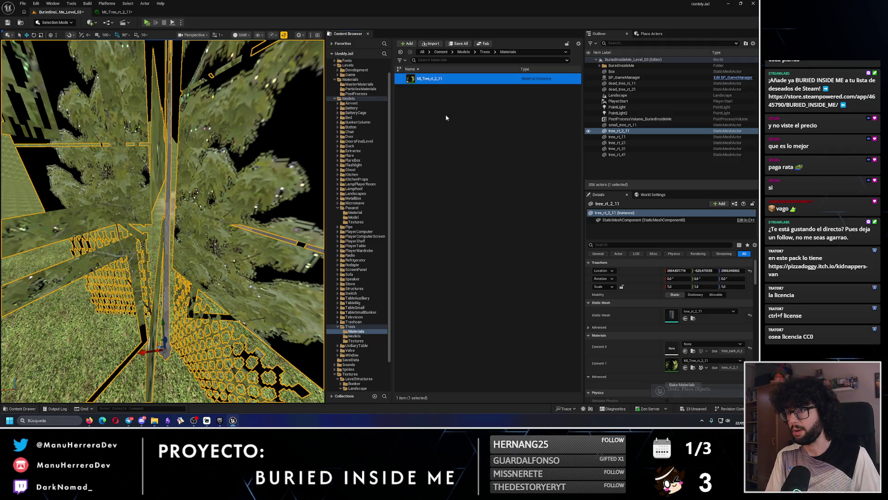
key("ctrl+d")
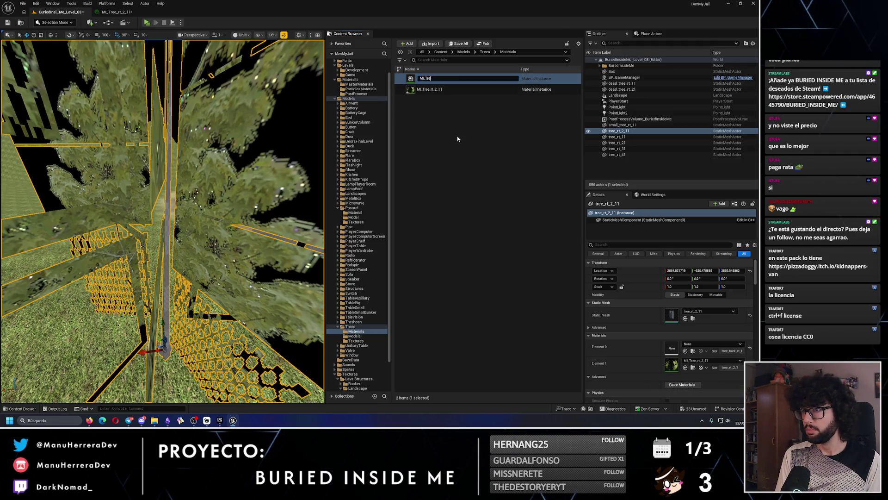
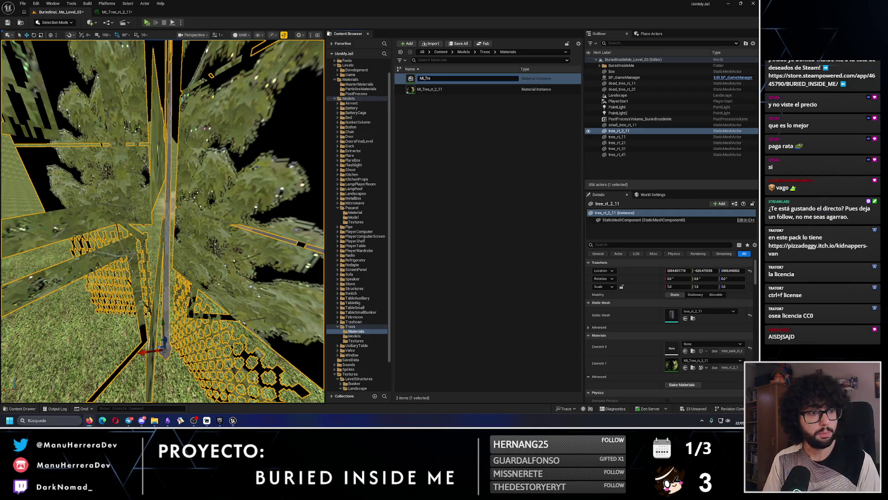
- Rename the new material instance to MI_Trunk_1 and open it in the Material Instance Editor
key("Return")
left_click(435, 78)
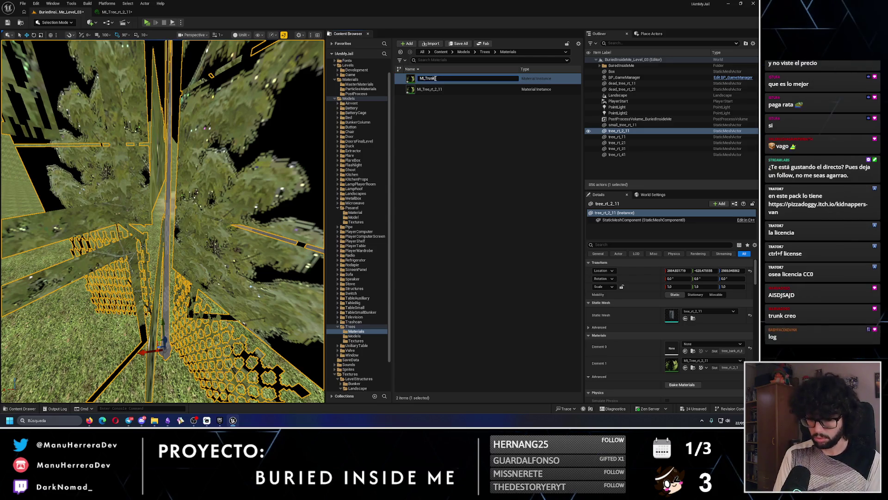
type("_1")
key("Return")
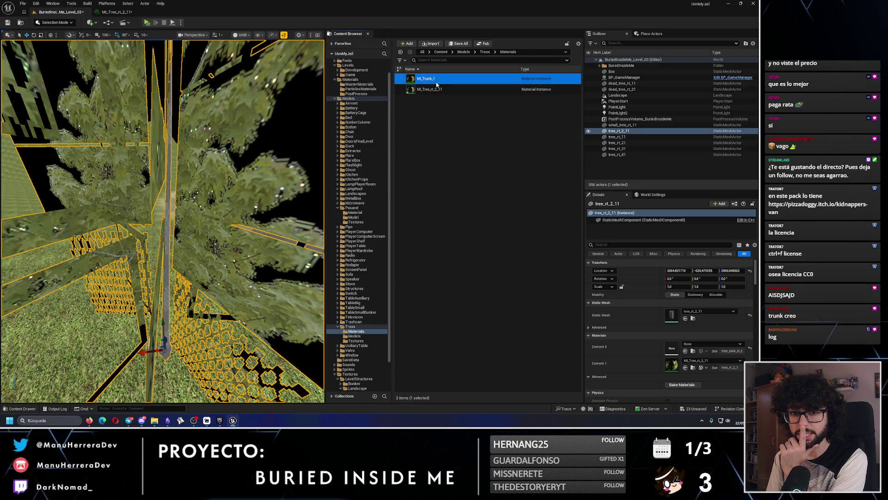
double_click(442, 78)
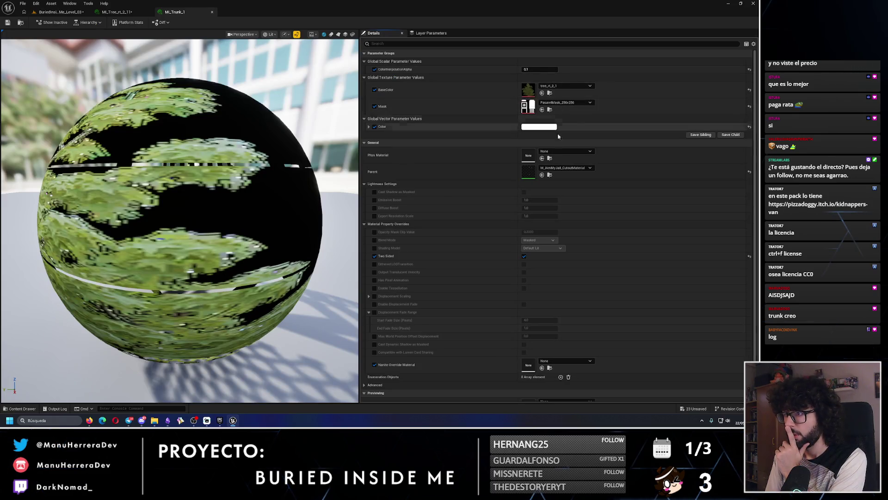
- Parent MI_Trunk_1 to M_UnityJail_SimpleMaterial with tree_bark_rt_a as BaseColor, and save it
left_click(557, 168)
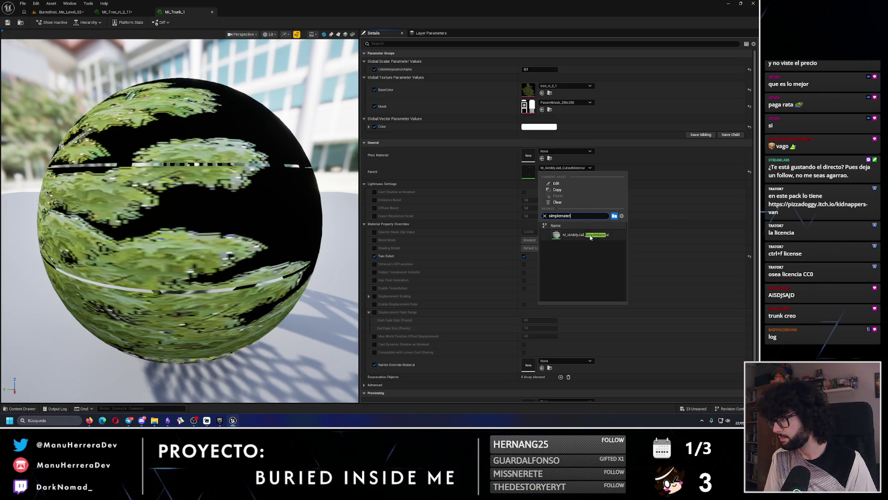
left_click(585, 235)
left_click(560, 86)
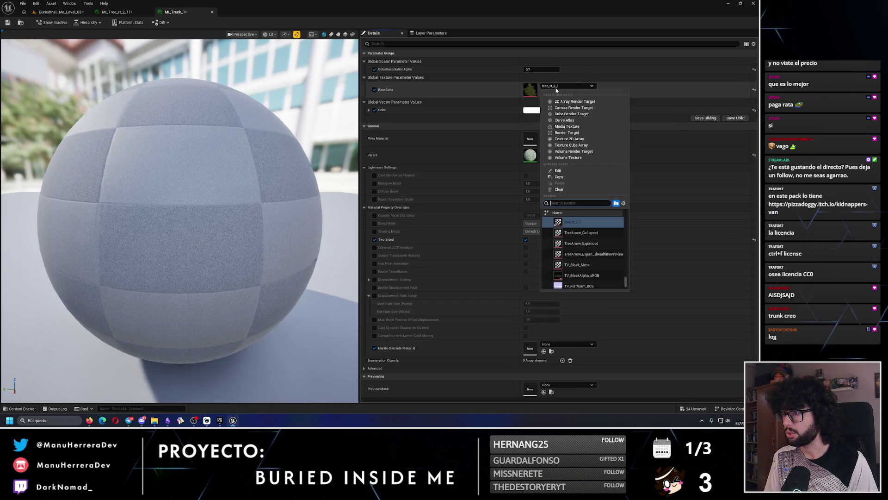
scroll(592, 262, "up", 3)
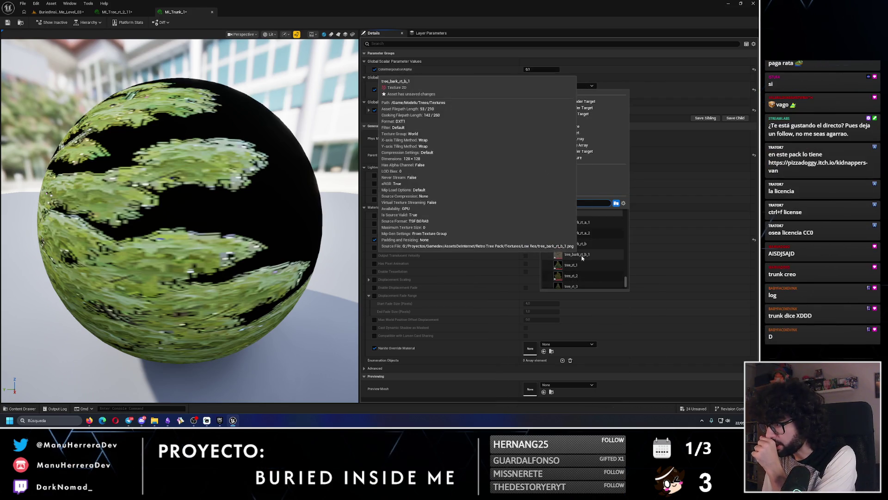
scroll(584, 248, "up", 2)
left_click(584, 240)
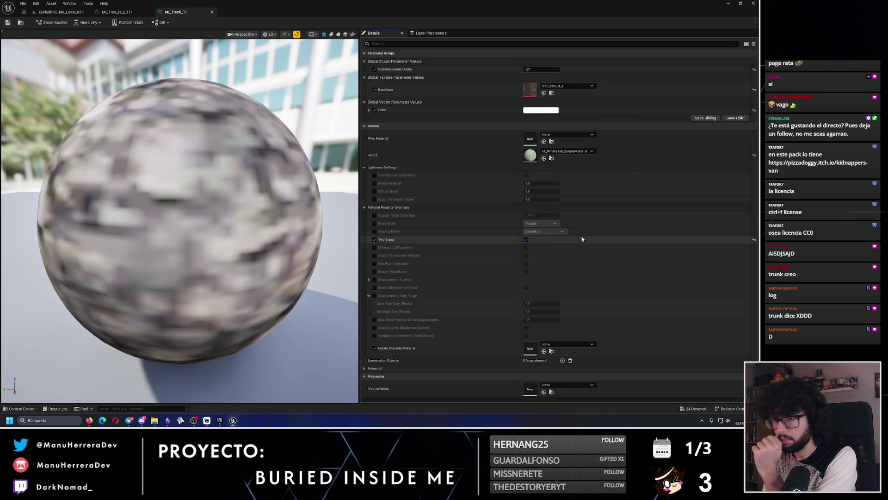
left_click(7, 22)
left_click(57, 12)
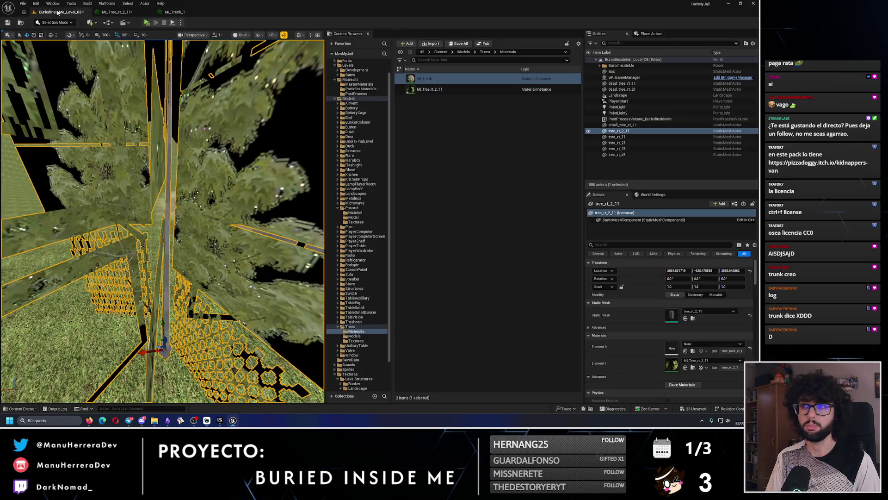
- In the Trees Textures folder, set tree_rt_2_1 to Nearest filtering and save it
left_click(356, 341)
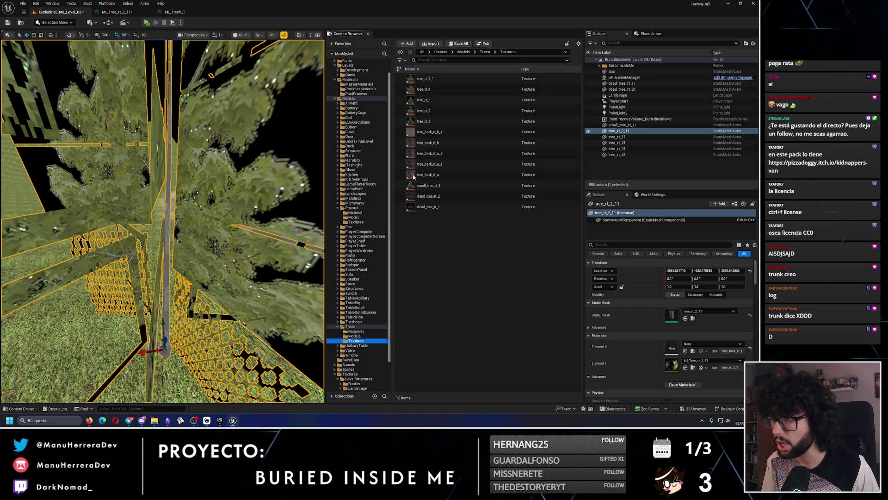
left_click(444, 78)
left_click(445, 209, "shift")
left_click(425, 78)
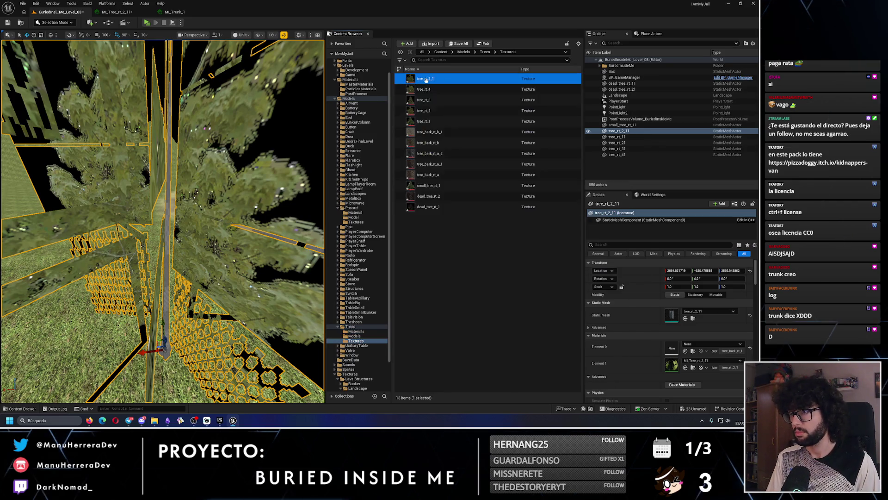
key("Return")
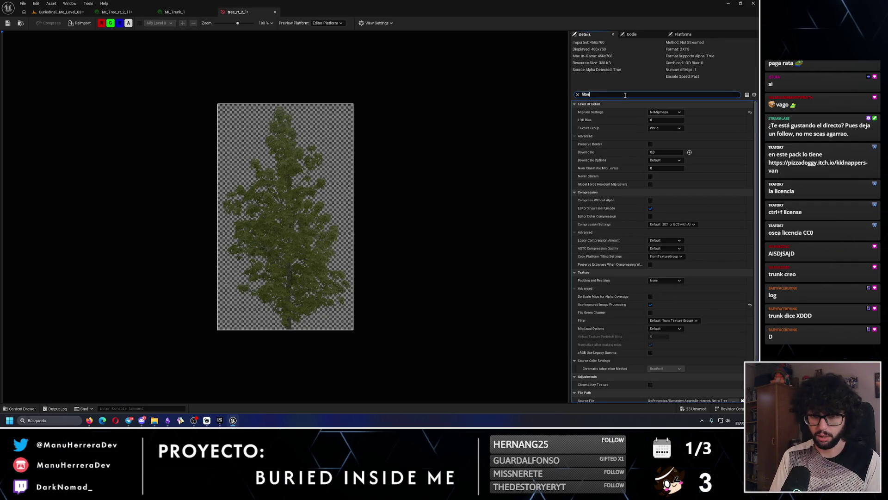
left_click(666, 128)
left_click(665, 137)
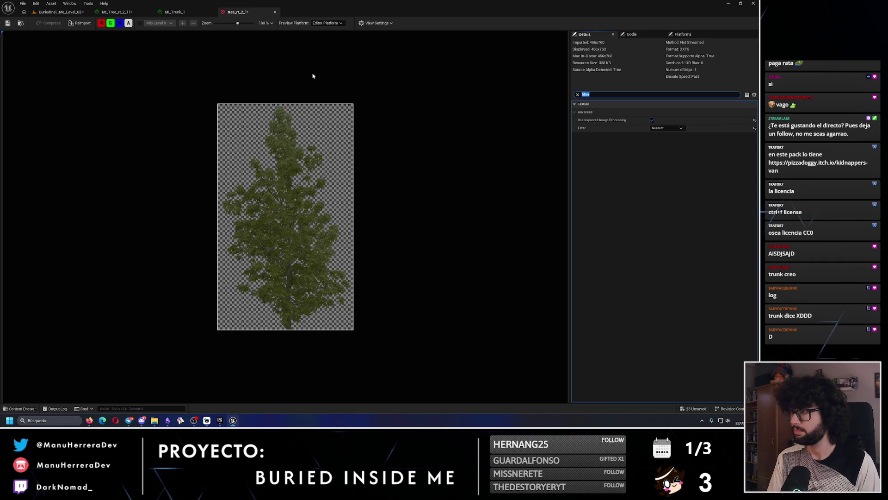
left_click(8, 23)
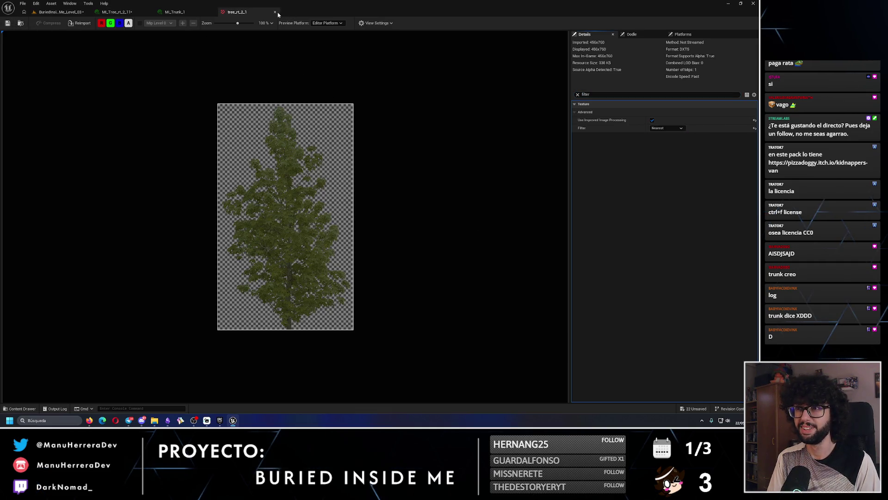
left_click(275, 12)
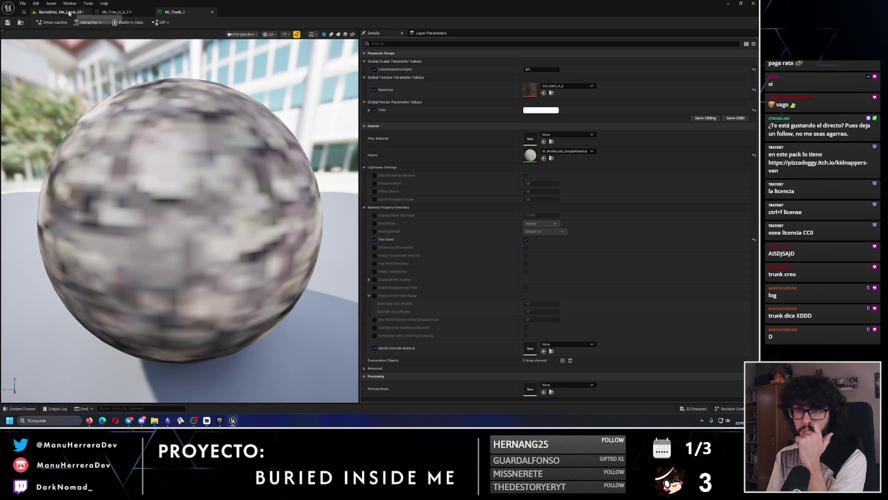
left_click(70, 12)
- Set the tree_rt_4 texture's Filter to Nearest and save it
left_click(445, 88)
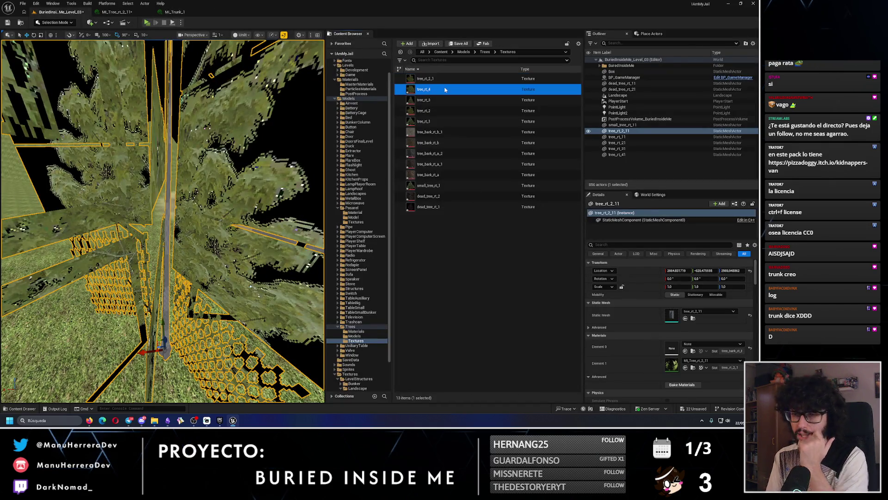
double_click(445, 90)
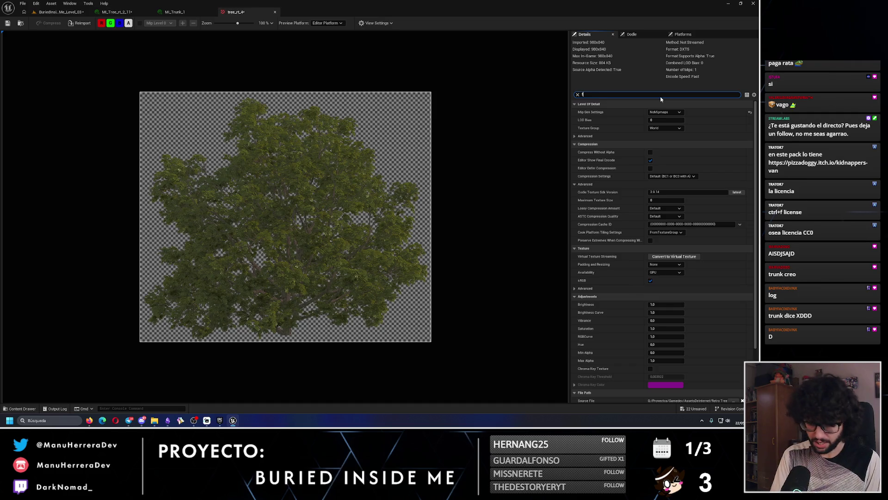
type("ilter")
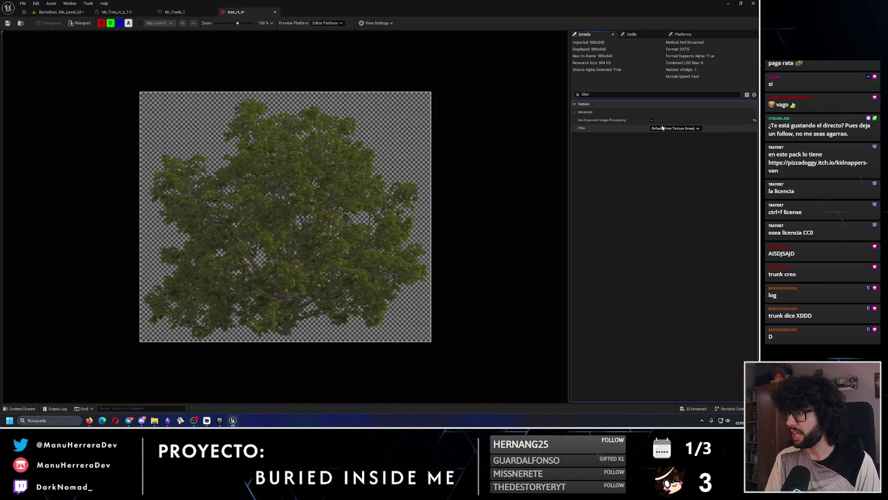
left_click(661, 127)
left_click(662, 133)
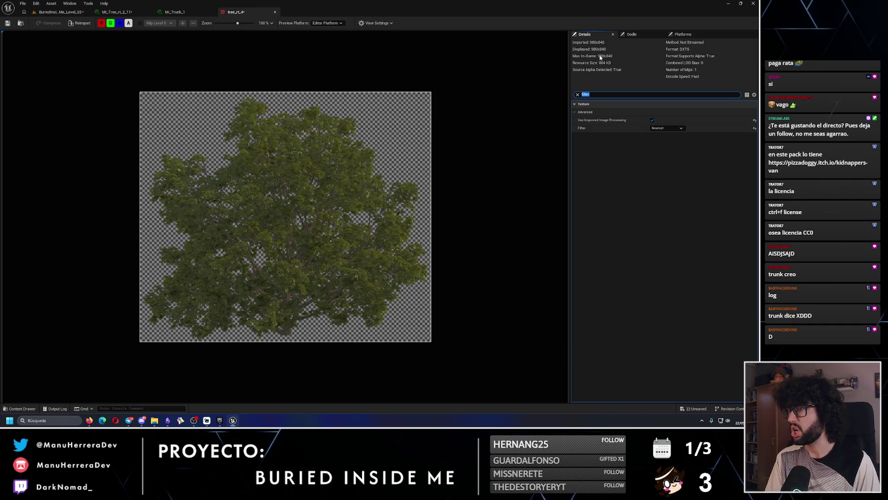
left_click(7, 23)
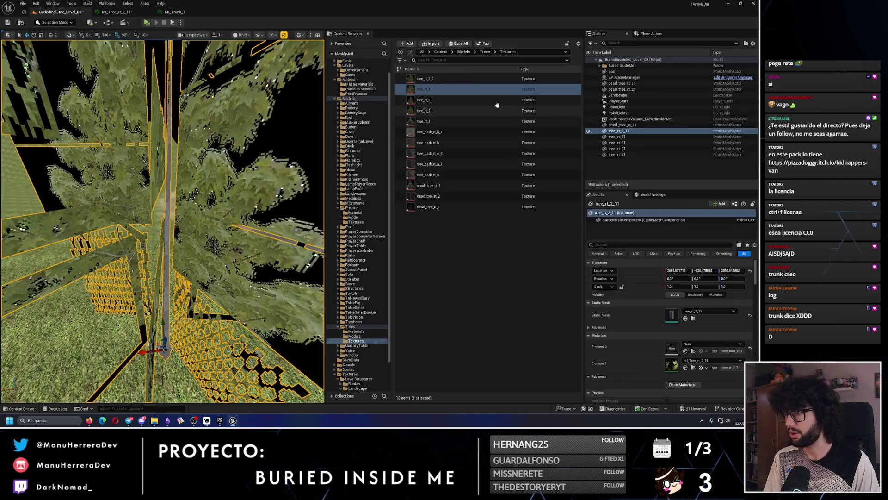
- Set the tree_rt_2 texture's Filter to Nearest and close its editor
left_click(497, 107)
double_click(498, 108)
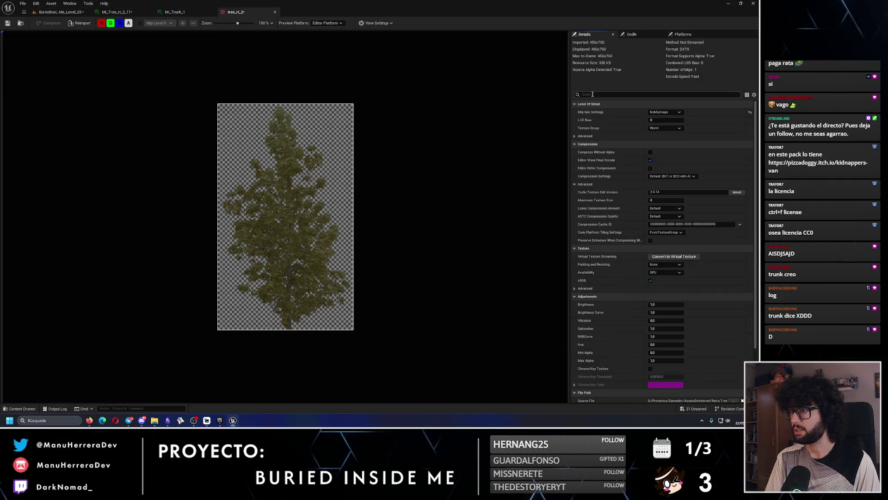
type("filter")
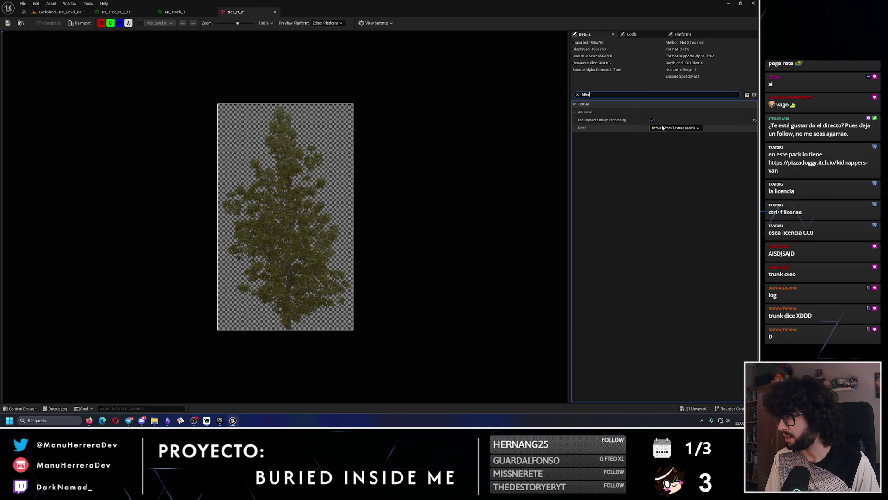
left_click(675, 128)
left_click(663, 135)
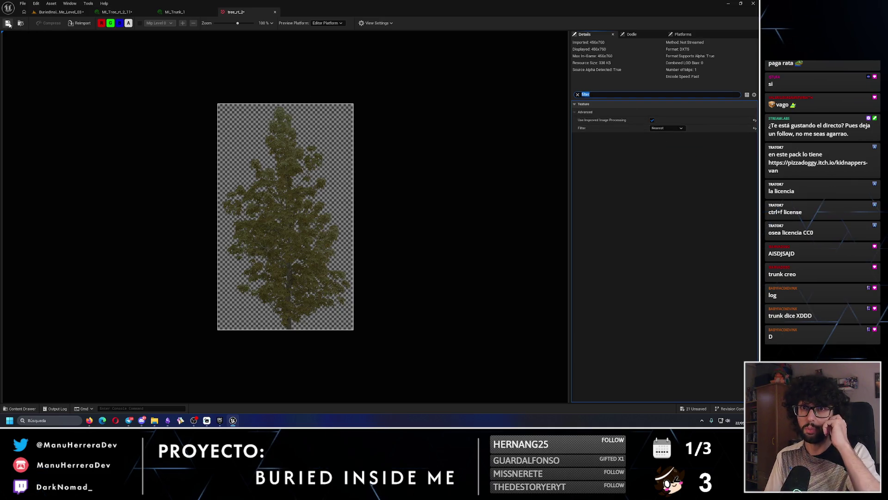
middle_click(222, 13)
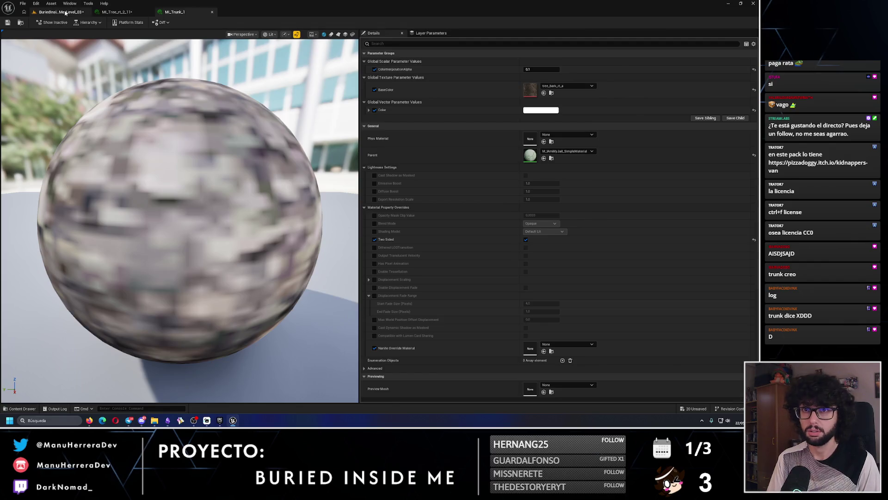
left_click(61, 12)
left_click(453, 99)
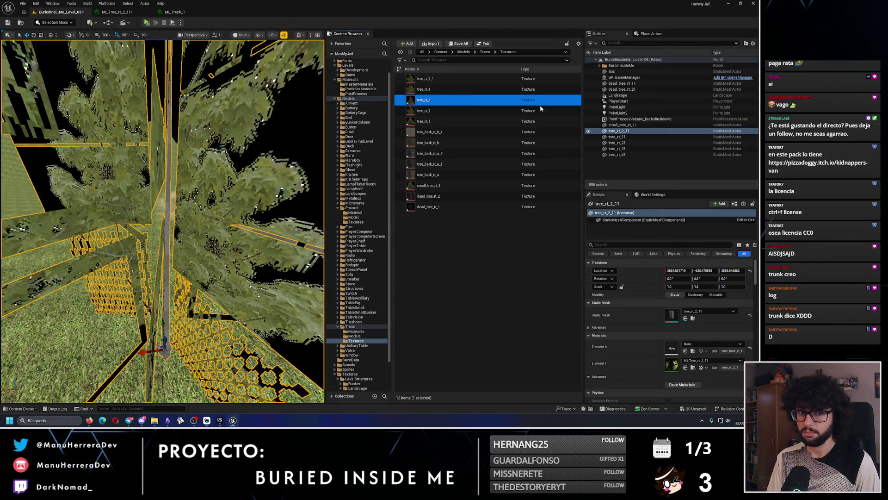
- Set the tree_rt_3 texture's Filter to Nearest and save it
double_click(546, 102)
type("filter")
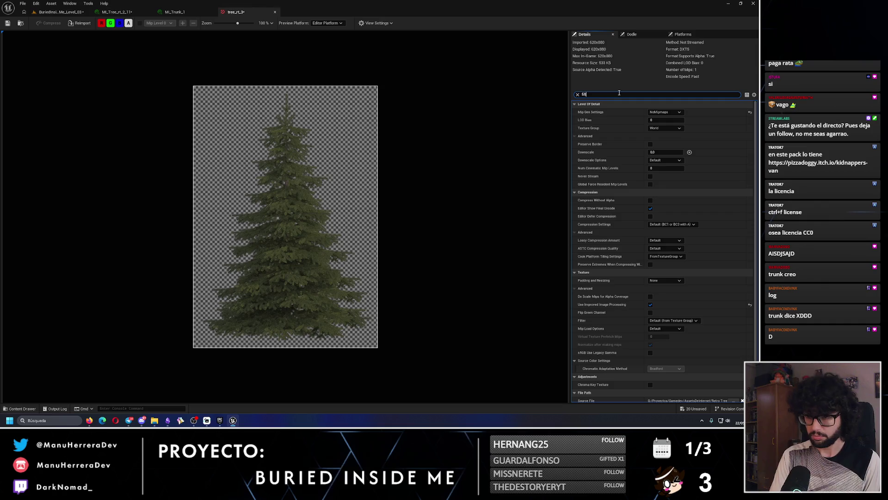
left_click(675, 128)
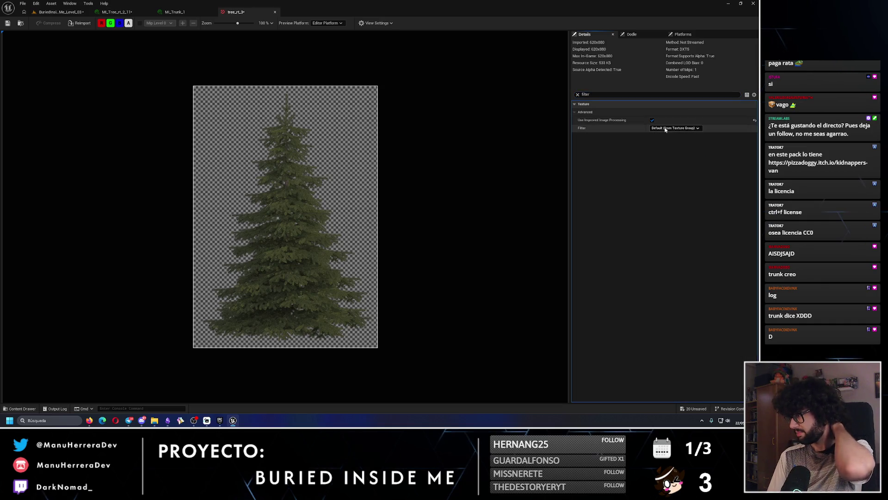
left_click(666, 134)
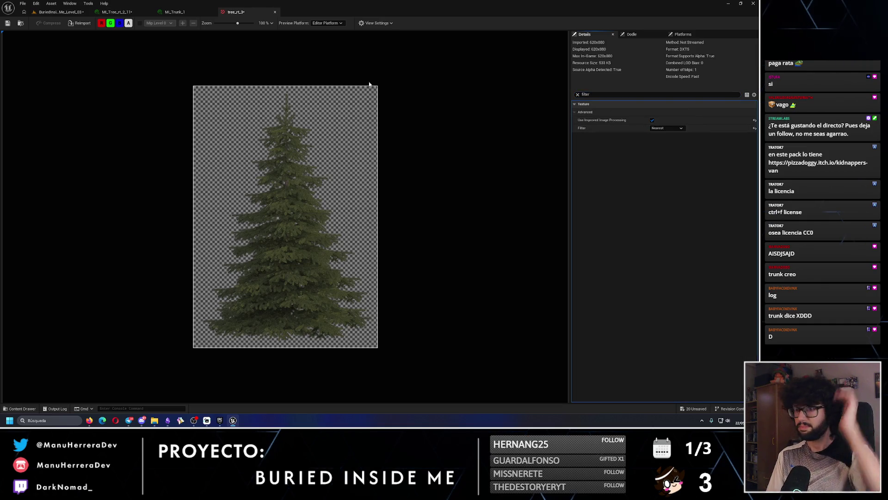
left_click(7, 24)
left_click(60, 12)
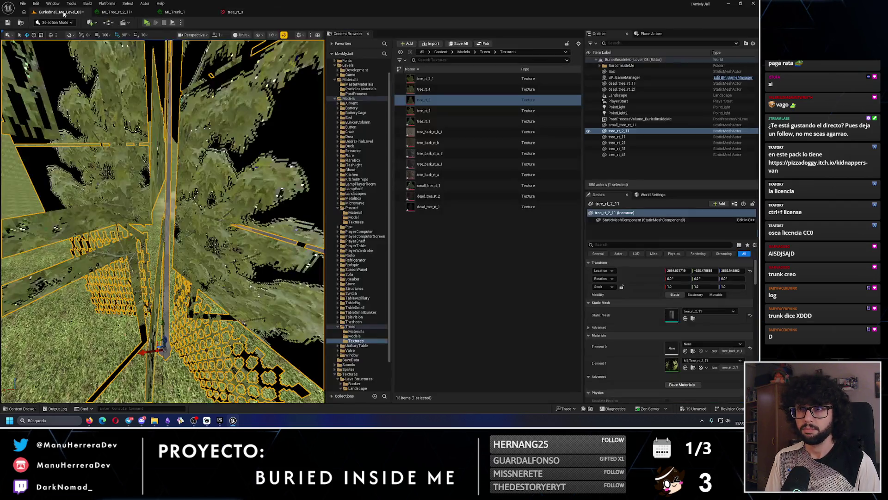
- Set tree_rt_1 to Nearest filtering, save it, and close both tree texture editors
left_click(435, 122)
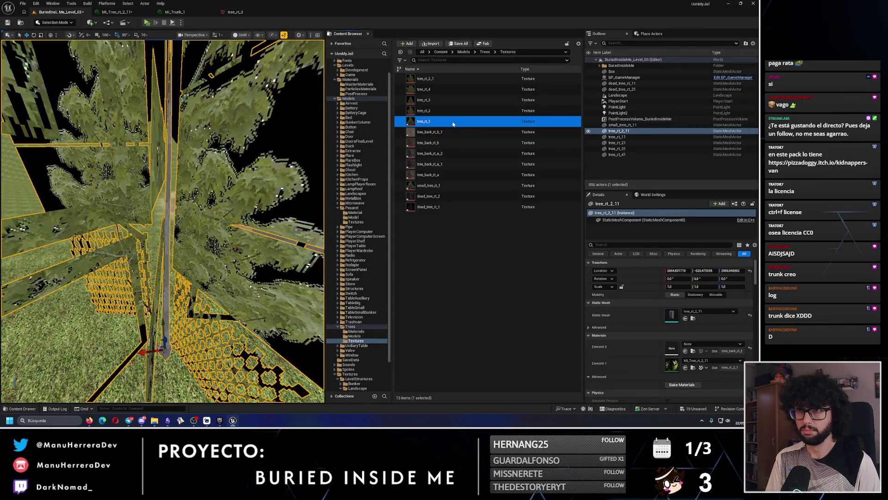
double_click(453, 124)
type("filter")
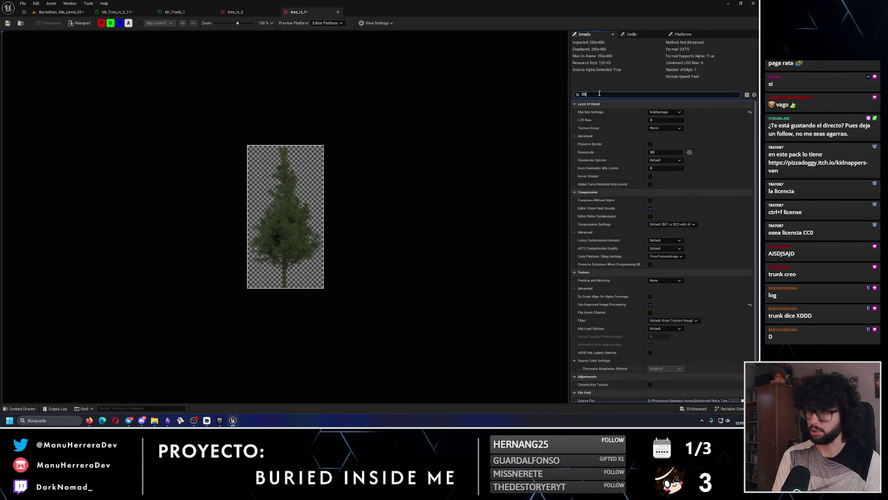
left_click(666, 128)
left_click(662, 134)
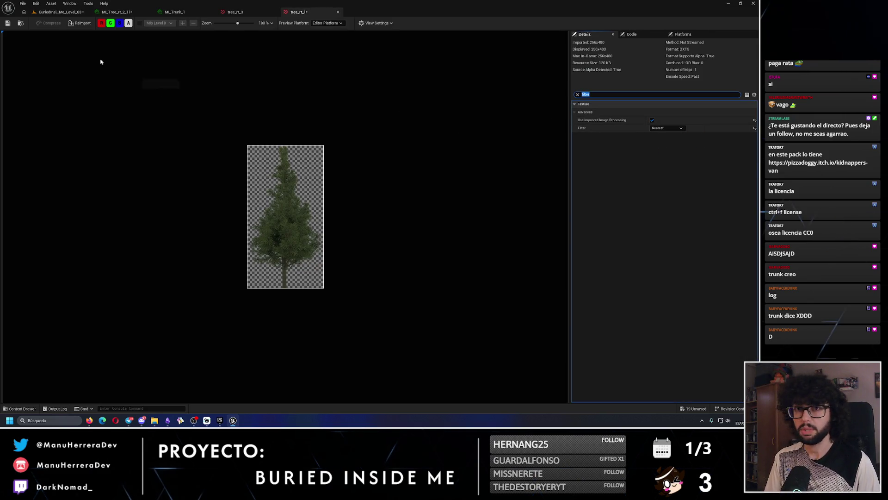
left_click(7, 23)
left_click(338, 13)
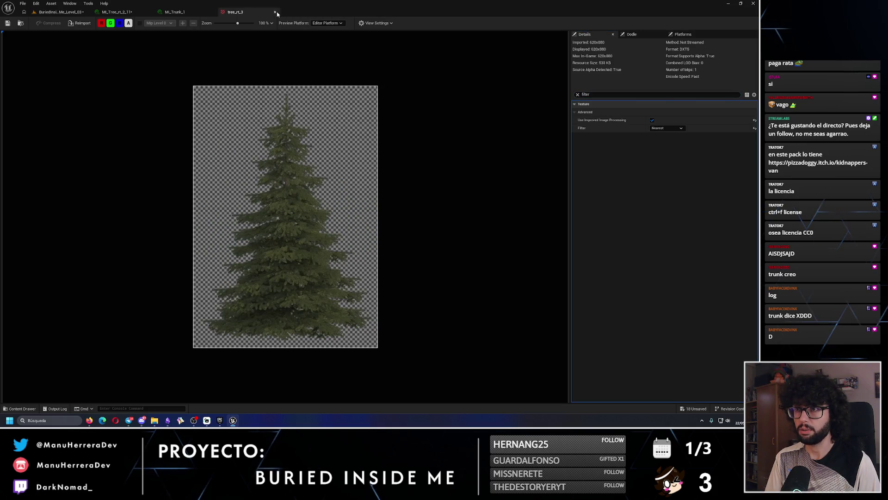
left_click(277, 13)
left_click(60, 12)
left_click(487, 133)
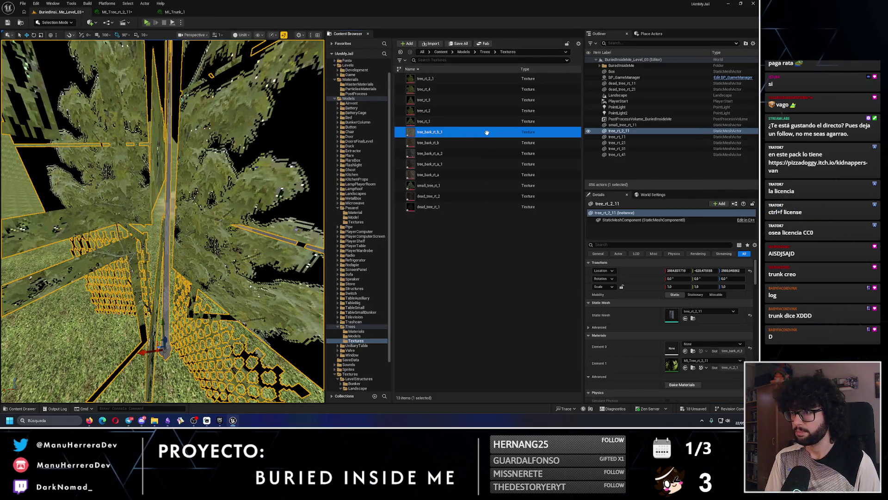
- Set the tree_bark_rt_b_1 texture's Filter to Nearest, save, and close its editor
double_click(487, 133)
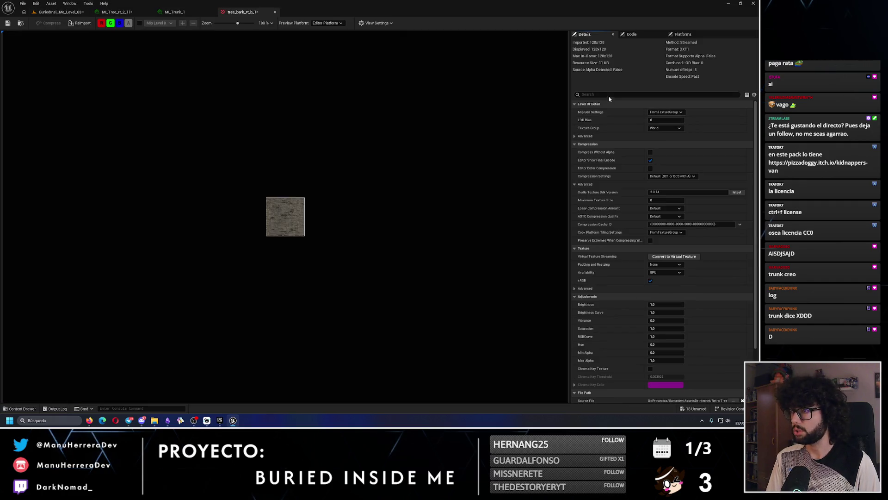
type("filter")
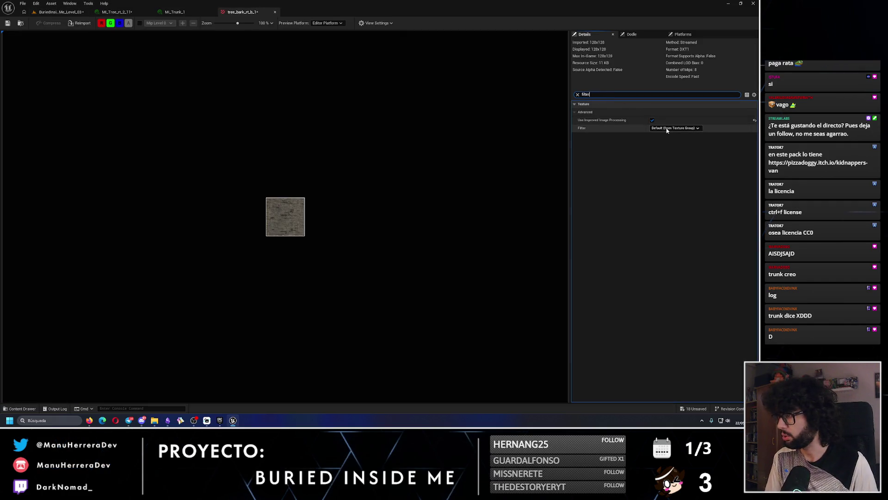
left_click(674, 127)
left_click(665, 135)
left_click(7, 22)
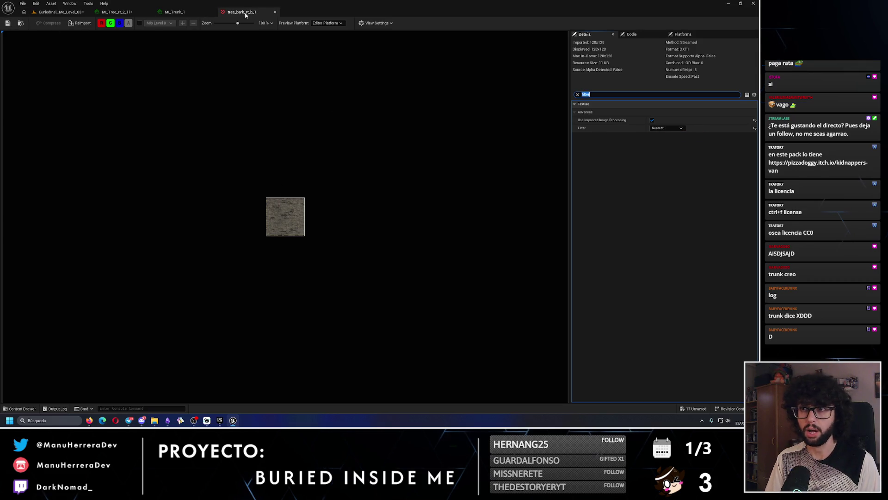
left_click(274, 14)
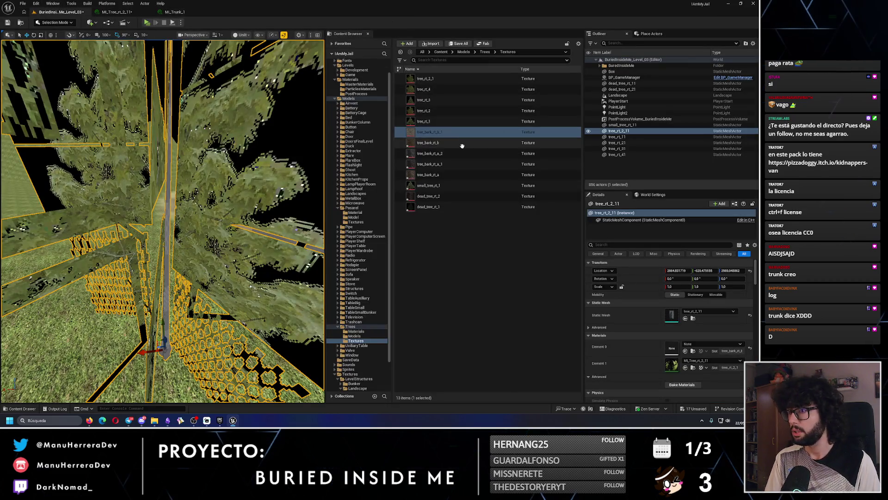
- Set the tree_bark_rt_b texture's Filter to Nearest and close its editor
left_click(462, 142)
double_click(462, 145)
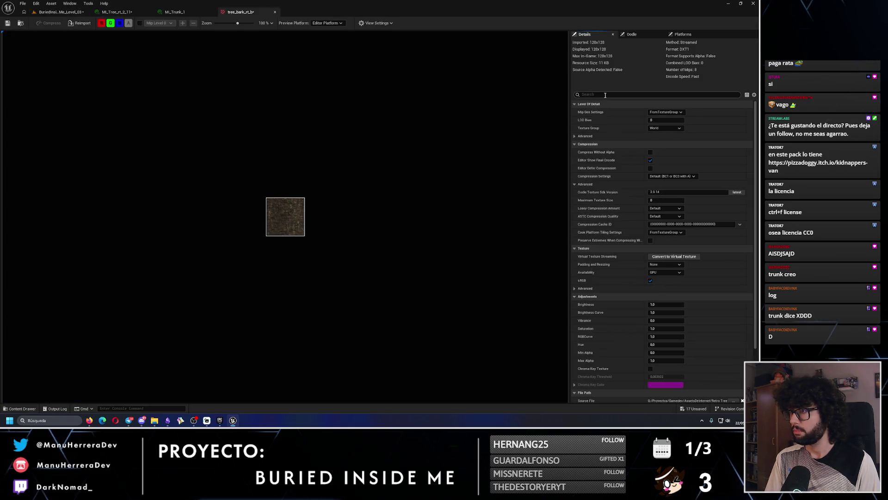
type("filter")
left_click(676, 128)
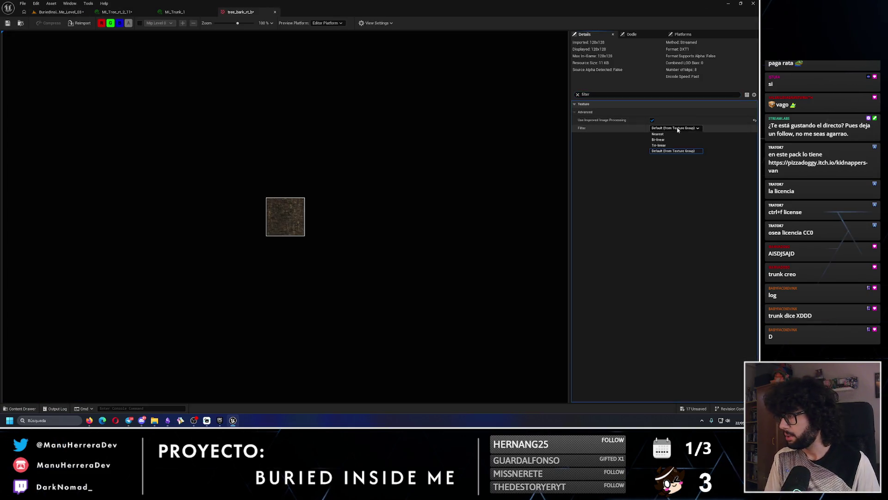
key("Return")
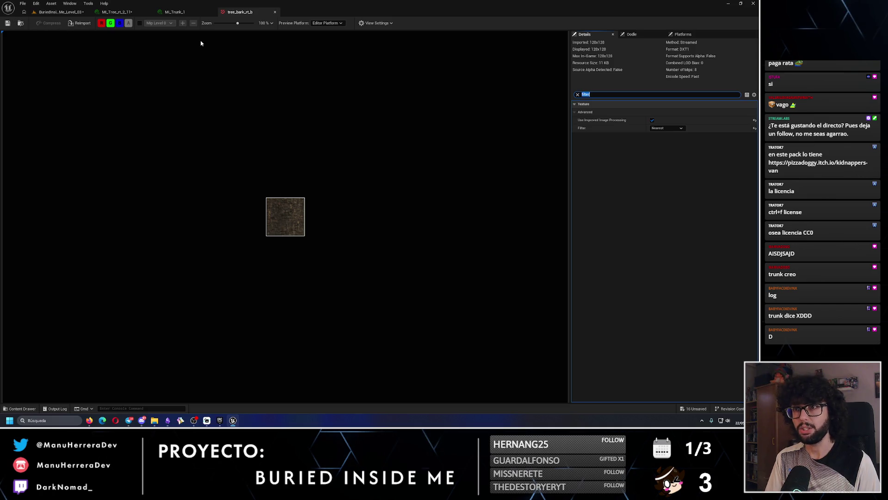
left_click(45, 14)
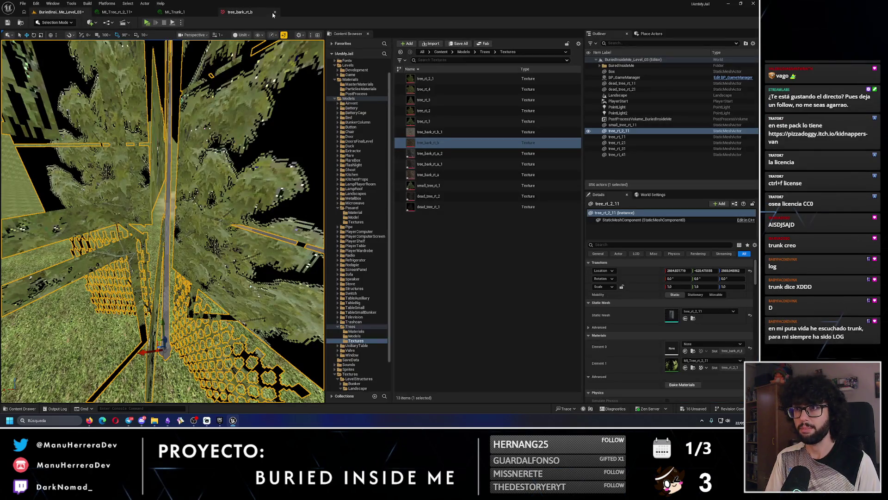
left_click(274, 12)
- Set tree_bark_rt_a_2 to Nearest filtering, then switch to the browser's 'tronco' translation
left_click(432, 153)
double_click(434, 155)
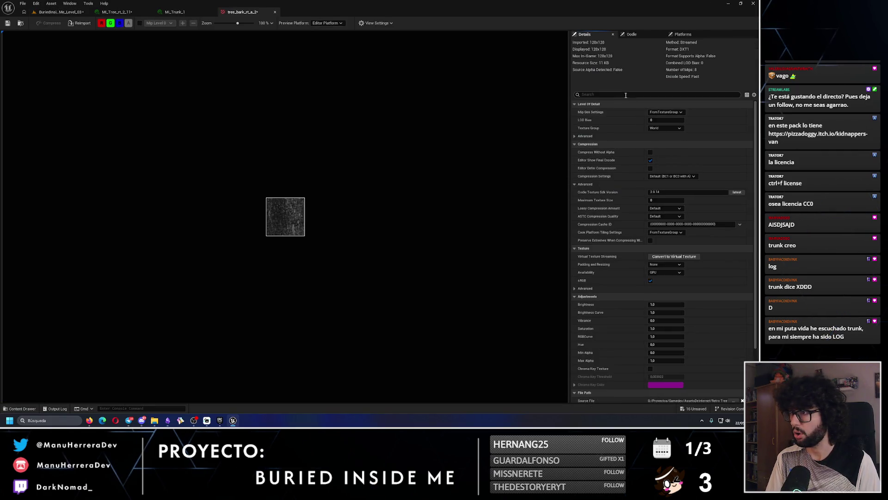
type("filter")
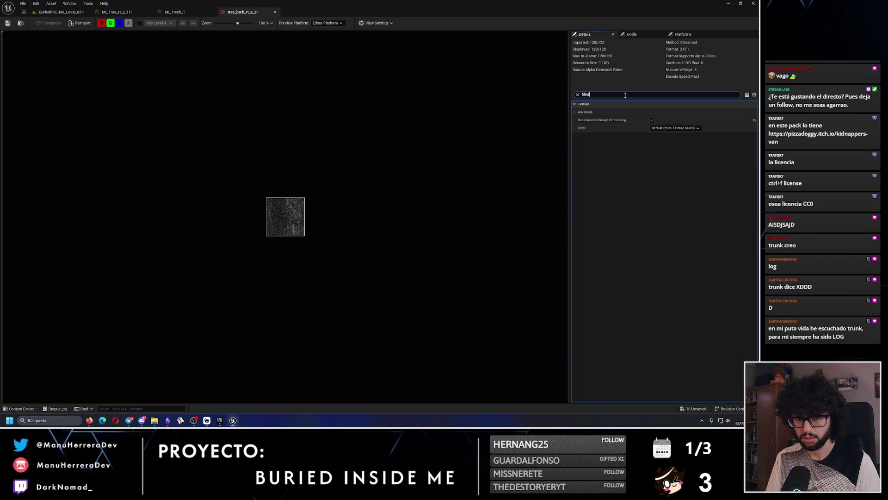
left_click(670, 128)
left_click(658, 134)
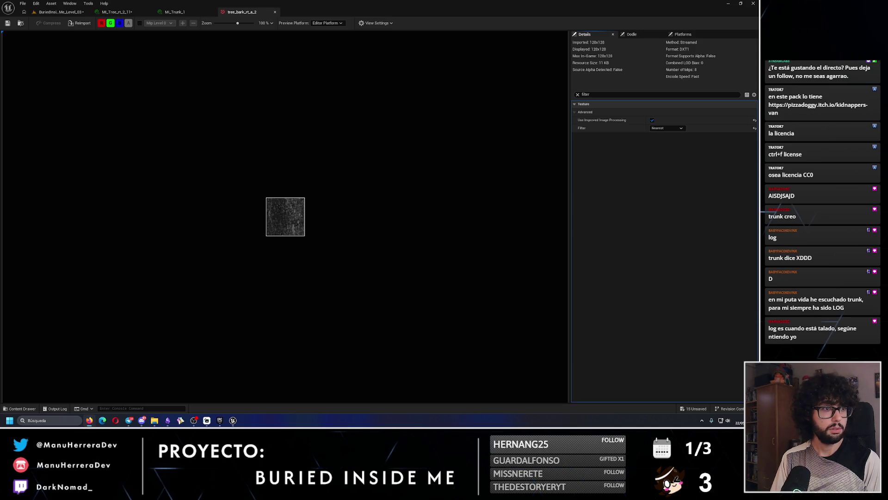
key("alt+Tab")
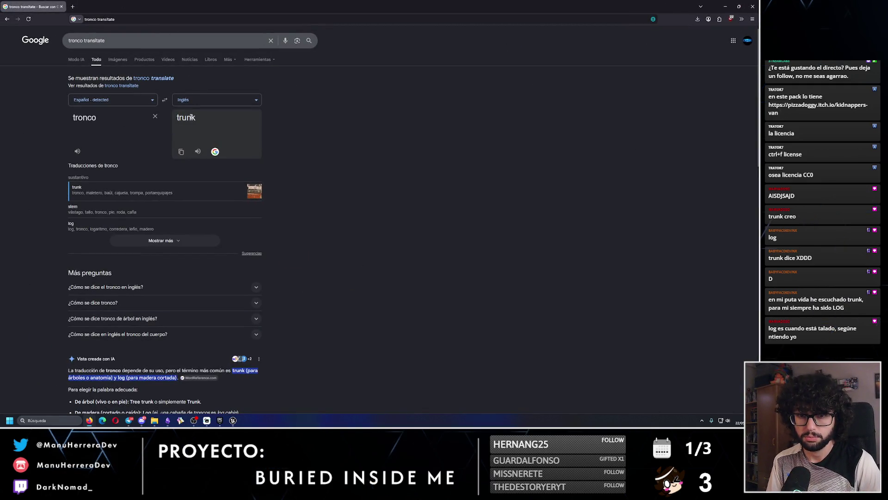
- Close the browser and the tree_bark_rt_a_2 texture editor, returning to the level
left_click(752, 6)
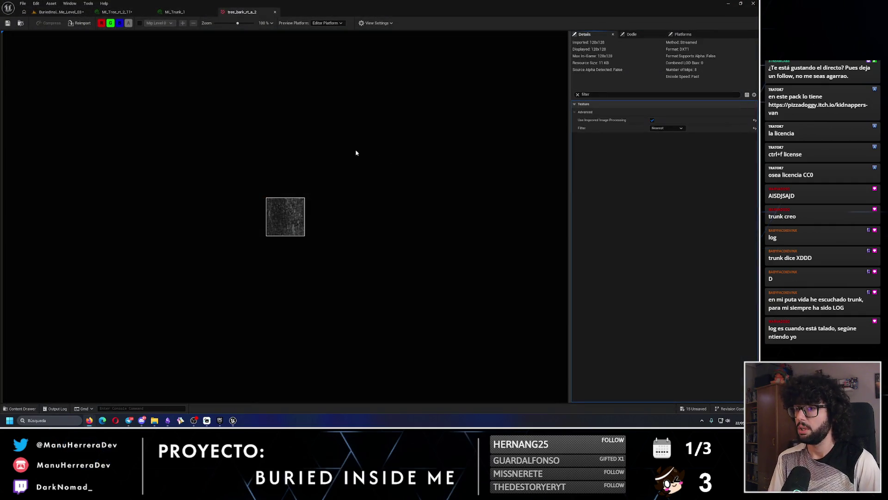
scroll(265, 219, "up", 5)
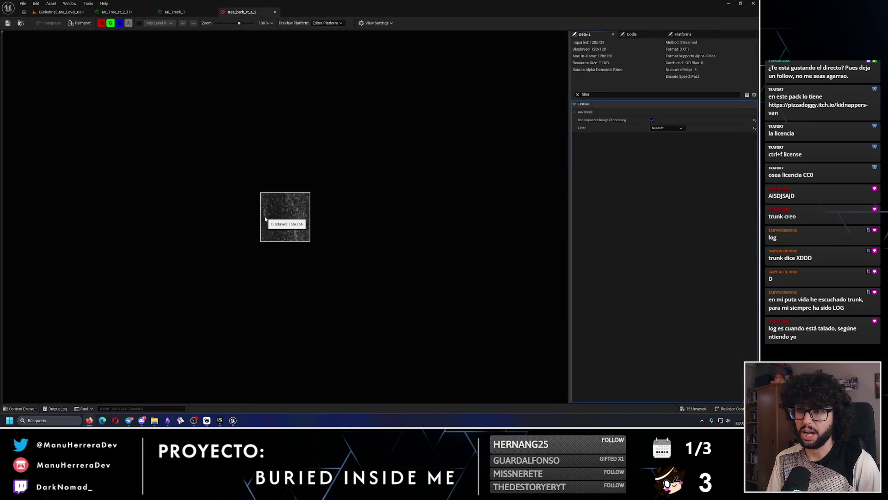
left_click(274, 12)
left_click(60, 11)
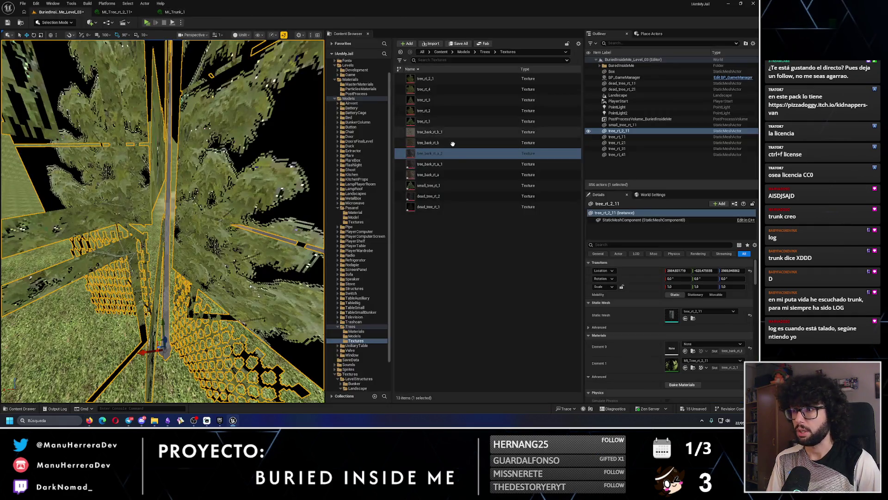
- Set the tree_bark_rt_a_1 texture's Filter to Nearest and close its editor
left_click(449, 164)
double_click(451, 164)
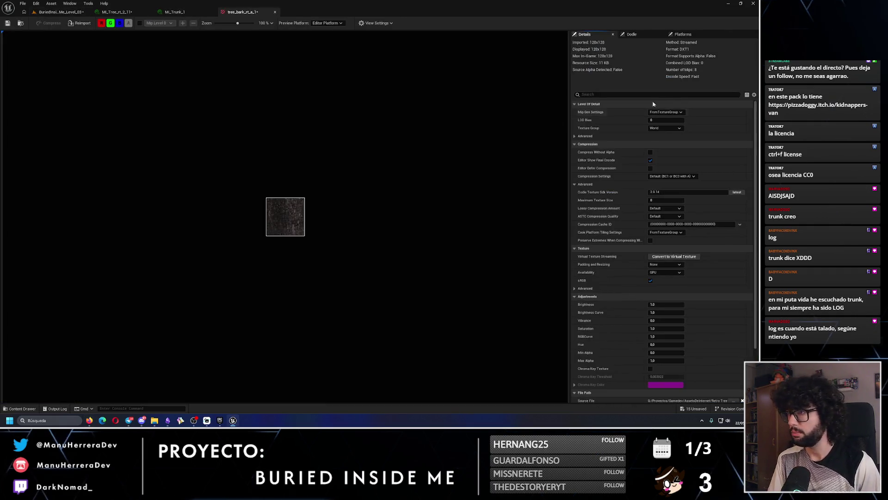
type("filter")
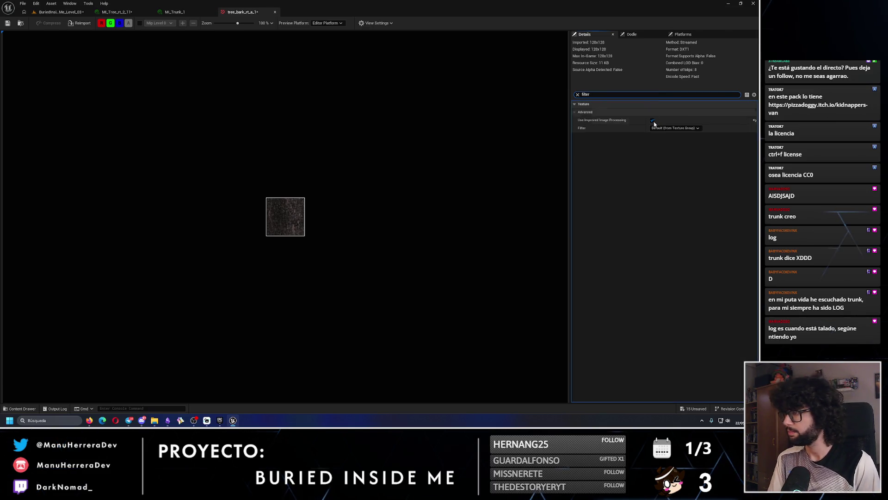
left_click(668, 128)
left_click(666, 134)
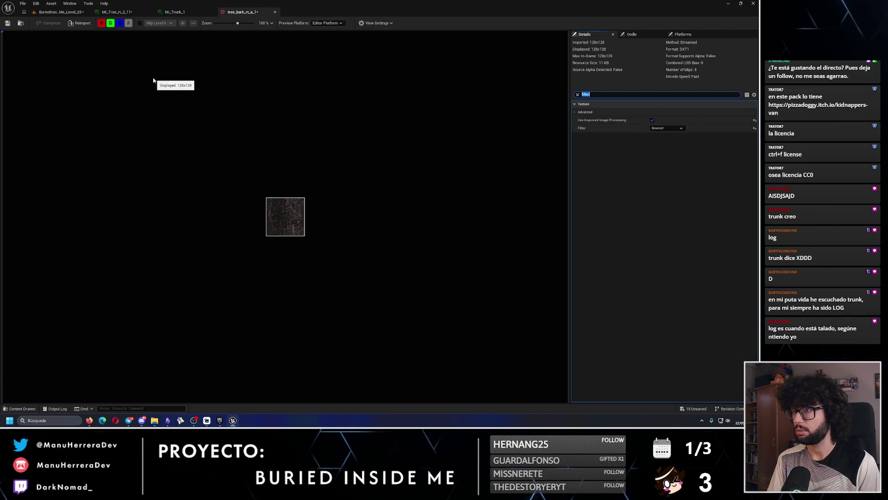
left_click(275, 12)
left_click(60, 11)
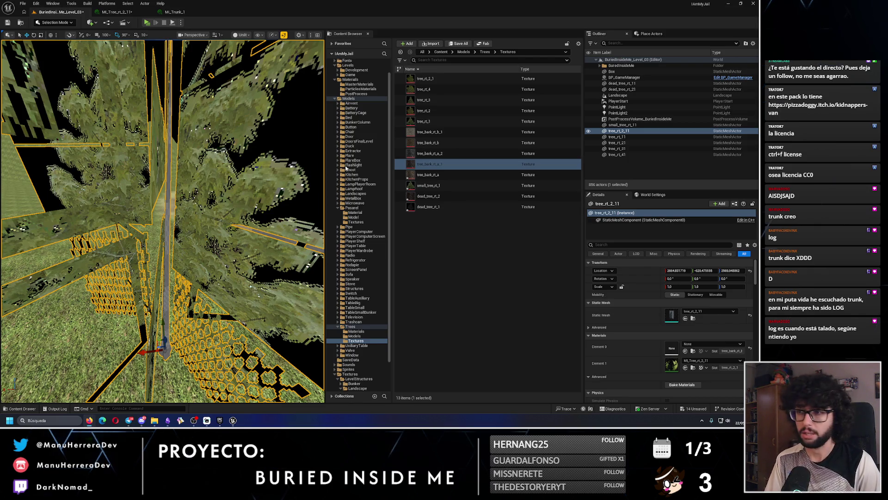
- Set the tree_bark_rt_a texture's Filter to Nearest and close its editor
double_click(448, 175)
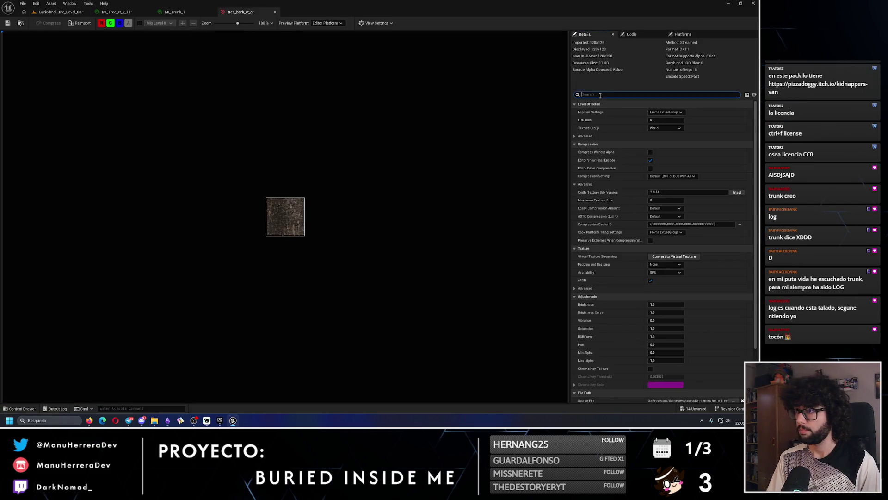
type("filter")
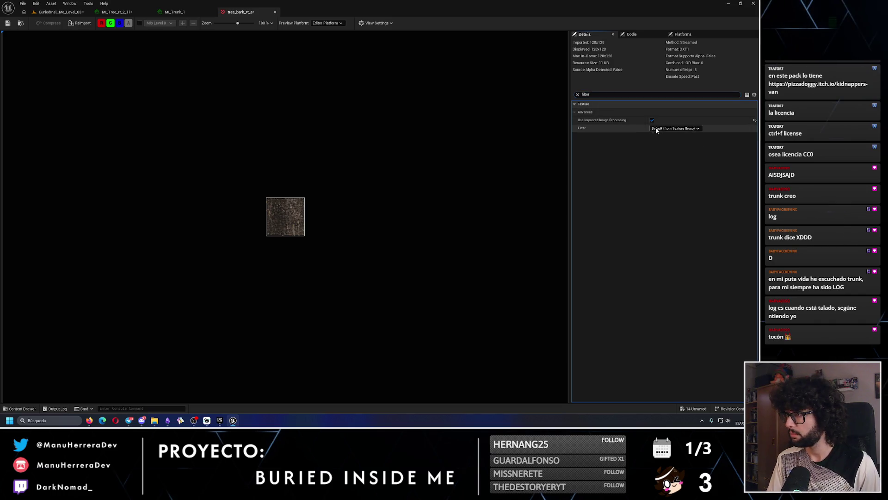
left_click(655, 128)
left_click(656, 134)
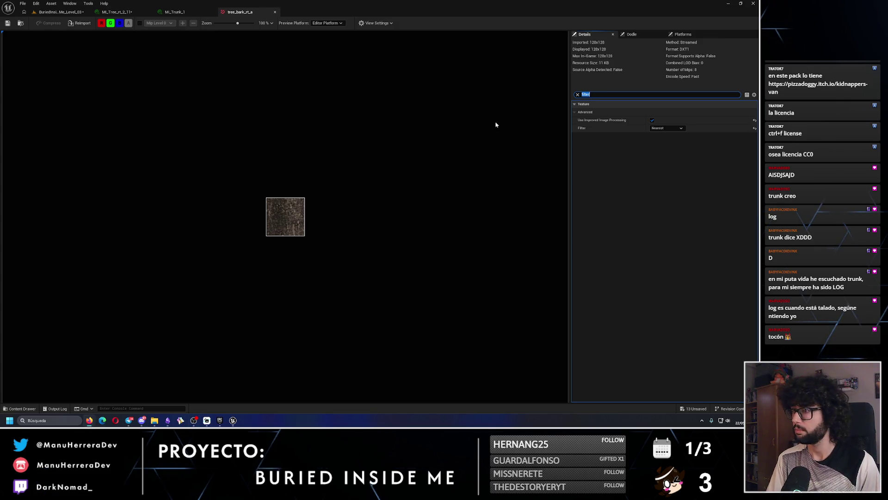
left_click(275, 12)
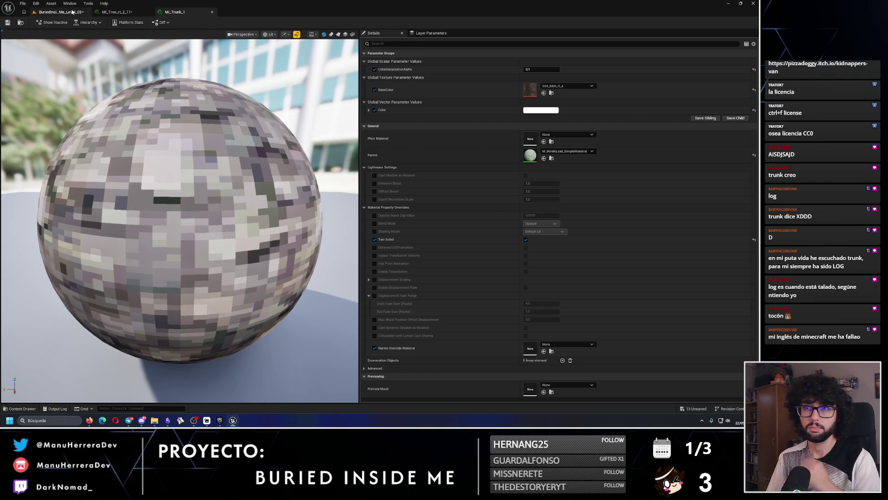
left_click(61, 11)
left_click(446, 186)
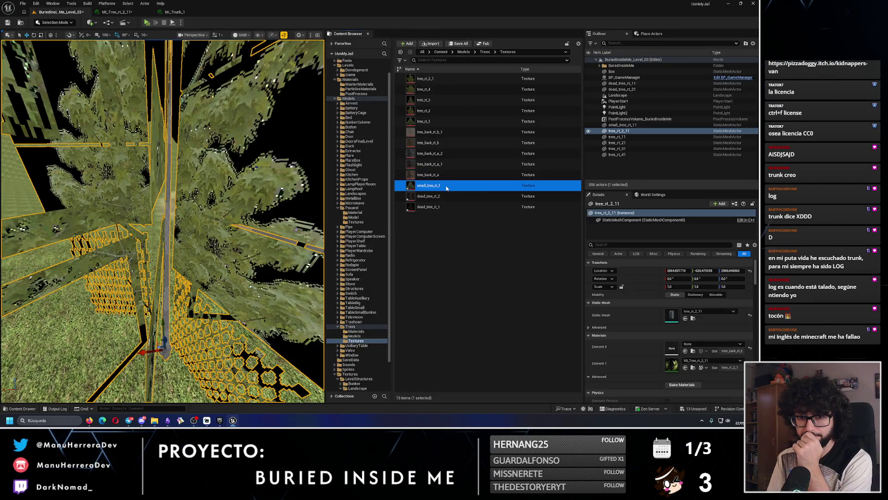
- Set the small_tree_rt_1 texture's Filter to Nearest, save, and close its editor
double_click(446, 186)
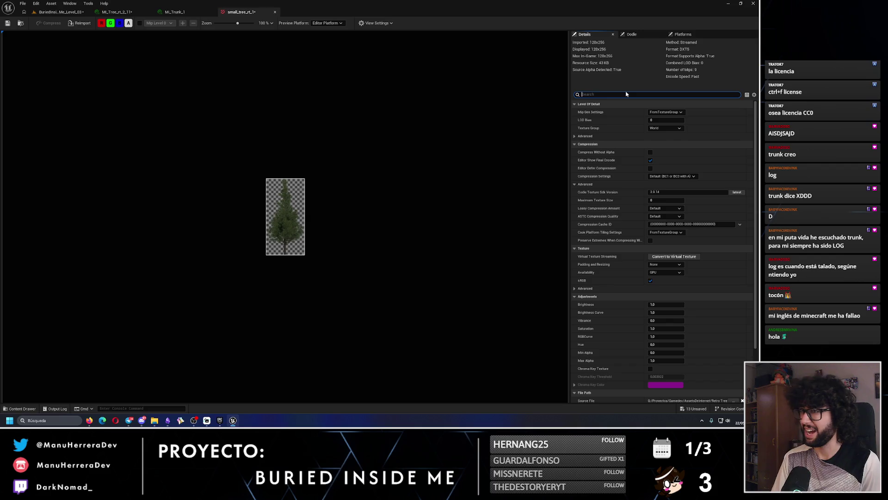
type("filter")
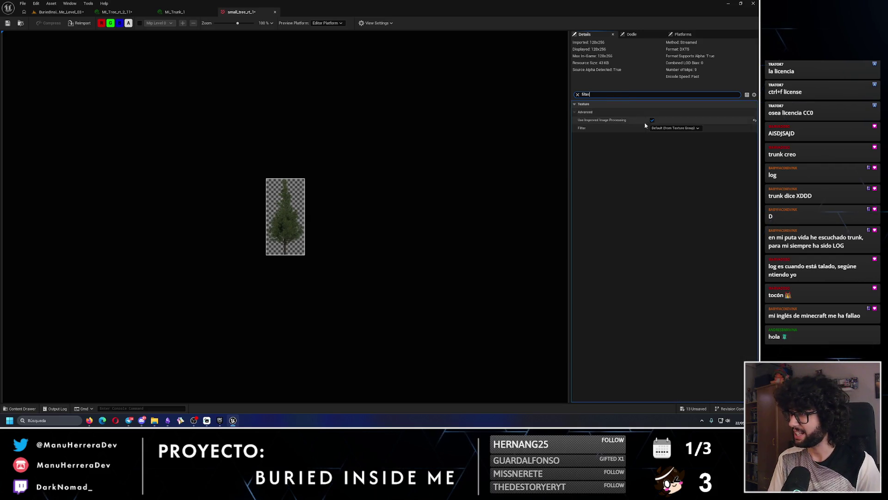
left_click(658, 130)
left_click(661, 141)
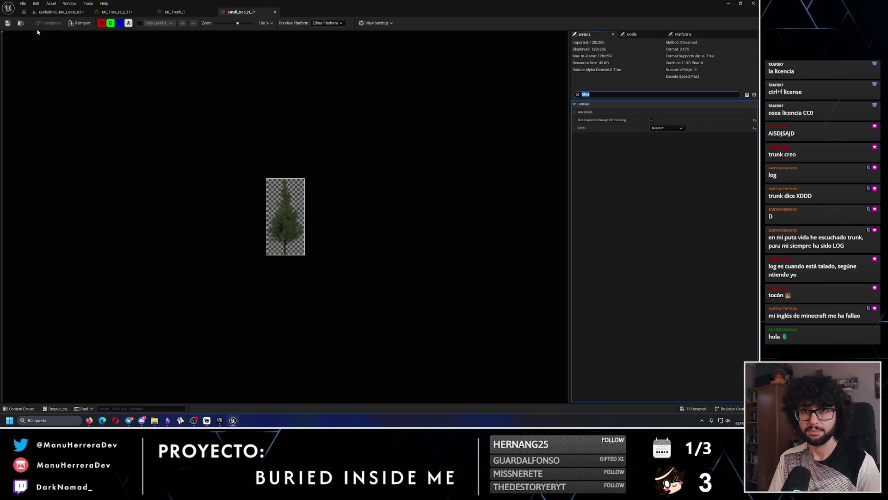
left_click(9, 23)
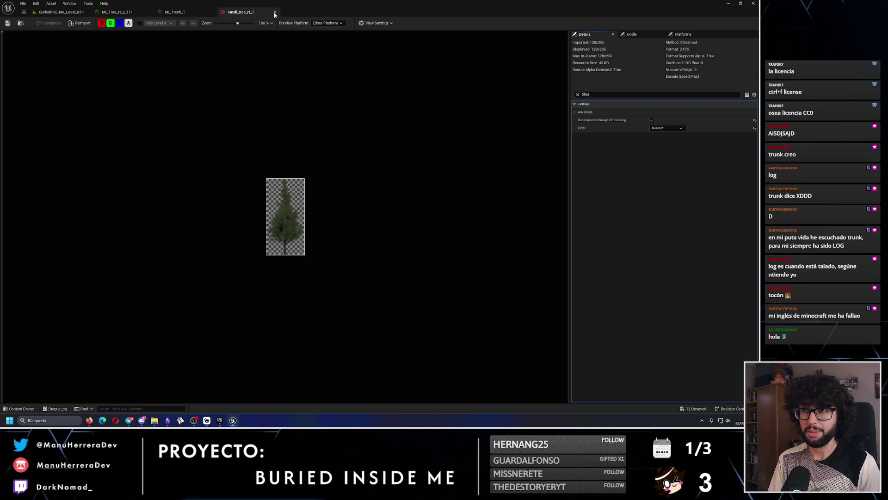
left_click(274, 12)
left_click(61, 12)
- Set the dead_tree_rt_2 texture's Filter to Nearest, save, and close its editor
left_click(476, 195)
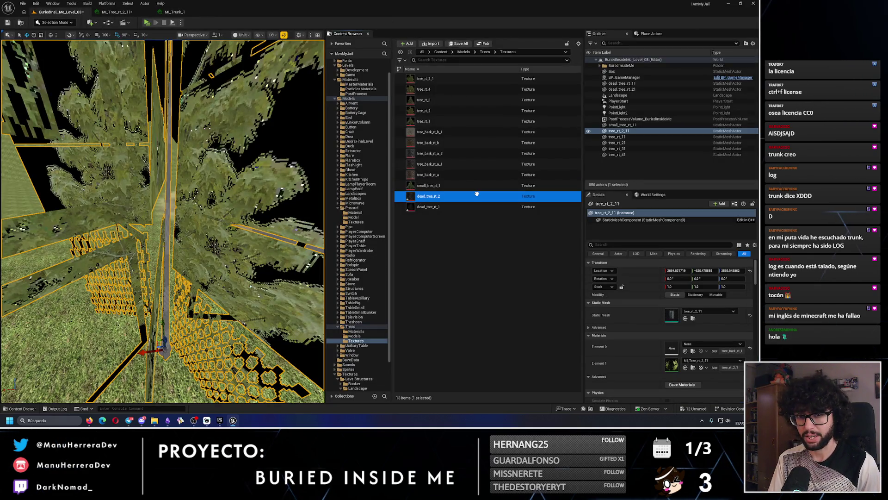
double_click(476, 193)
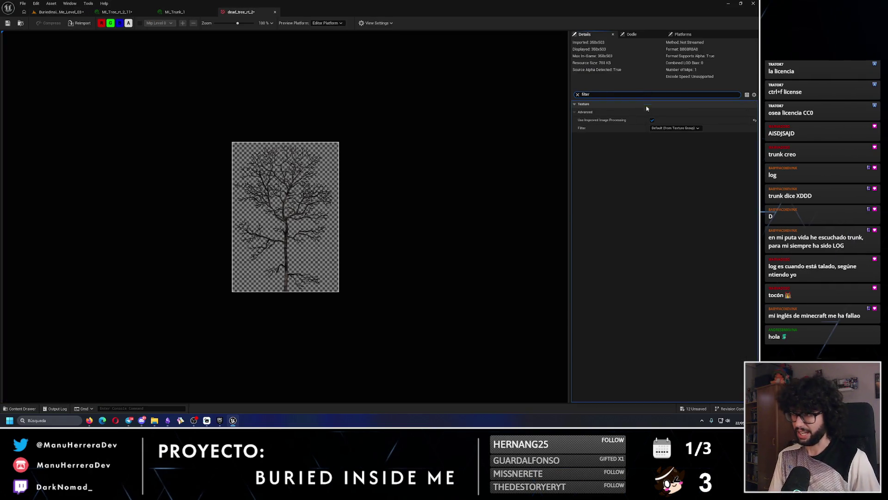
left_click(666, 128)
left_click(659, 138)
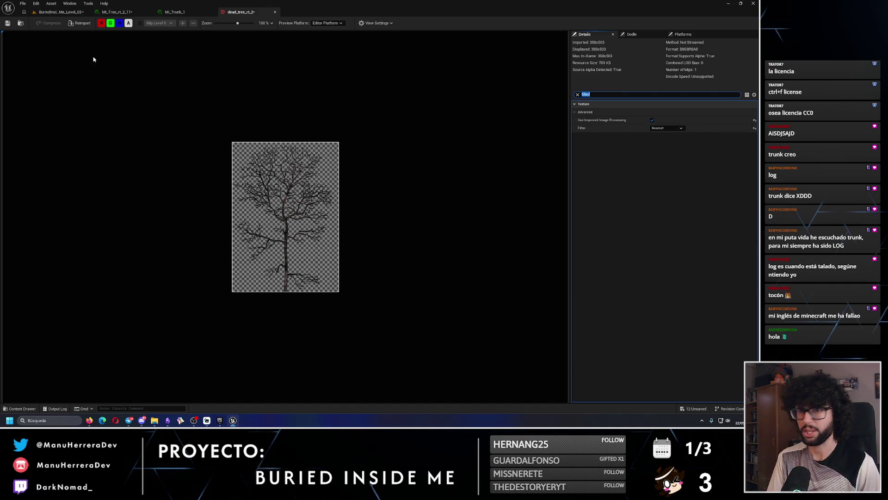
left_click(7, 24)
left_click(276, 13)
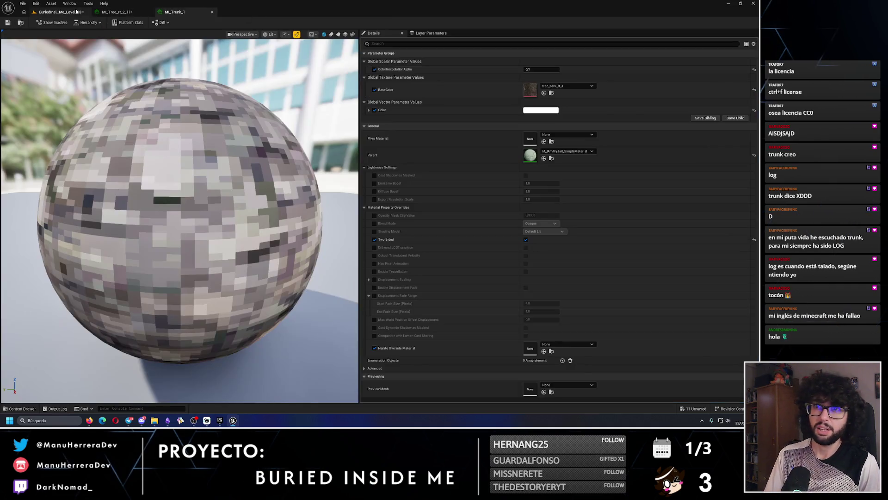
left_click(60, 12)
- Set the dead_tree_rt_1 texture's Filter to Nearest, save, and close its editor
left_click(435, 206)
double_click(436, 206)
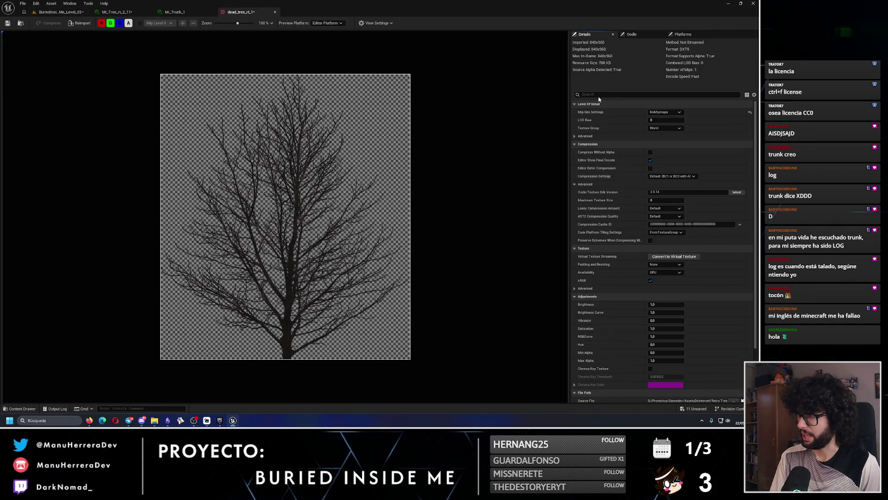
left_click(598, 94)
type("filter")
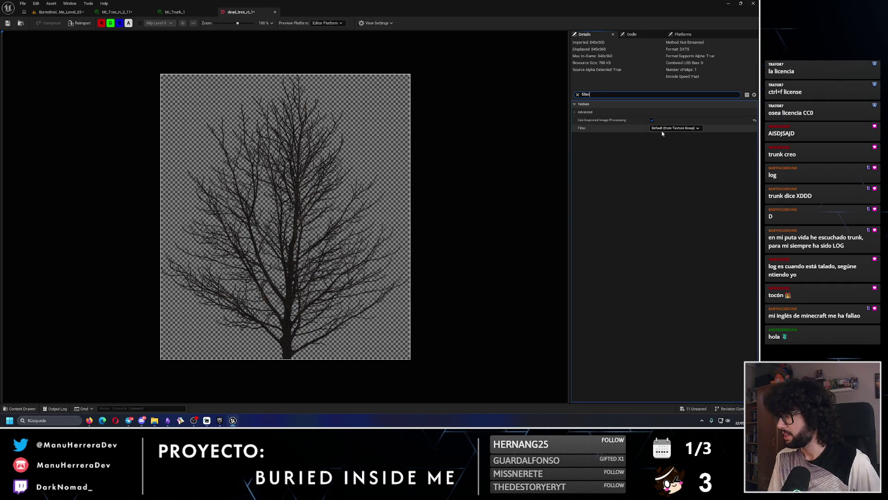
left_click(666, 128)
left_click(662, 140)
left_click(7, 23)
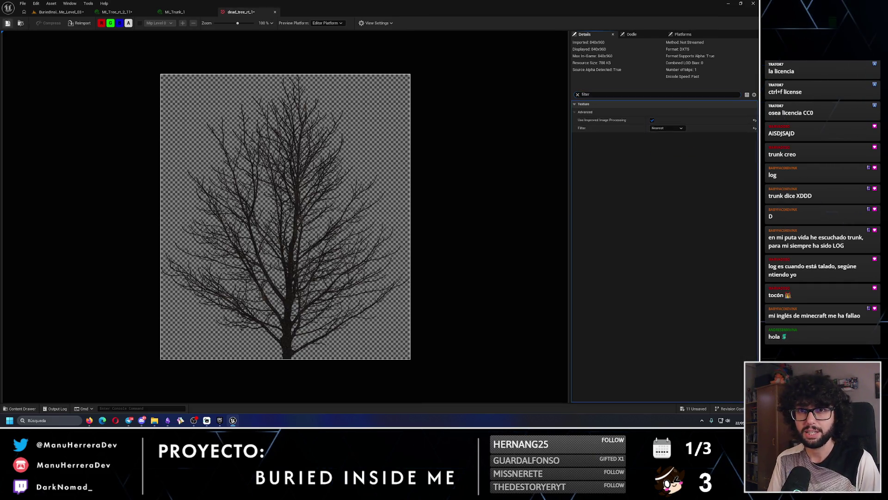
left_click(275, 12)
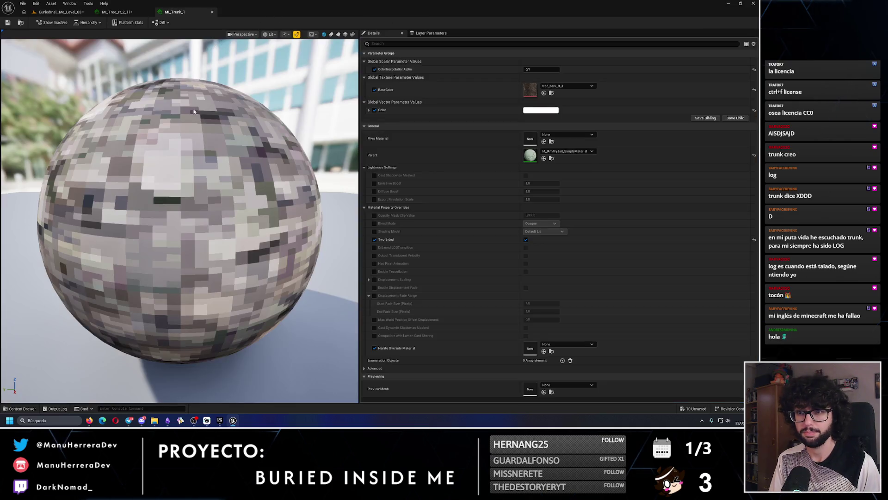
left_click(58, 12)
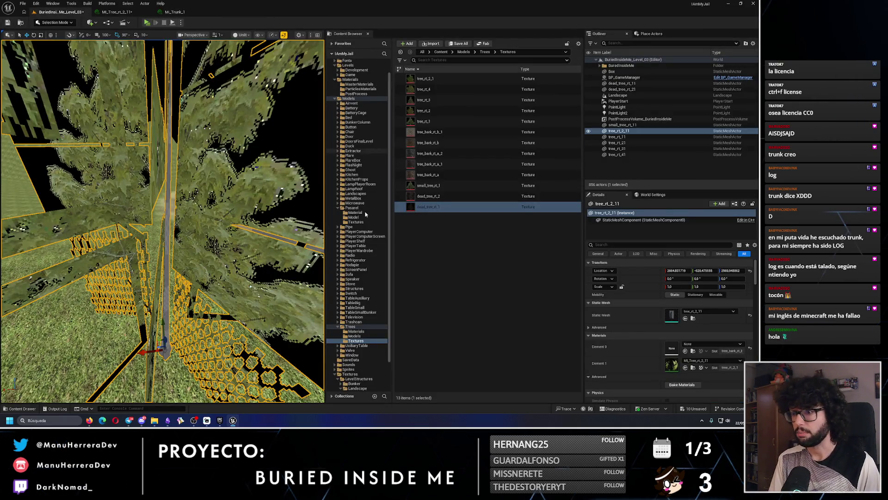
- Drag MI_Trunk_1 from Trees Materials onto the tree_rt_2_11 trunk
left_click(356, 335)
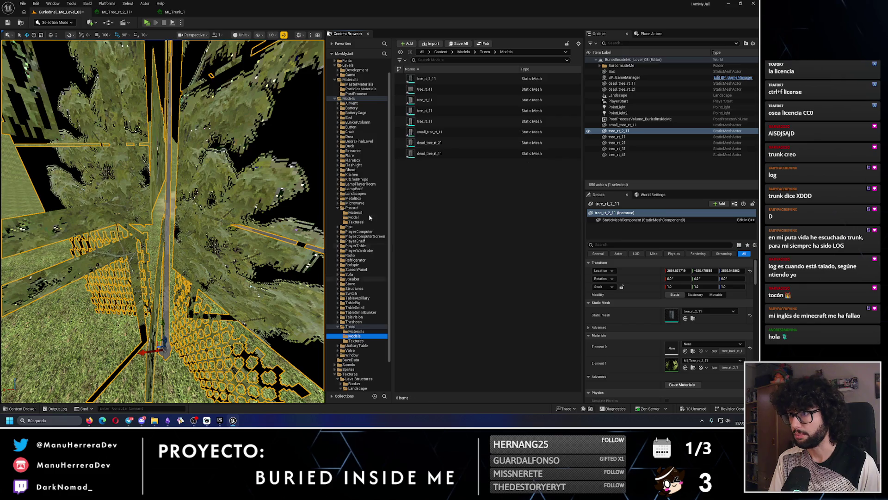
left_click(360, 332)
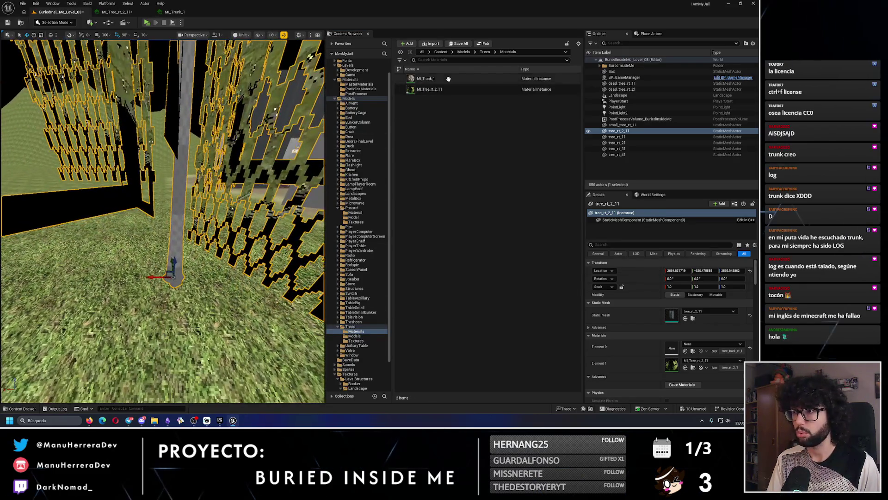
left_click_drag(448, 79, 183, 243)
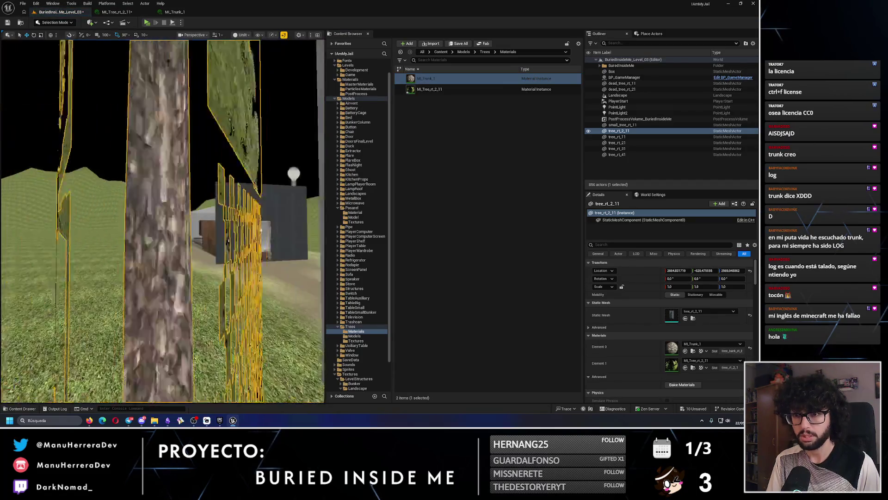
key("s")
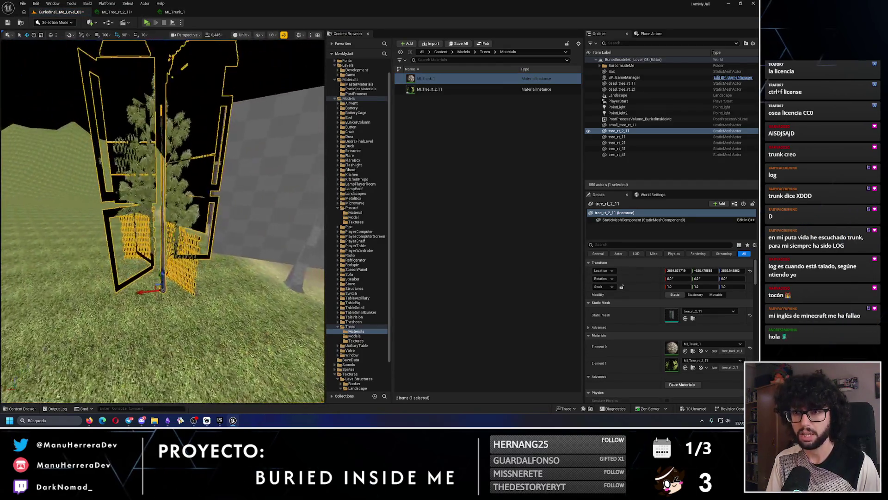
key("w")
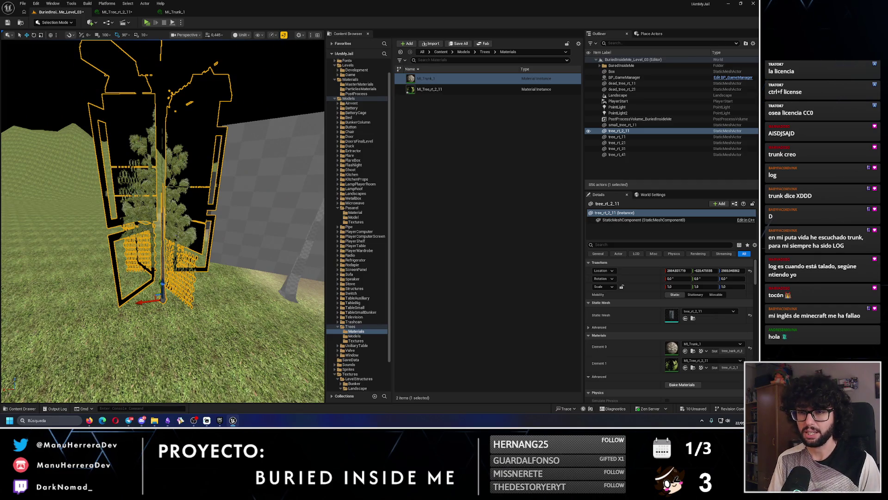
left_click_drag(178, 236, 177, 235)
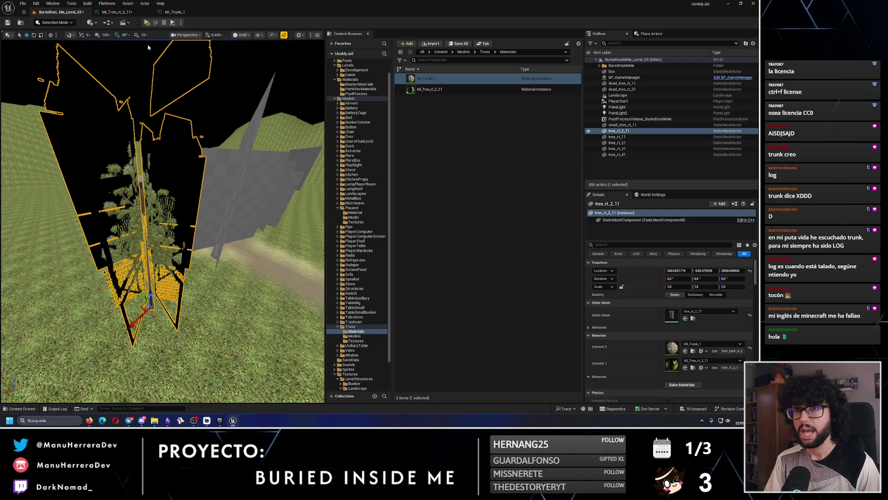
- Paste tree_rt_2_1 into MI_Tree_rt_2_11's Mask and locate that texture in the Content Browser
left_click(174, 11)
left_click(117, 11)
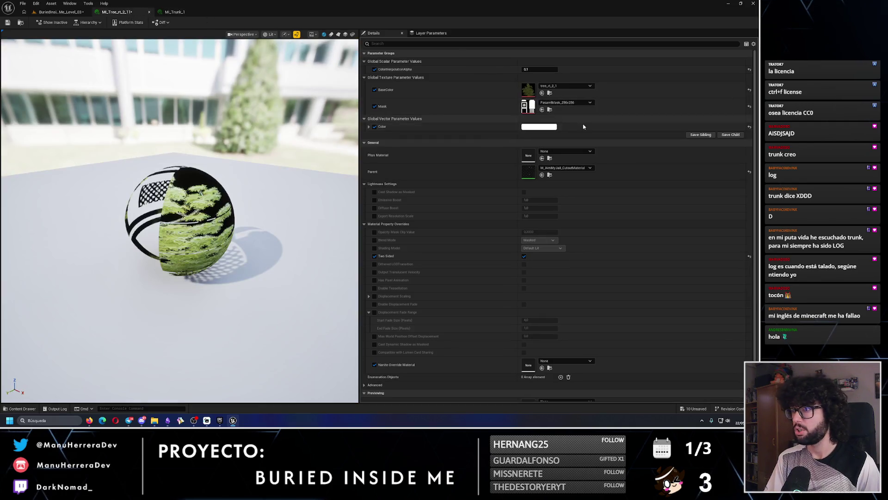
right_click(538, 107)
right_click(540, 113)
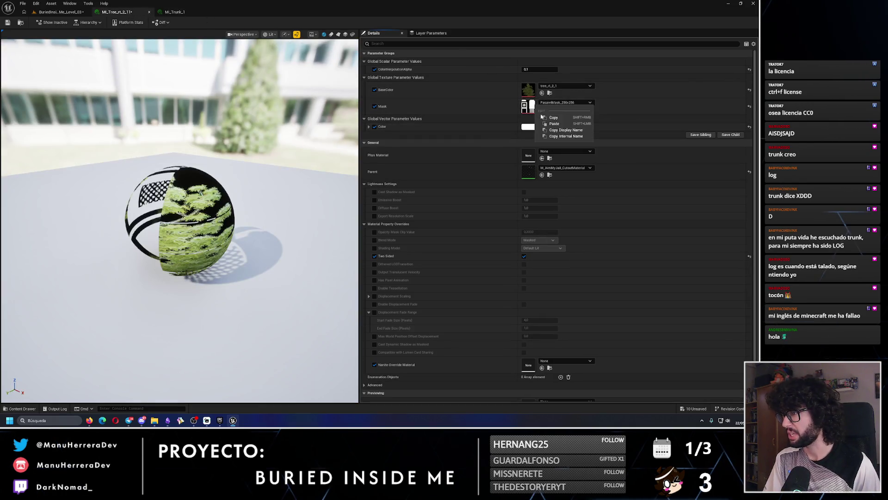
left_click(551, 123)
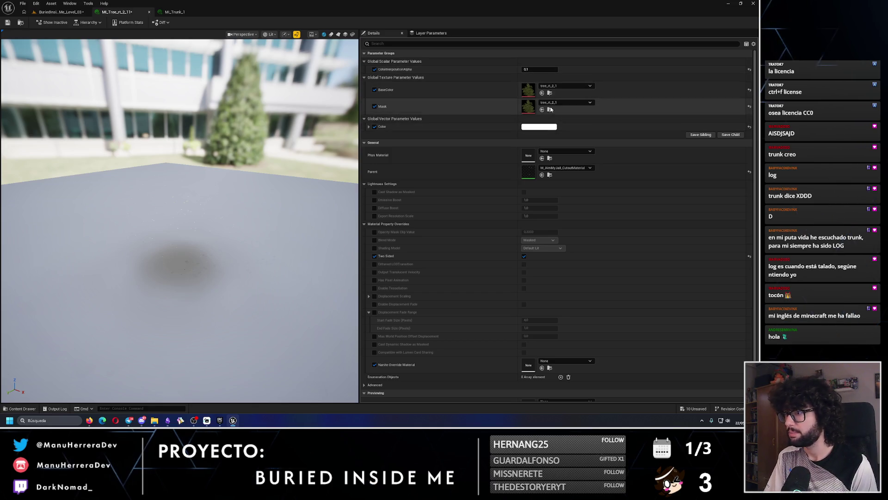
left_click(549, 109)
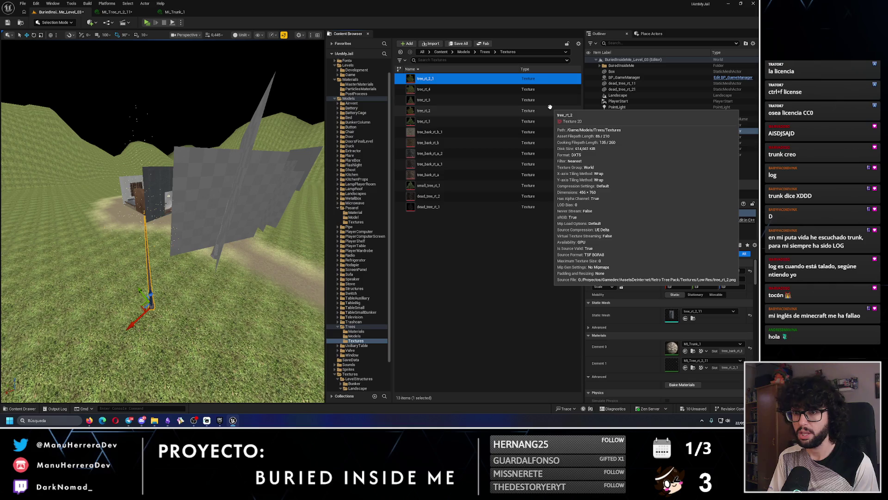
left_click_drag(185, 277, 208, 194)
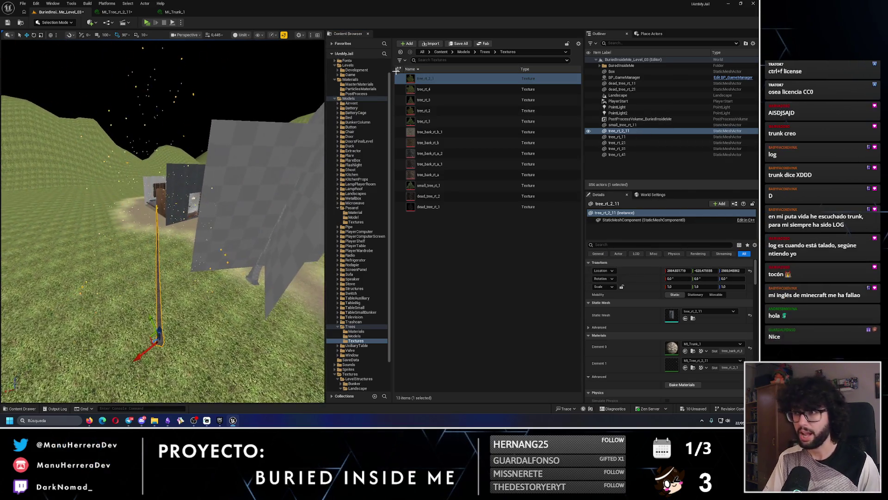
right_click(435, 80)
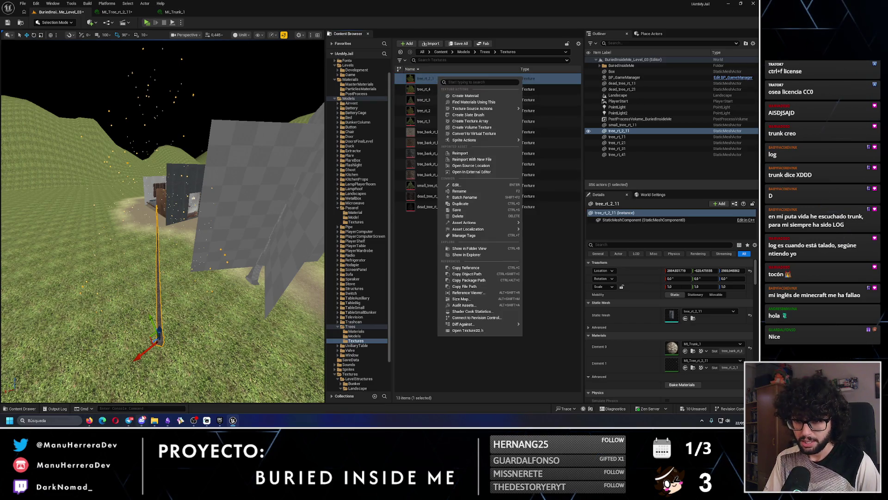
- Show tree_rt_2_1 in Explorer, open Retro Tree Pack > Textures > Low Res, then bring up Firefox
left_click(471, 165)
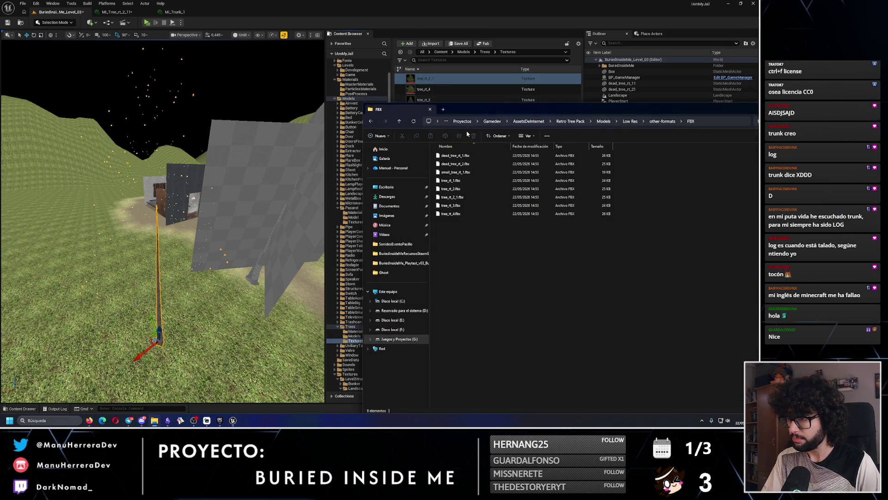
left_click(630, 121)
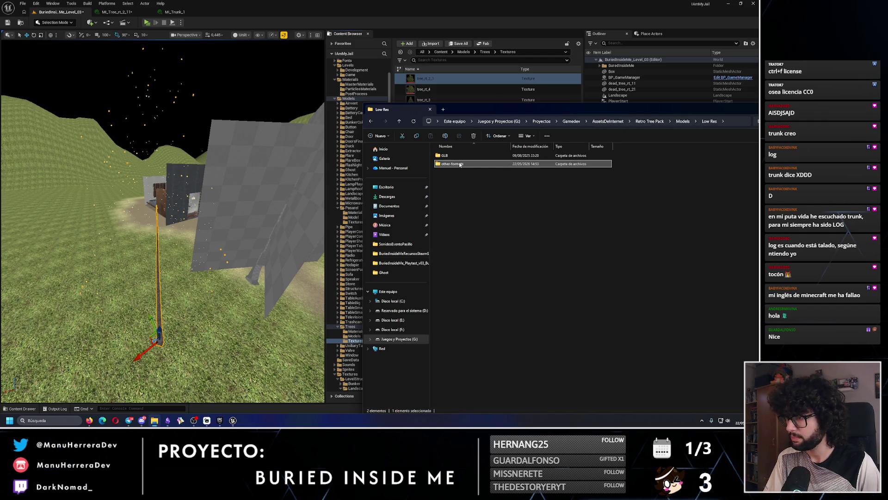
left_click(647, 122)
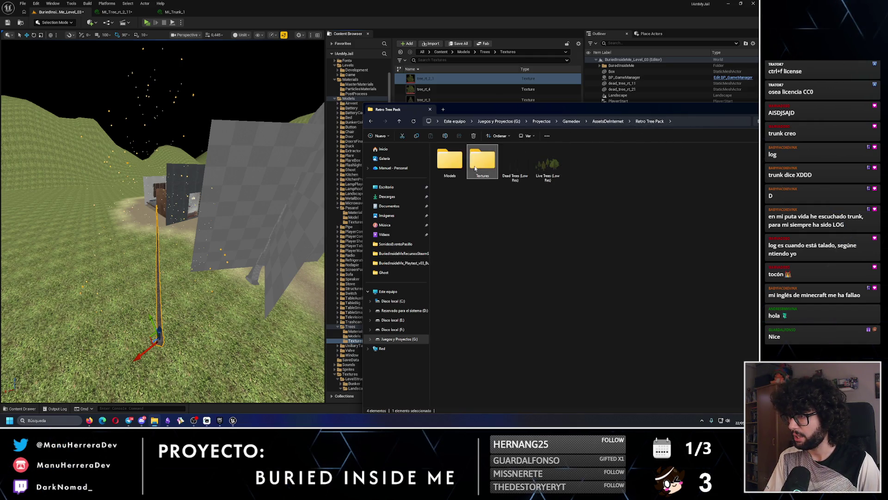
double_click(482, 160)
double_click(455, 156)
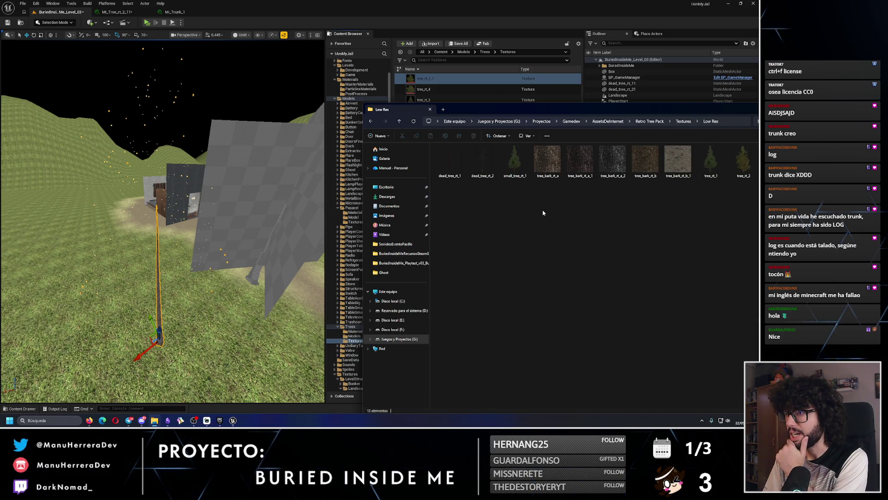
left_click(89, 420)
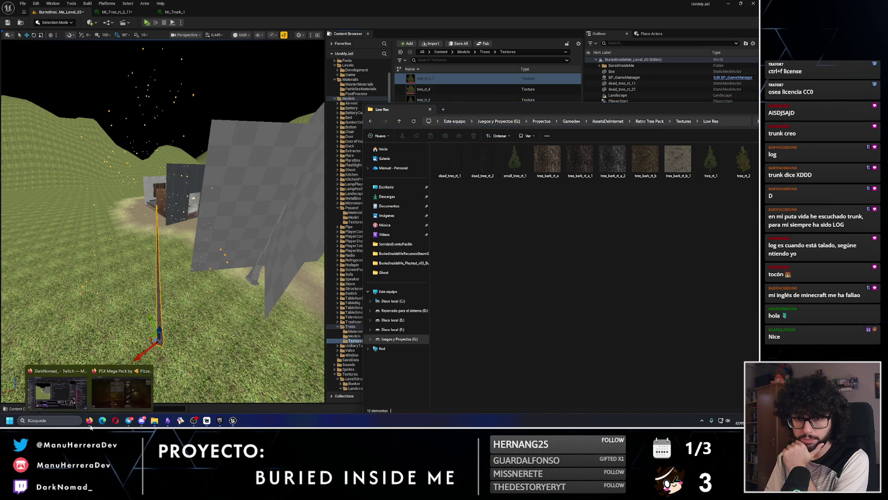
left_click(120, 399)
- Load photopea.com in a new Firefox tab and open small_tree_rt_1 there, zoomed in
left_click(139, 4)
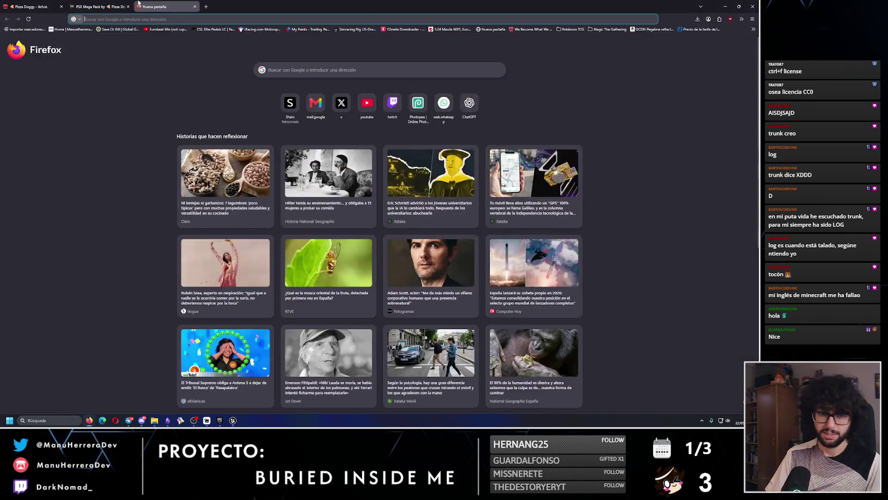
key("Return")
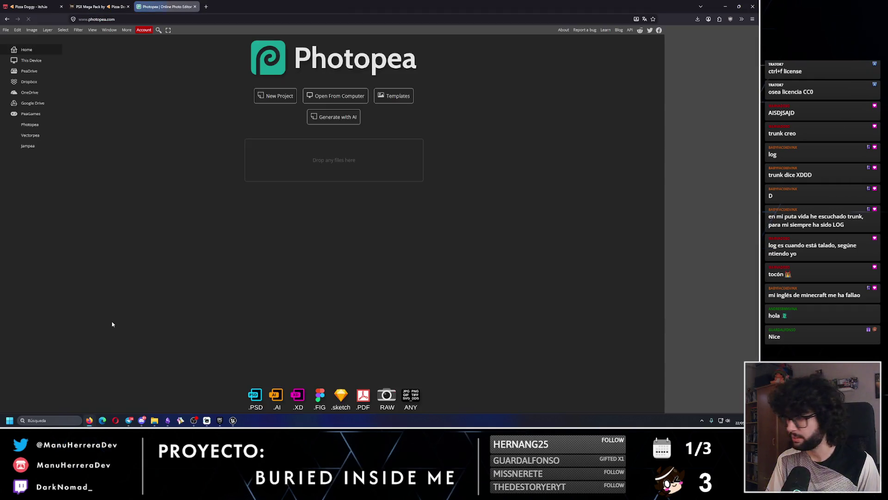
key("alt+Tab")
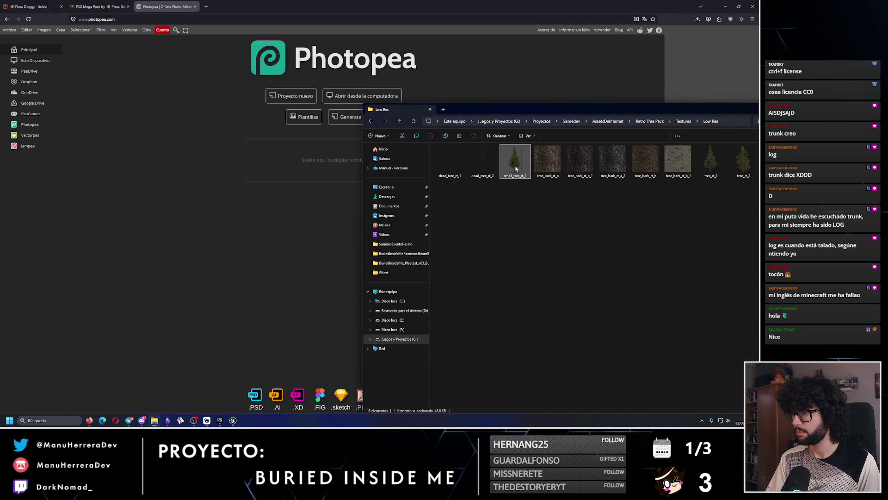
left_click_drag(515, 159, 339, 190)
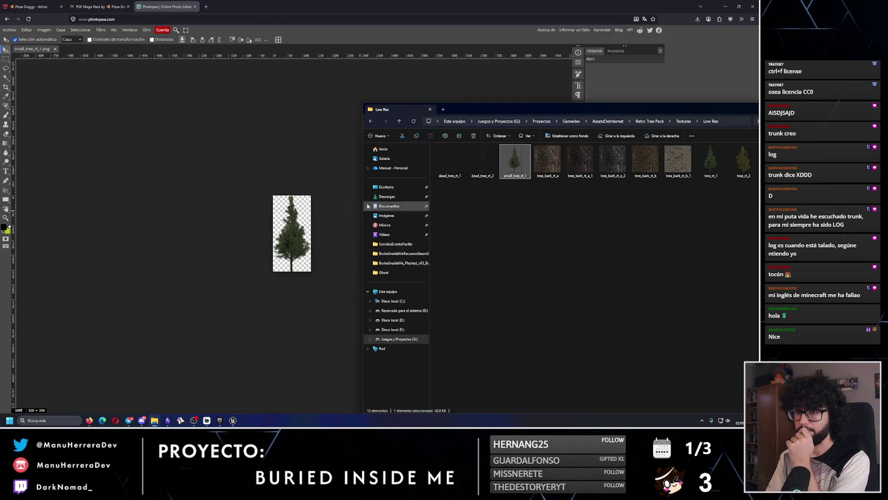
left_click(349, 2)
key("z")
scroll(312, 256, "up", 5)
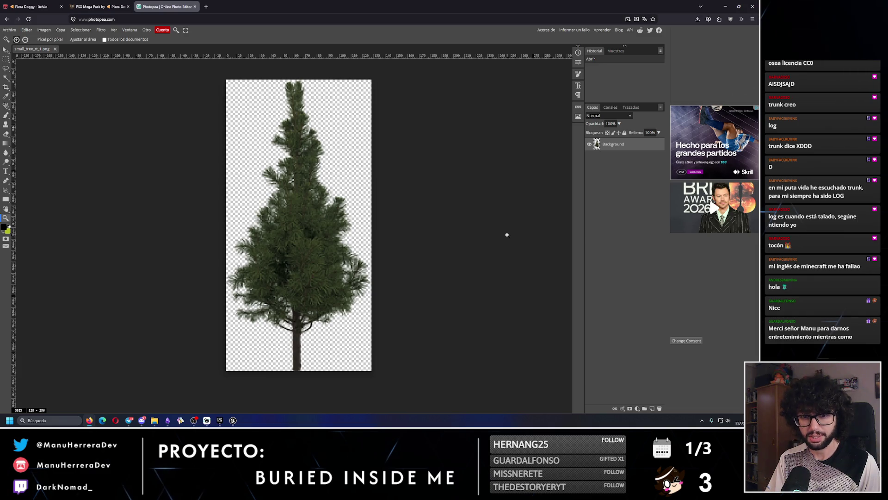
- Drop a trial Brightness/Contrast layer and add a Hue/Saturation layer at Lightness 100 instead
left_click(638, 409)
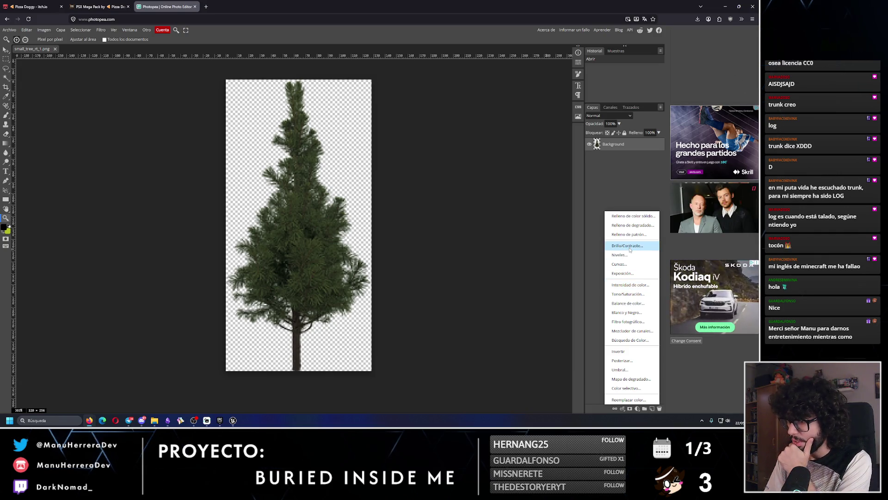
left_click(630, 246)
mouse_move(528, 95)
left_mouse_down()
mouse_move(568, 94)
mouse_move(564, 112)
mouse_move(500, 112)
mouse_move(649, 111)
left_mouse_up()
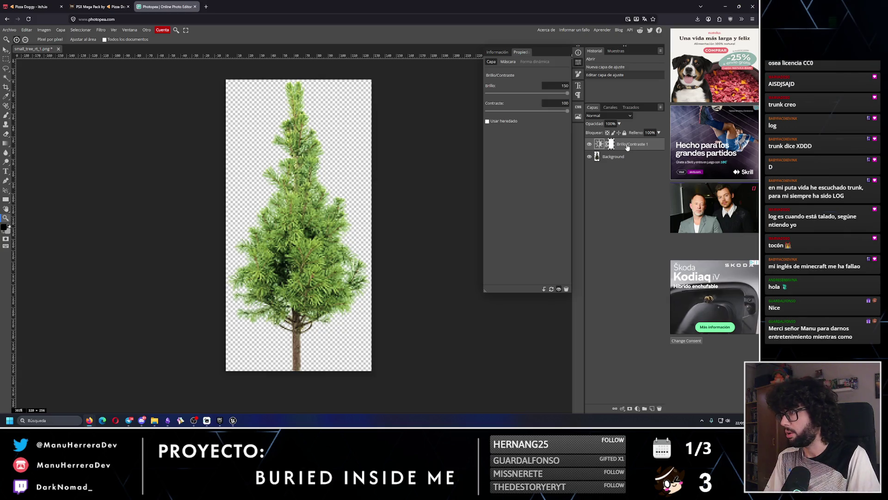
key("Delete")
left_click(637, 409)
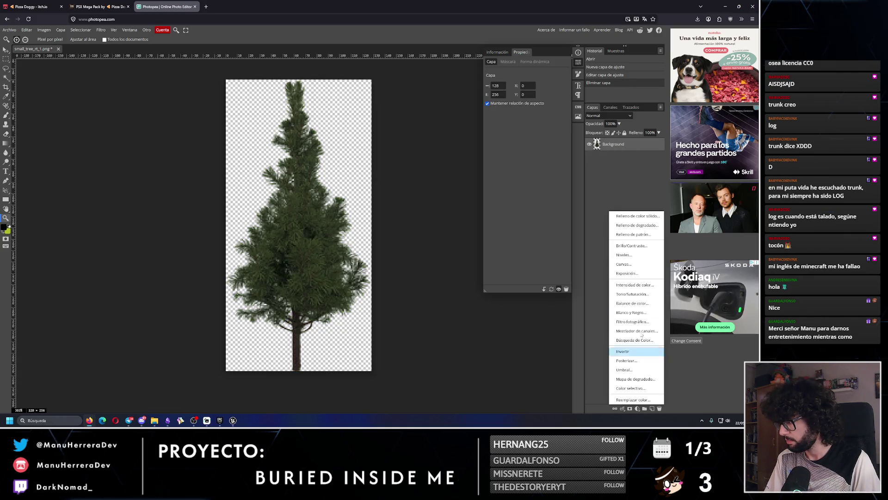
left_click(641, 294)
left_click_drag(524, 137, 569, 138)
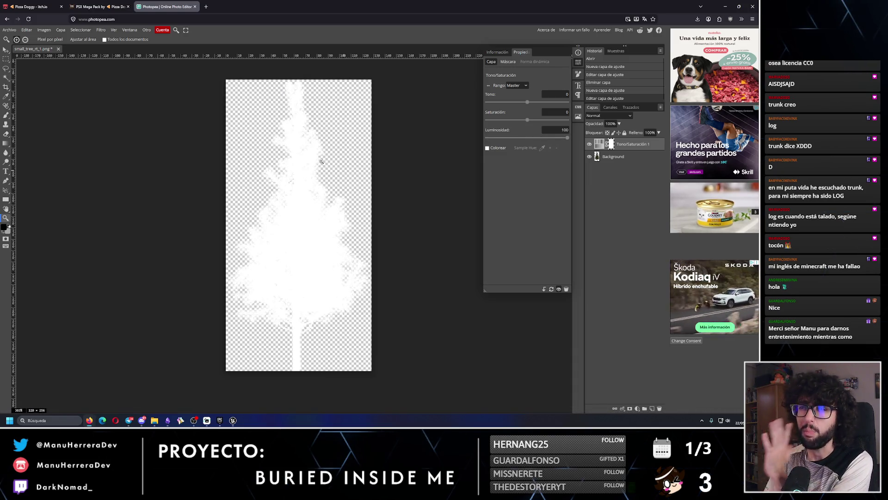
- Export the white tree as a PNG named small_tree_rt_1_Alpha
left_click(9, 29)
mouse_move(37, 119)
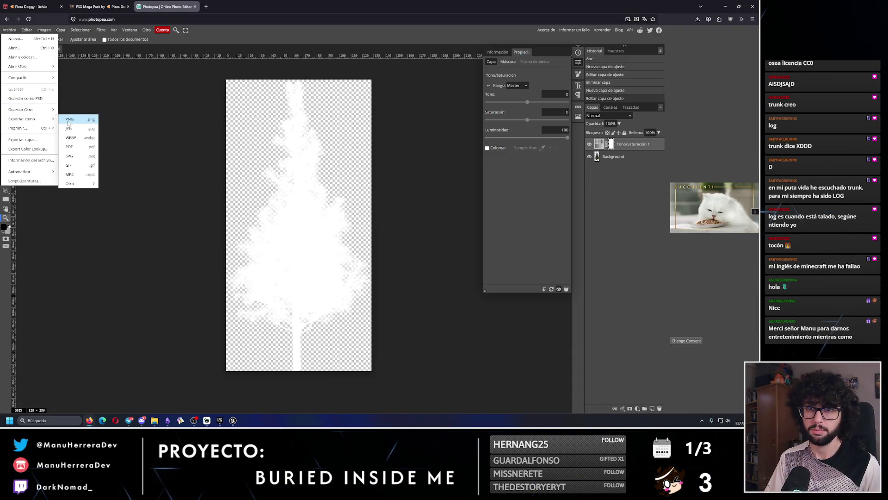
left_click(70, 119)
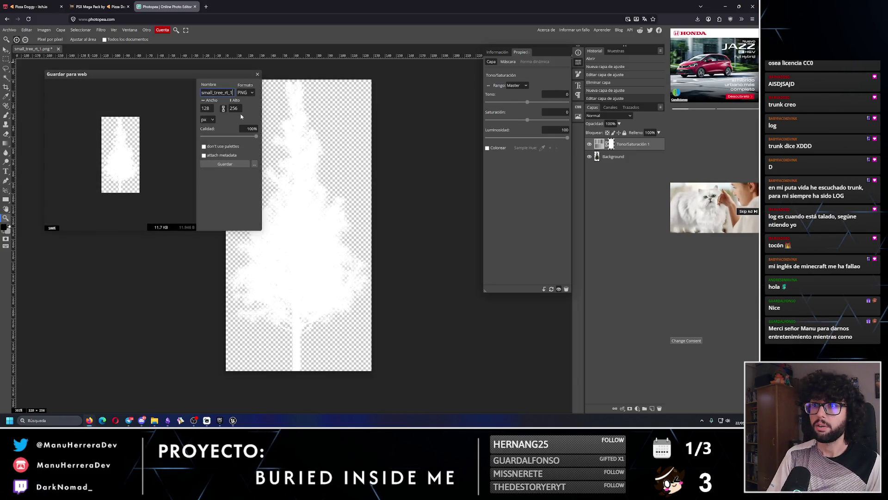
type("_A")
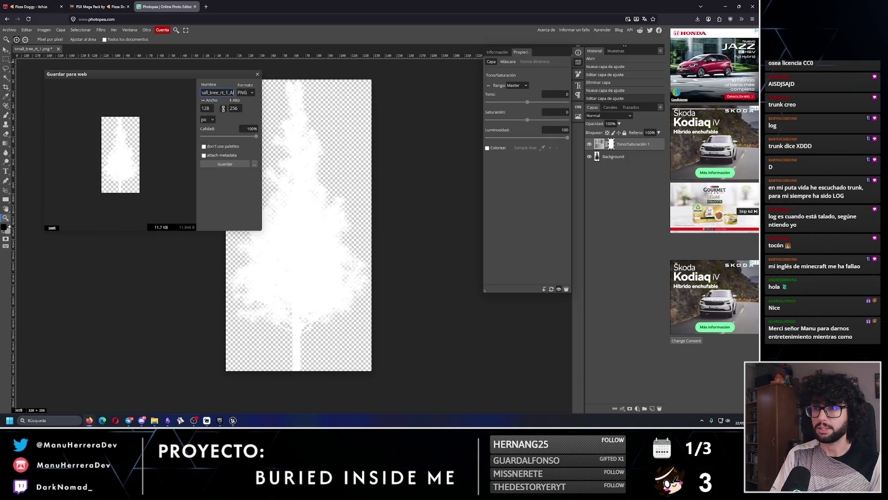
type("lpha")
left_click(231, 164)
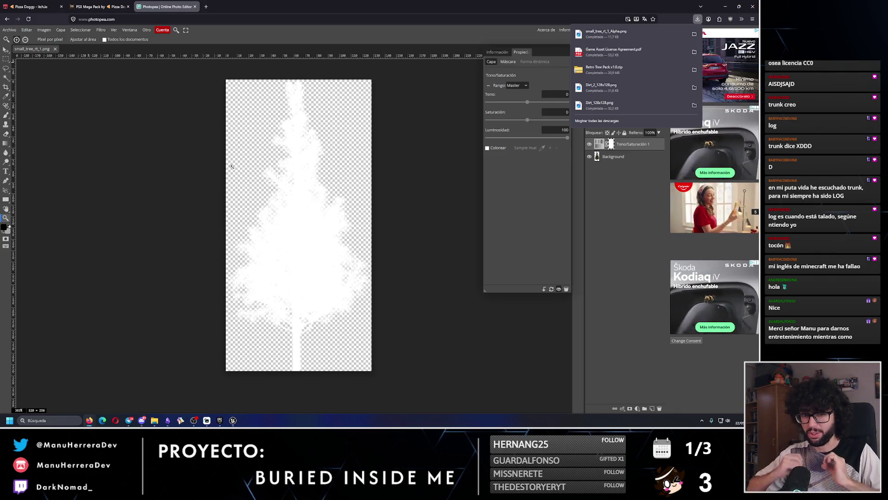
- Import small_tree_rt_1_Alpha from Descargas into the Trees Textures folder
left_click(233, 421)
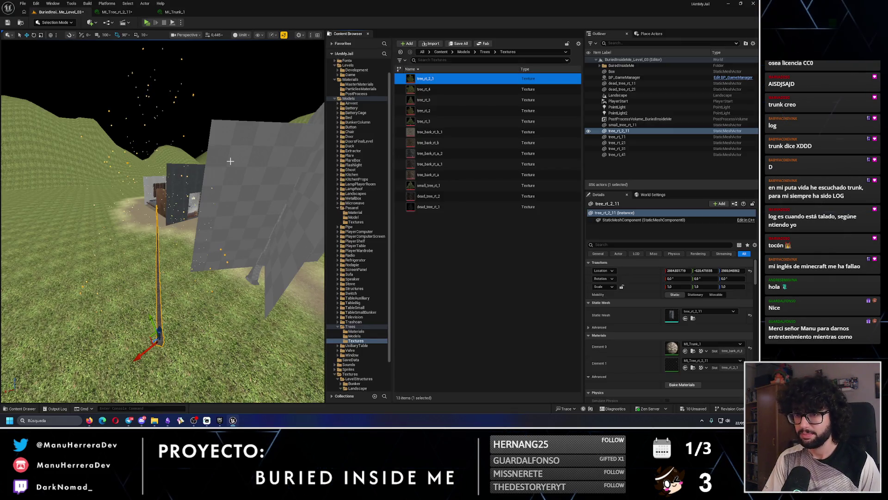
left_click(434, 47)
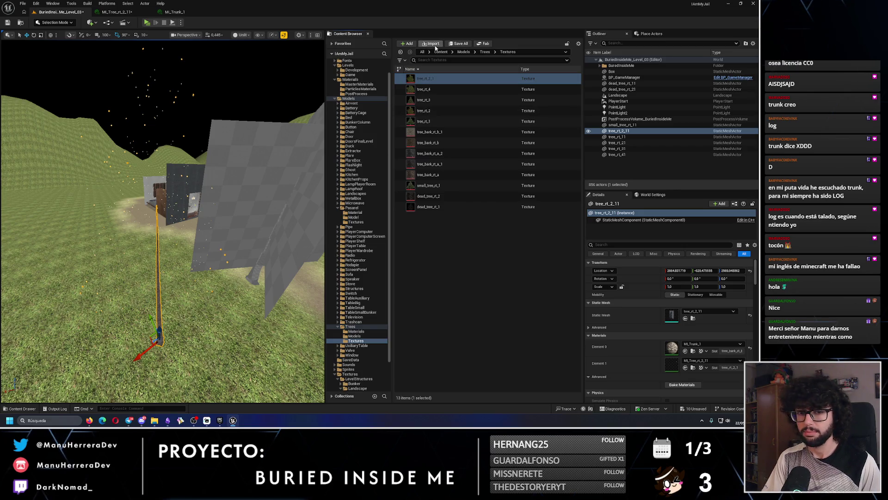
scroll(211, 217, "up", 3)
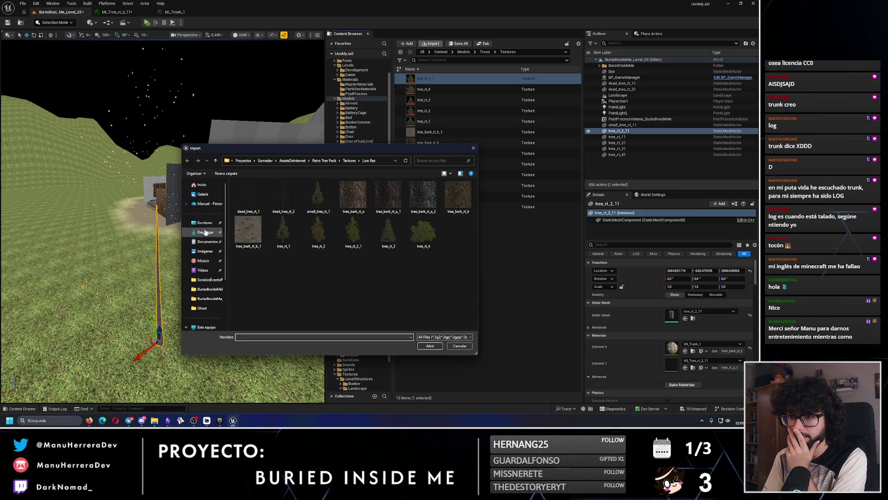
left_click(206, 233)
left_click(257, 199)
left_click(435, 347)
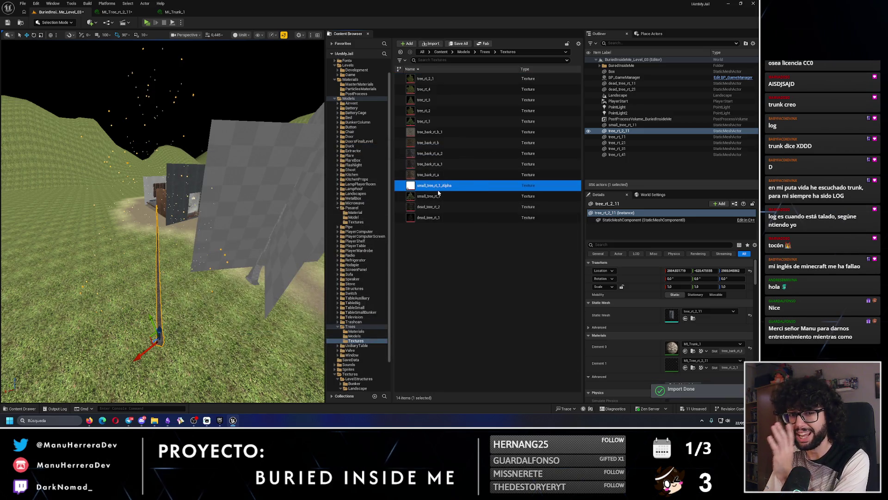
- Set the small_tree_rt_1_Alpha texture's Filter to Nearest
double_click(439, 190)
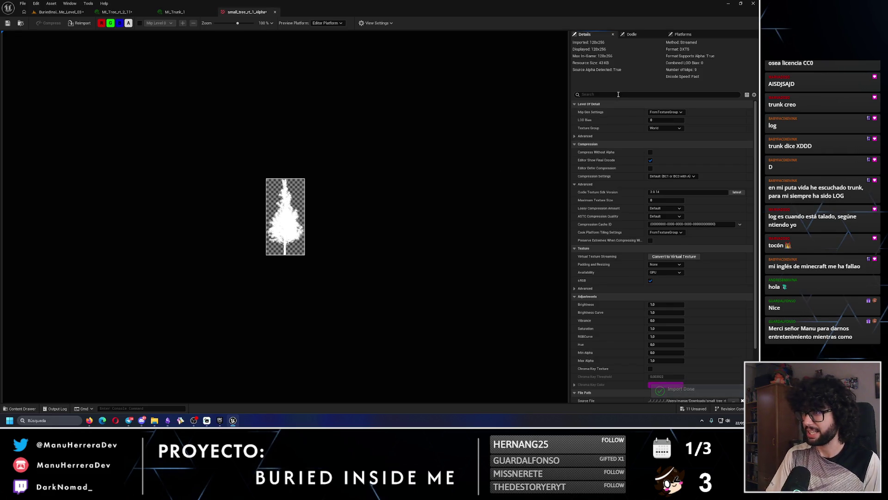
type("filter")
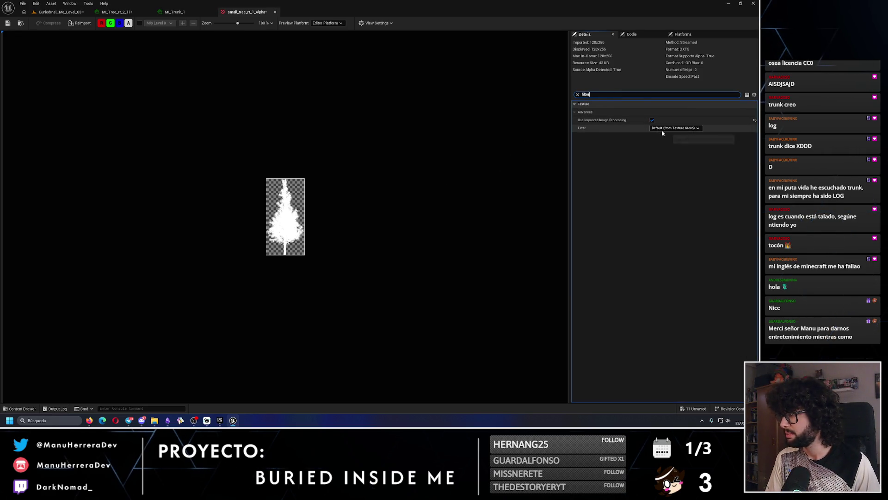
left_click(674, 128)
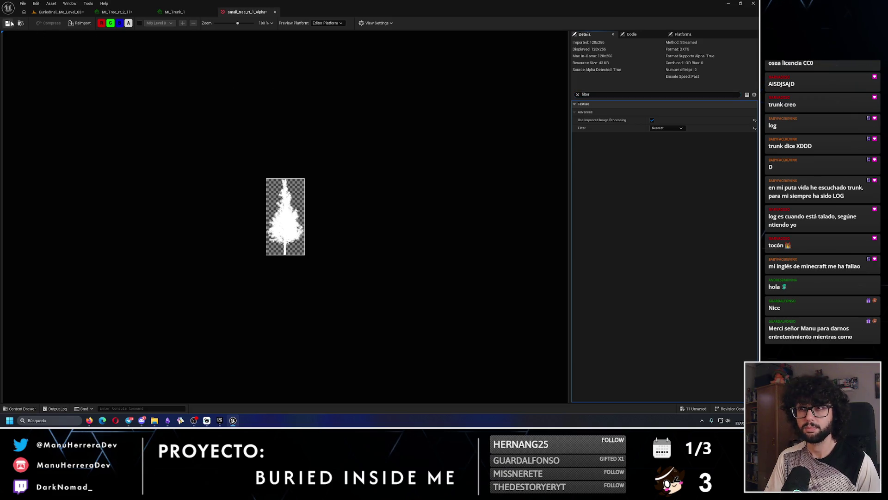
left_click(274, 12)
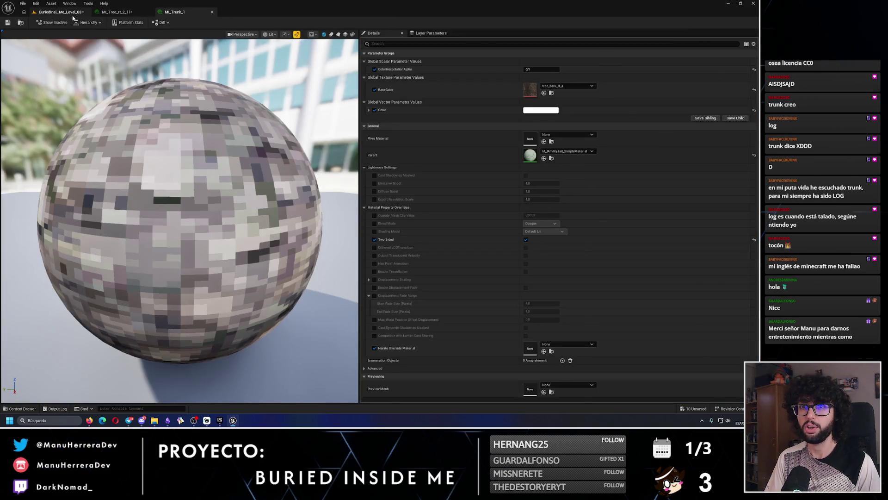
- Look over the trunk and foliage material instances and the Mask texture list
left_click(71, 13)
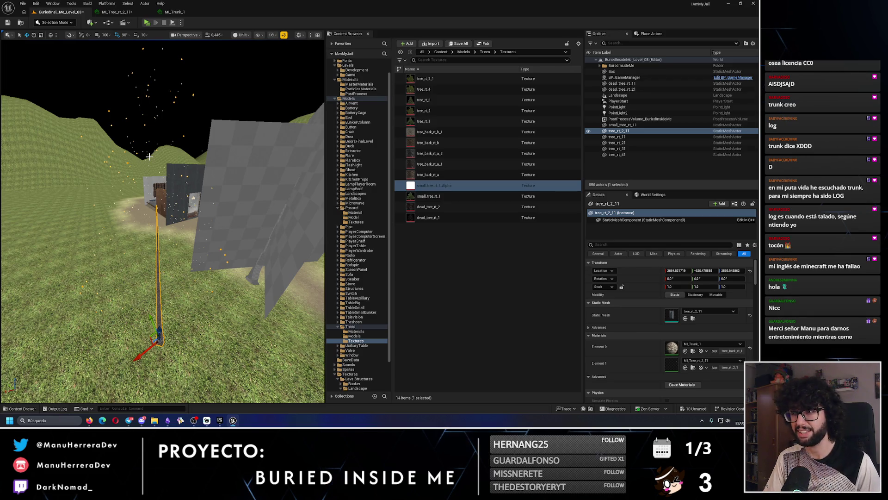
left_click(175, 12)
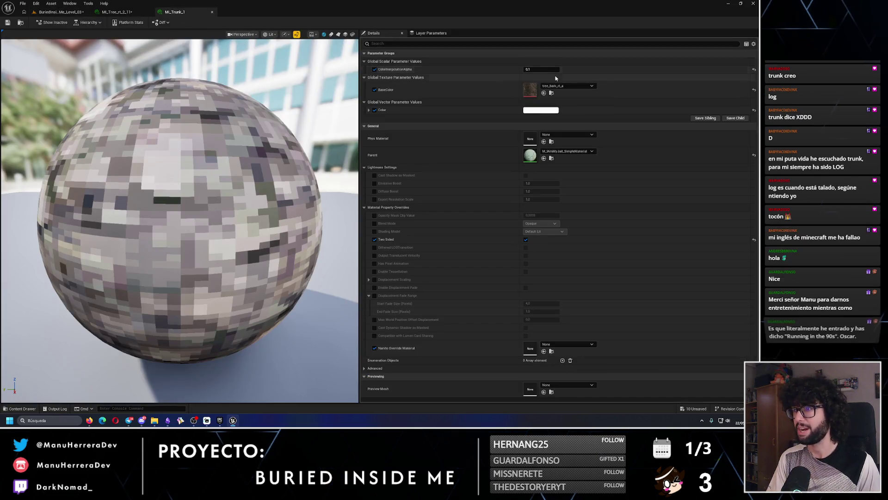
left_click(117, 12)
left_click(566, 103)
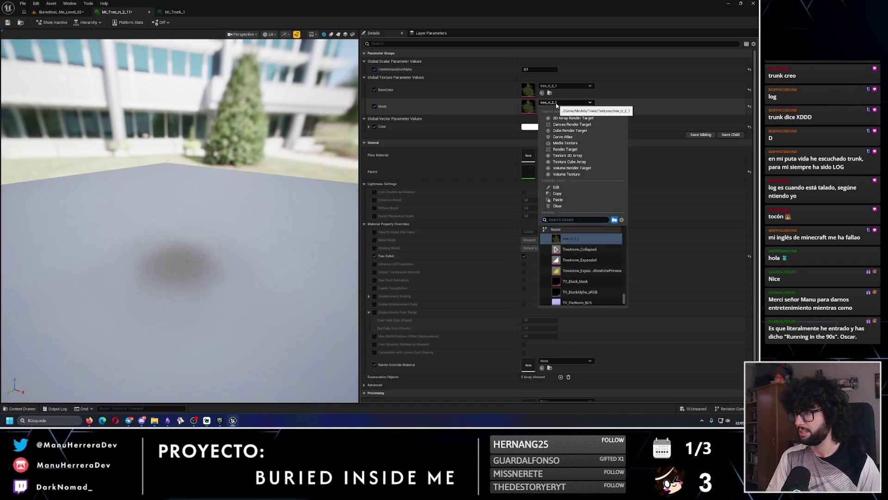
scroll(600, 294, "up", 5)
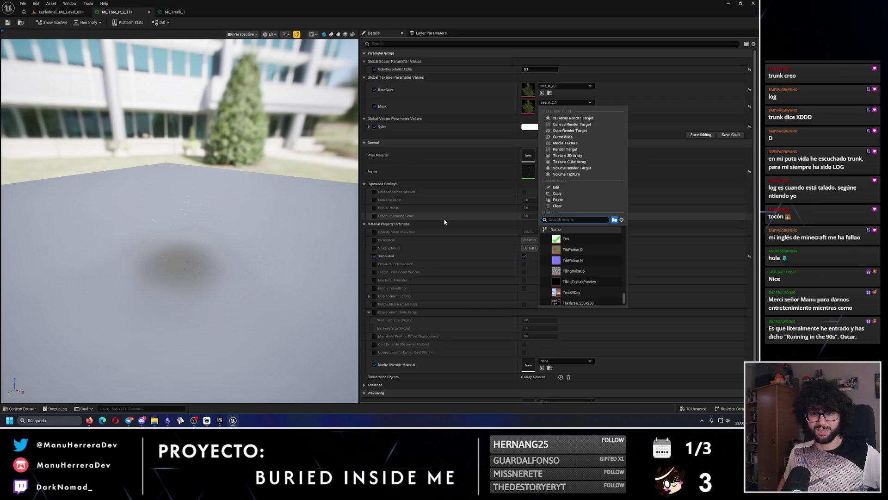
- Set MI_Tree_rt_2_11's Mask to small_tree_rt_1_Alpha and save the instance
left_click(44, 13)
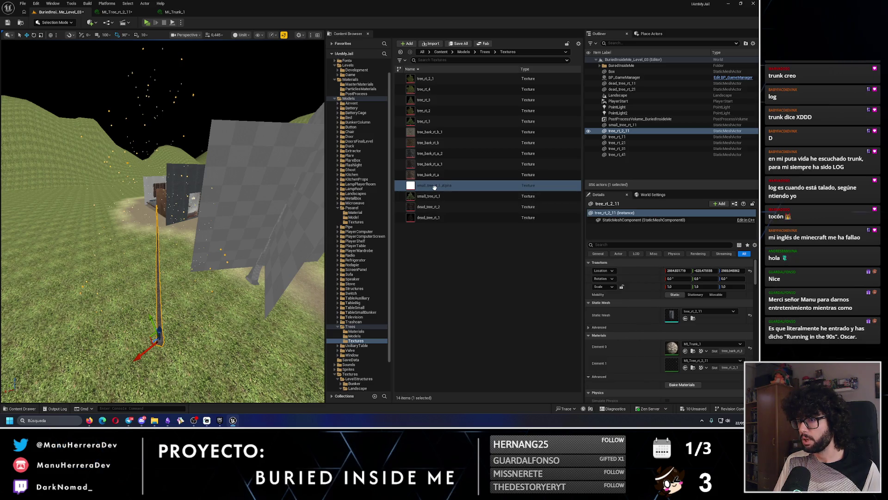
left_click(117, 13)
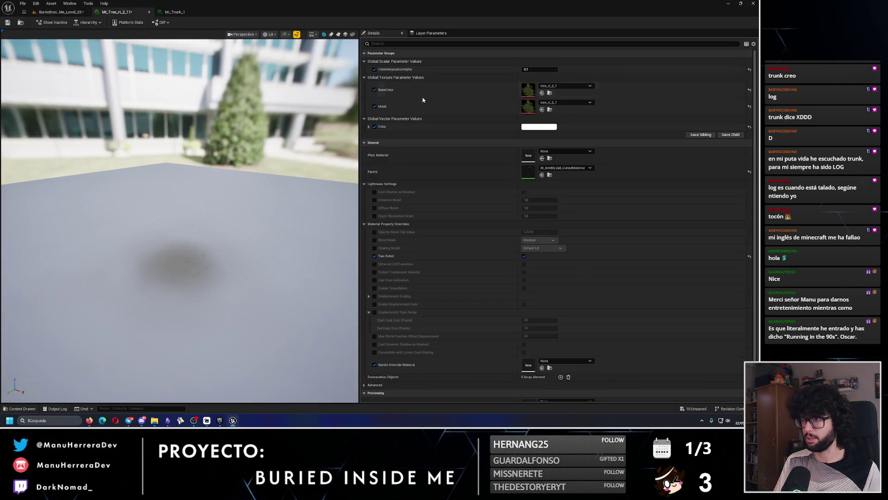
left_click(550, 103)
type("ll_")
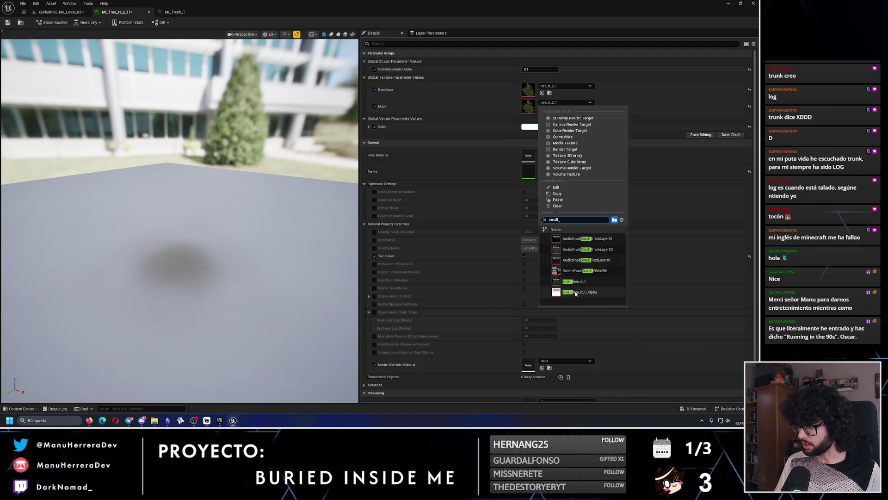
left_click(576, 292)
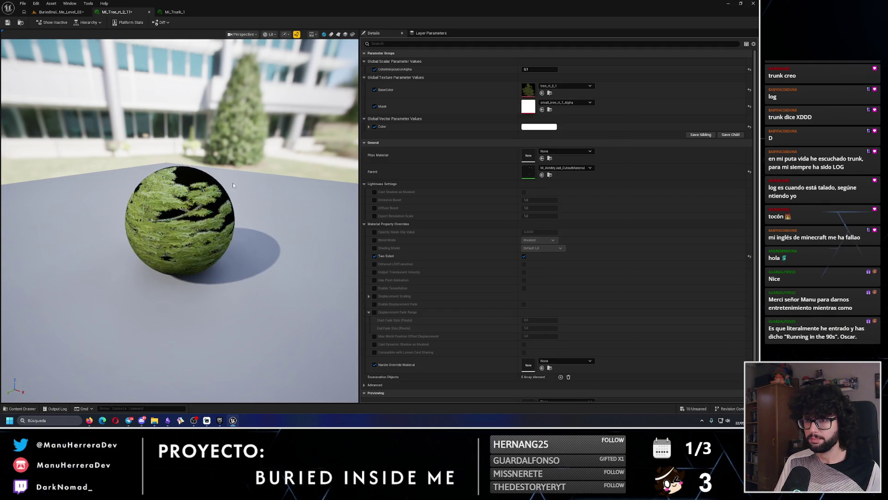
left_click_drag(180, 277, 180, 241)
left_click(7, 23)
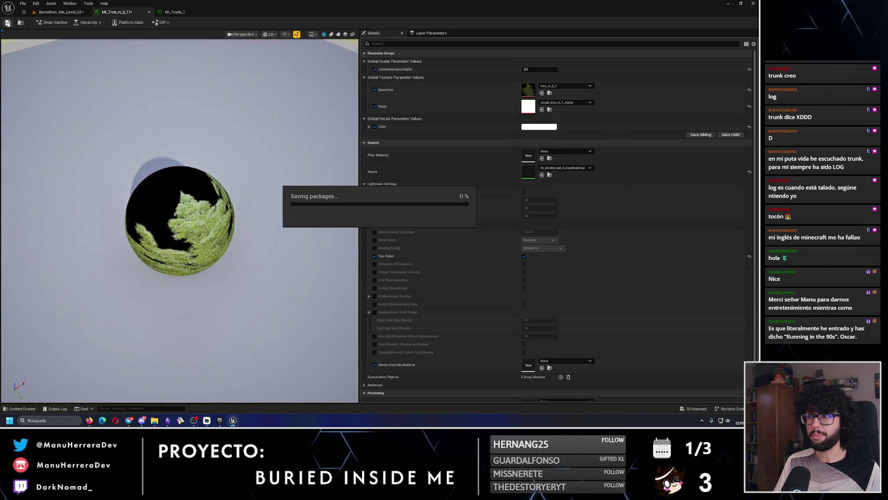
left_click(64, 13)
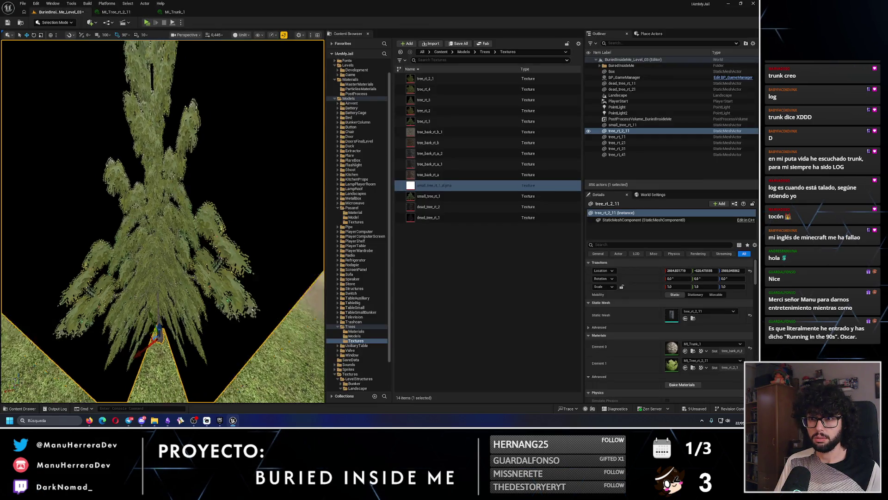
- Orbit and fly around tree_rt_2_11 to inspect its masked foliage, then return to Photopea
left_click_drag(162, 278, 162, 185)
left_click(117, 12)
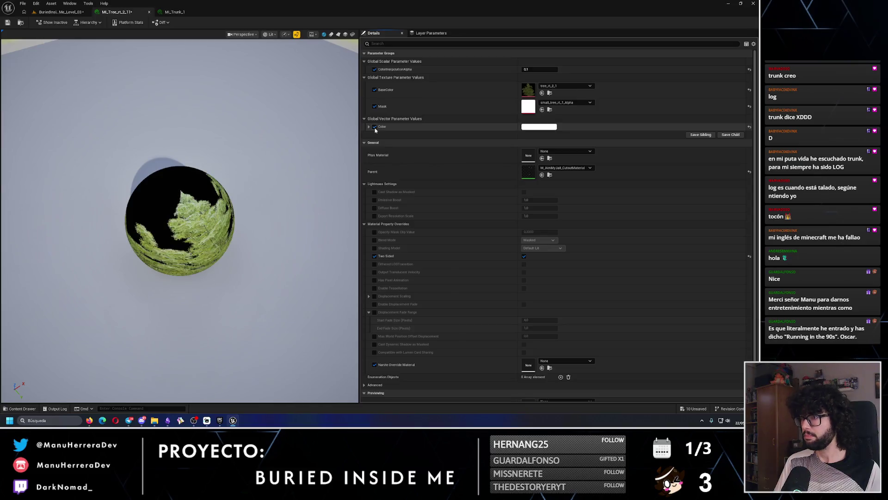
left_click(549, 109)
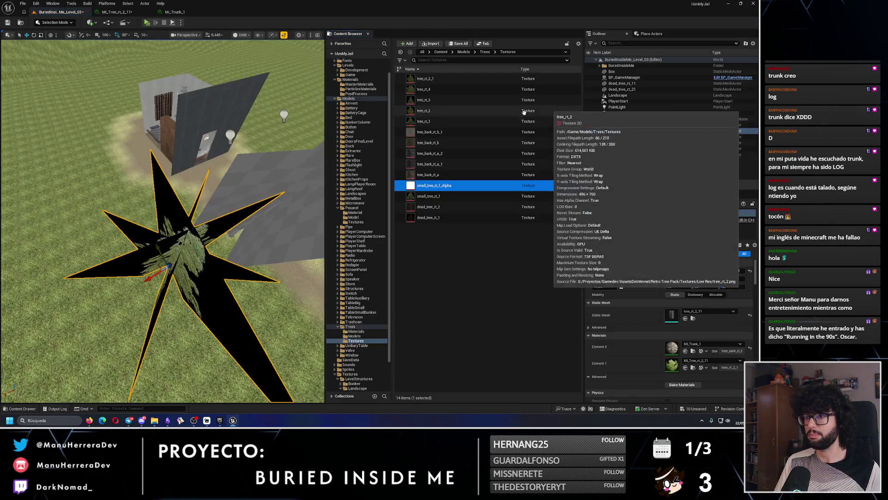
left_click_drag(162, 185, 162, 259)
mouse_move(199, 165)
left_mouse_down()
mouse_move(200, 152)
mouse_move(200, 165)
left_mouse_up()
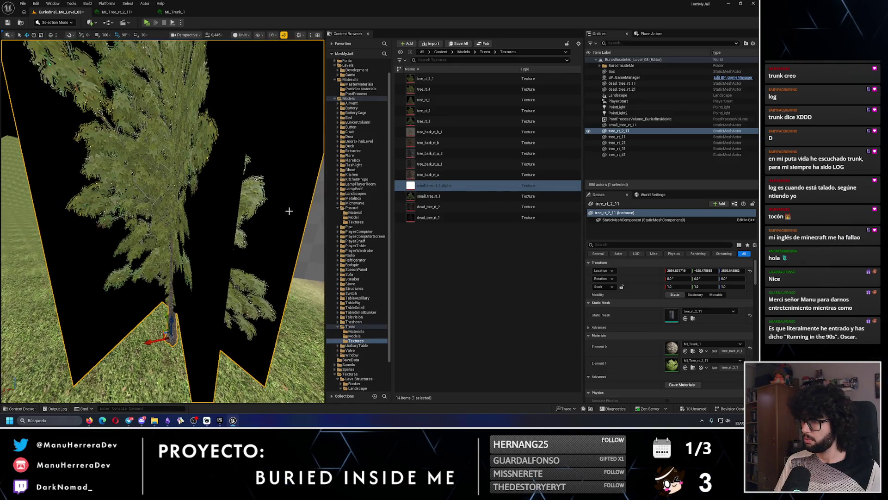
left_click(92, 422)
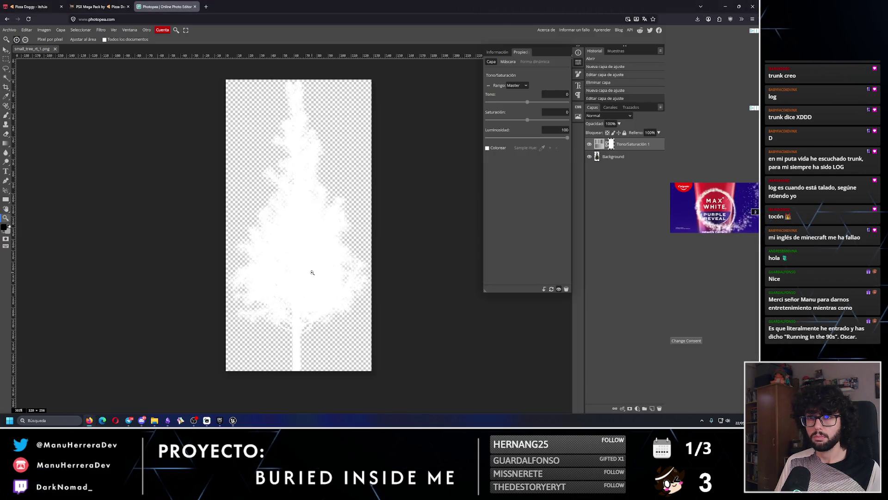
- Preview small_tree_rt_1_Alpha.png from Descargas in the image viewer, then return to Photopea
mouse_move(154, 421)
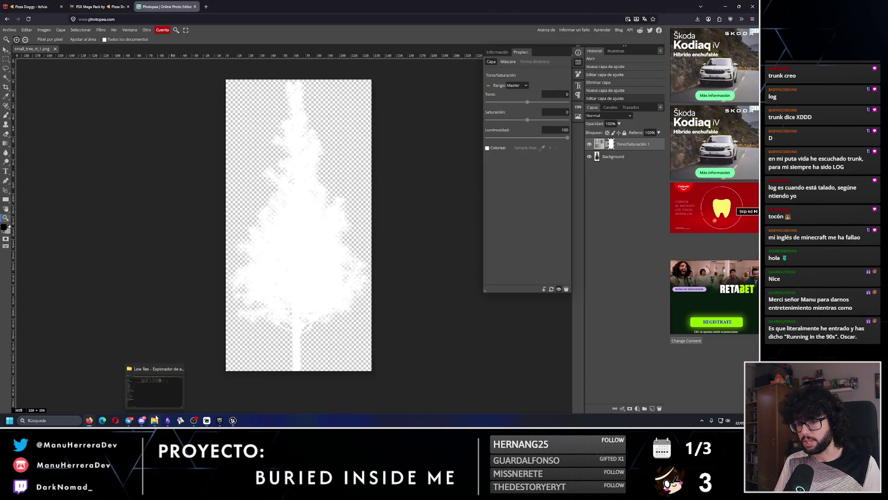
left_click(153, 397)
left_click(391, 198)
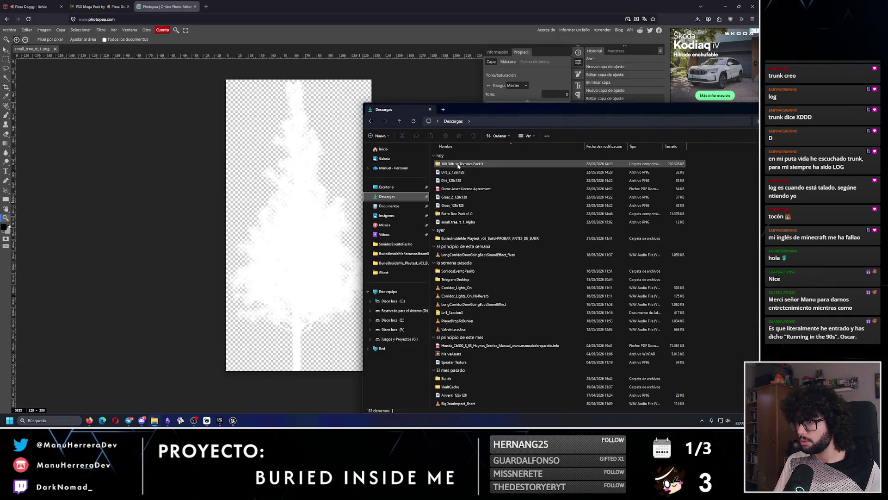
left_click(456, 224)
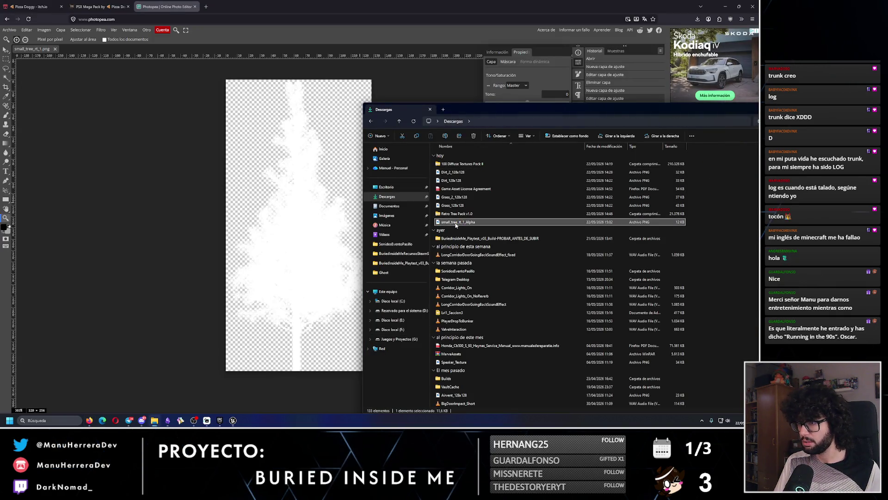
double_click(455, 224)
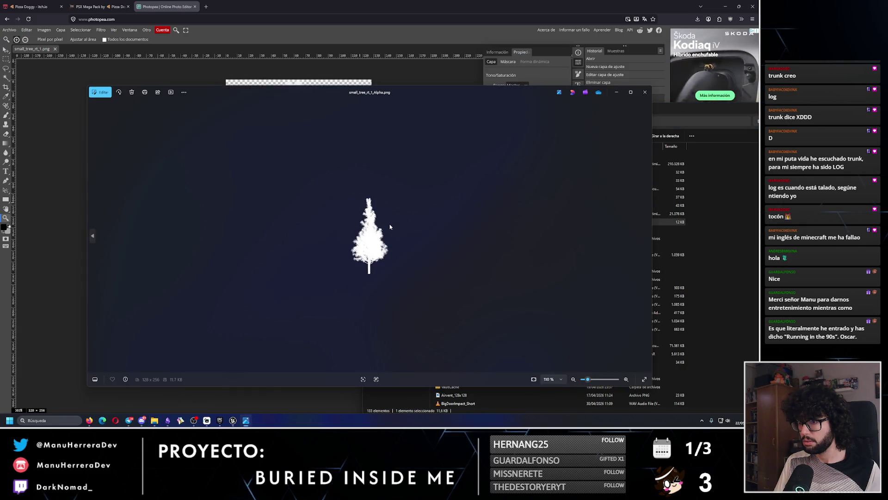
scroll(390, 226, "up", 3)
left_click(645, 92)
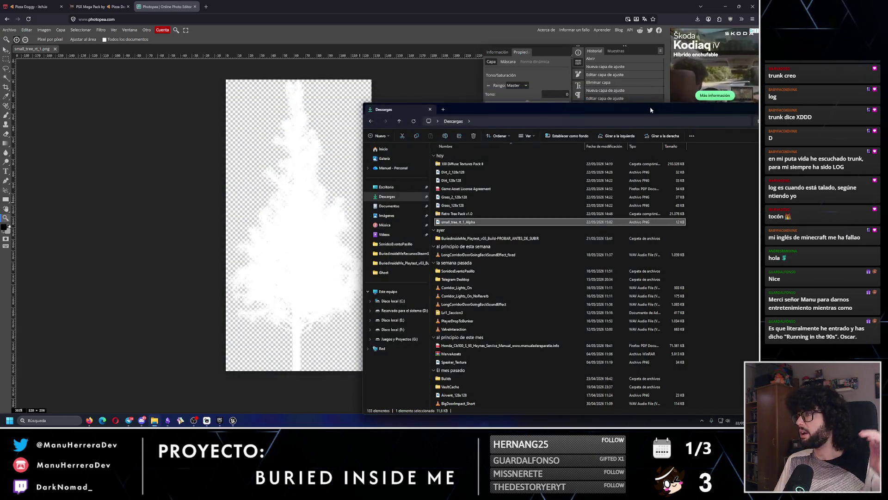
left_click(651, 99)
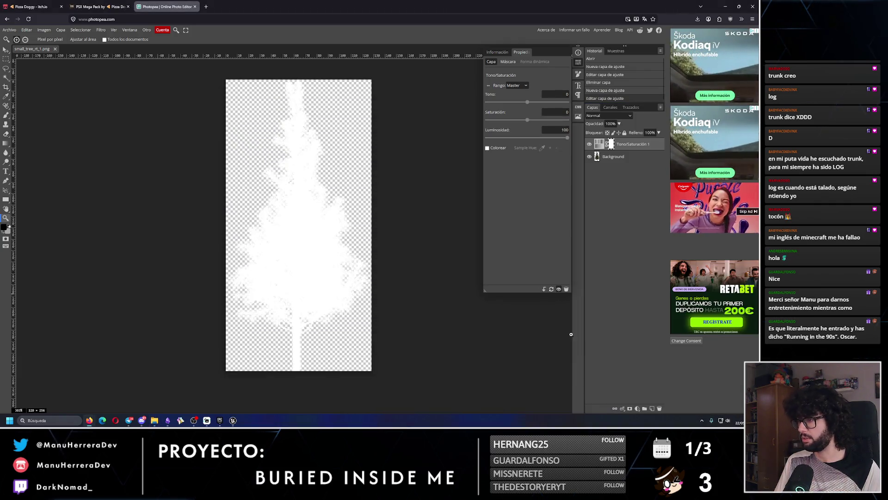
- Add a new Capa 1 layer beneath Background and clip Hue/Saturation to Background
left_click(653, 408)
left_click_drag(624, 144, 625, 173)
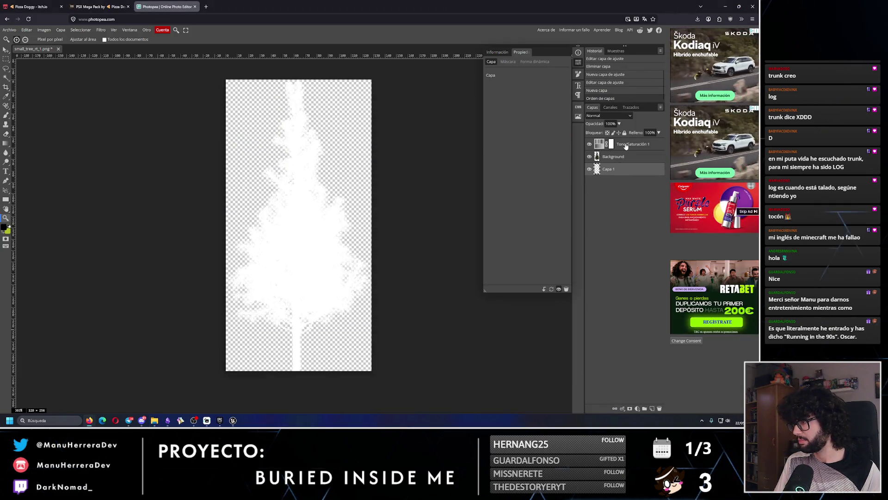
left_click(627, 152)
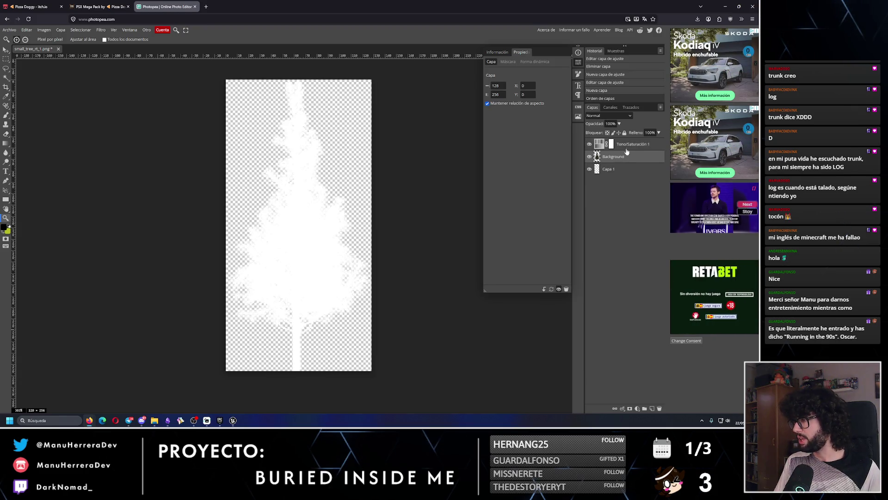
left_click(629, 146)
key("ctrl+alt+g")
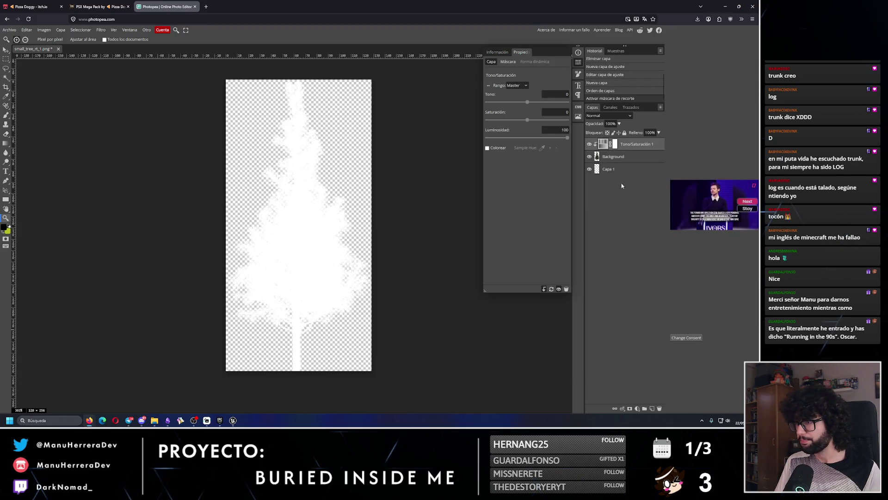
left_click(623, 174)
- Paint Capa 1 solid black behind the tree with a 321 px brush
key("b")
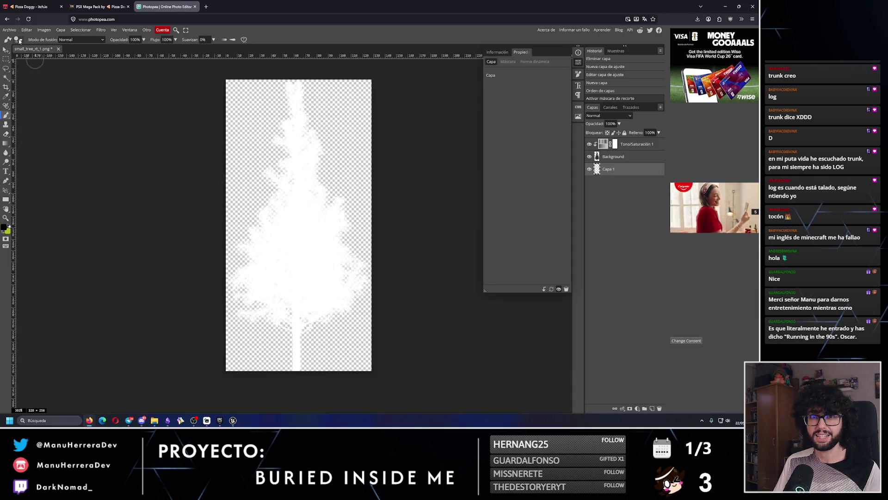
left_click(18, 39)
left_click_drag(53, 56, 70, 56)
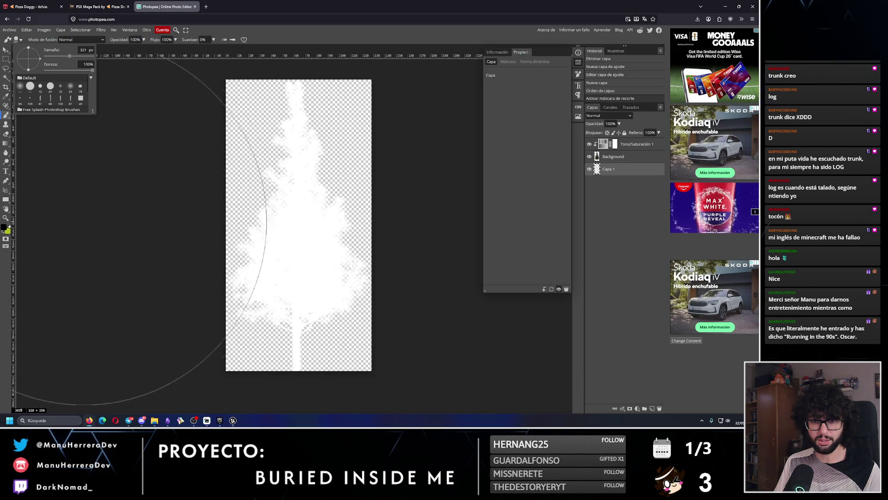
left_click(6, 230)
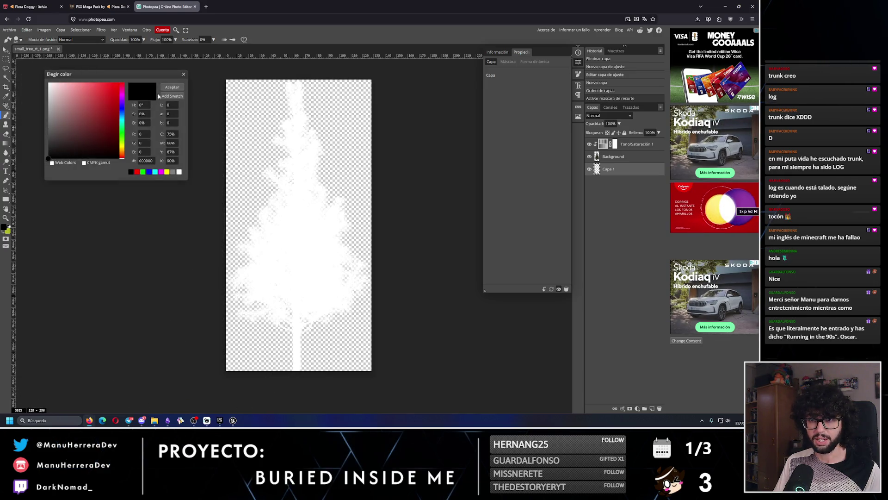
left_click(171, 87)
mouse_move(42, 269)
left_mouse_down()
mouse_move(377, 258)
mouse_move(342, 341)
mouse_move(37, 60)
left_mouse_up()
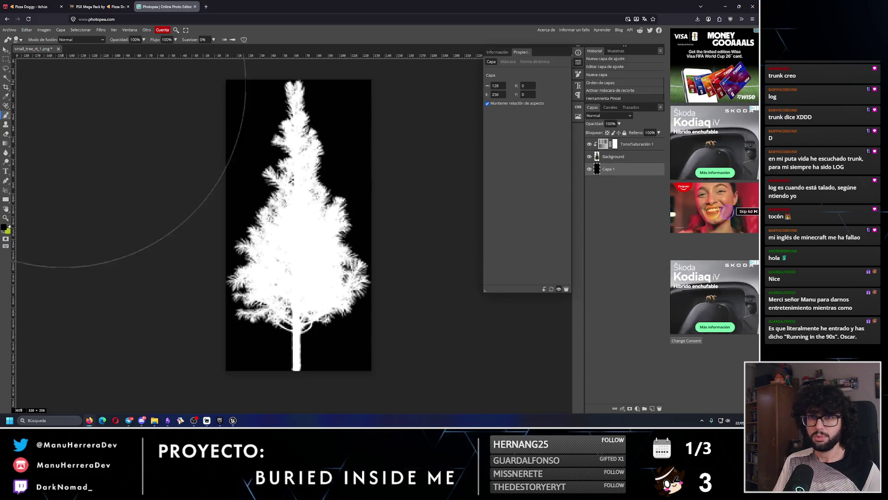
- Delete the old small_tree_rt_1_Alpha download and re-export the image as PNG
left_click(154, 420)
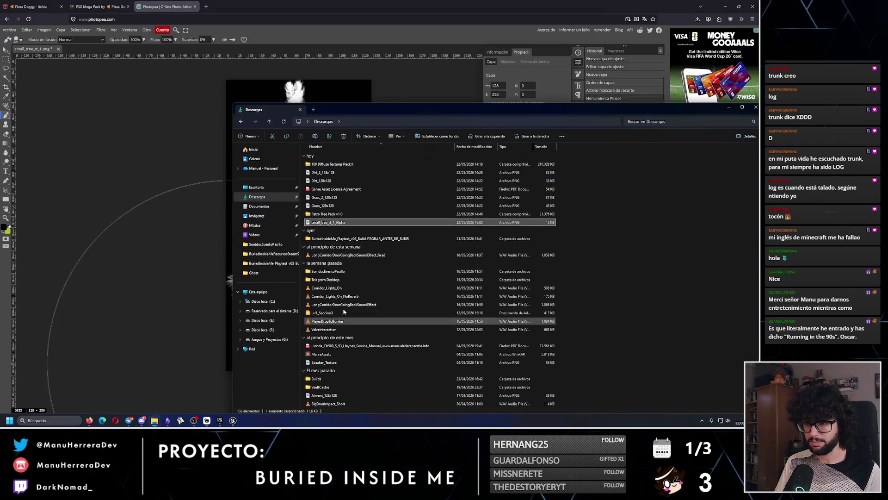
left_click(337, 226)
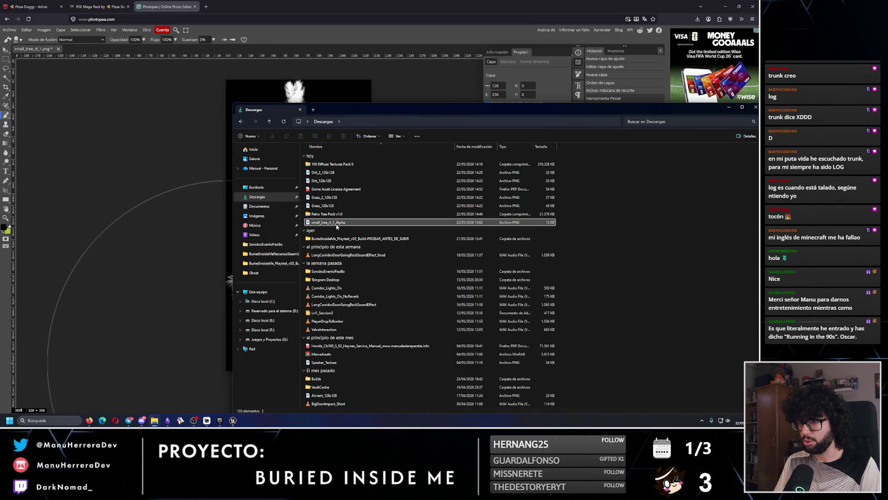
left_click_drag(337, 226, 274, 253)
left_click(9, 30)
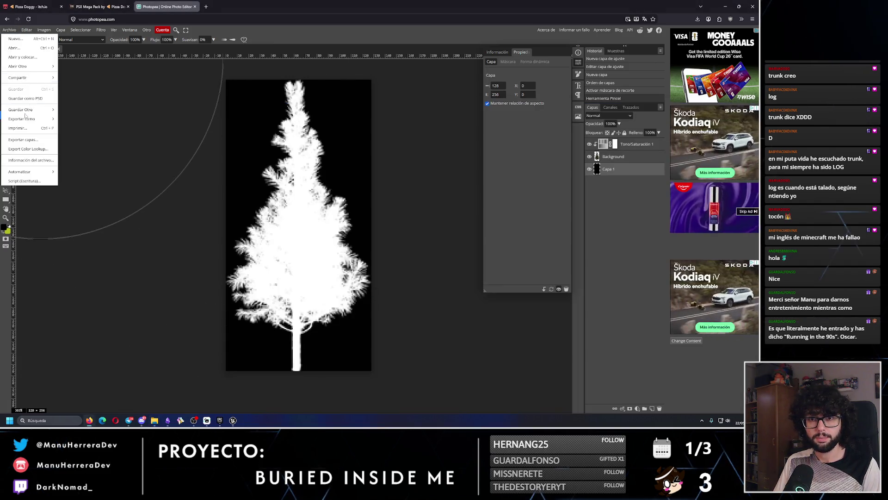
mouse_move(27, 119)
left_click(74, 121)
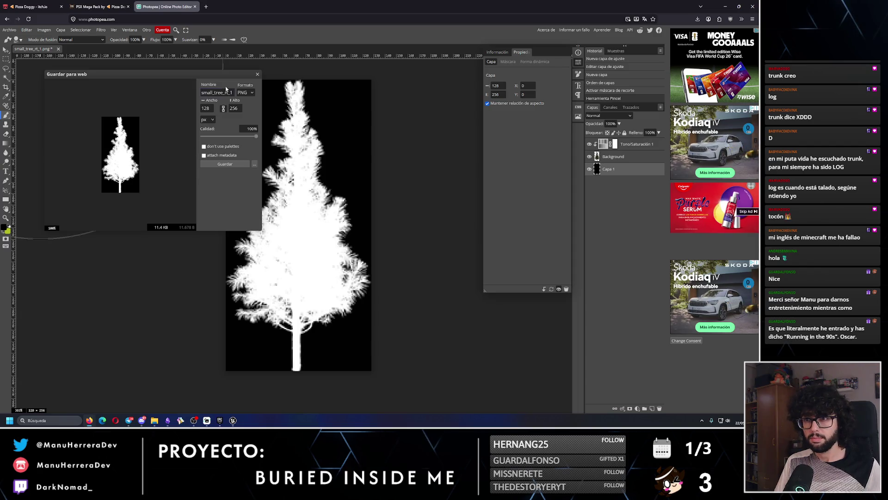
left_click(224, 163)
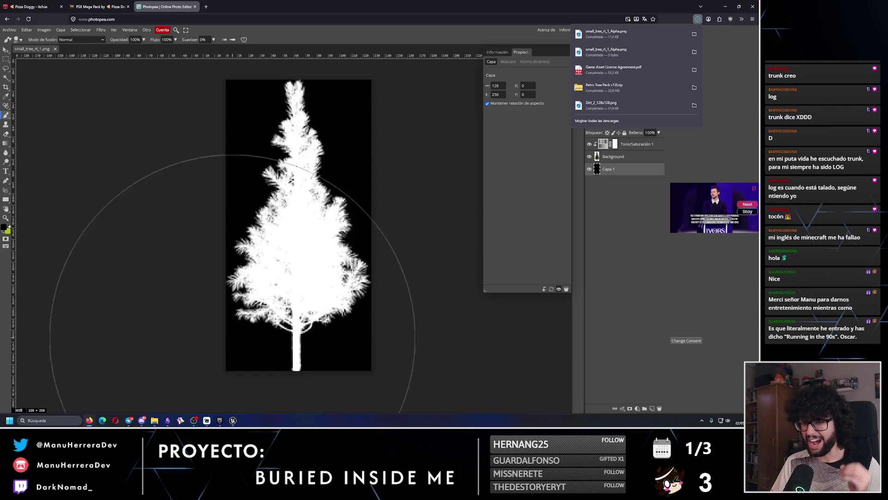
left_click(237, 421)
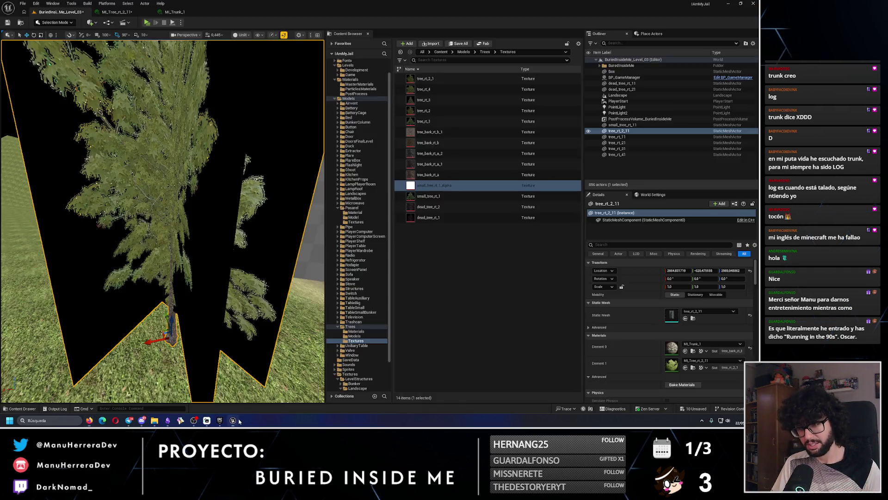
- Import the new small_tree_rt_1_Alpha into the Trees Textures folder
left_click(431, 43)
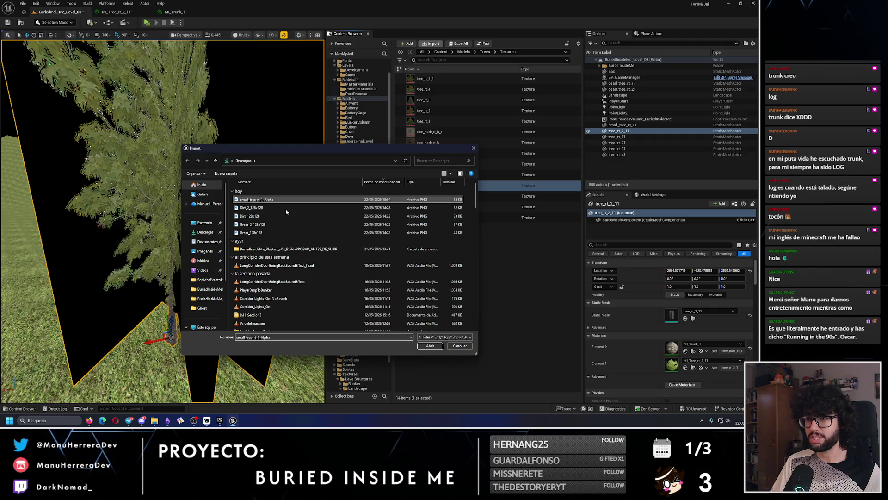
left_click(430, 346)
left_click(395, 222)
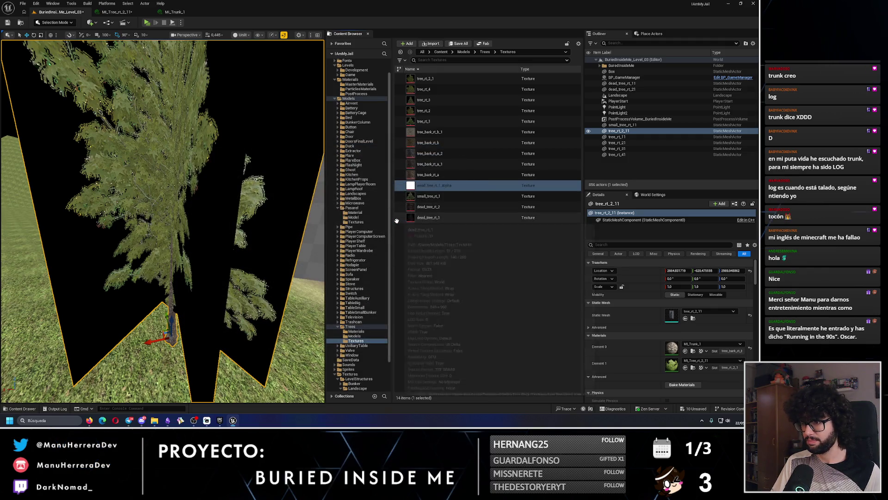
mouse_move(277, 217)
left_mouse_down()
mouse_move(277, 160)
mouse_move(278, 213)
mouse_move(222, 213)
mouse_move(185, 183)
left_mouse_up()
right_click(421, 186)
left_click(425, 232)
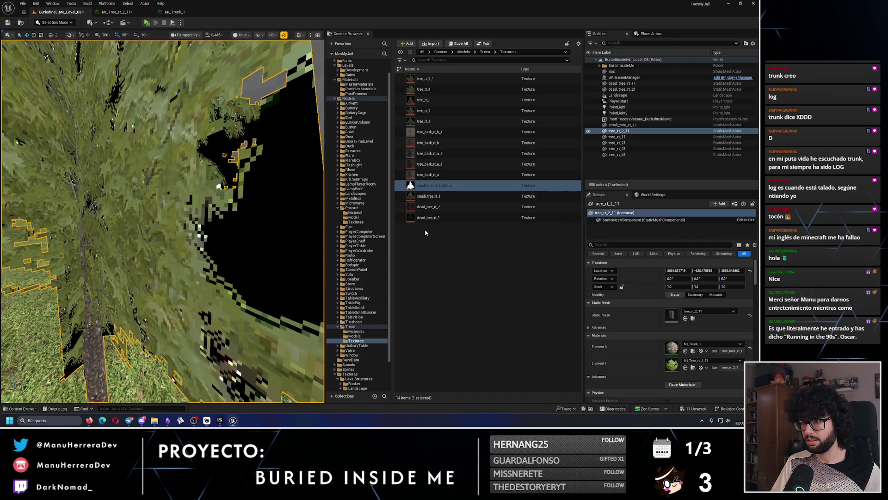
scroll(216, 210, "down", 5)
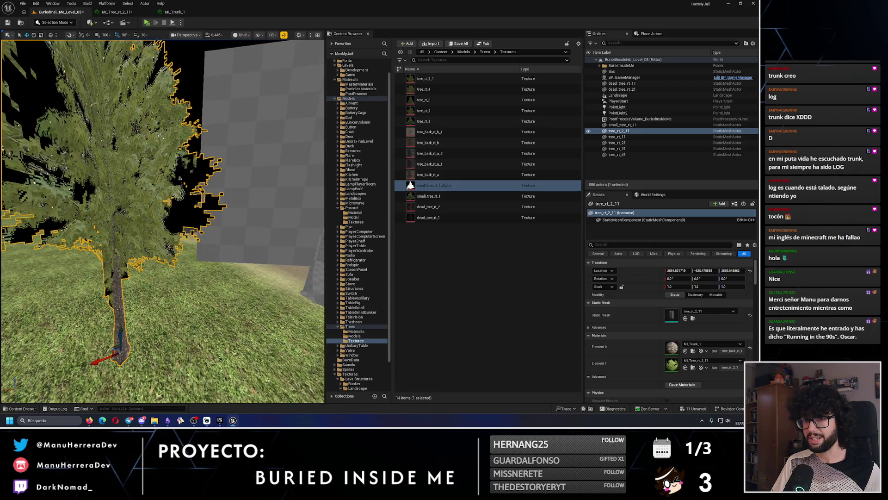
- Check the tree material instances, then force-delete small_tree_rt_1_Alpha and go back to Photopea
left_click(174, 12)
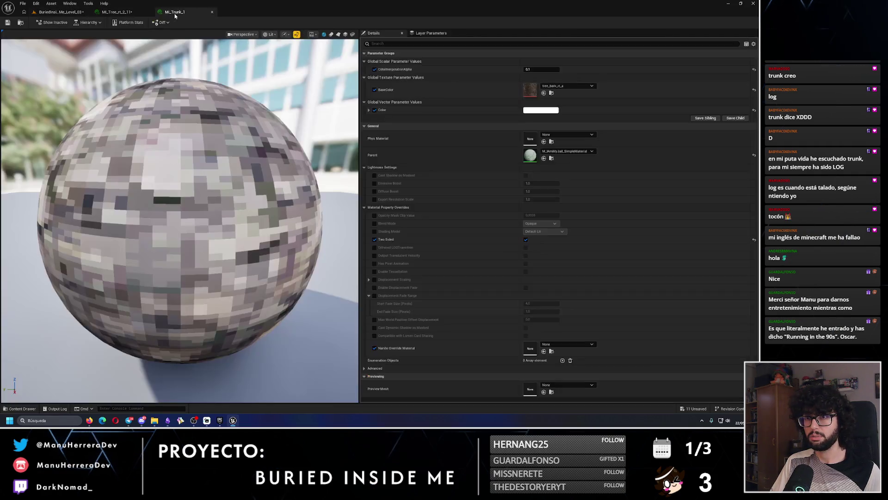
left_click(116, 12)
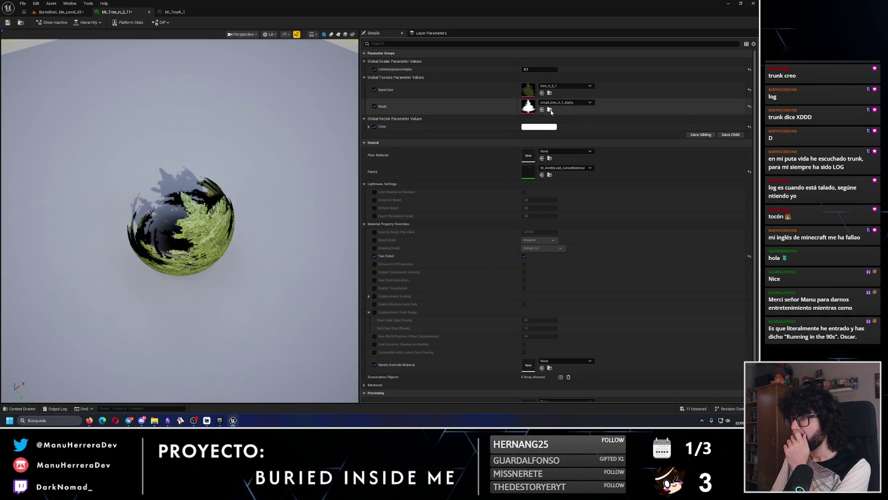
left_click(550, 110)
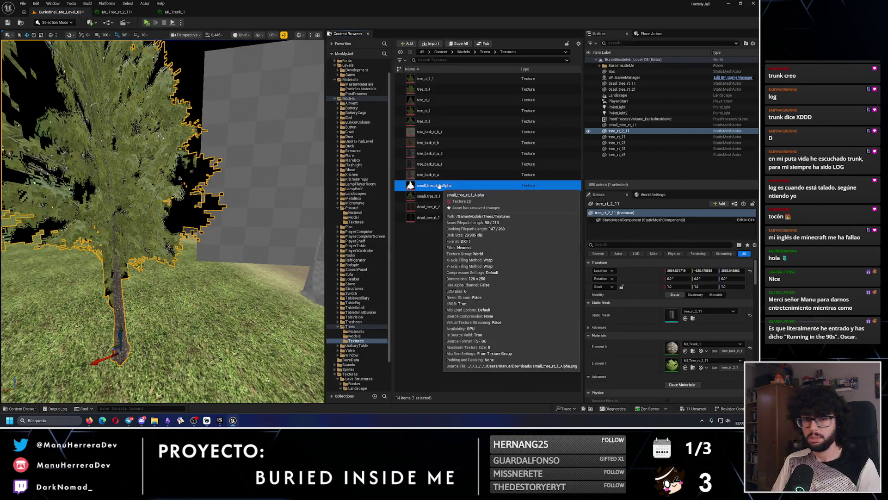
key("Delete")
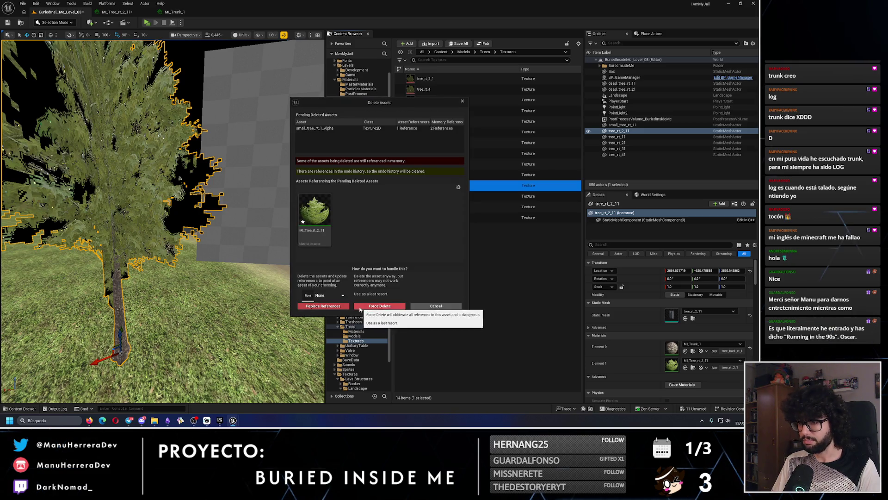
left_click(360, 307)
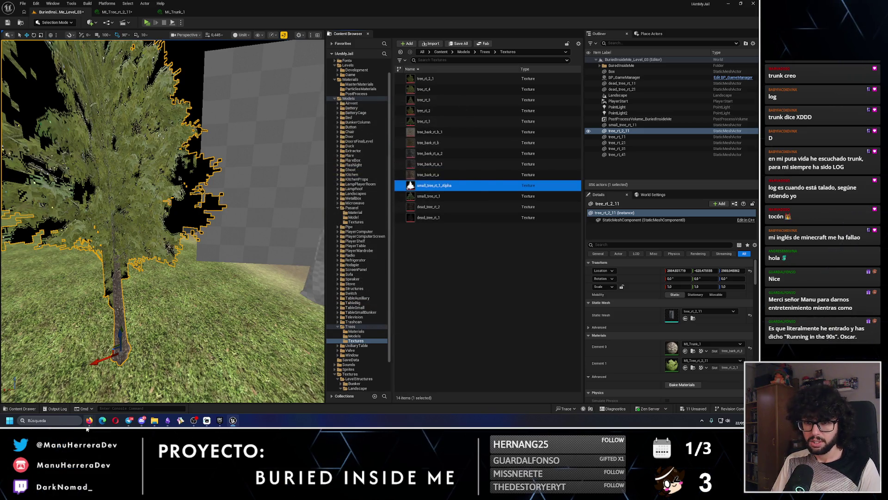
mouse_move(89, 420)
left_click(89, 391)
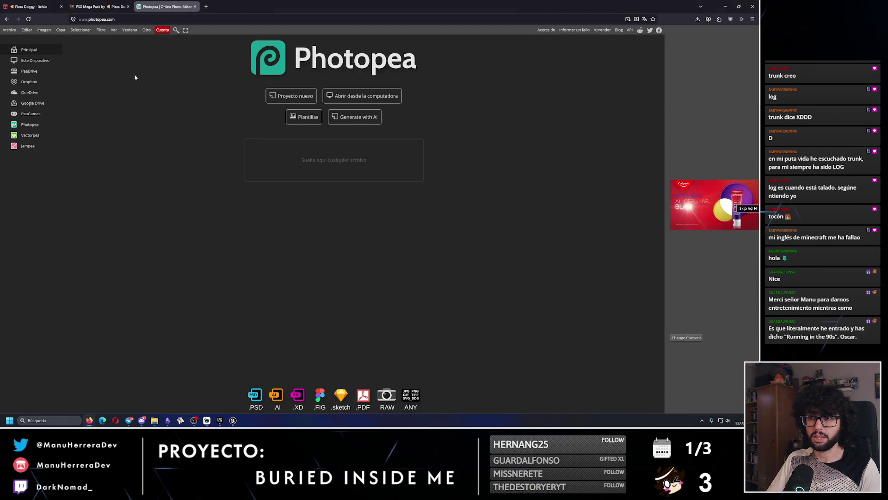
- Close the Pizza Doggy and PSX Mega Pack Firefox tabs, keeping only Photopea open
left_click(154, 420)
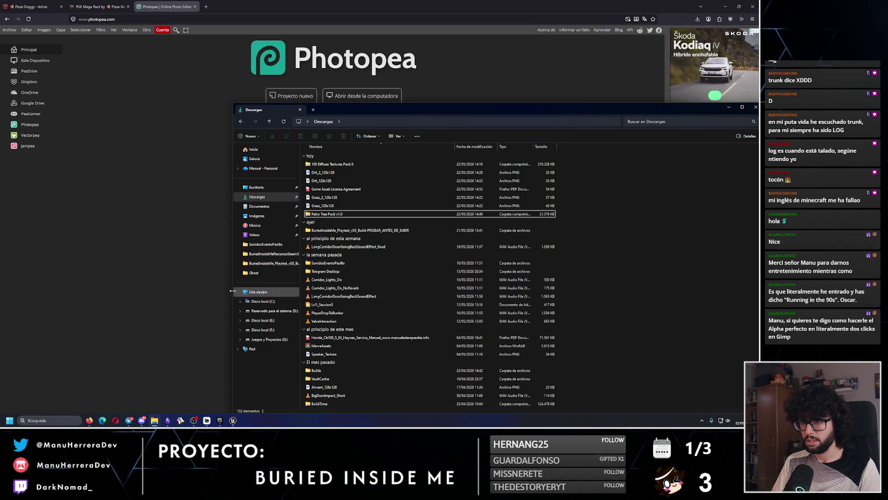
left_click(80, 389)
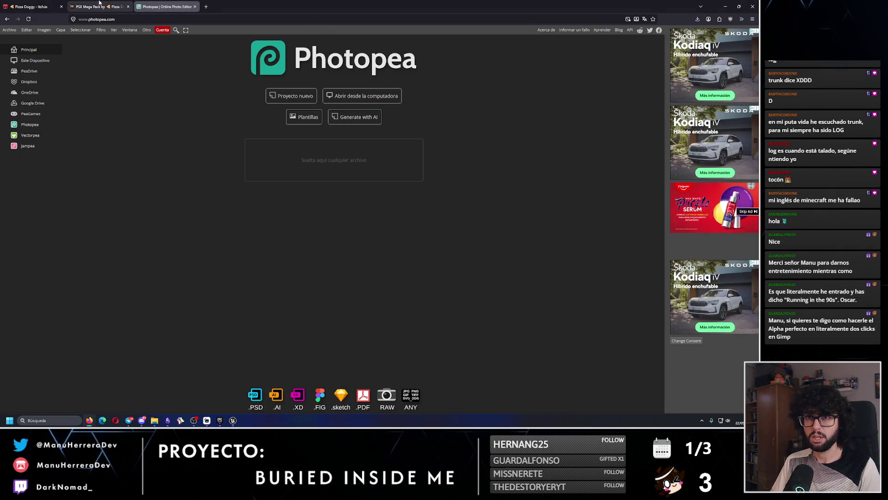
left_click(99, 6)
left_click(32, 6)
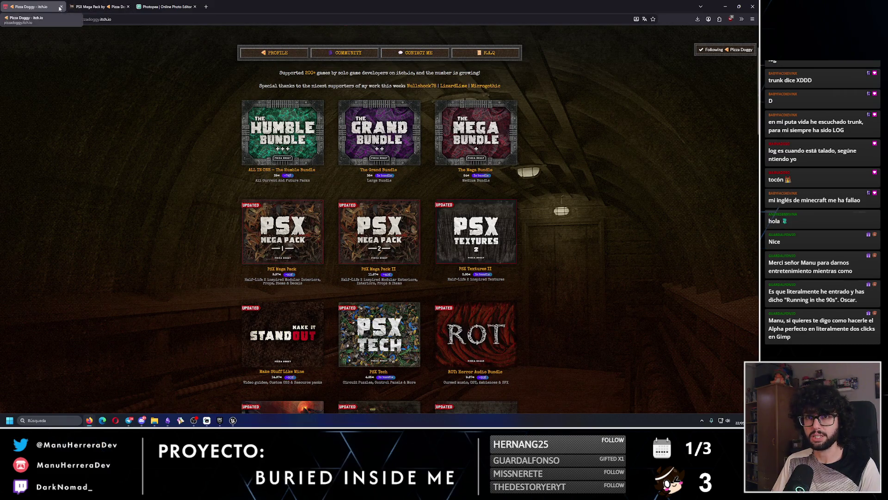
left_click(60, 7)
left_click(59, 7)
left_click(233, 420)
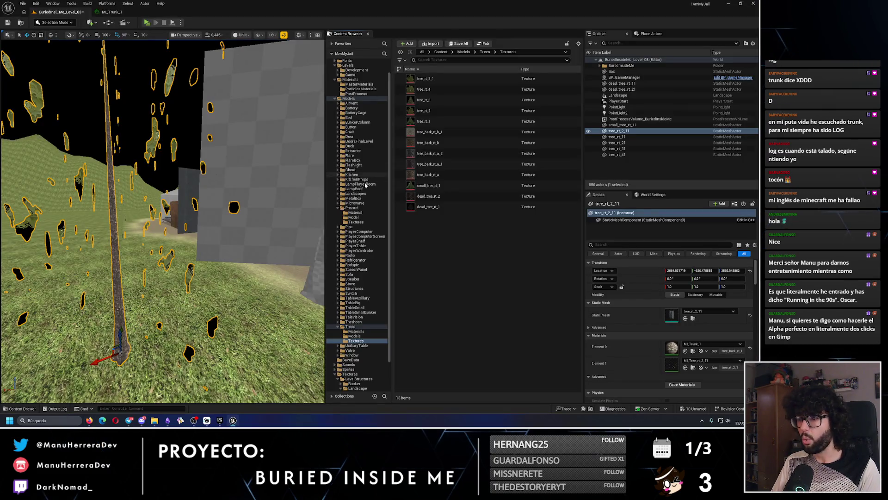
- Browse to the tree material instance and locate its tree_rt_2_1 texture
left_click(339, 208)
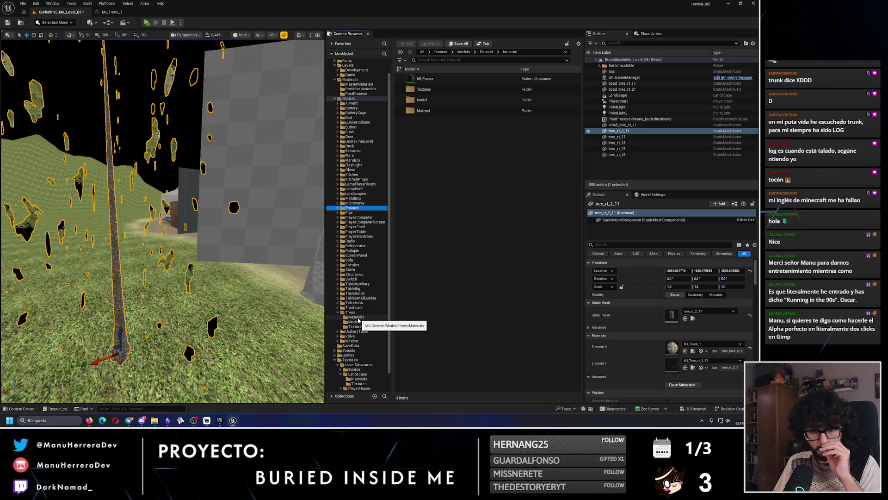
left_click(356, 317)
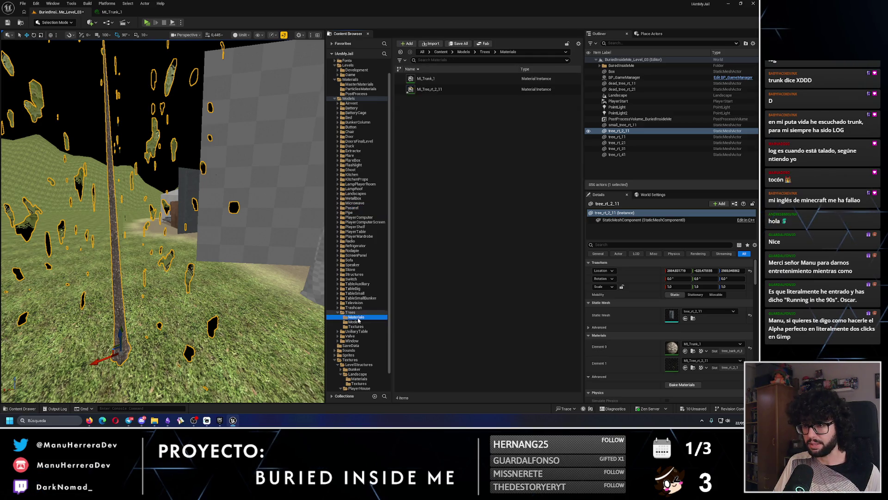
left_click(354, 327)
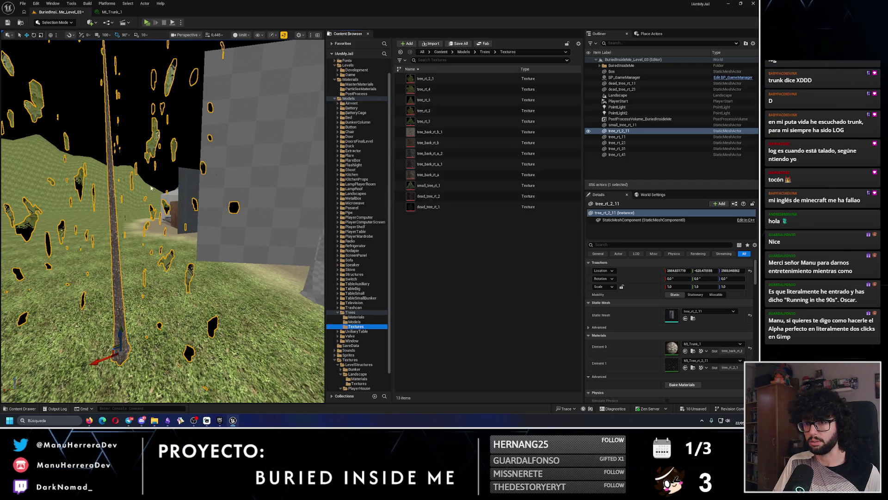
left_click(693, 368)
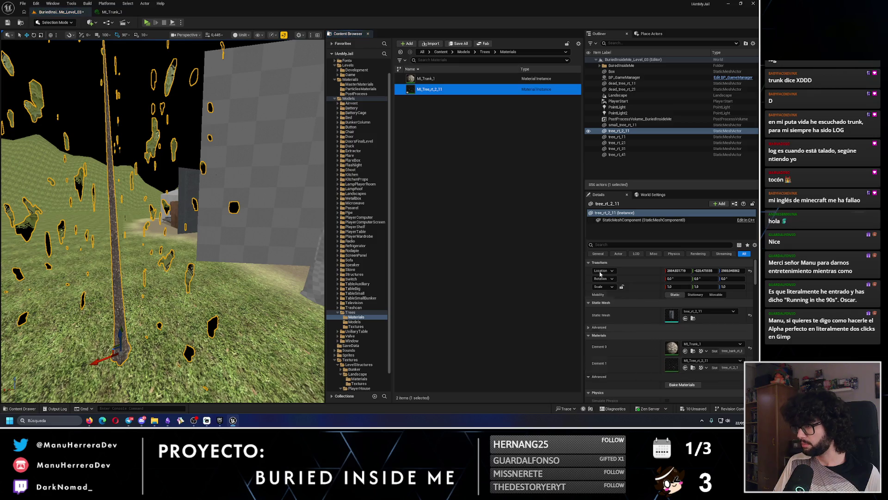
double_click(446, 90)
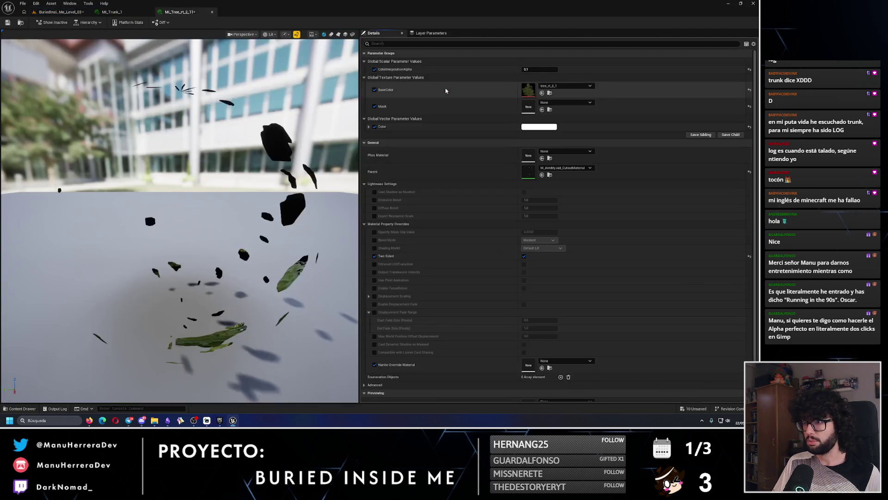
left_click(550, 104)
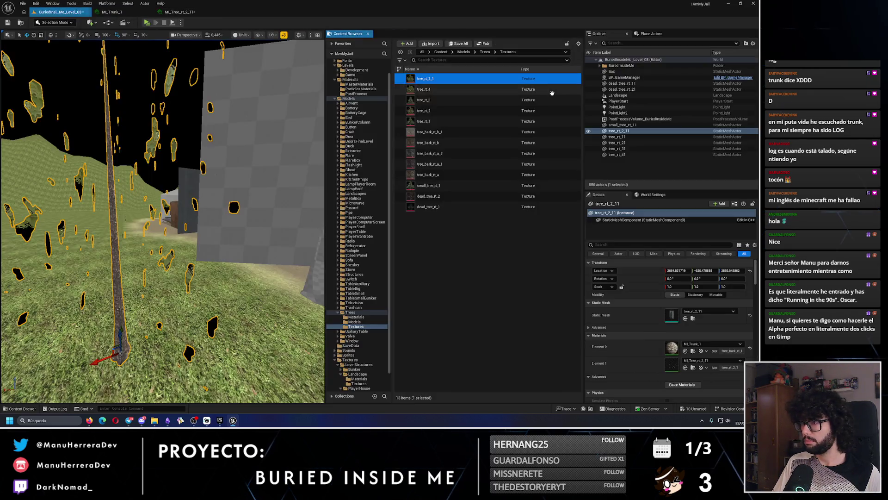
- Export tree_rt_2_1 as a PNG into Descargas and open that folder in File Explorer
mouse_move(440, 82)
right_click(434, 79)
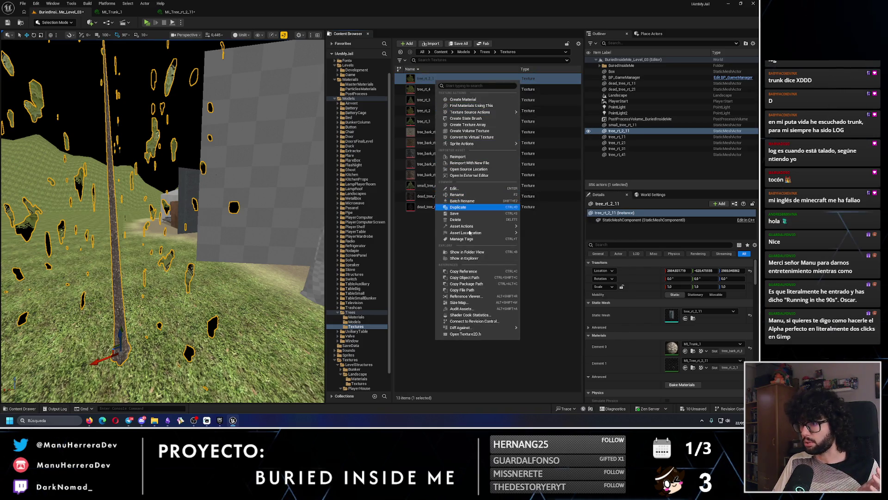
mouse_move(467, 227)
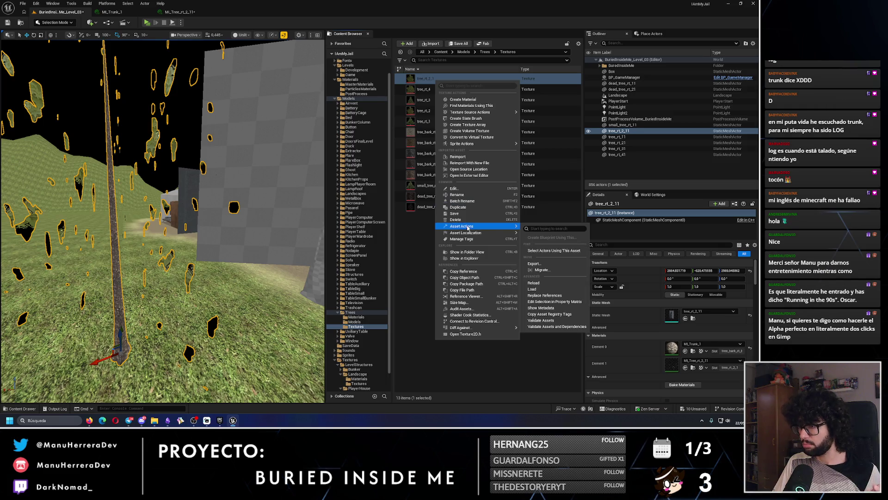
left_click(537, 264)
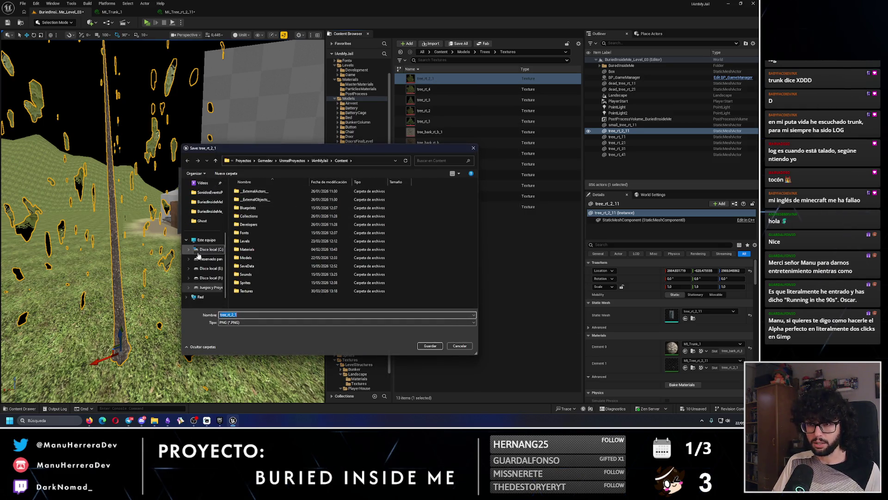
scroll(204, 247, "up", 3)
left_click(206, 233)
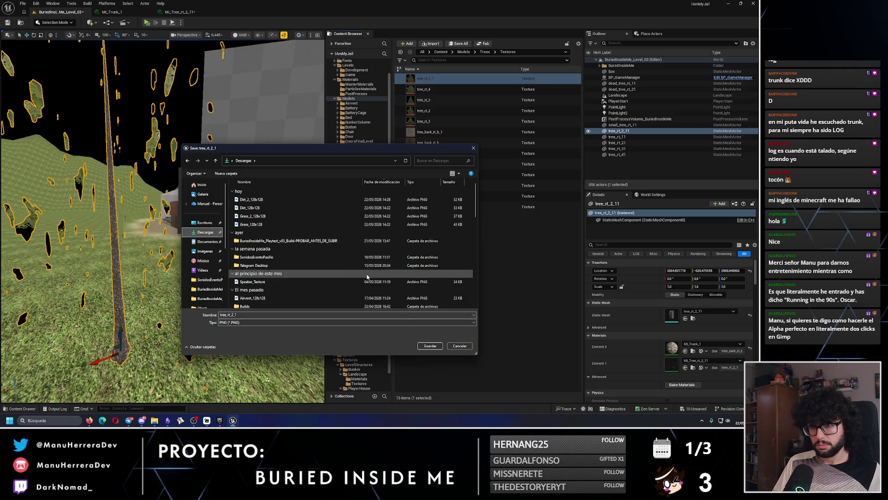
left_click(431, 346)
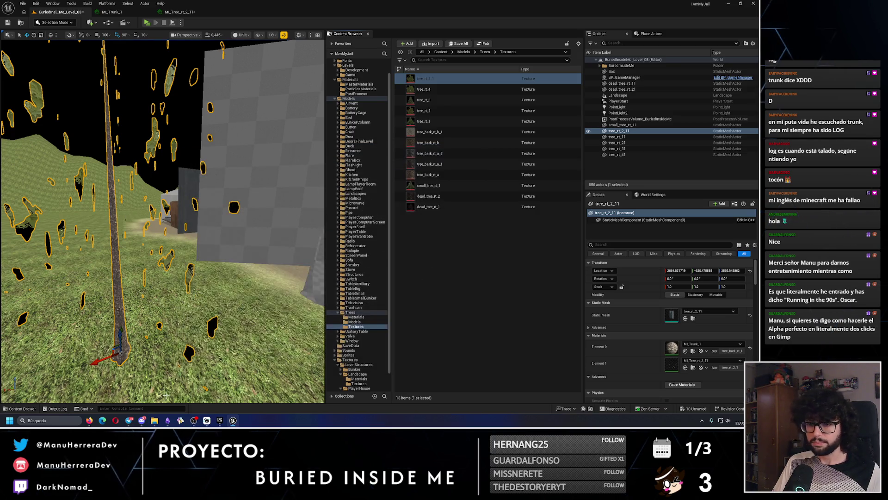
left_click(154, 422)
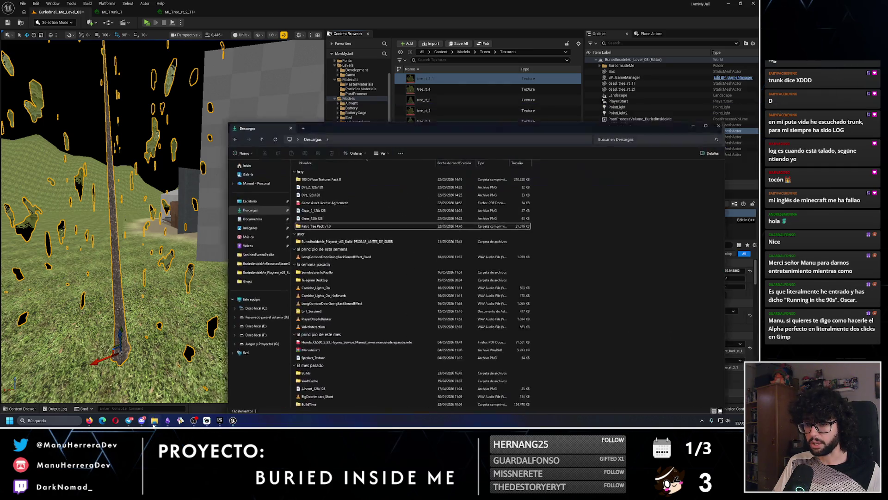
- Open a second Explorer window beside Descargas and browse to G:\Proyectos\Gamedev\AssetsDeInternet\Retro Tree Pack\Textures\Low Res
right_click(154, 420)
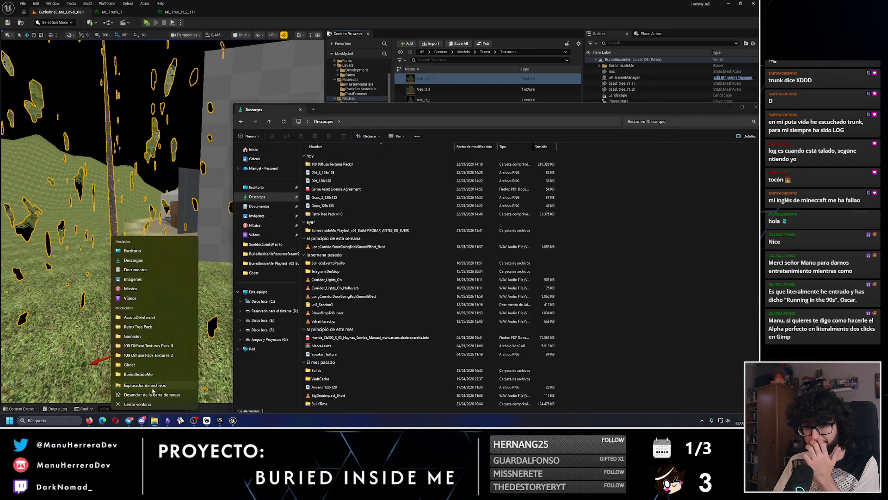
left_click(147, 385)
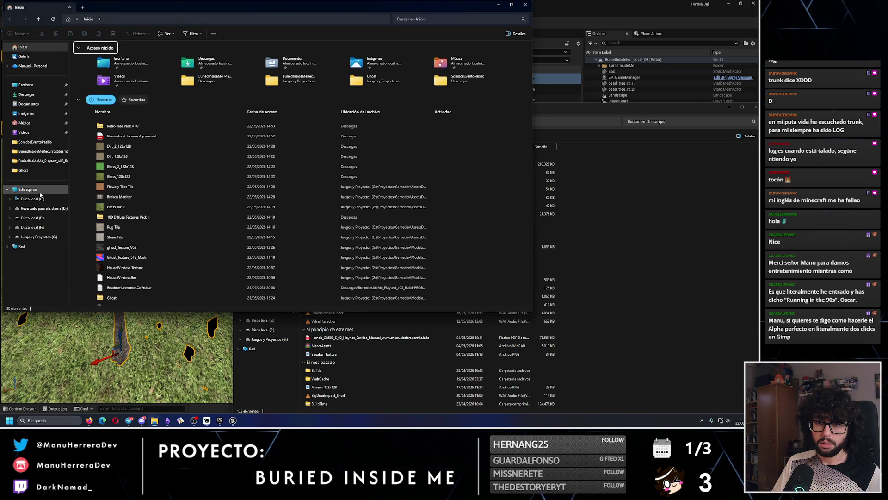
left_click(39, 236)
left_click_drag(232, 7, 546, 106)
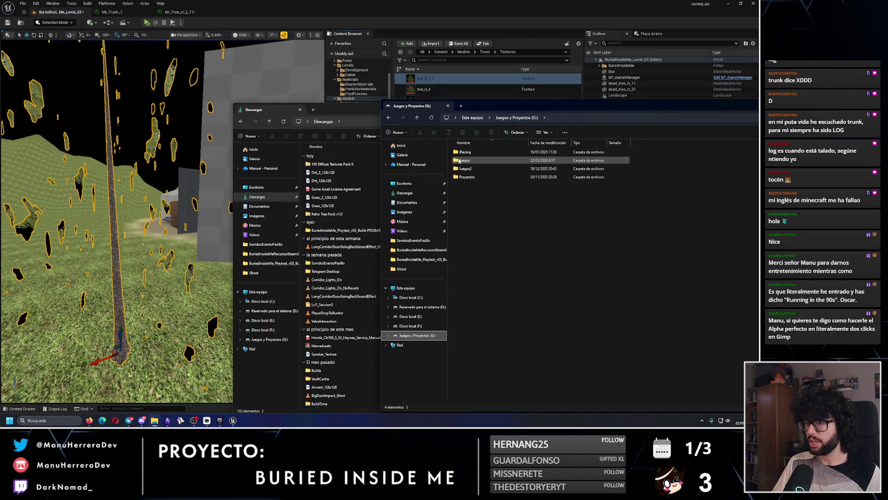
double_click(467, 177)
double_click(465, 160)
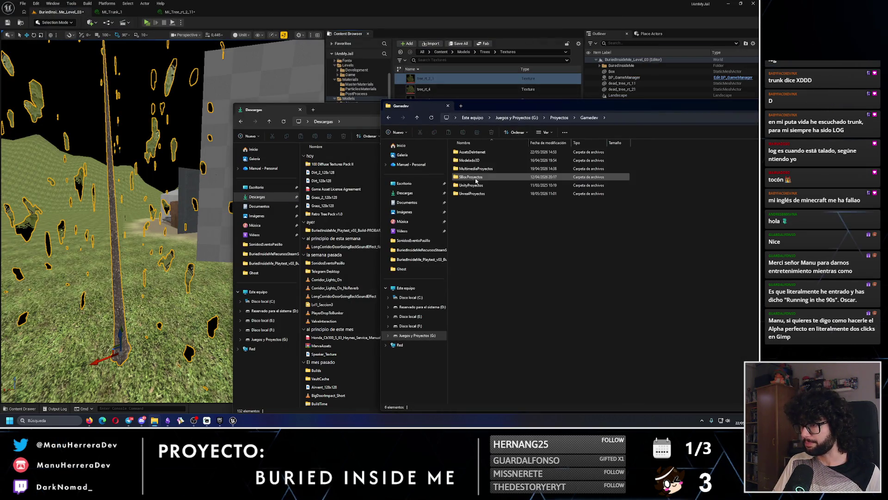
double_click(472, 152)
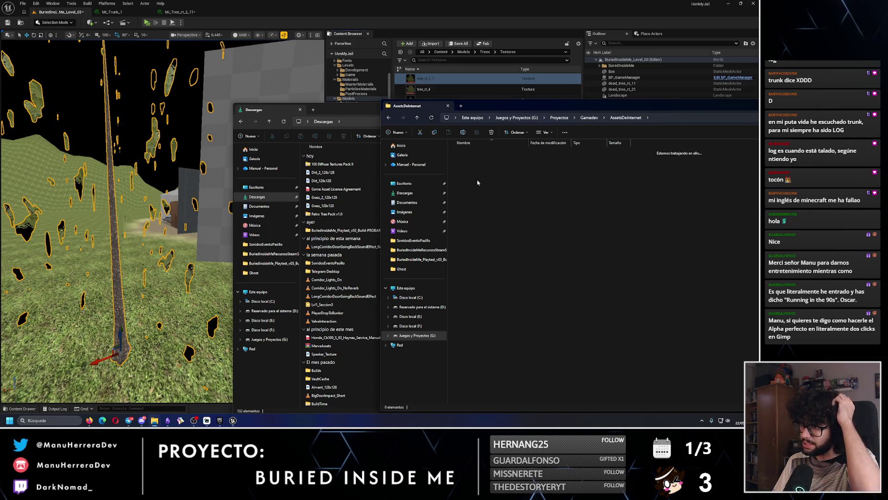
double_click(475, 157)
double_click(481, 160)
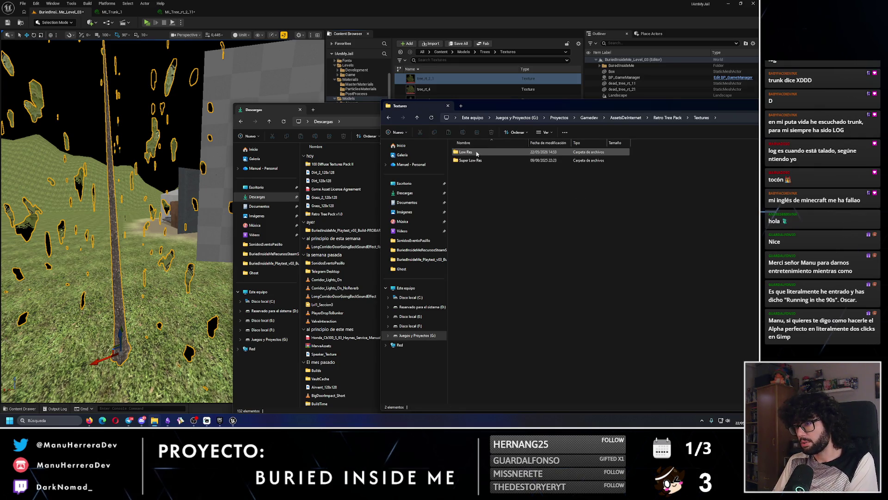
double_click(477, 153)
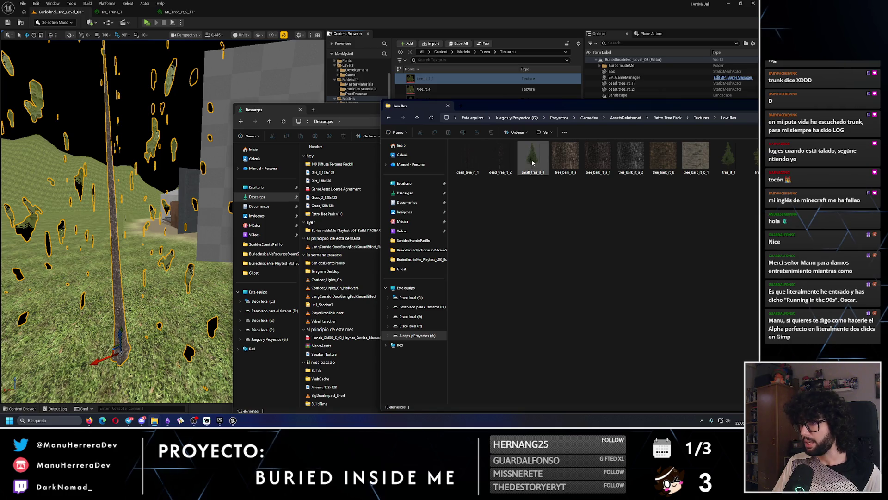
- Select the tree_rt_2_1 texture in the Low Res folder and drag it into Photopea
mouse_move(550, 109)
left_mouse_down()
mouse_move(462, 169)
mouse_move(327, 178)
left_mouse_up()
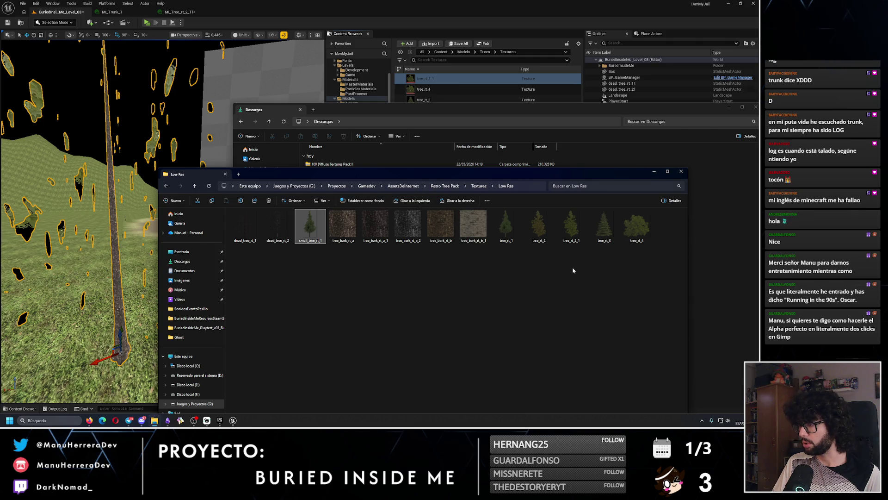
left_click(514, 240)
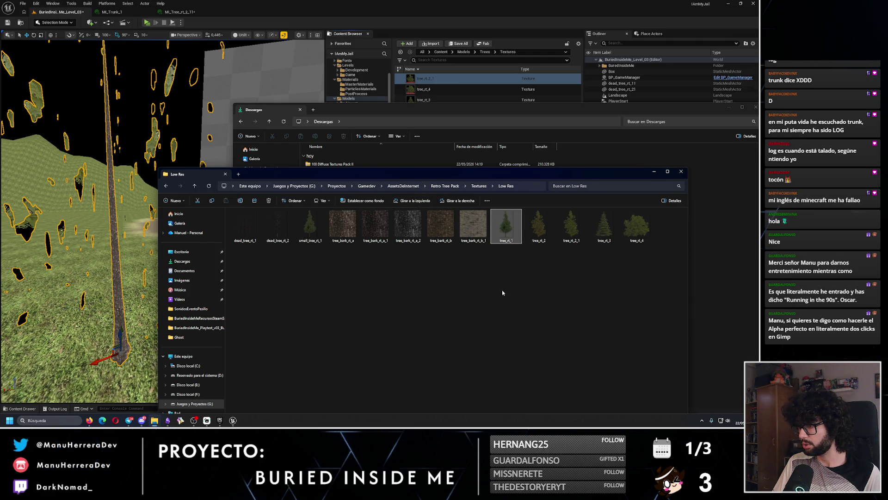
left_click(567, 241)
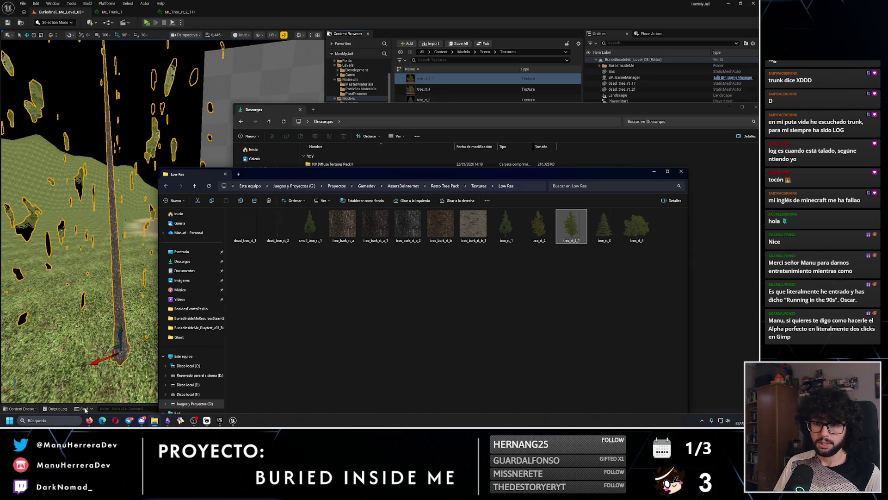
mouse_move(89, 421)
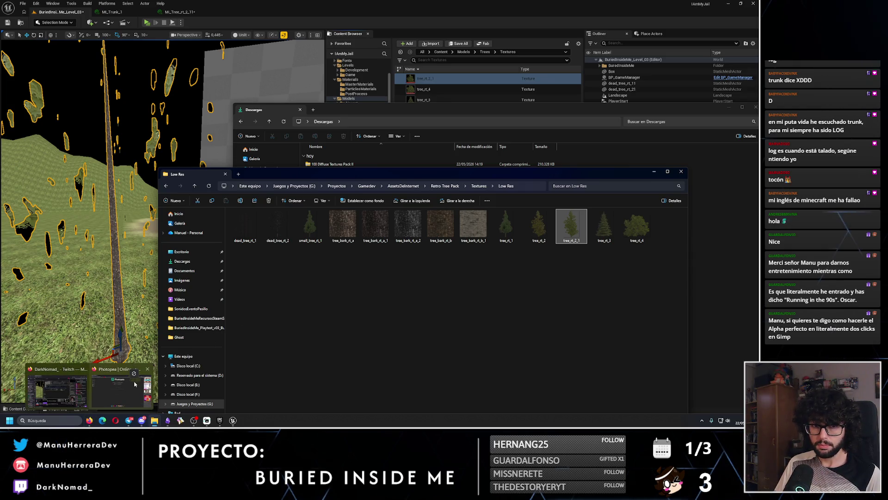
left_click_drag(135, 384, 337, 225)
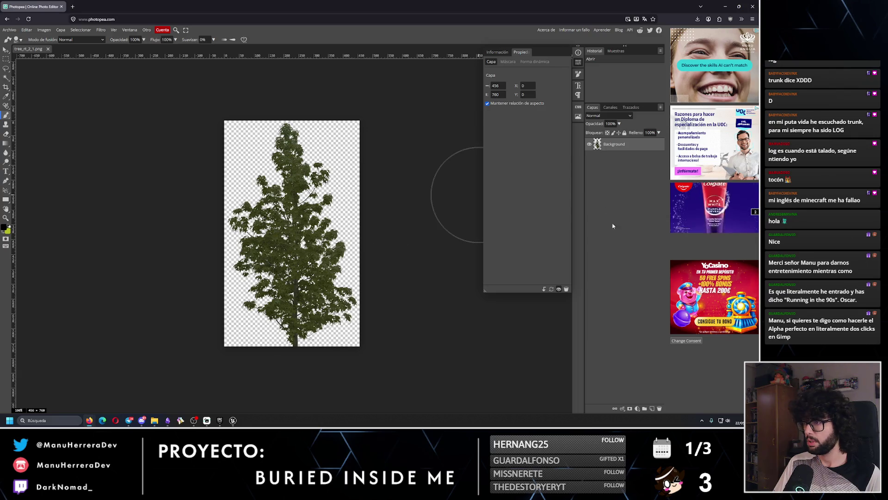
- Add a clipped Hue/Saturation layer at Lightness 100 and paint a black layer beneath the tree
left_click(637, 409)
left_click(641, 294)
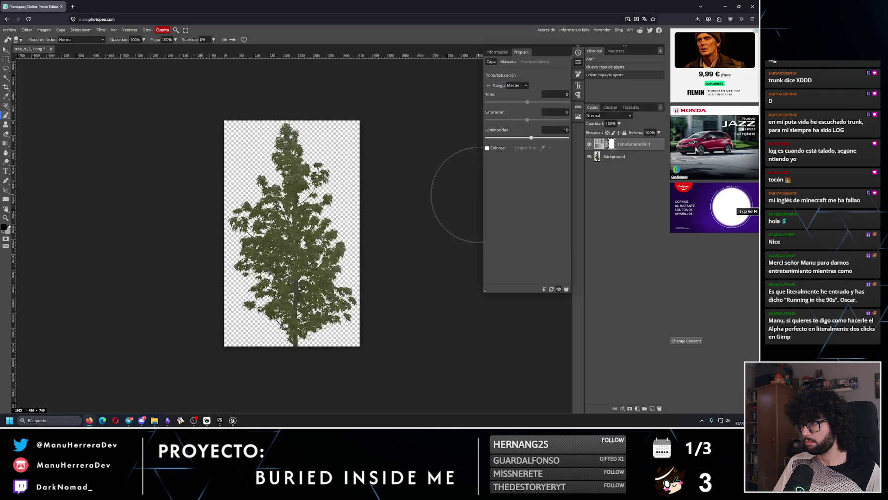
left_click_drag(527, 137, 570, 137)
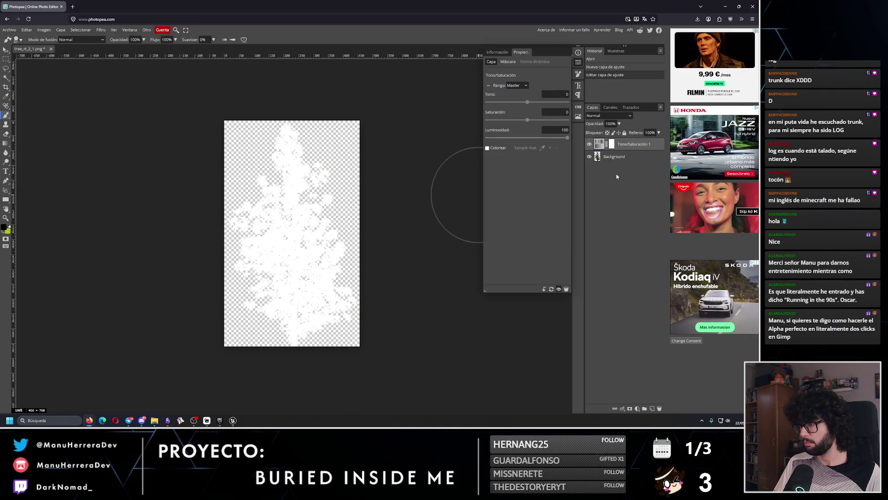
left_click(627, 146, "alt")
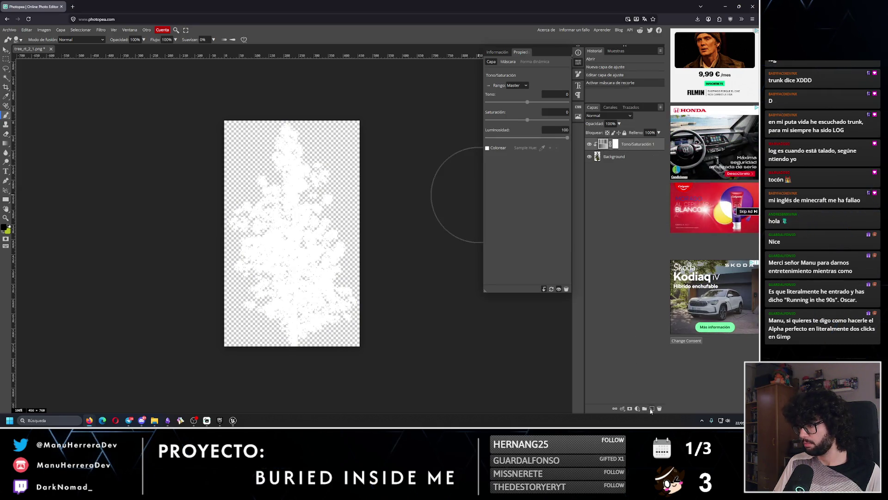
key("ctrl+shift+n")
left_click_drag(626, 146, 610, 202)
mouse_move(343, 208)
left_mouse_down()
mouse_move(317, 137)
mouse_move(198, 208)
mouse_move(208, 218)
mouse_move(184, 355)
left_mouse_up()
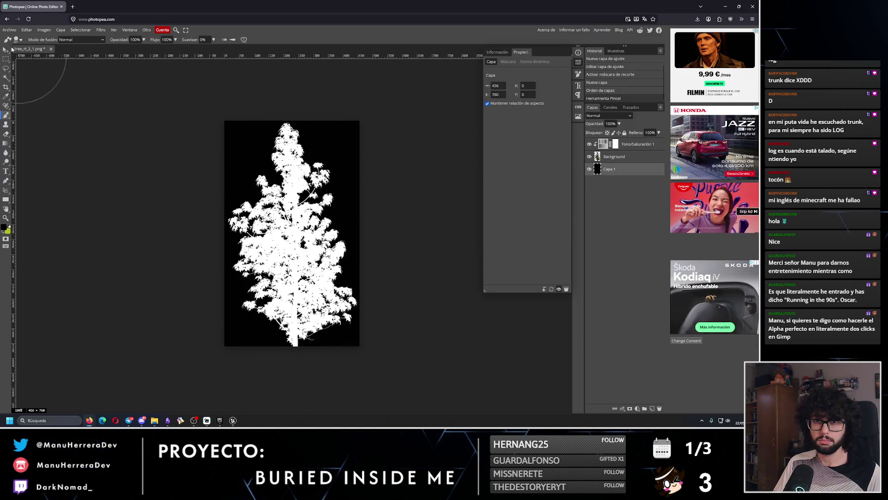
- Export the image as a web PNG named tree_rt_2_1_alpha.png
left_click(10, 30)
mouse_move(20, 120)
left_click(72, 122)
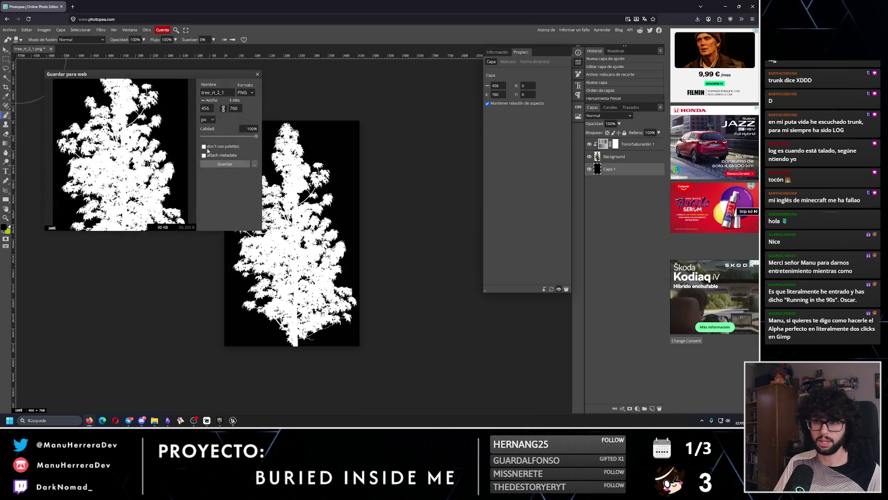
type("_alpha")
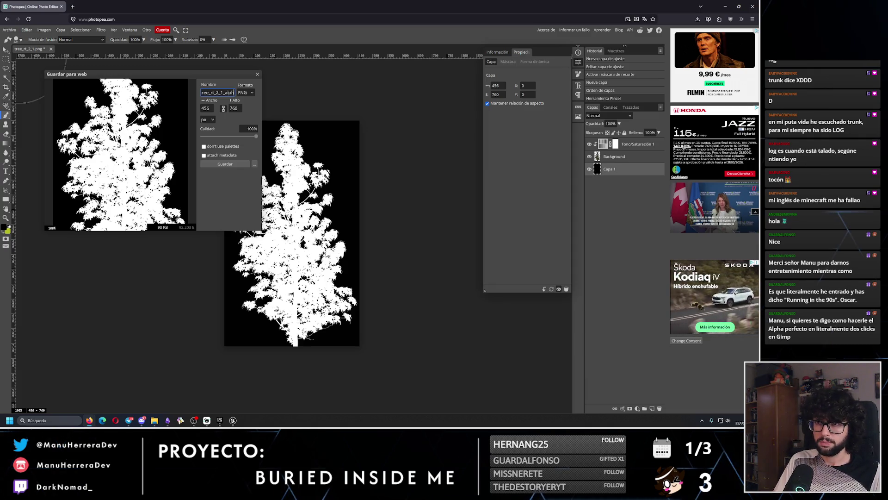
left_click(226, 164)
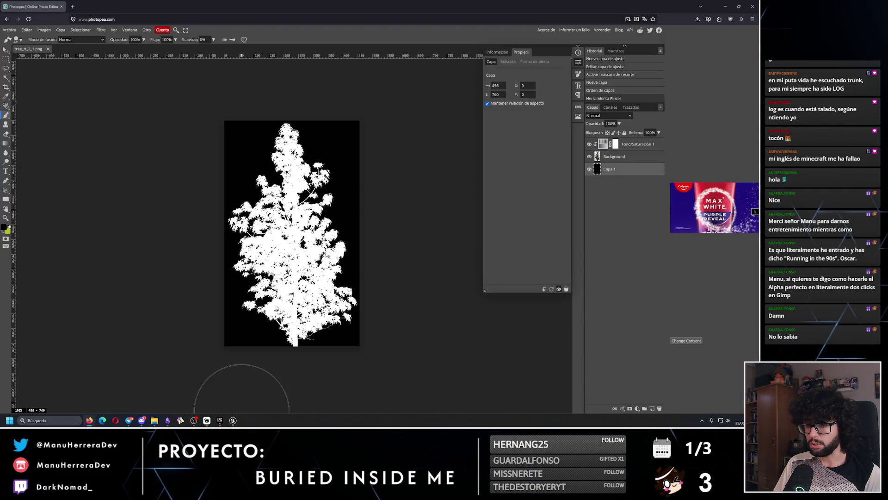
left_click(235, 421)
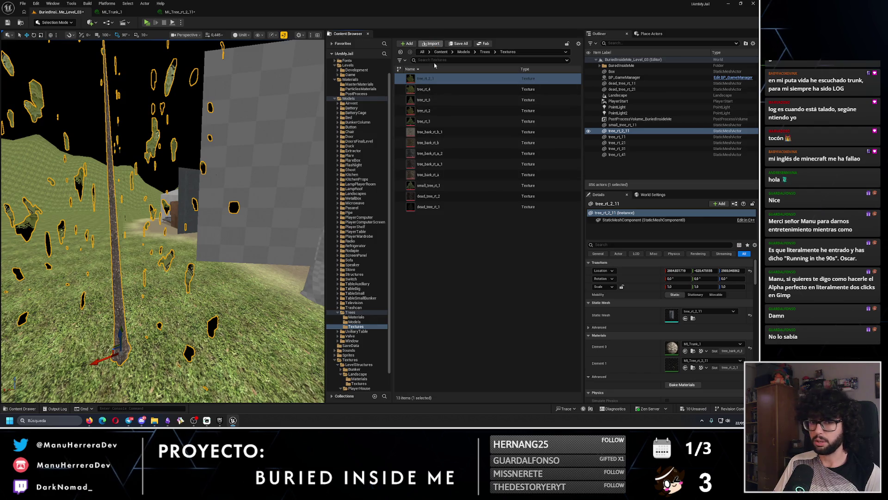
- Set the imported tree_rt_2_1_alpha texture's filter to Nearest
left_click(435, 349)
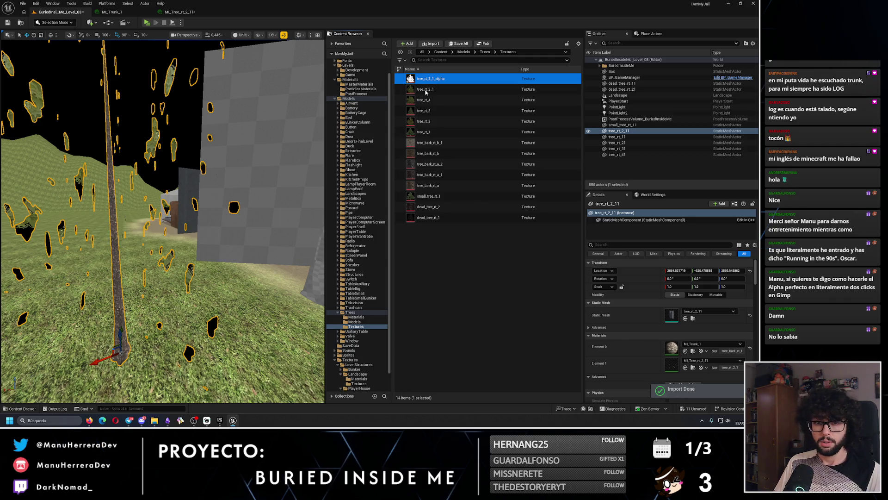
key("Return")
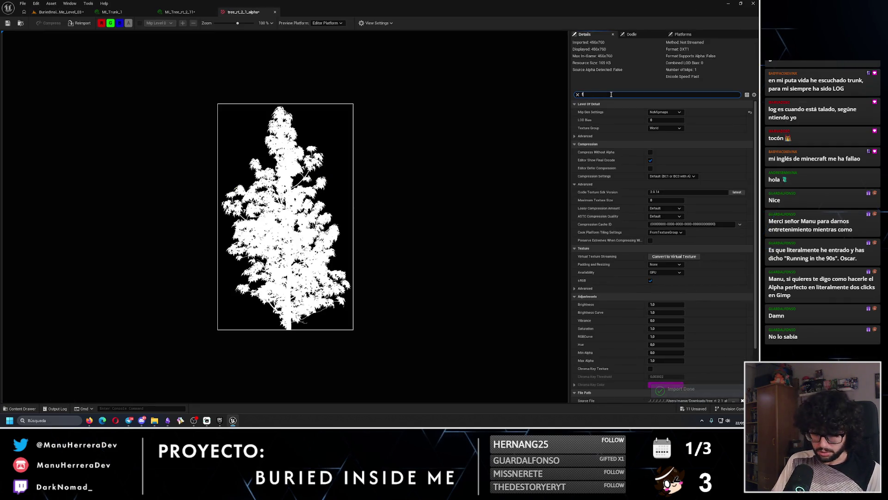
type("ilter")
left_click(668, 127)
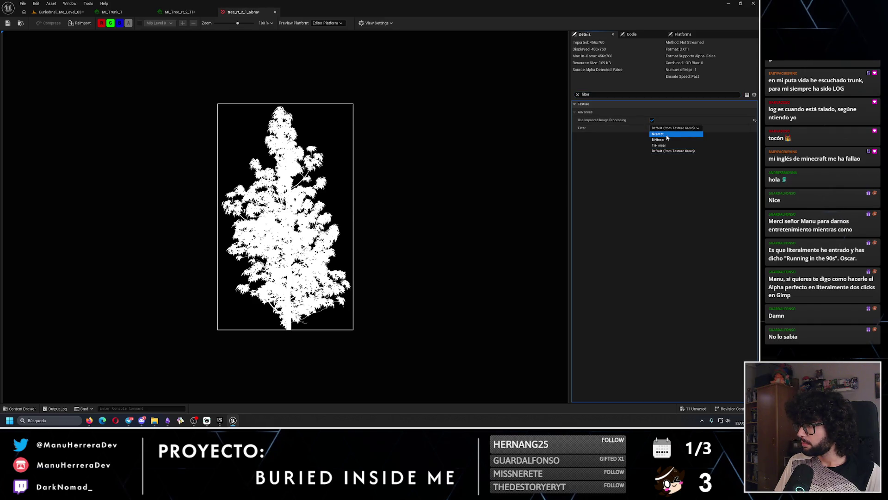
left_click(667, 135)
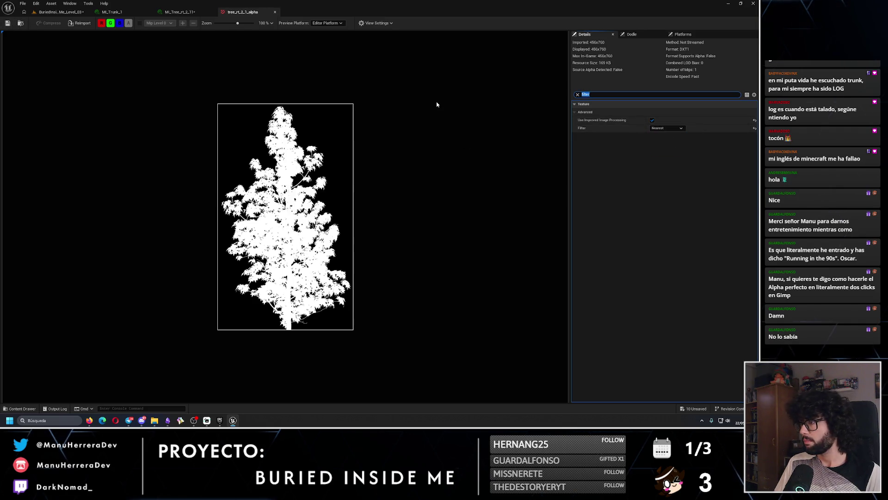
left_click(63, 13)
left_click_drag(223, 152, 215, 185)
- Assign tree_rt_2_1_alpha as MI_Tree_rt_2_11's Mask texture and save the material instance
left_click(243, 14)
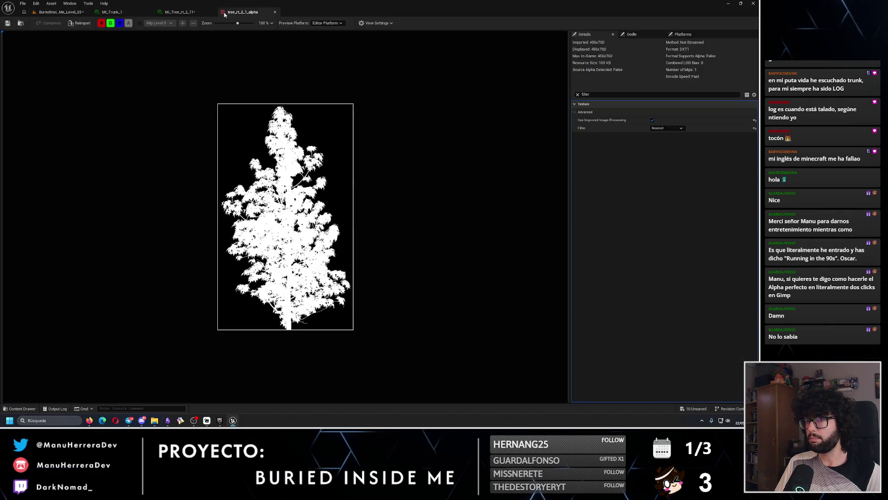
left_click(180, 12)
left_click(550, 102)
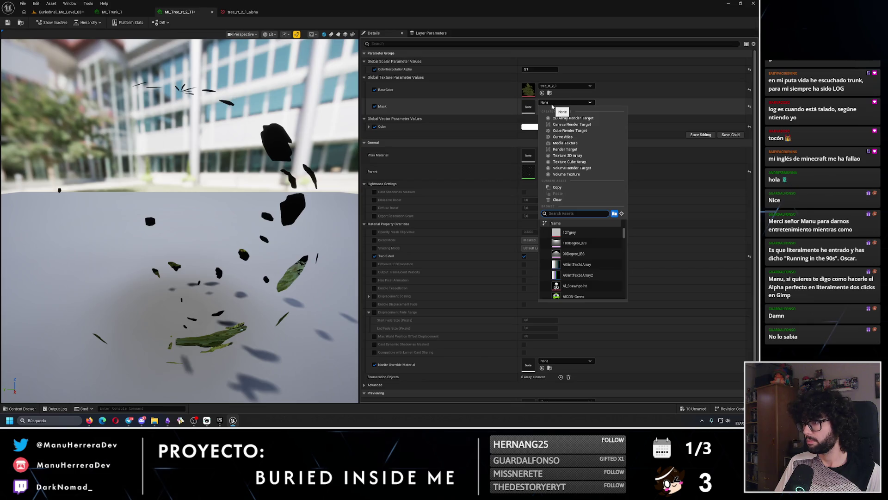
type("ee_rt_2")
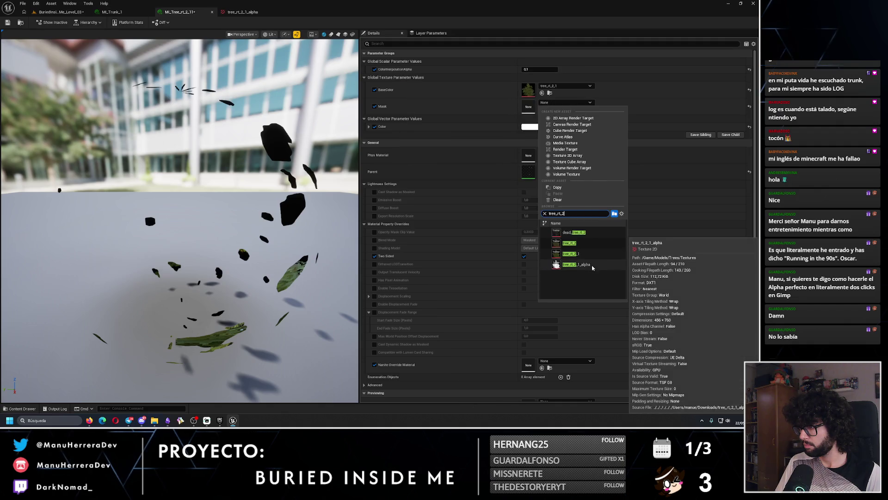
left_click(592, 267)
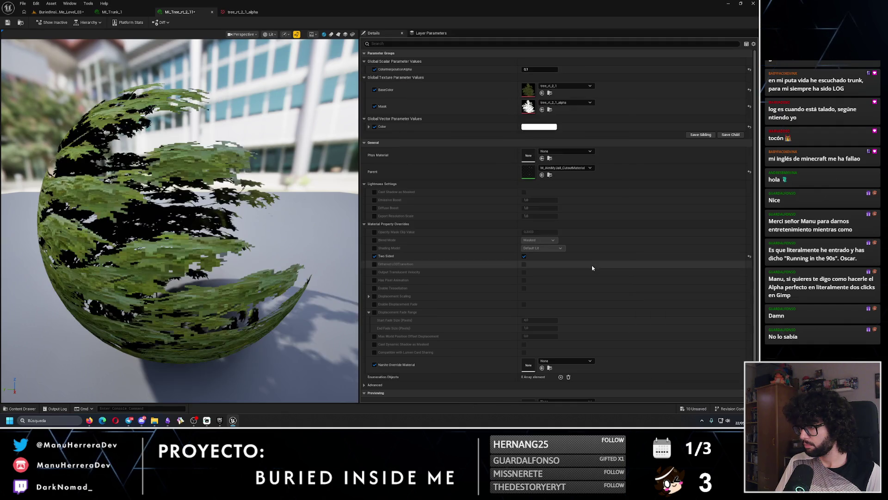
left_click(7, 22)
left_click(58, 12)
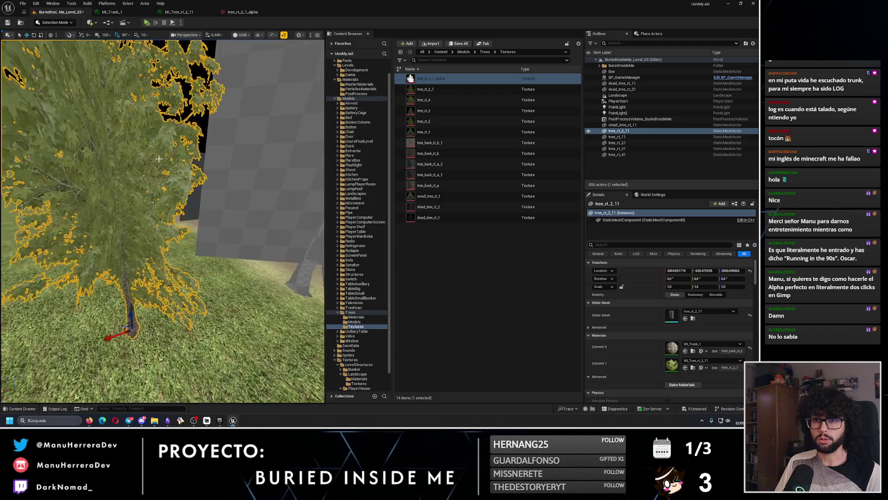
key("alt+4")
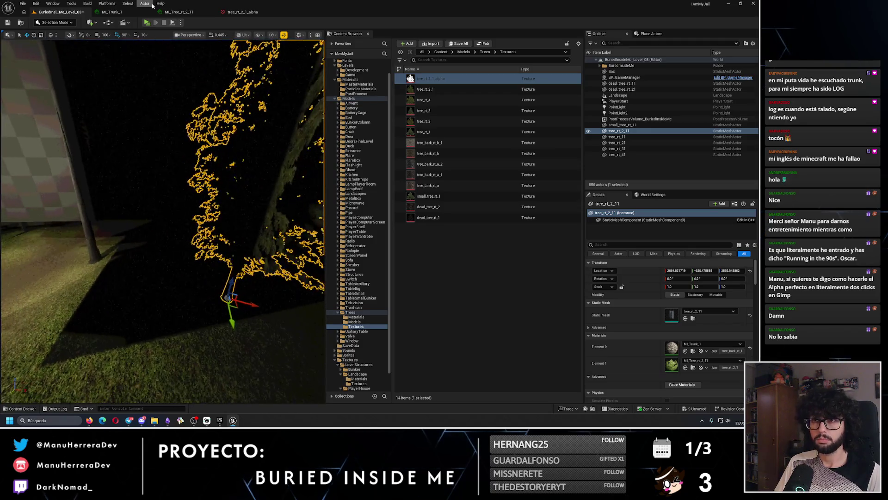
key("alt+p")
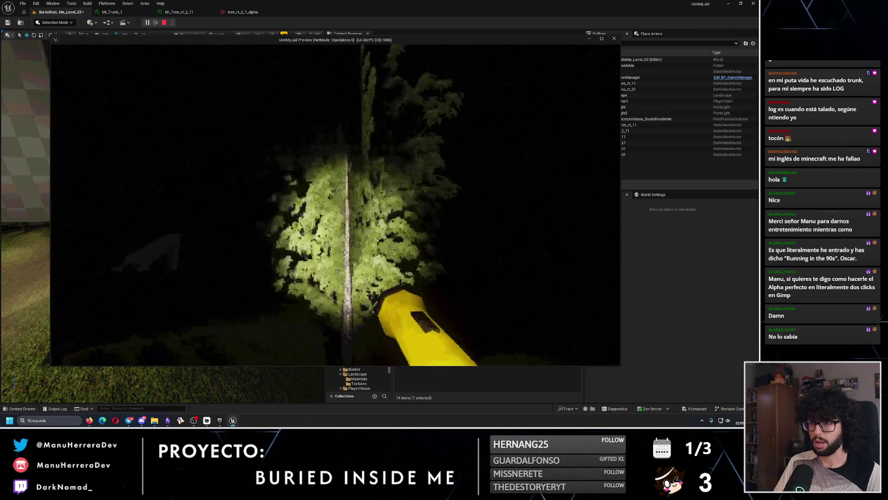
key("w")
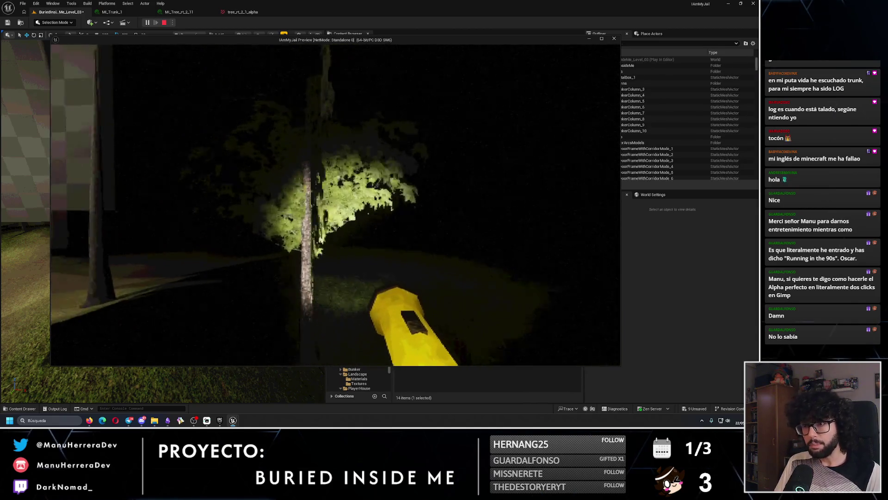
mouse_move(335, 204)
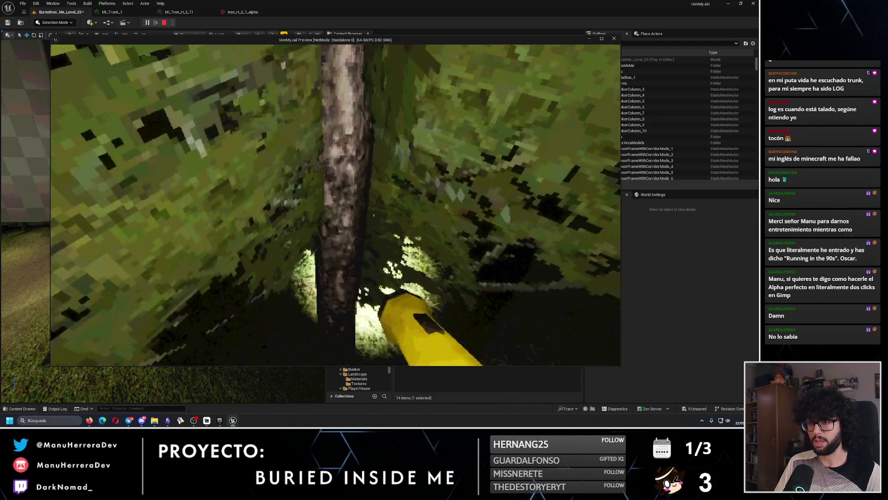
key("s")
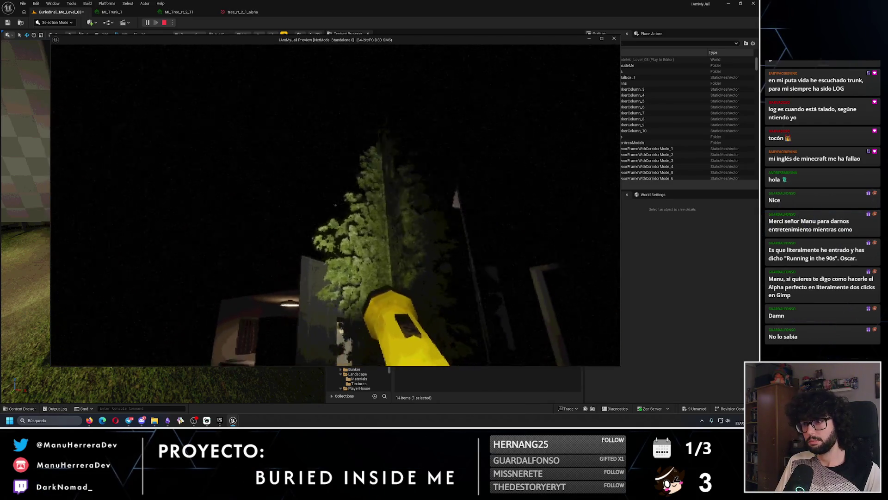
key("w")
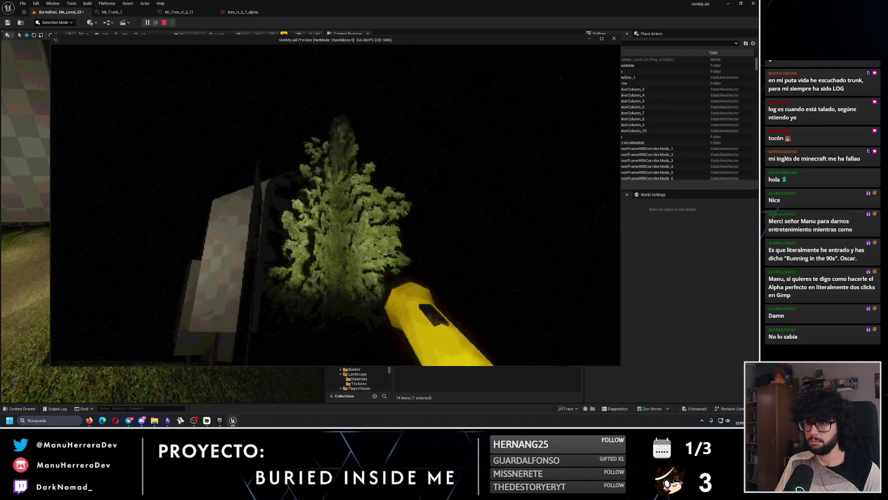
key("Escape")
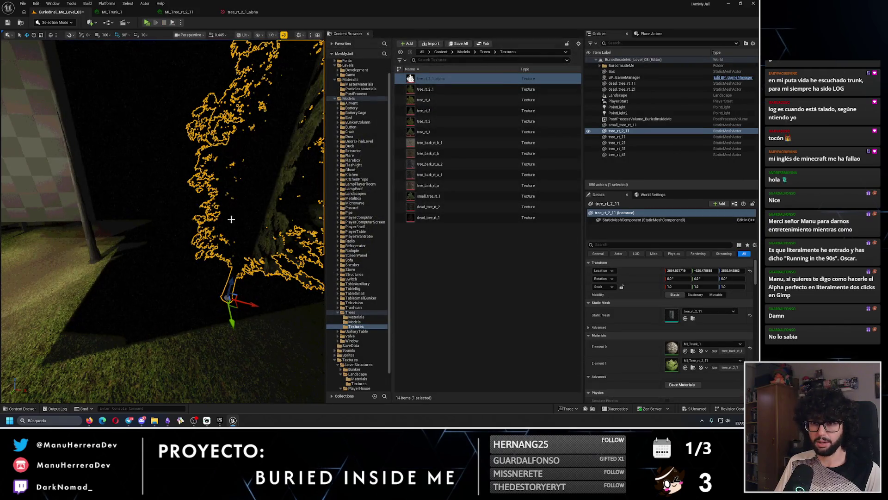
- Switch to unlit view, then select and frame the untextured tree_rt_41 tree
key("alt+3")
mouse_move(212, 217)
left_mouse_down()
mouse_move(203, 218)
mouse_move(212, 217)
left_mouse_up()
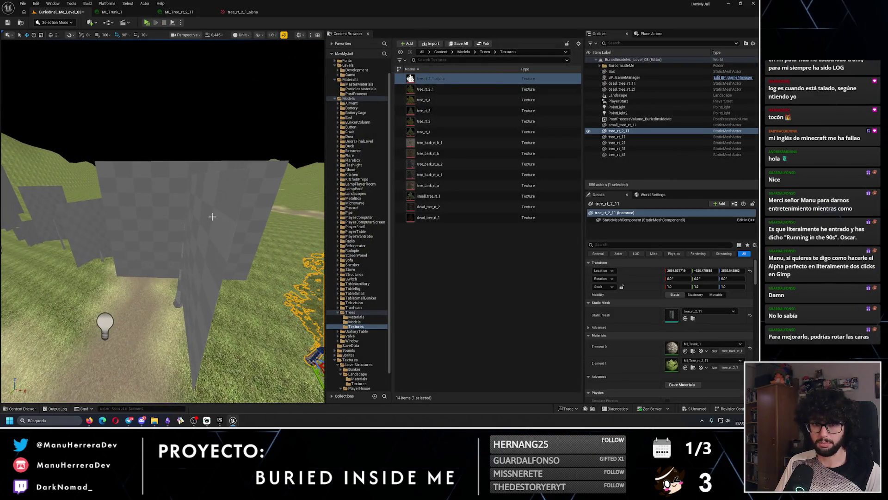
left_click(220, 212)
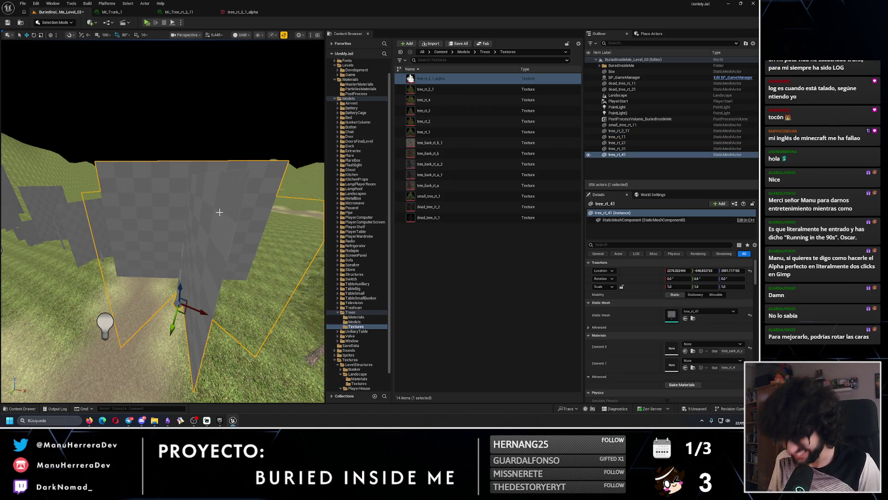
left_click_drag(219, 212, 219, 212)
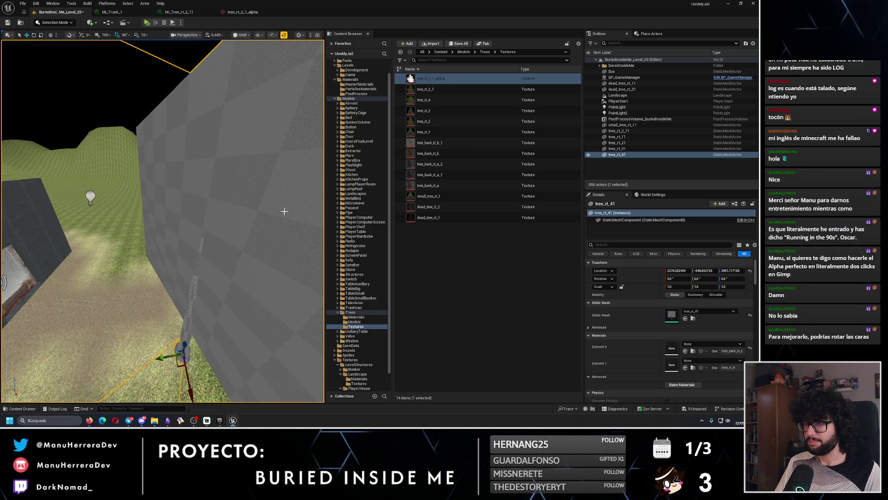
left_click(367, 315)
key("f")
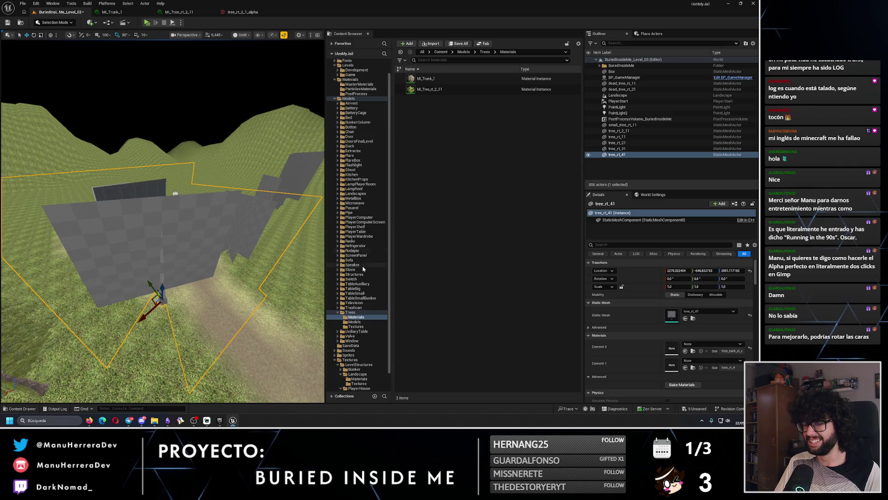
- Duplicate MI_Tree_rt_2_11 and name the copy MI_Tree_rt_41
left_click(474, 89)
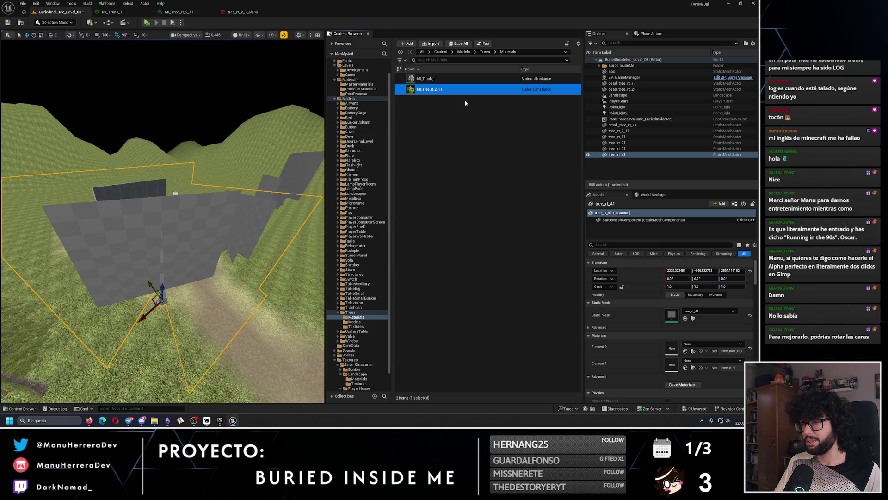
key("ctrl+d")
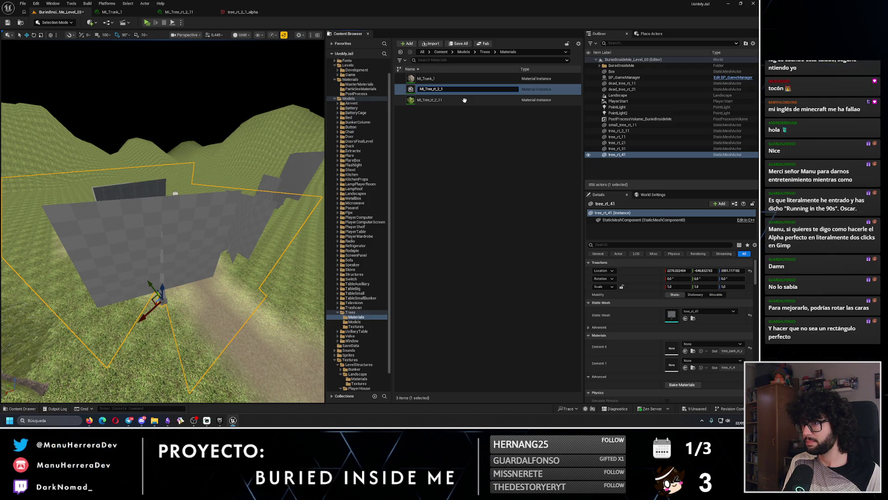
key("BackSpace")
key("Return")
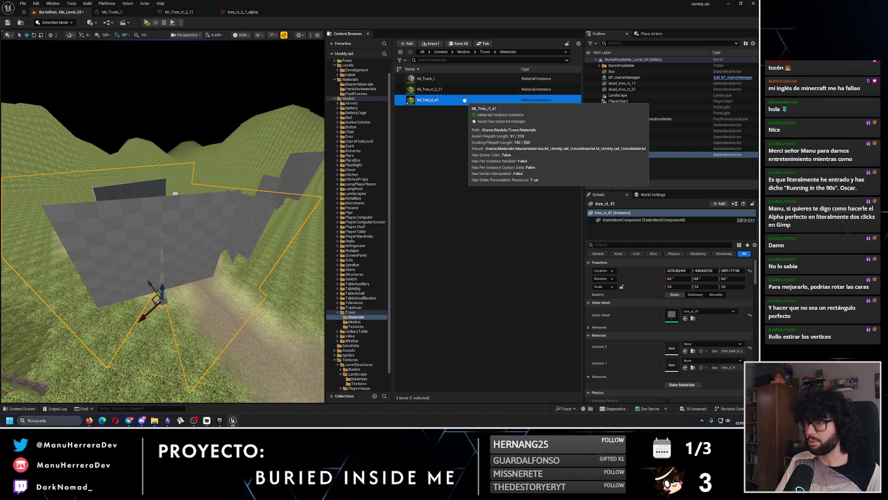
mouse_move(211, 239)
left_mouse_down()
mouse_move(203, 232)
mouse_move(211, 240)
left_mouse_up()
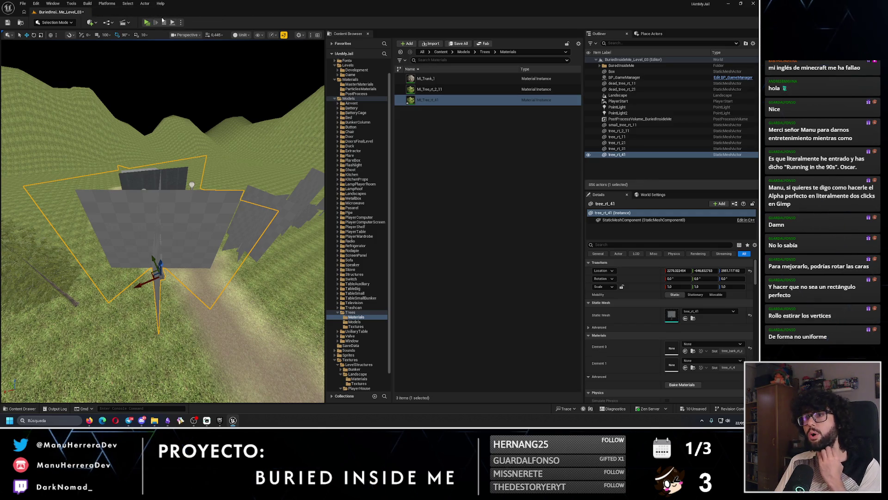
- Open MI_Tree_rt_41 in a docked editor tab and search '41' in the BaseColor texture list
left_click(438, 101)
double_click(439, 102)
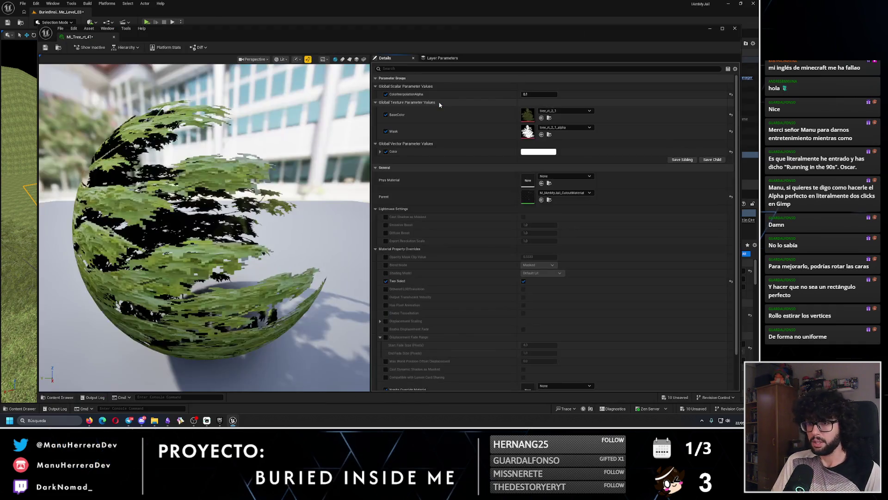
left_click_drag(95, 40, 107, 12)
left_click(68, 13)
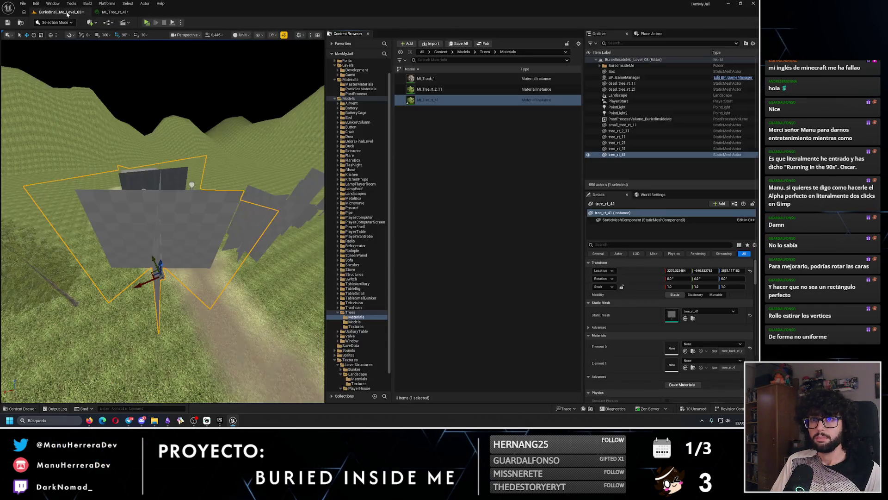
left_click(357, 326)
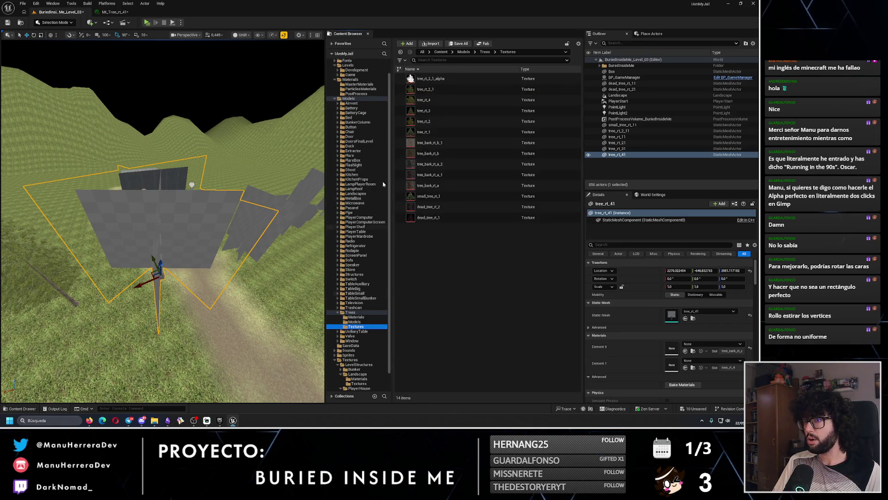
left_click(123, 14)
left_click(565, 86)
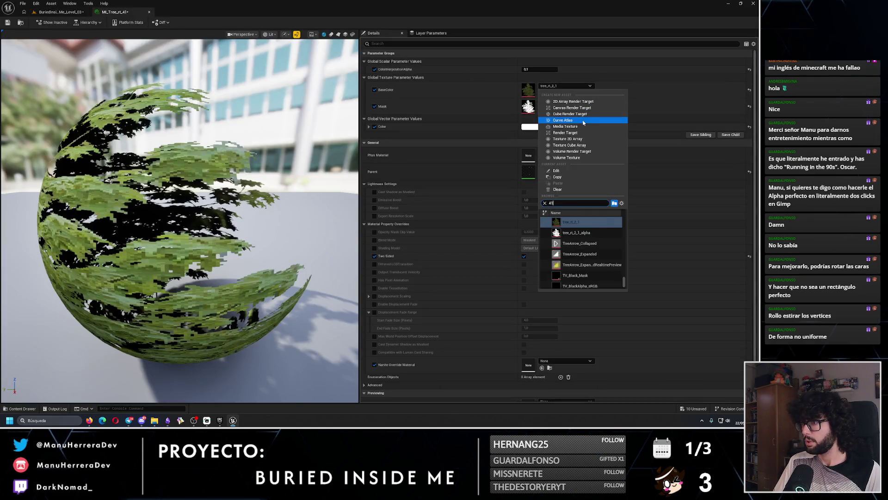
type("41")
mouse_move(625, 274)
left_mouse_down()
mouse_move(624, 266)
mouse_move(623, 278)
left_mouse_up()
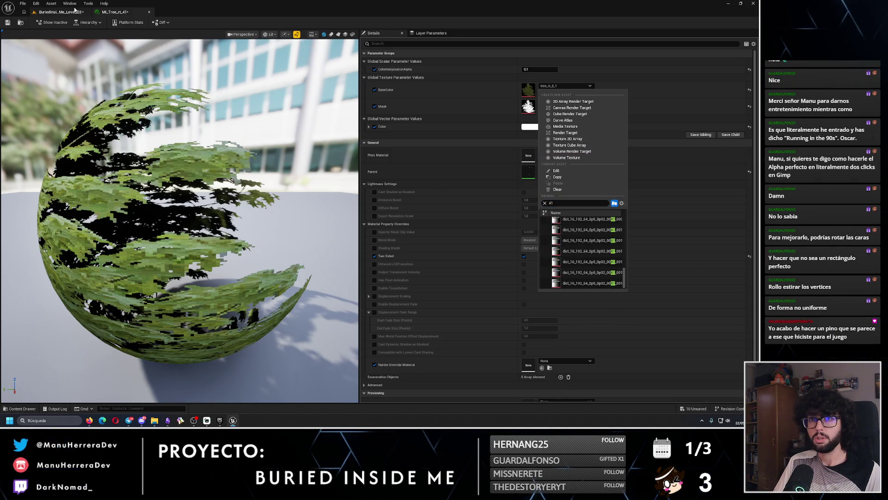
left_click(75, 10)
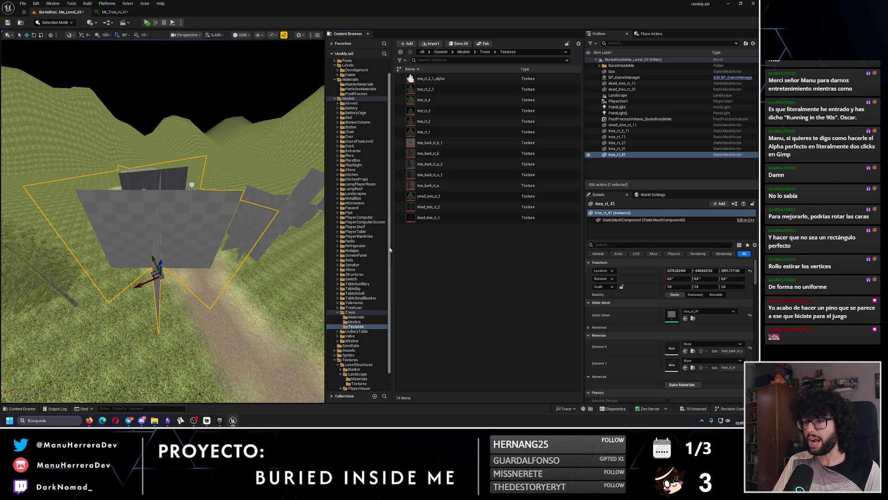
left_click(692, 319)
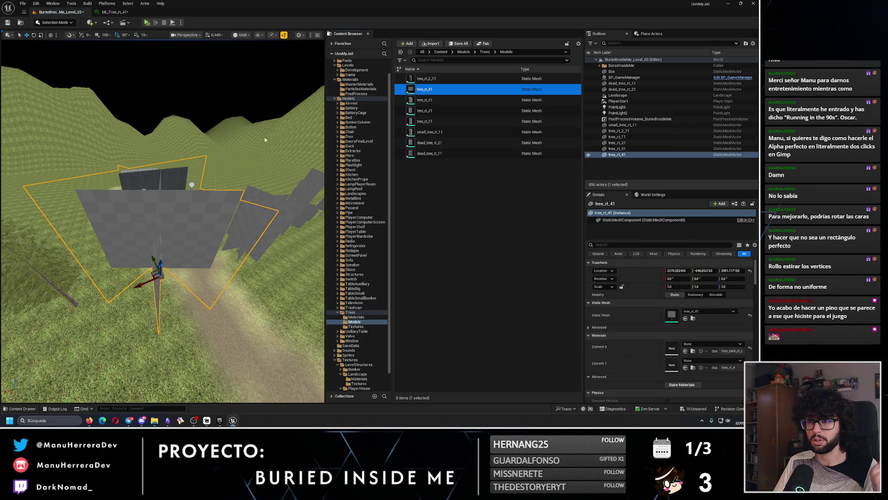
left_click(356, 326)
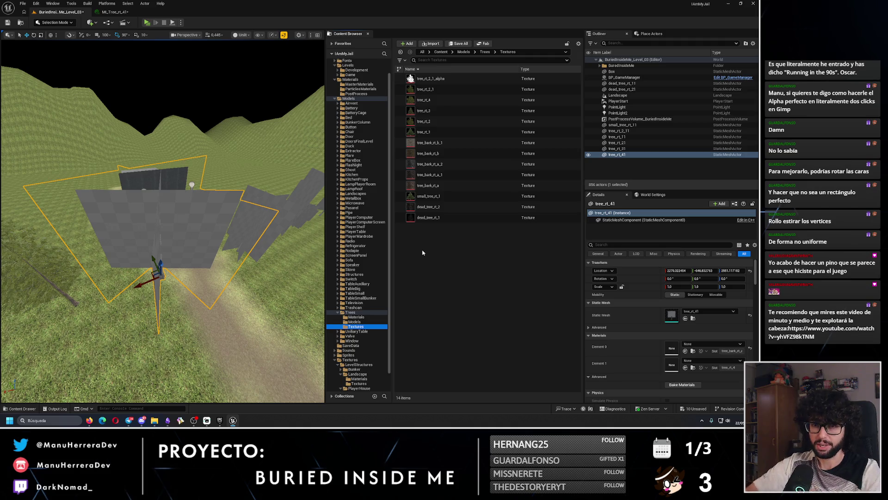
left_click_drag(161, 222, 162, 151)
mouse_move(287, 183)
left_mouse_down()
mouse_move(278, 179)
mouse_move(287, 182)
left_mouse_up()
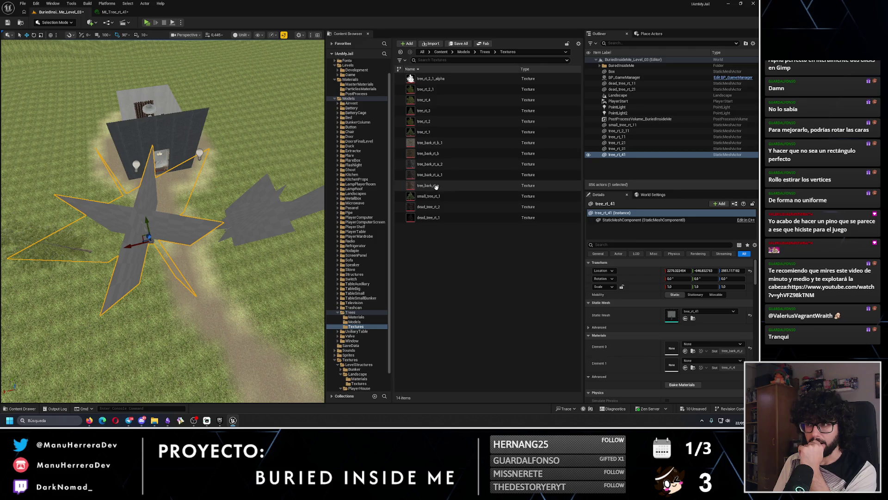
mouse_move(434, 188)
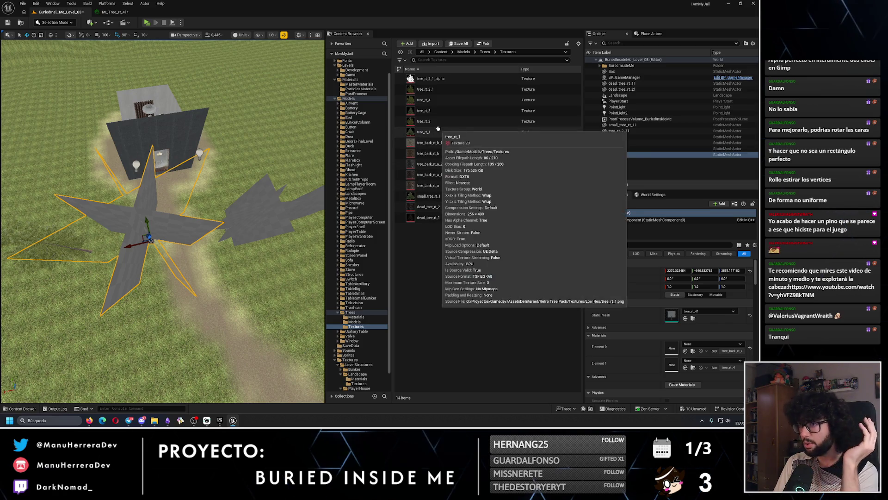
scroll(162, 222, "up", 2)
mouse_move(246, 169)
left_mouse_down()
mouse_move(246, 148)
mouse_move(246, 169)
left_mouse_up()
left_click(425, 110)
left_click(431, 100)
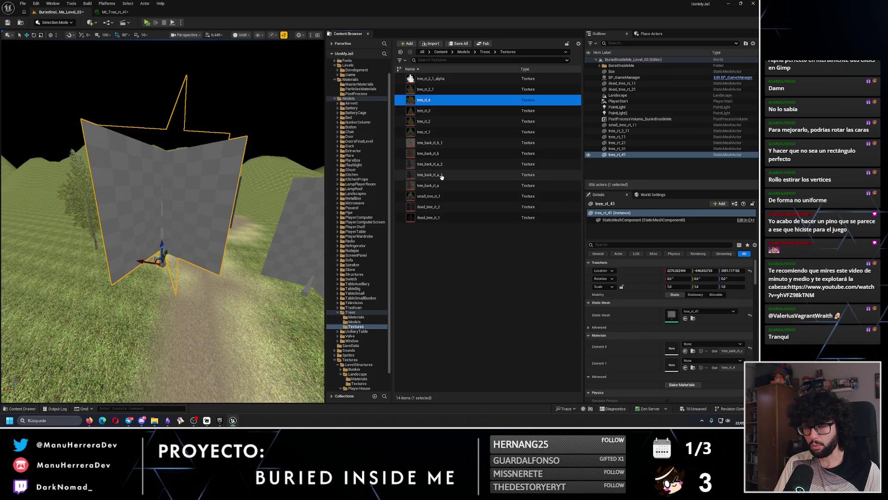
scroll(162, 222, "up", 4)
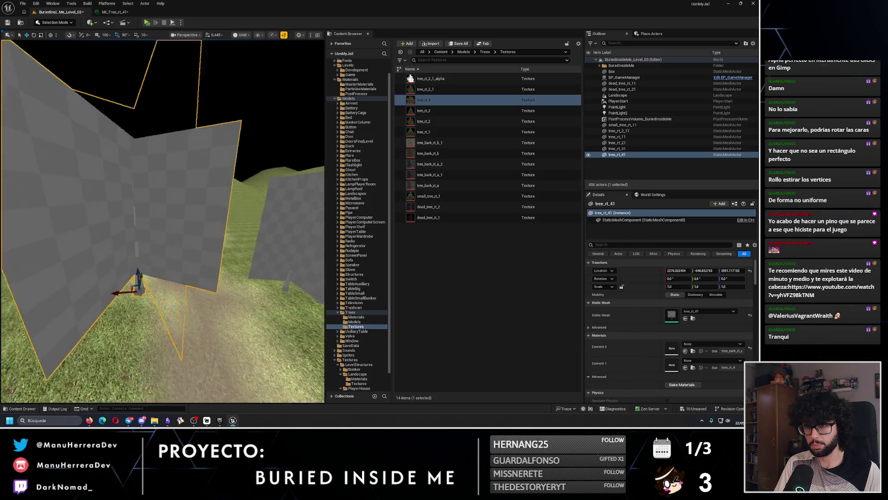
left_click(357, 318)
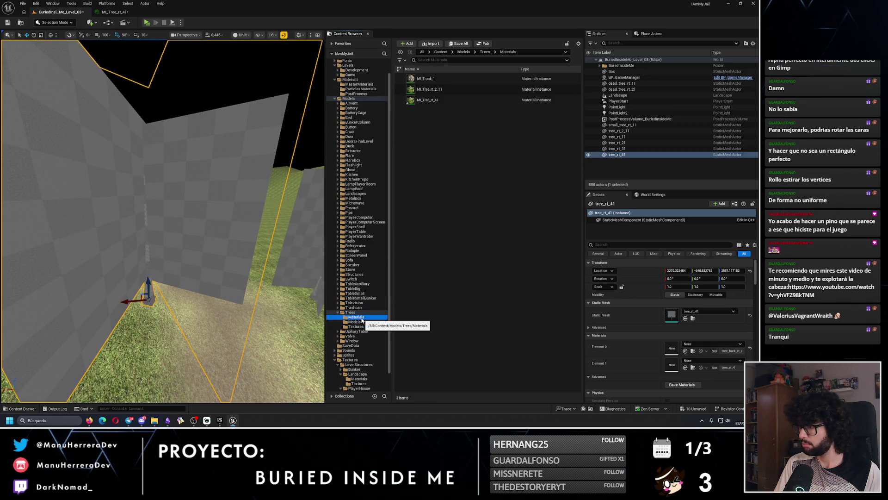
- Rename meshes tree_rt_41, tree_rt_2_11, tree_rt_31 and tree_rt_11 to tree_rt_4, tree_rt_2_1, tree_rt_3 and tree_rt_1
left_click(355, 322)
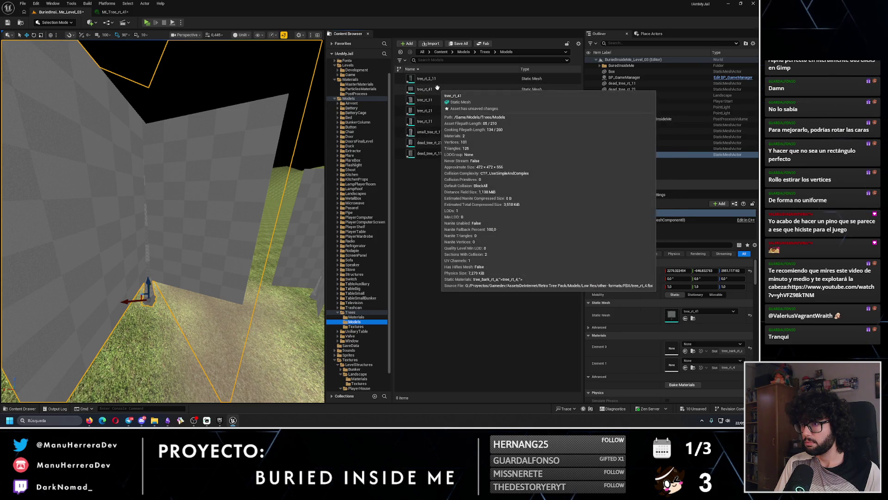
left_click(458, 89)
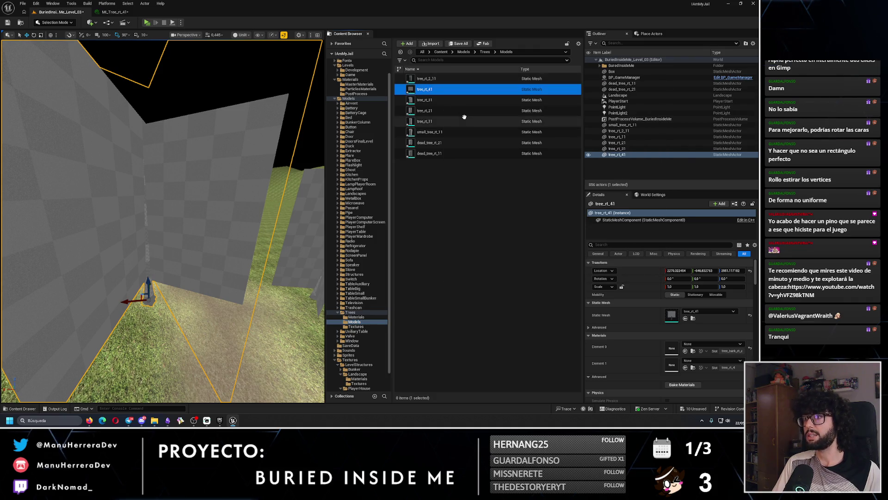
key("F2")
key("BackSpace")
key("Return")
left_click(442, 78)
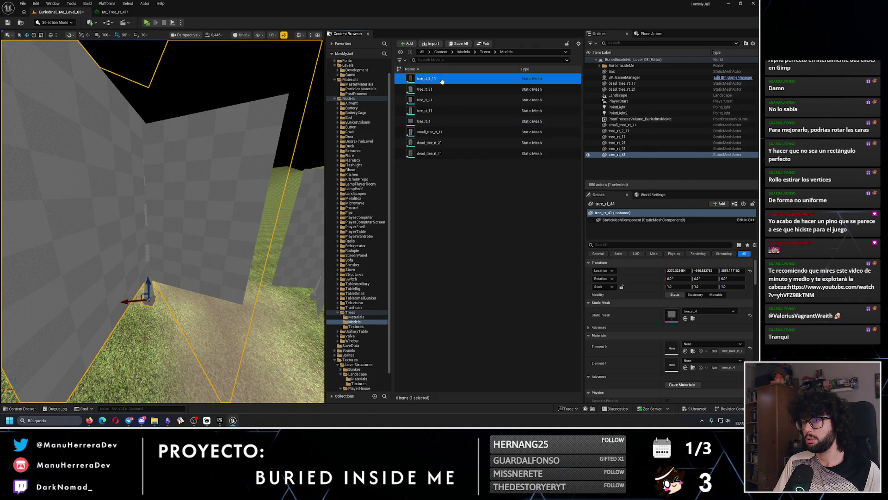
key("F2")
key("BackSpace")
key("Return")
left_click(444, 89)
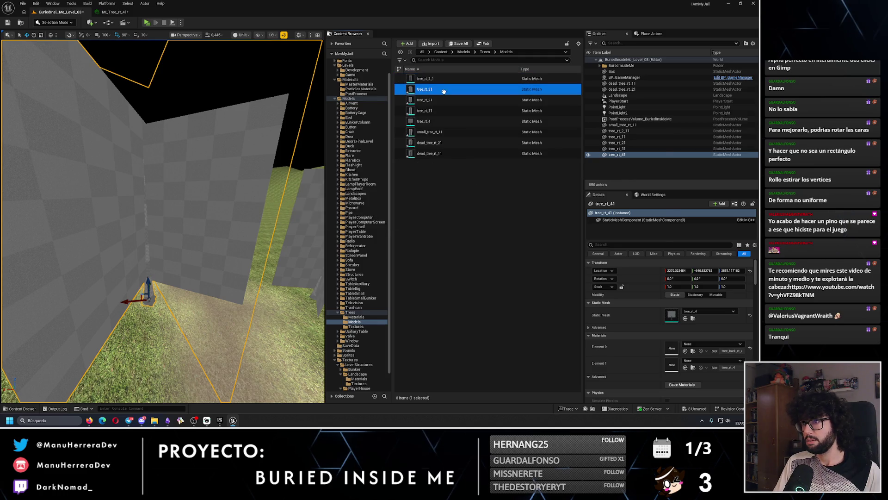
key("F2")
key("BackSpace")
key("Return")
left_click(436, 100)
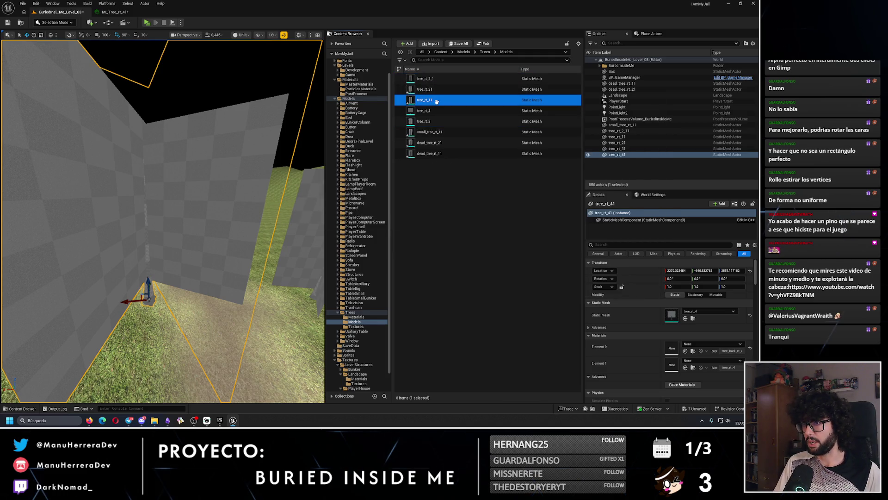
key("F2")
key("BackSpace")
key("Return")
- Rename tree_rt_21, small_tree_rt_11, dead_tree_rt_21 and dead_tree_rt_11 meshes, dropping the trailing 1
left_click(443, 90)
key("F2")
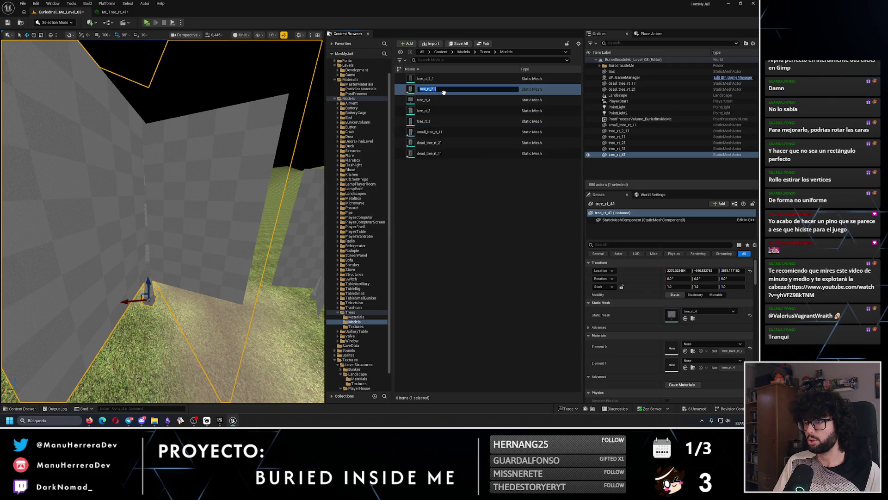
key("Return")
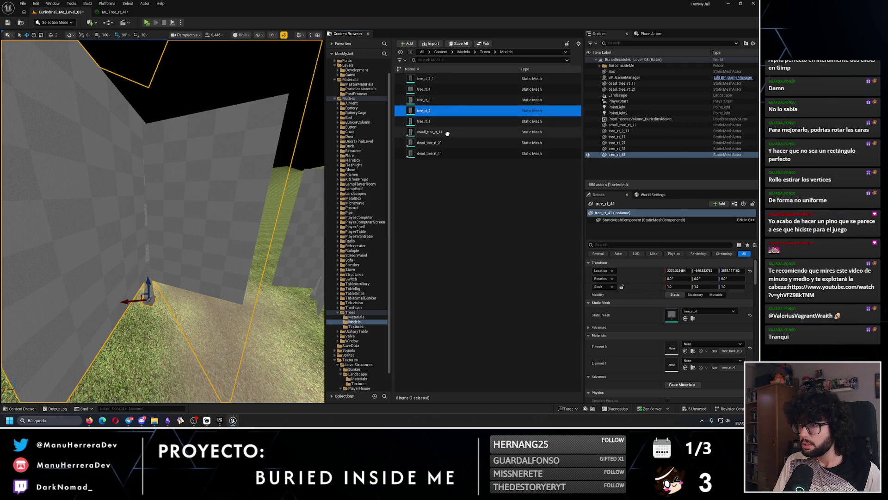
left_click(447, 132)
key("F2")
key("BackSpace")
key("Return")
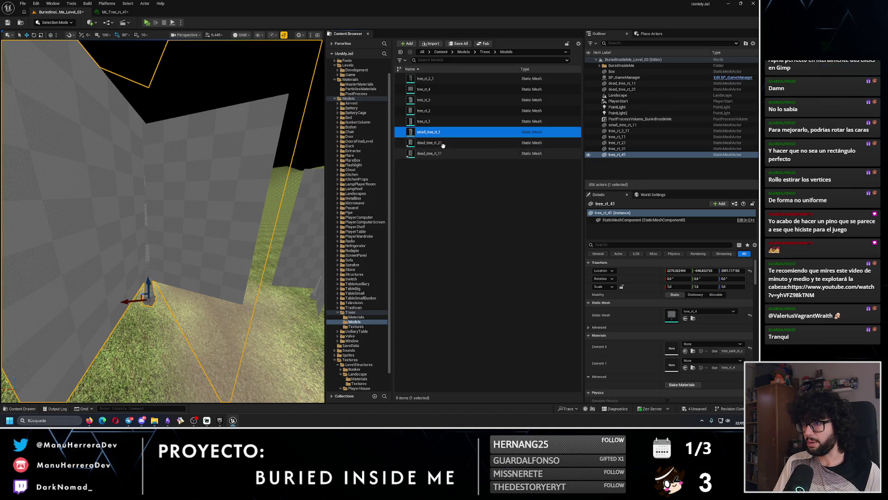
left_click(443, 143)
key("F2")
key("Return")
left_click(445, 143)
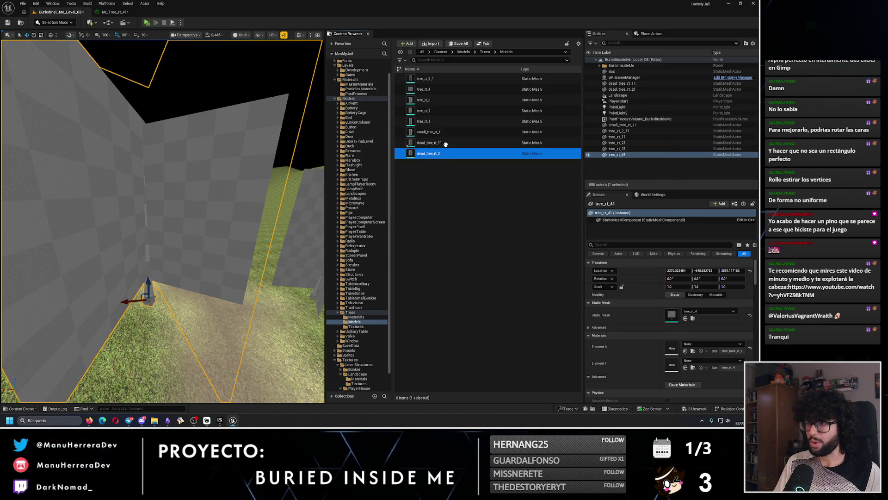
key("F2")
key("Return")
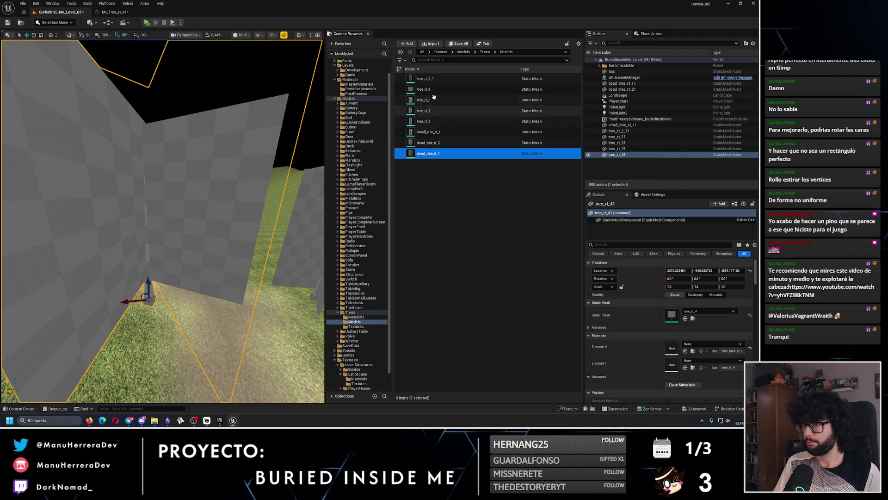
left_click(430, 88)
scroll(164, 195, "down", 5)
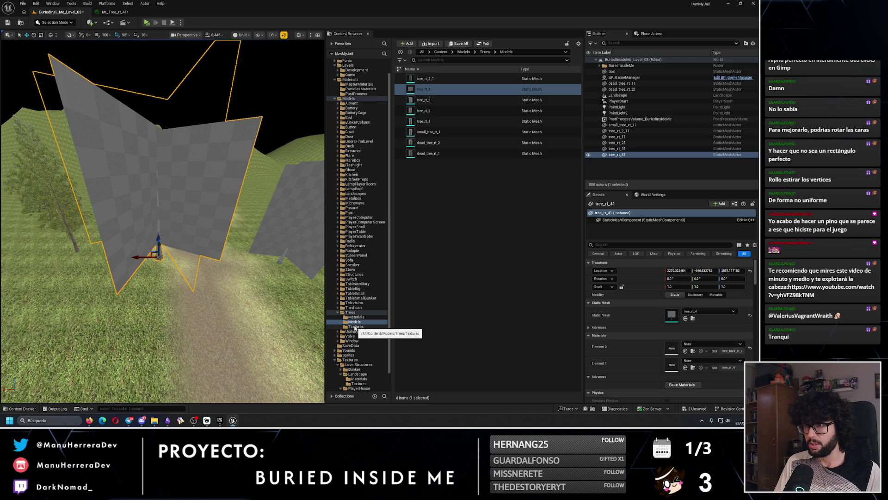
- Rename material instances MI_Tree_rt_2_11 and MI_Tree_rt_41 to MI_Tree_rt_2_1 and MI_Tree_rt_4
left_click(357, 317)
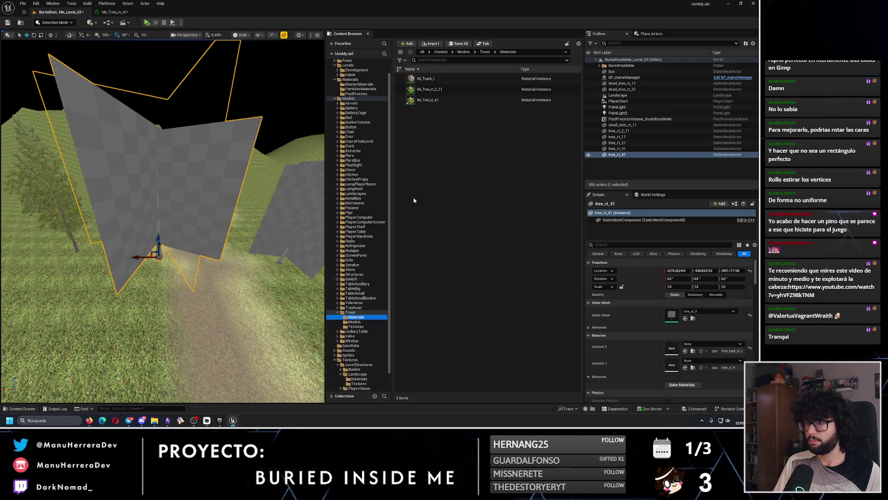
left_click(435, 89)
key("F2")
key("End")
key("BackSpace")
key("Return")
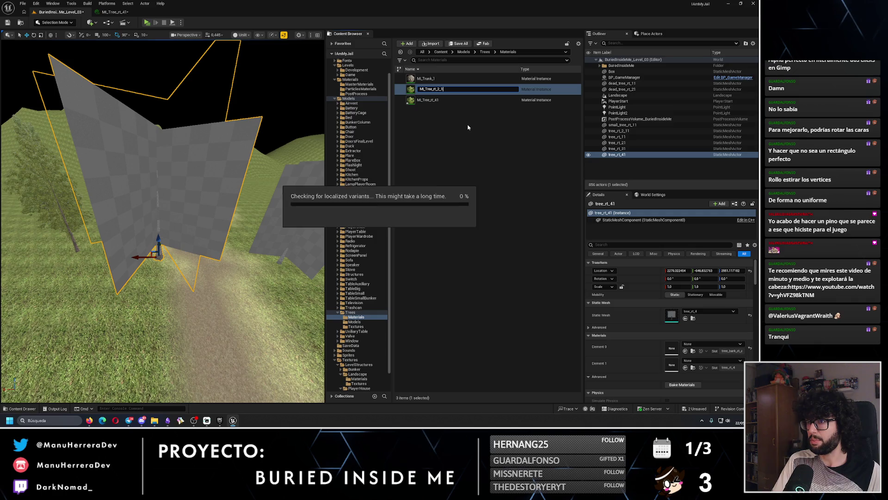
left_click(429, 100)
key("F2")
key("End")
key("BackSpace")
key("Return")
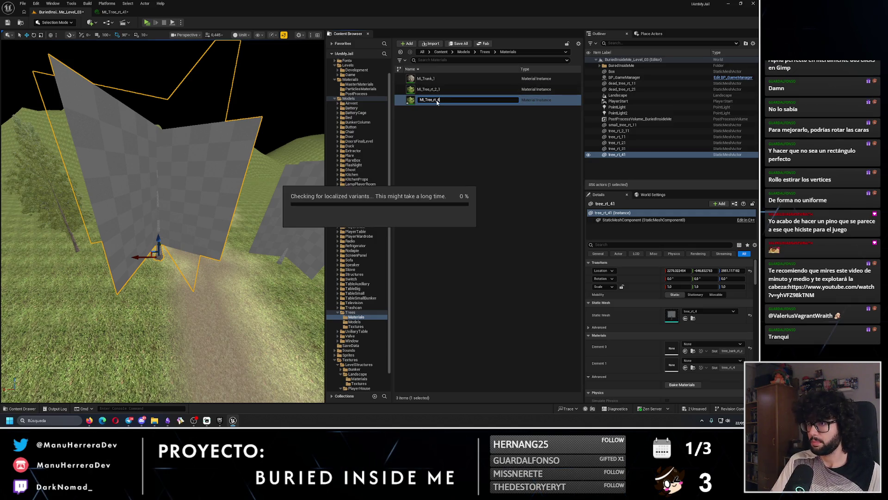
- Set MI_Tree_rt_4's BaseColor texture to tree_rt_4
double_click(430, 100)
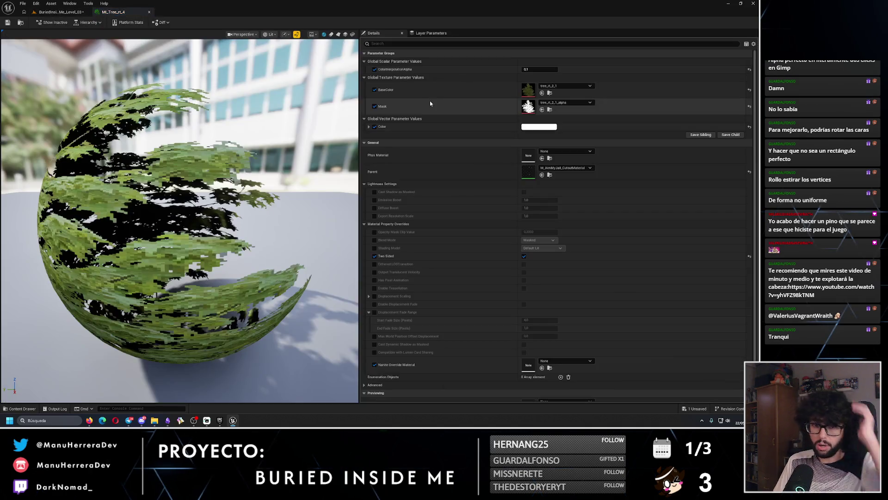
left_click(569, 86)
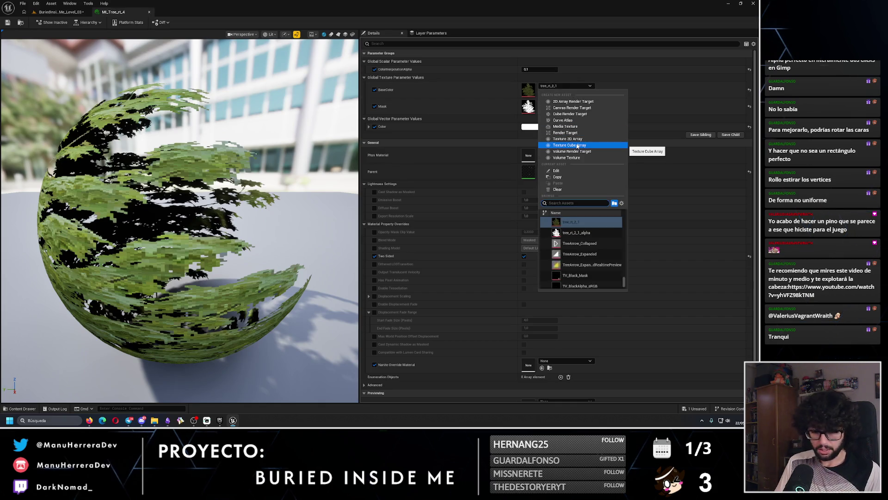
scroll(592, 240, "up", 3)
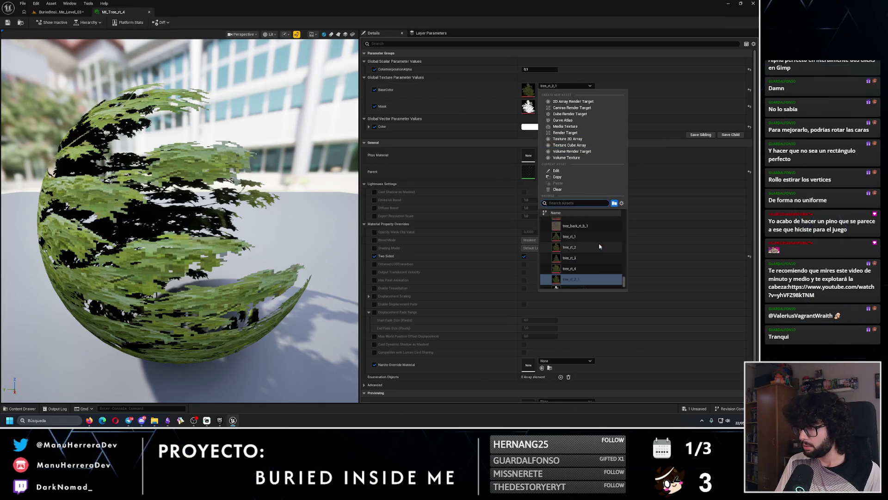
left_click(569, 268)
scroll(163, 170, "up", 5)
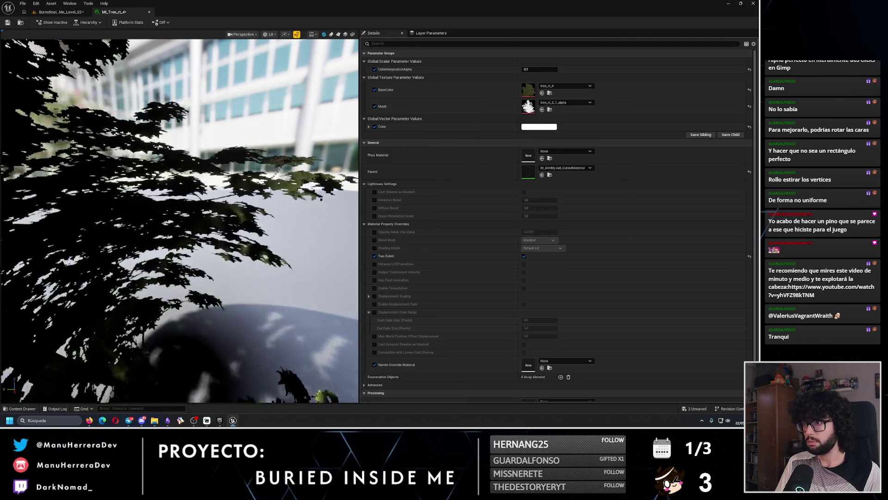
scroll(163, 171, "down", 3)
scroll(163, 171, "down", 5)
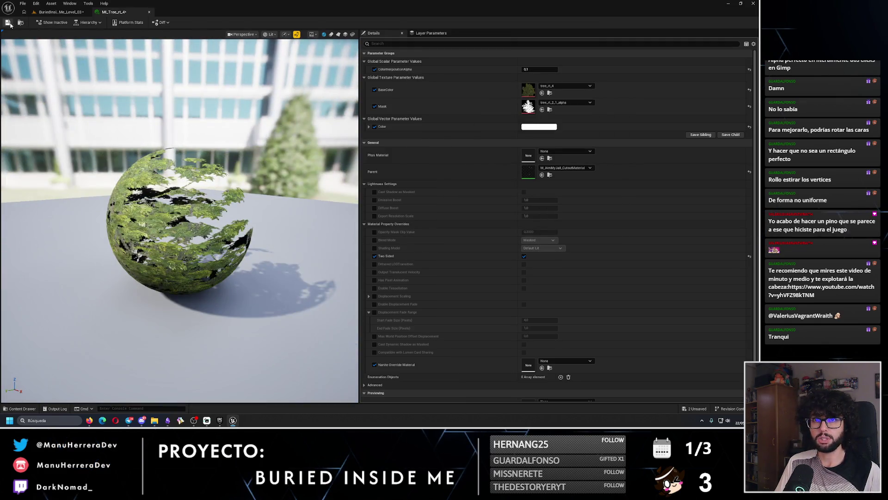
left_click(89, 420)
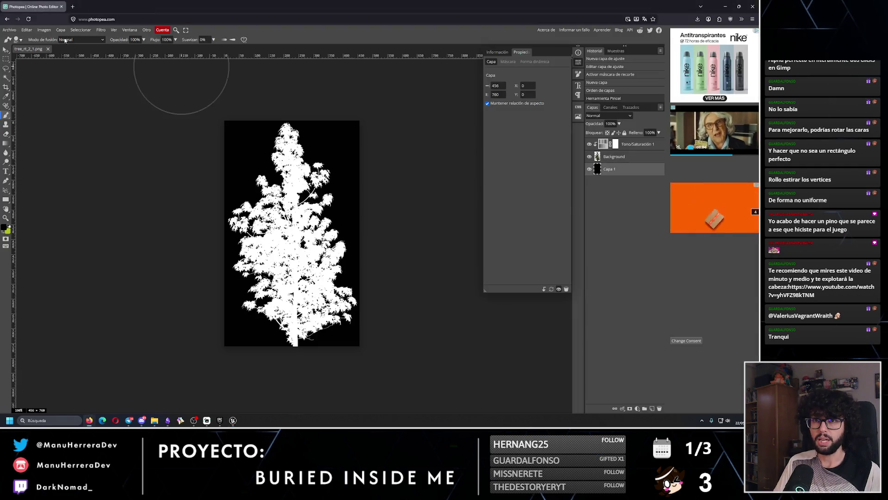
- Close the tree_rt_2_1 mask document and load the tree_rt_4 image into Photopea
left_click(48, 49)
mouse_move(155, 423)
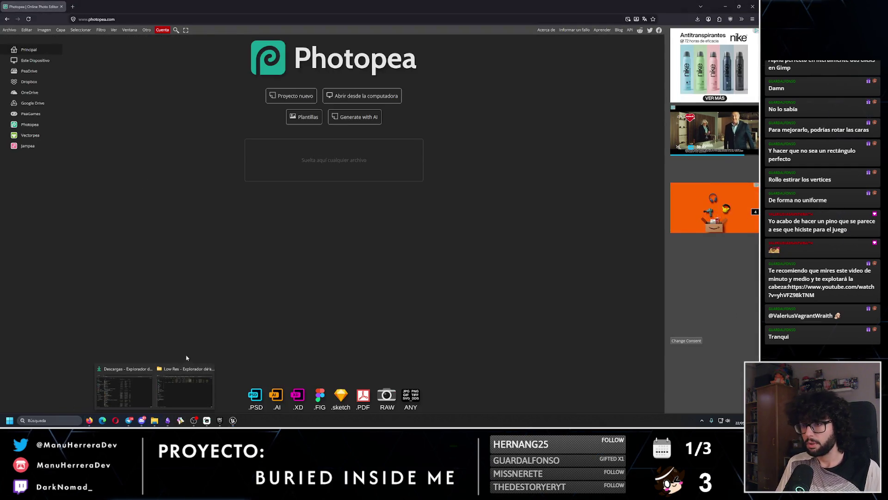
left_click(187, 387)
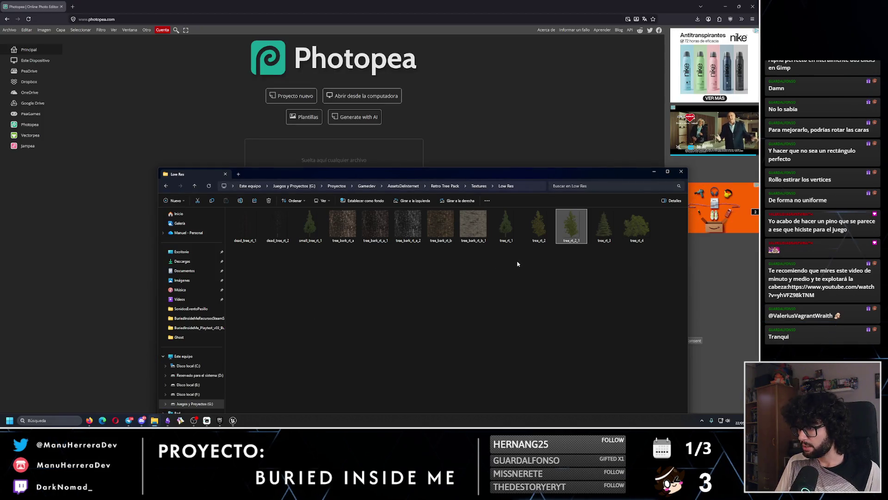
mouse_move(636, 227)
left_mouse_down()
mouse_move(631, 250)
mouse_move(548, 200)
mouse_move(306, 151)
left_mouse_up()
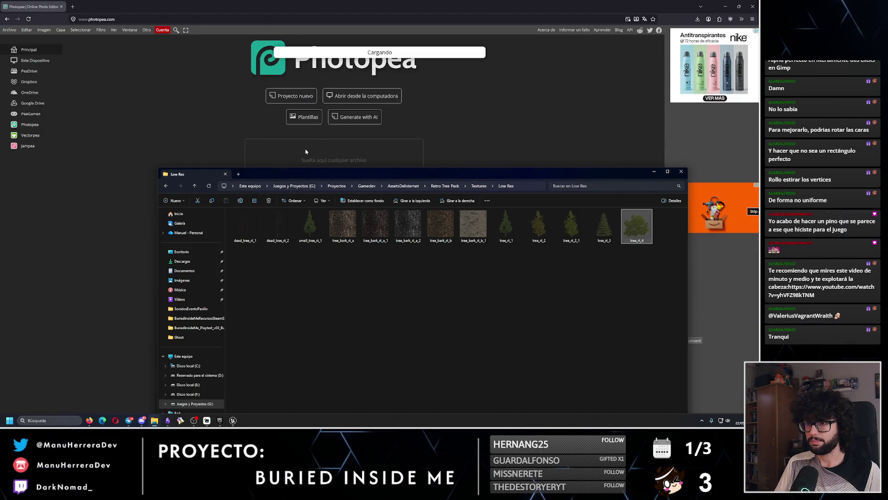
left_click(504, 111)
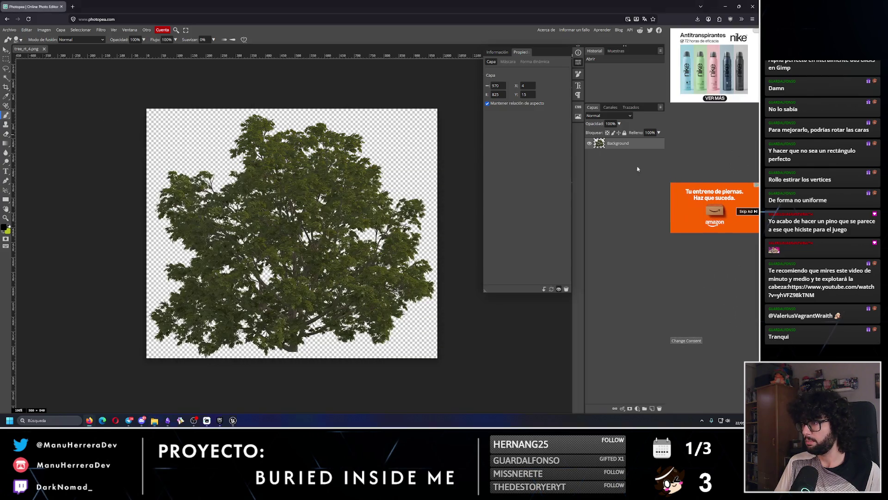
- Paint a black layer under the tree and add a Hue/Saturation adjustment at Lightness 100
key("ctrl+shift+n")
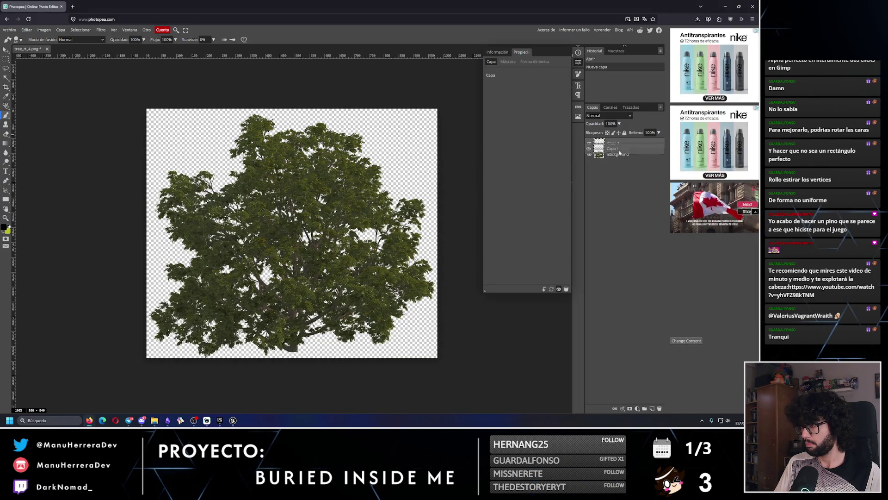
left_click_drag(619, 153, 619, 157)
mouse_move(249, 139)
left_mouse_down()
mouse_move(384, 139)
mouse_move(416, 185)
mouse_move(416, 236)
mouse_move(116, 353)
mouse_move(426, 337)
mouse_move(444, 202)
left_mouse_up()
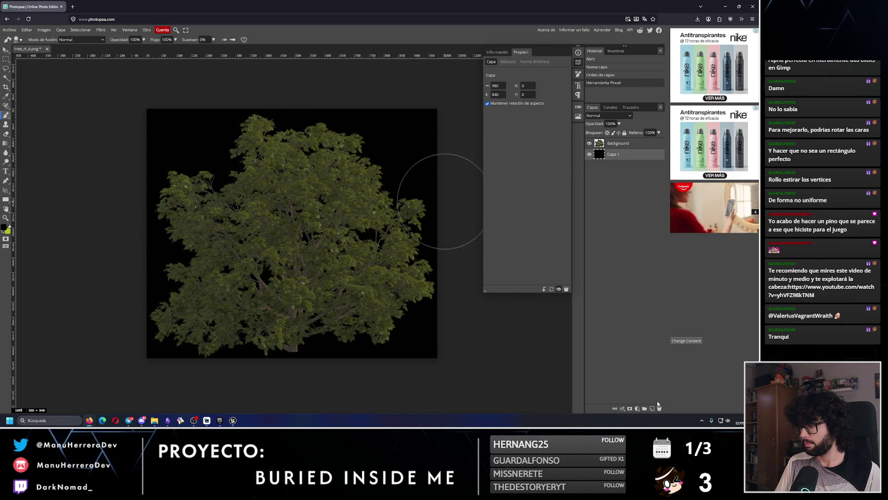
left_click(637, 408)
left_click(632, 294)
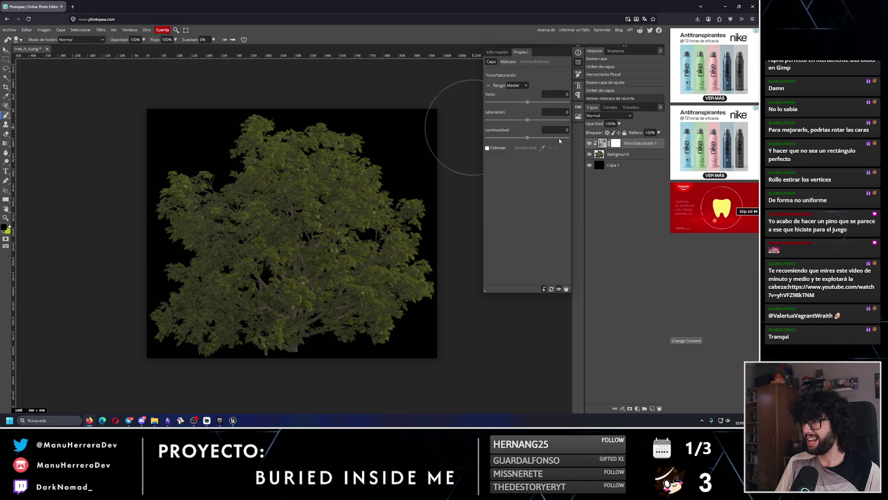
left_click_drag(559, 138, 596, 141)
- Export the white-on-black mask as tree_rt_4_alpha.png
left_click(9, 29)
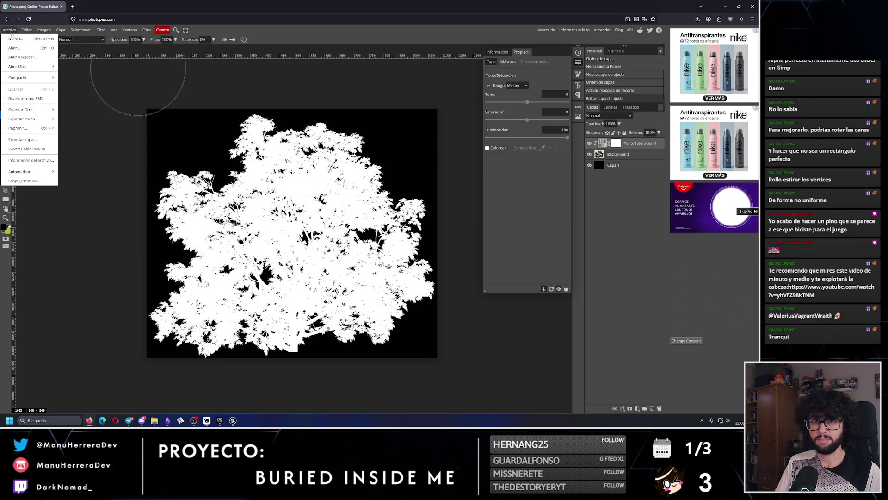
mouse_move(28, 119)
left_click(69, 119)
type("tree_rt_4_alpha")
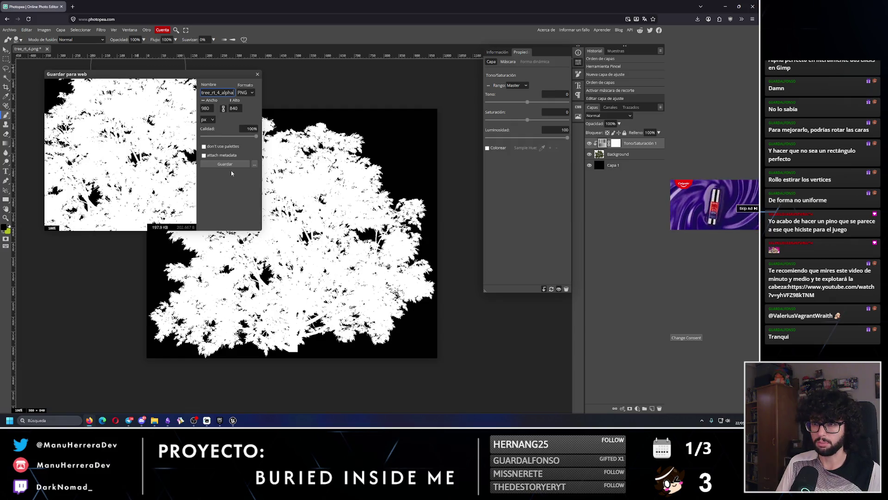
left_click(229, 165)
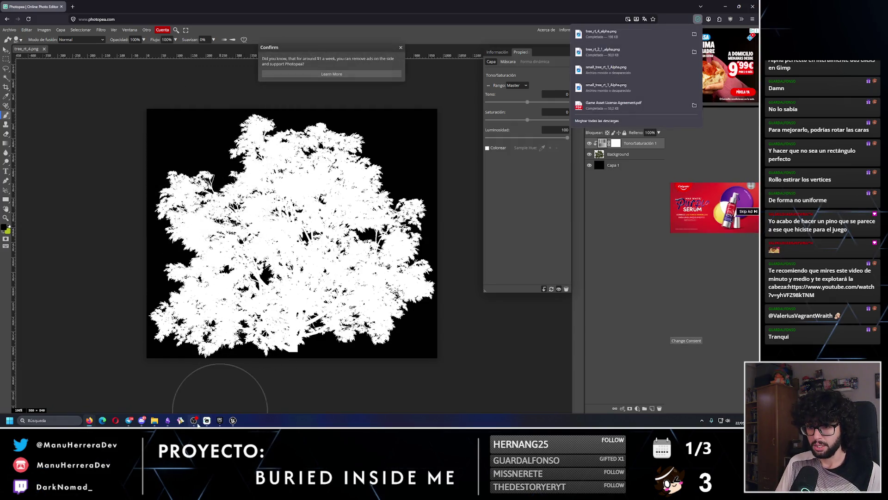
mouse_move(169, 426)
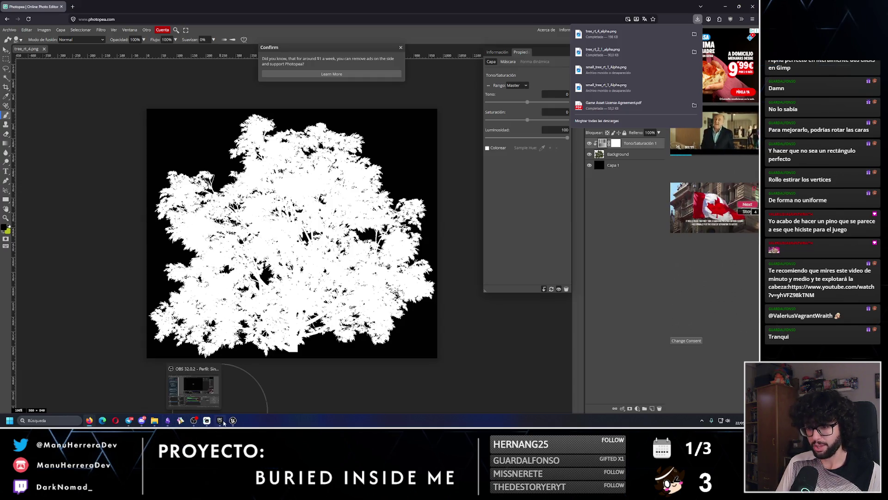
mouse_move(234, 421)
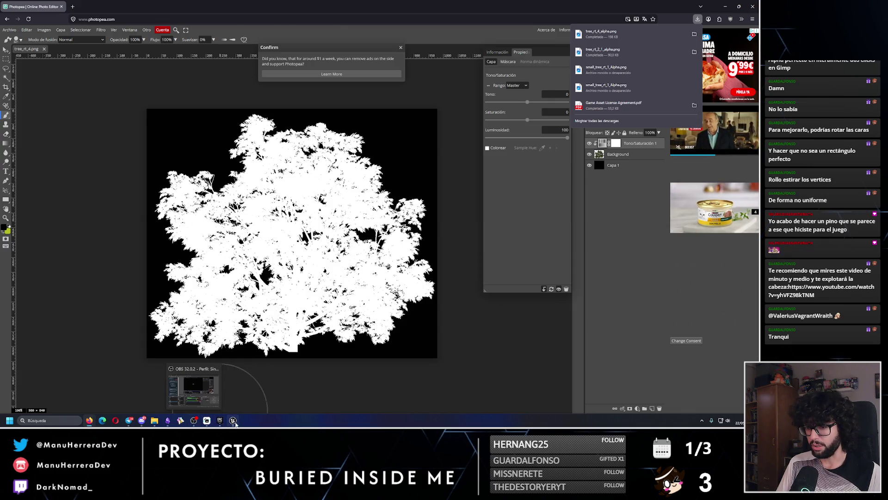
left_click(234, 421)
left_click(56, 13)
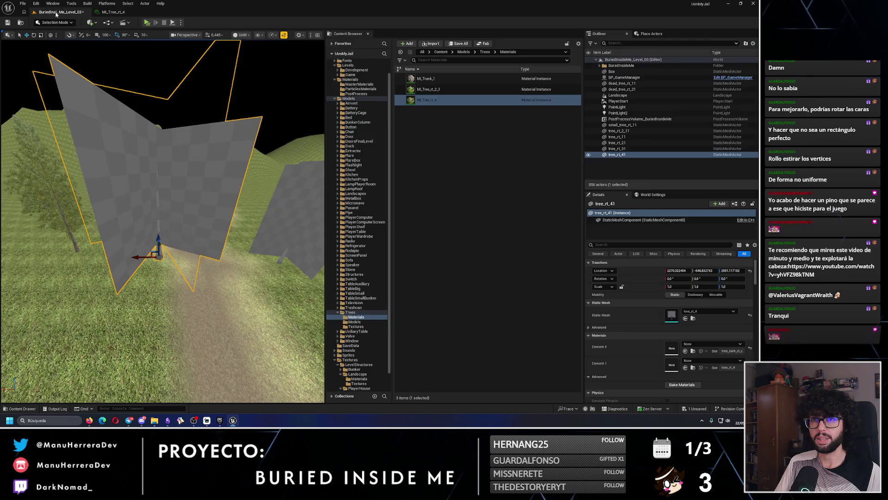
- Import tree_rt_4_alpha into the Trees Textures folder
left_click(354, 327)
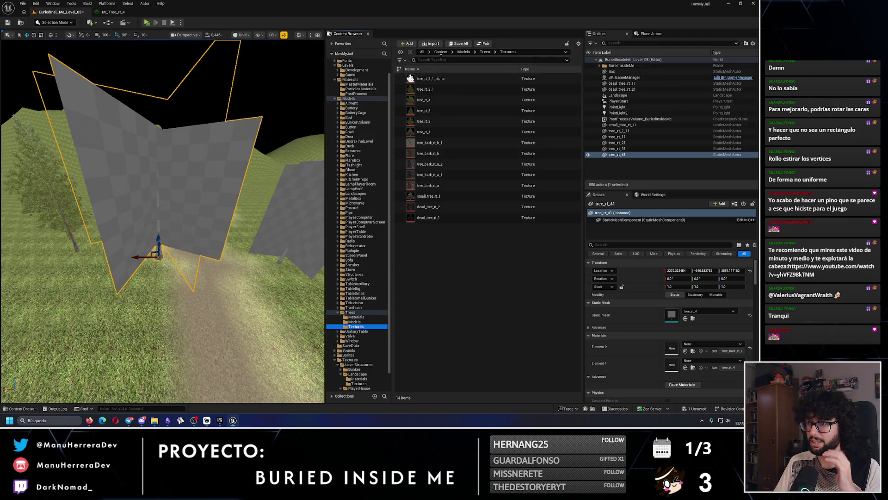
left_click(433, 44)
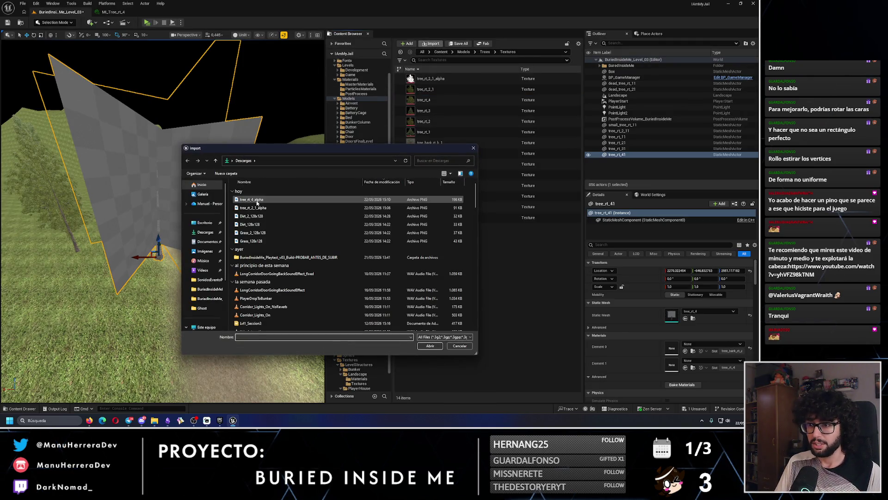
left_click(417, 199)
left_click(430, 347)
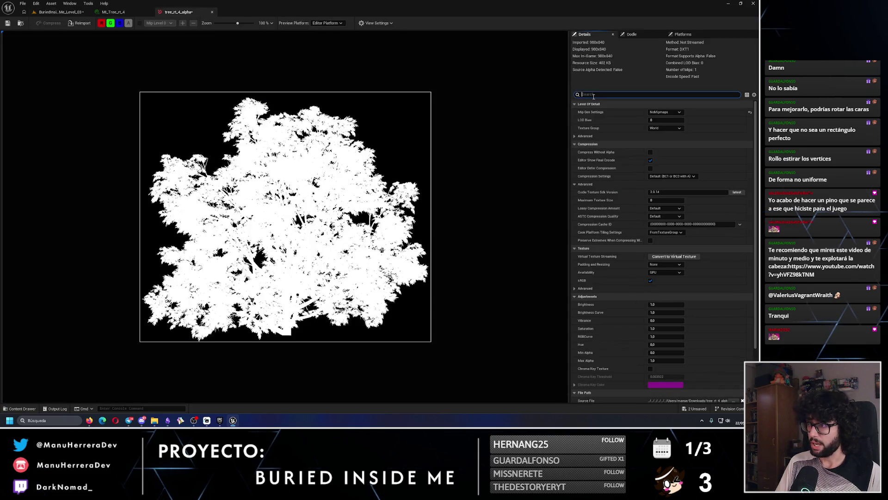
- Set tree_rt_4_alpha's texture filtering to Nearest, then go to MI_Tree_rt_4's Mask texture slot
type("filter")
left_click(675, 128)
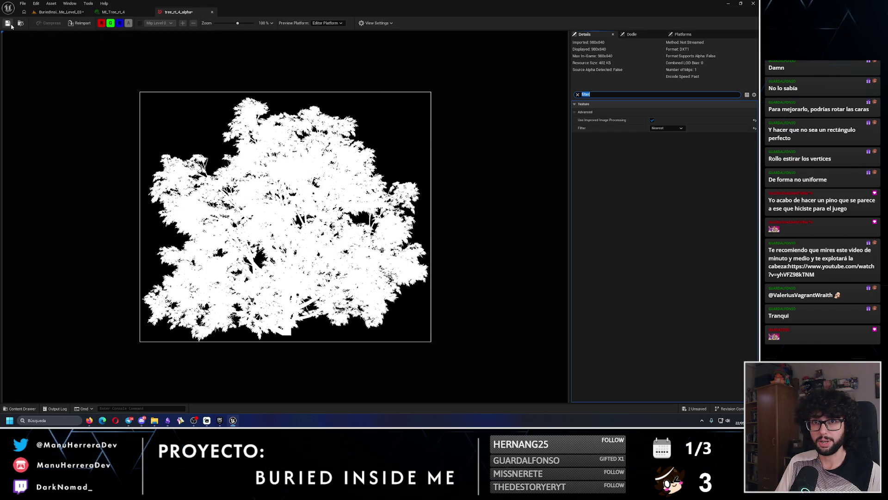
left_click(121, 12)
left_click(550, 103)
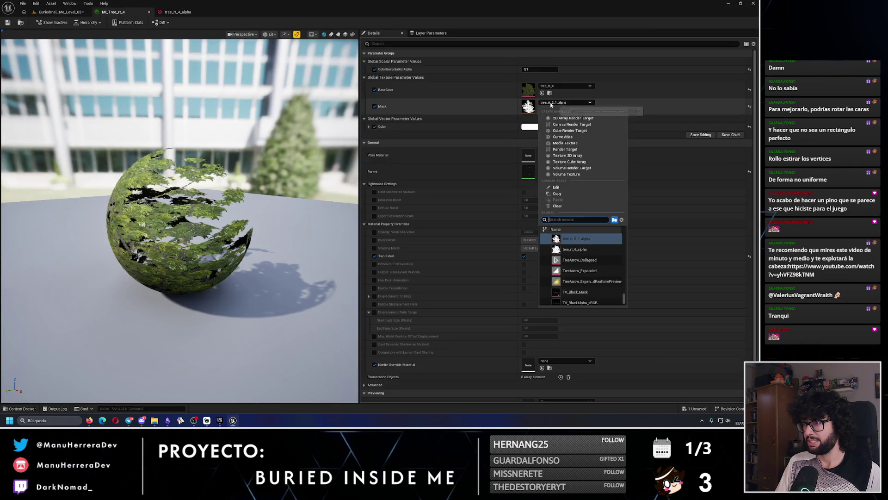
- Set MI_Tree_rt_4's Mask to tree_rt_4_alpha, save it, and apply MI_Tree_rt_4 and MI_Trunk_1 to tree_rt_41
left_click(574, 249)
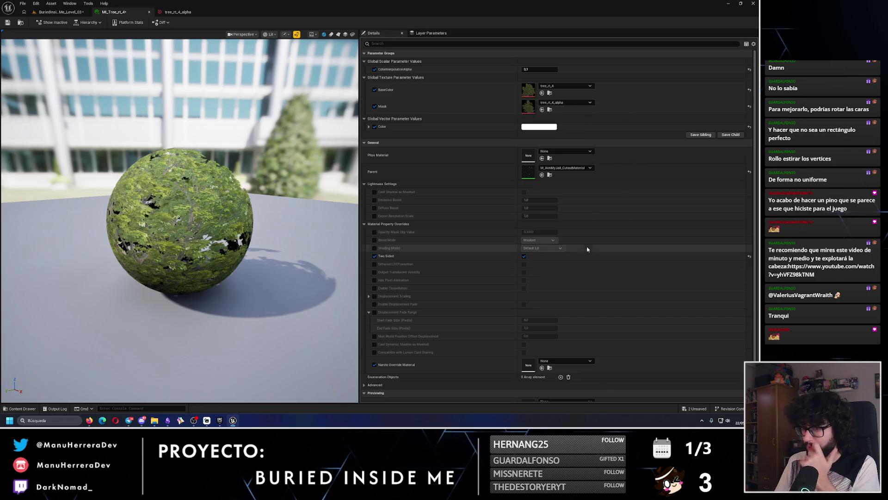
left_click(7, 21)
left_click(64, 13)
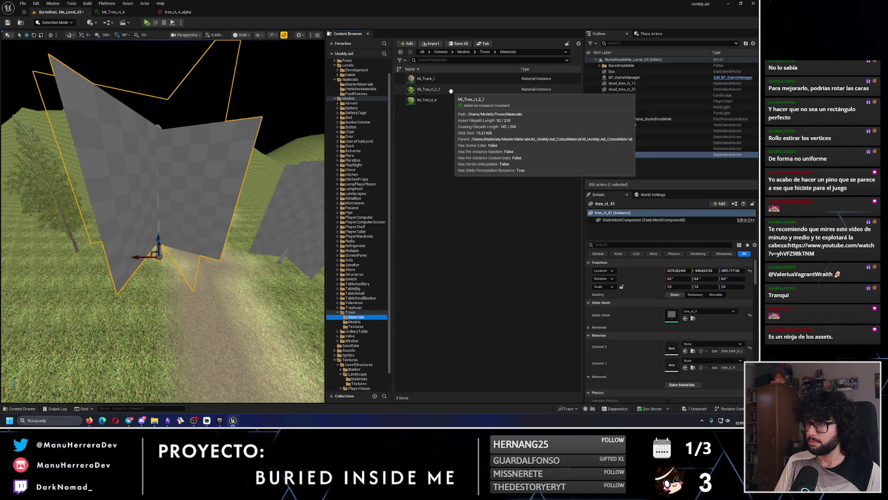
left_click_drag(440, 100, 189, 188)
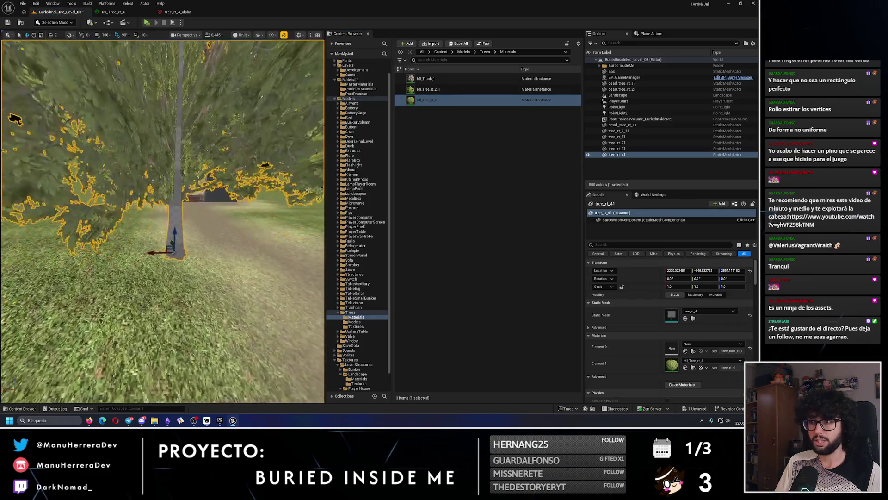
left_click_drag(426, 78, 171, 221)
- Check the tree in lit and unlit shading, select tree_rt_31, and close Photopea's tree_rt_4 document
key("alt+4")
key("alt+3")
left_click(153, 208)
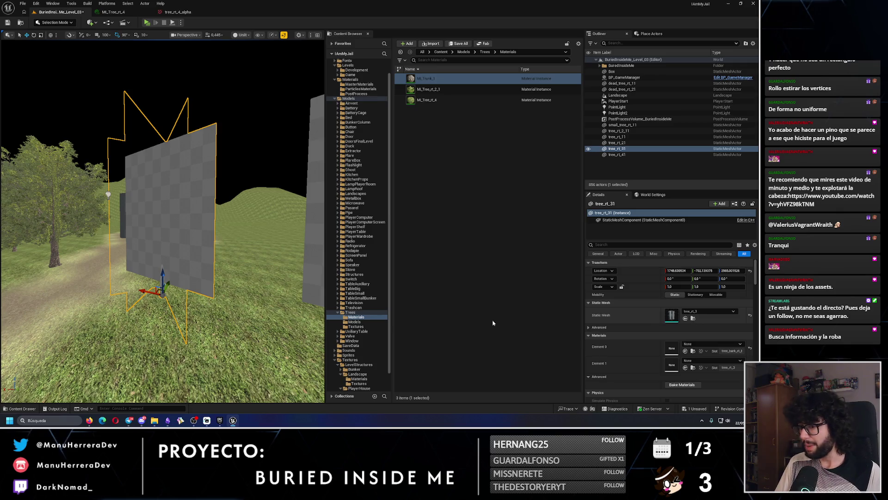
left_click(89, 420)
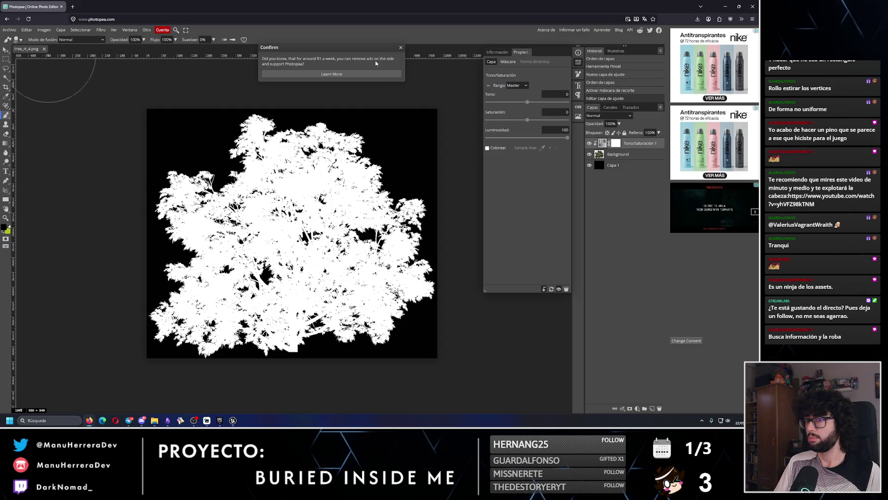
left_click(399, 48)
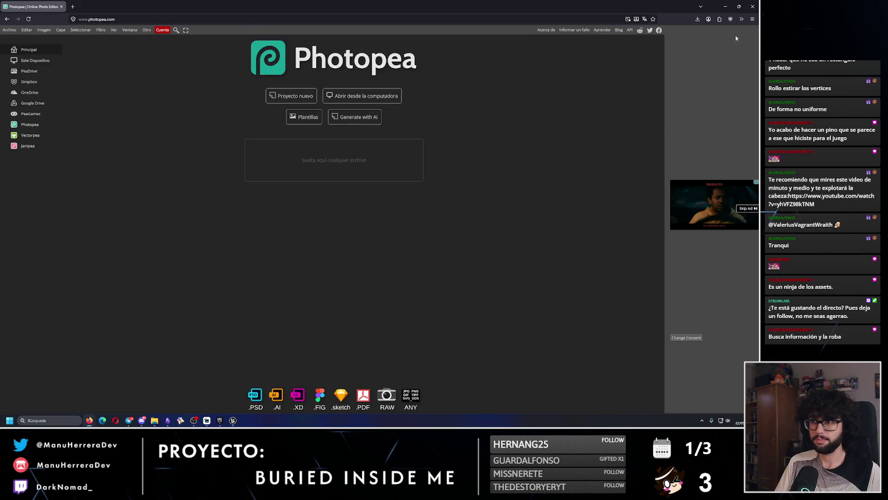
left_click(725, 7)
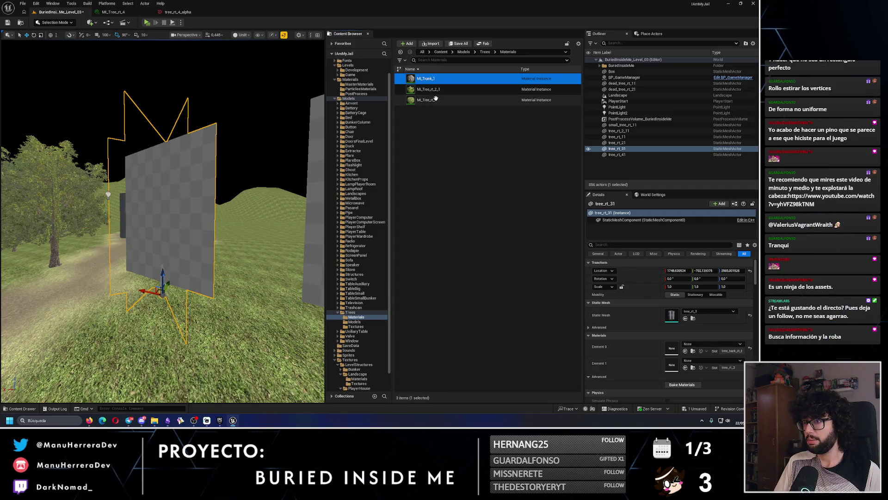
- Duplicate MI_Tree_rt_4 and name the copy MI_Tree_rt_3
left_click(458, 100)
key("ctrl+d")
key("BackSpace")
type("3")
key("Return")
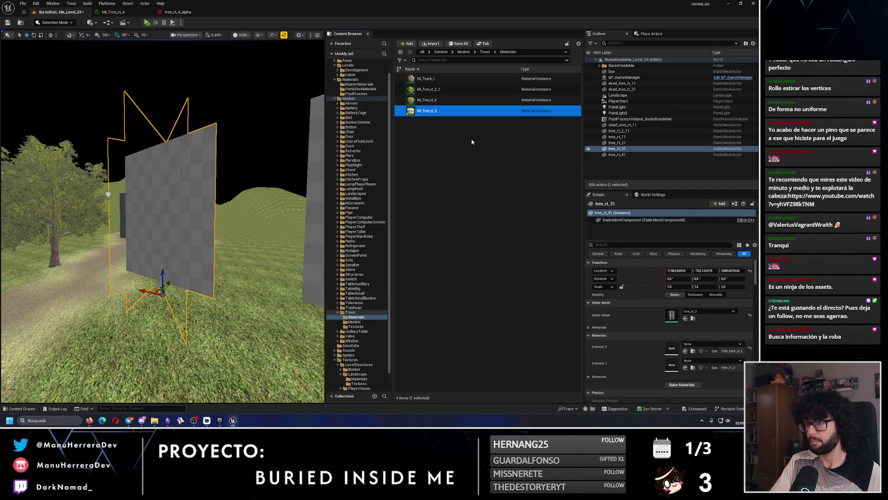
- Set MI_Tree_rt_3's BaseColor texture to tree_rt_3 and locate that texture's source file
double_click(440, 116)
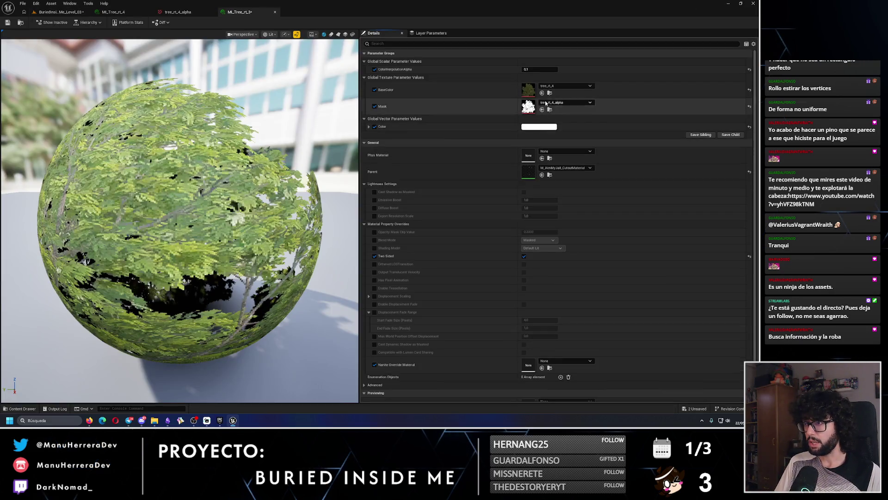
left_click(552, 87)
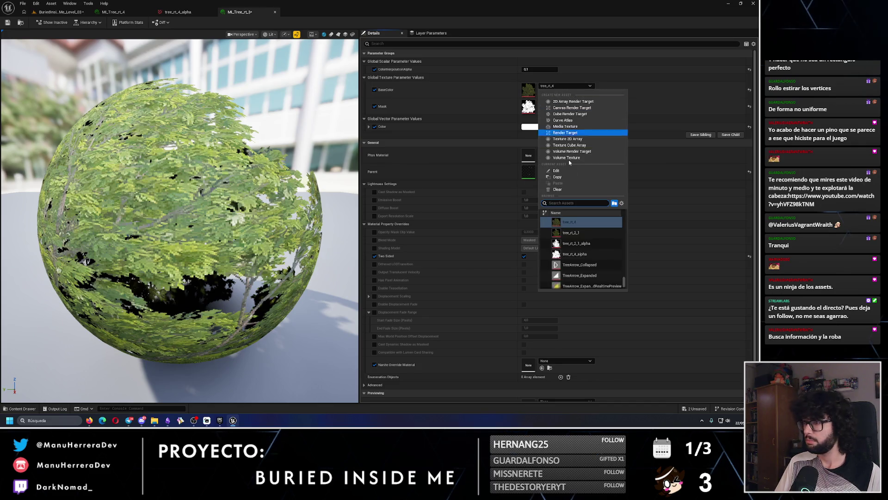
left_click(570, 230)
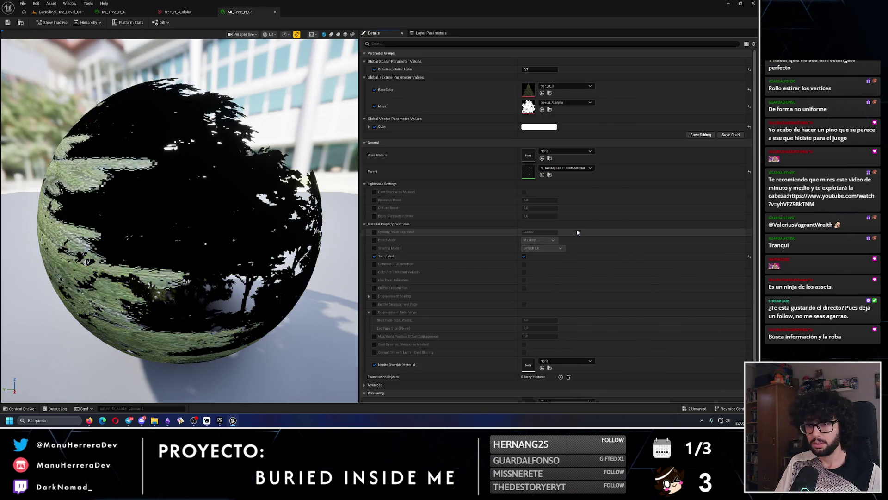
left_click(555, 87)
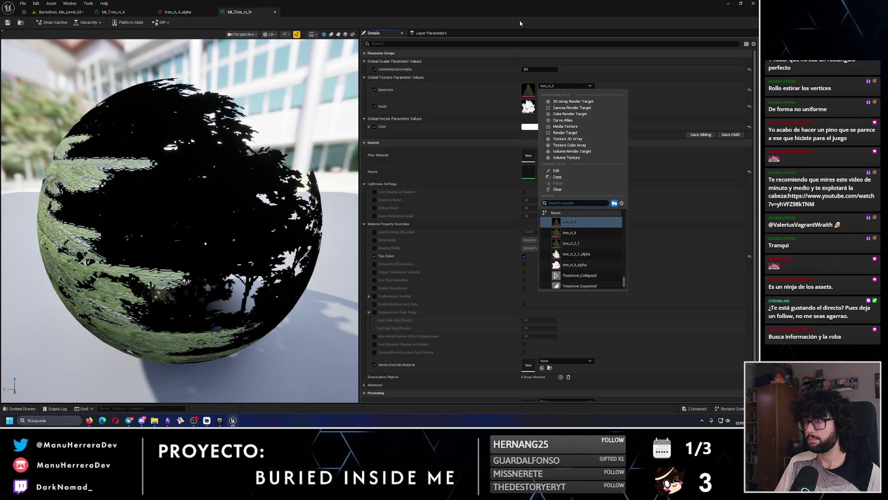
key("Escape")
left_click(549, 92)
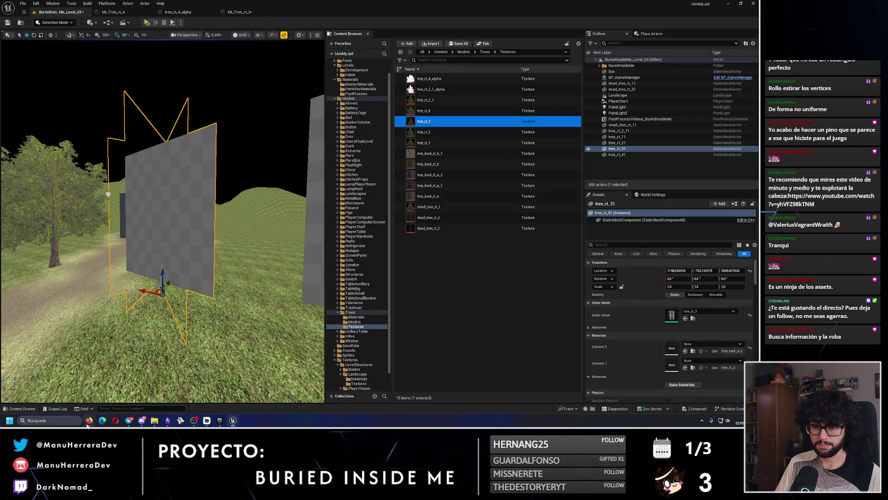
left_click(120, 393)
- Check the tree_rt_3 image in the Low Res folder, then add a black-filled layer beneath the tree in Photopea
mouse_move(155, 420)
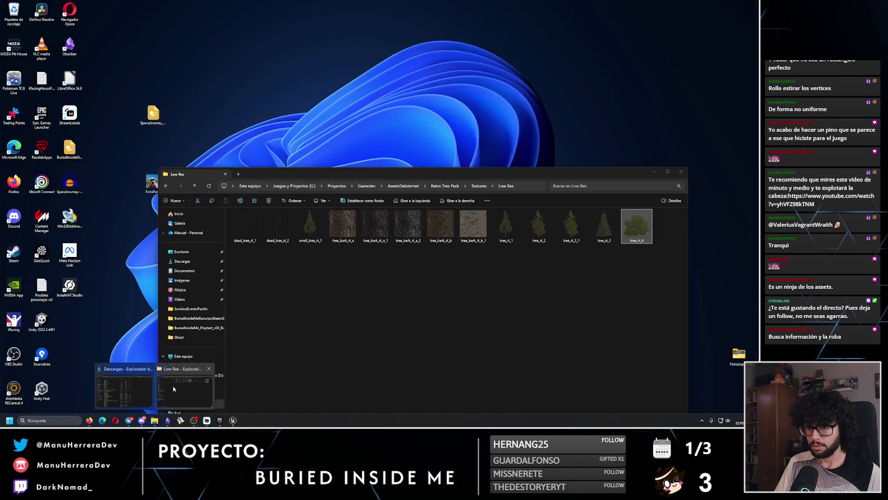
left_click(173, 389)
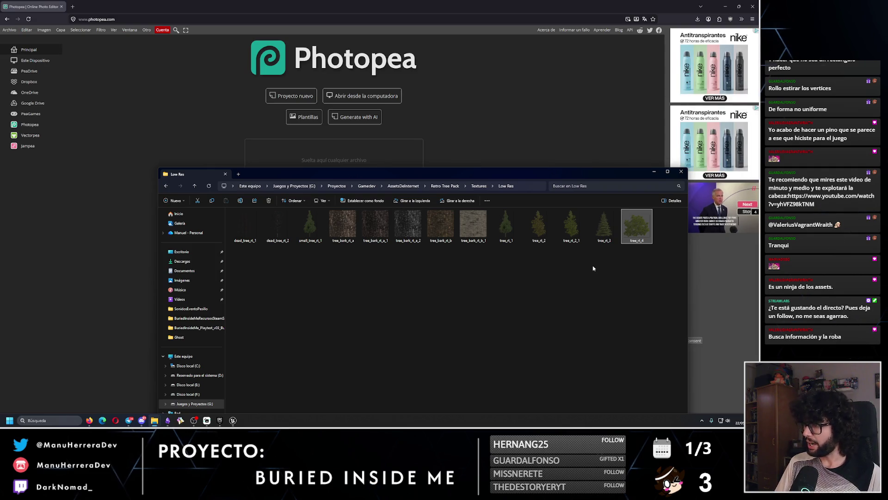
double_click(602, 227)
left_click(645, 91)
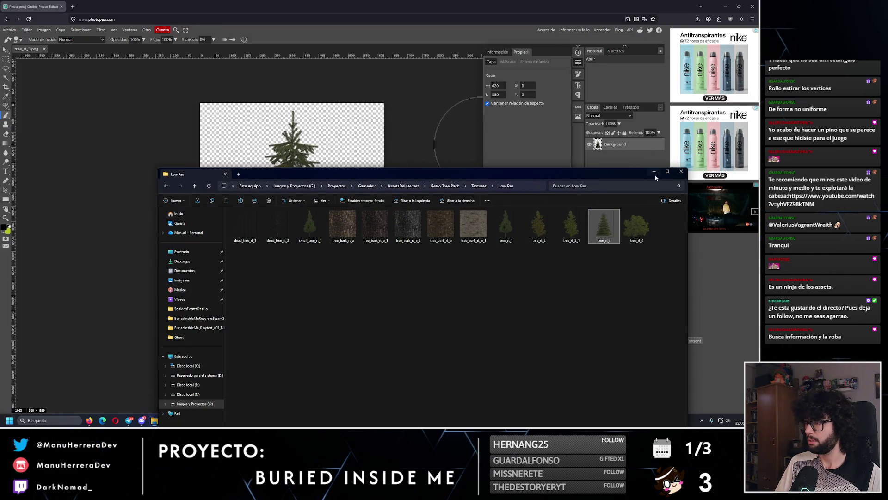
left_click(654, 171)
left_click(652, 408)
left_click_drag(613, 143, 612, 160)
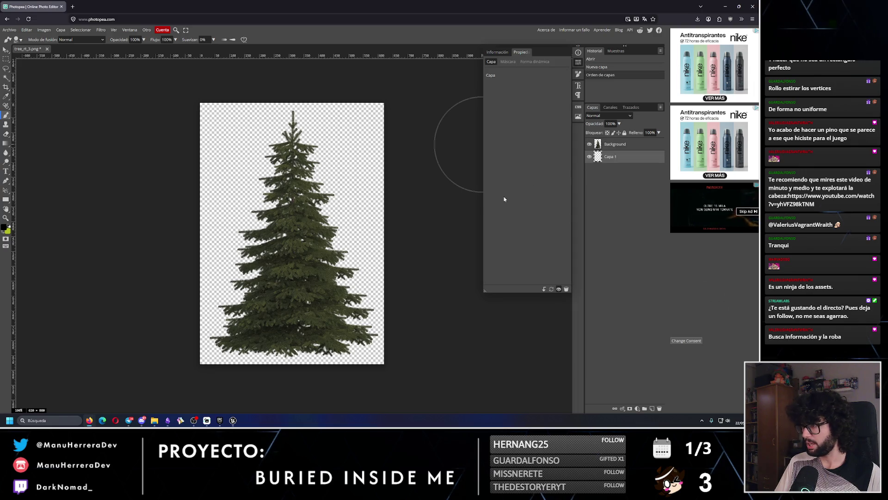
mouse_move(457, 148)
left_mouse_down()
mouse_move(248, 376)
mouse_move(446, 287)
mouse_move(211, 230)
mouse_move(452, 123)
mouse_move(228, 154)
left_mouse_up()
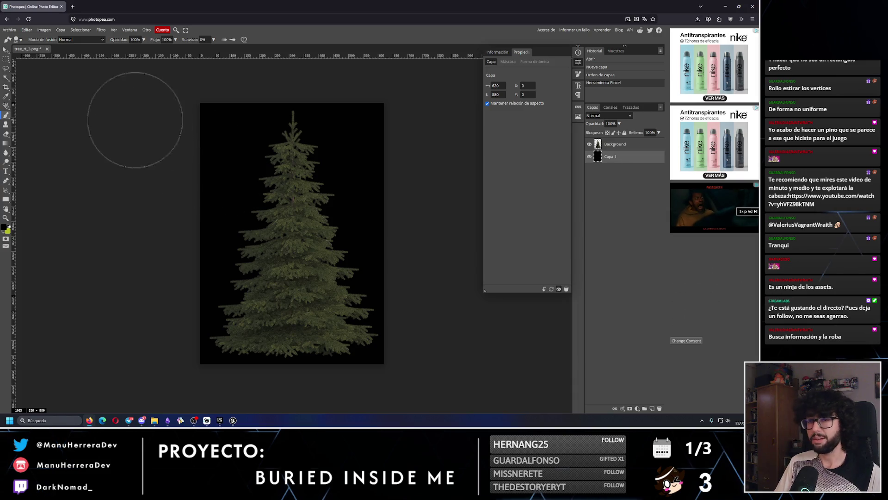
- Add a Hue/Saturation adjustment clipped to the tree layer with Lightness 100
left_click(616, 146)
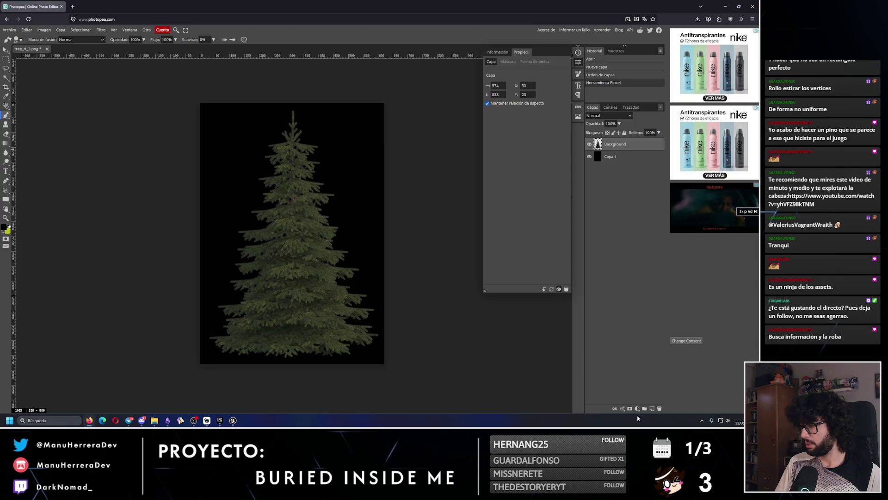
left_click(637, 408)
left_click(630, 272)
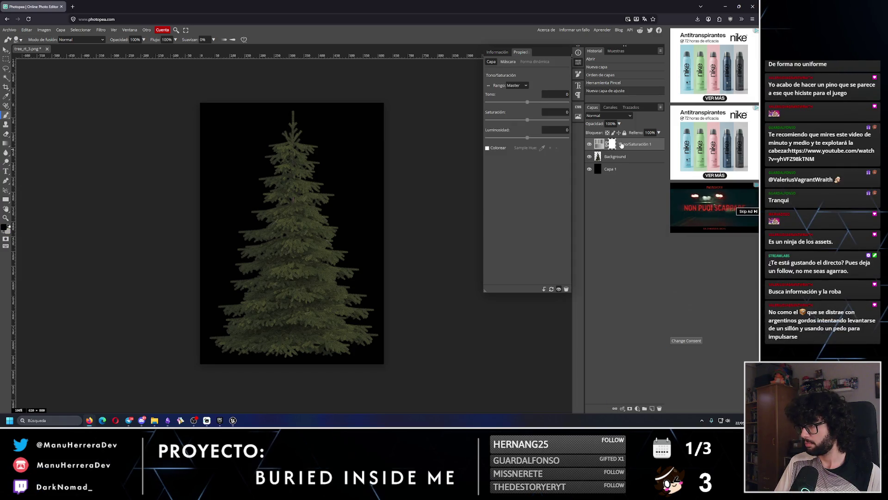
key("ctrl+alt+g")
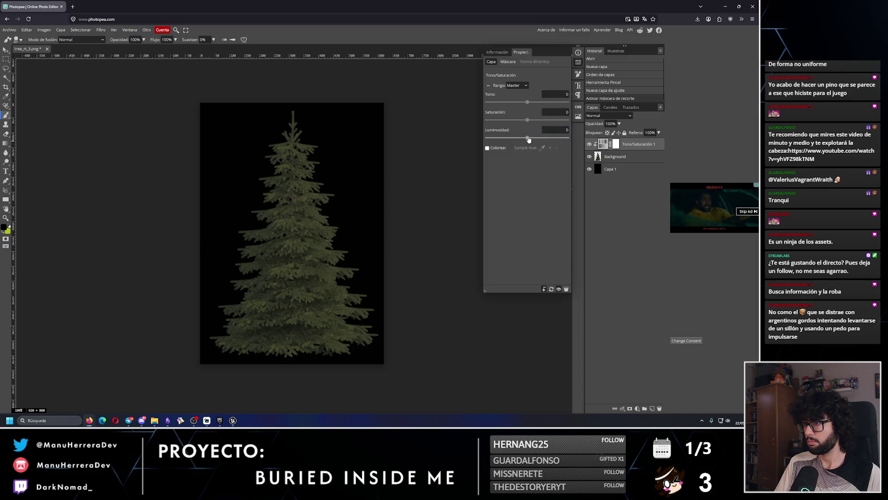
left_click_drag(528, 139, 568, 139)
- Start a PNG export with the file name tree_rt_3_alpha
left_click(9, 29)
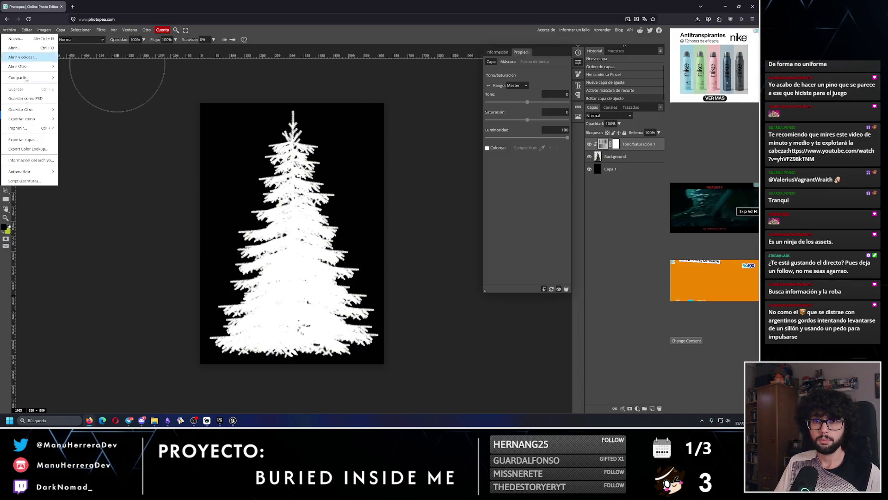
mouse_move(27, 112)
left_click(78, 114)
left_click(232, 93)
type("_alpha")
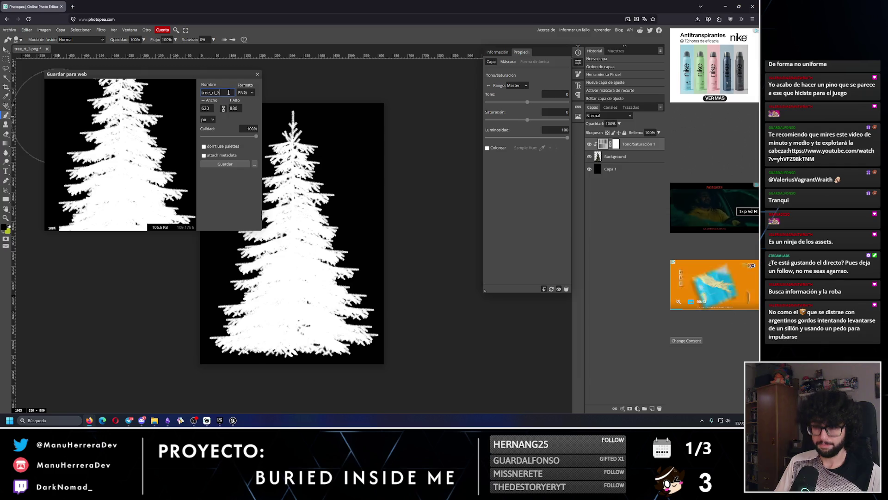
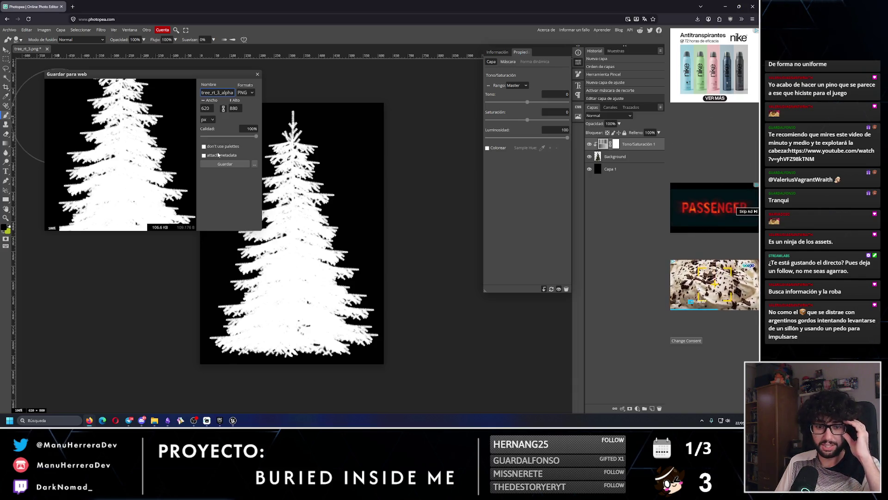
- Download the white-on-black silhouette as tree_rt_3_alpha.png and switch back to Unreal Engine
left_click(229, 164)
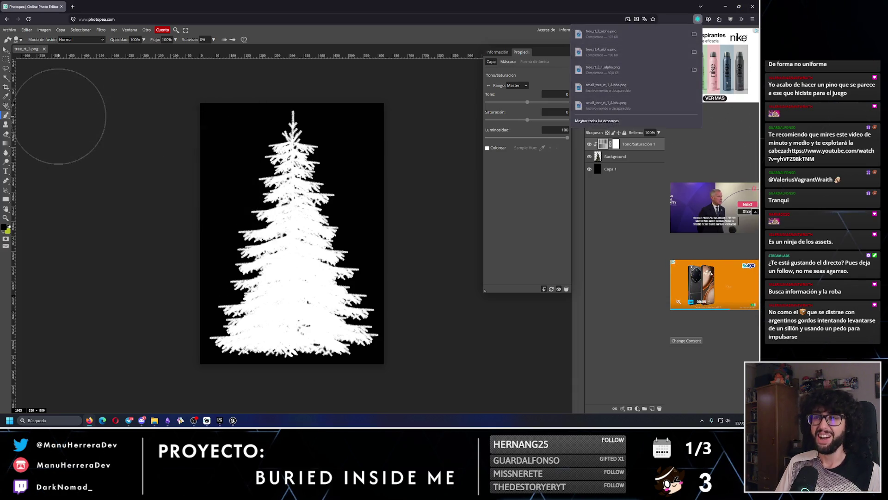
left_click(234, 420)
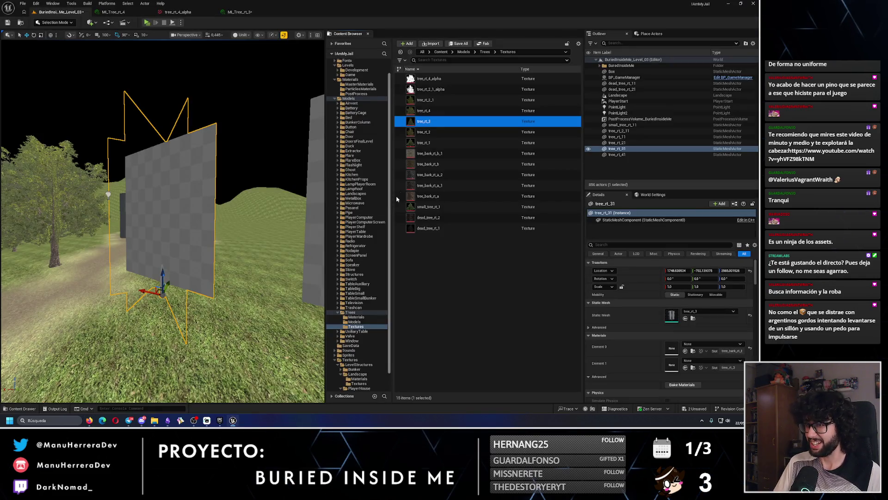
- Import tree_rt_3_alpha.png, set it as MI_Tree_rt_3's Mask texture, and save the instance
left_click(432, 43)
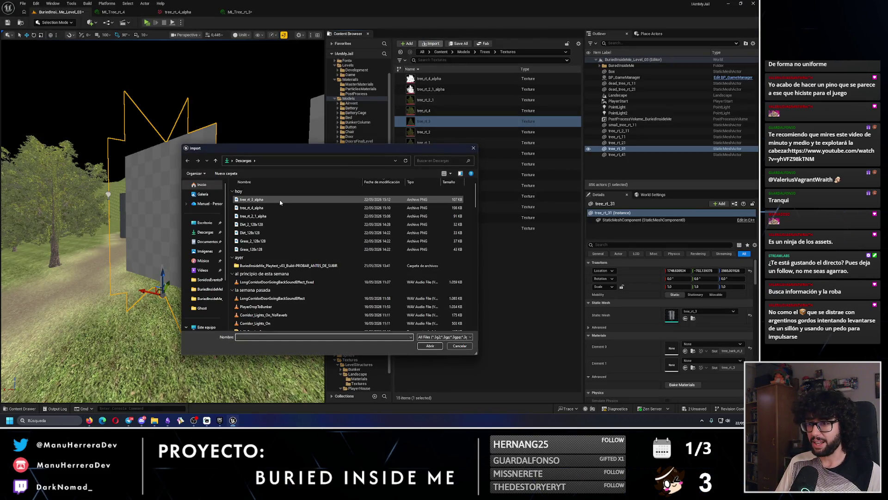
left_click(435, 349)
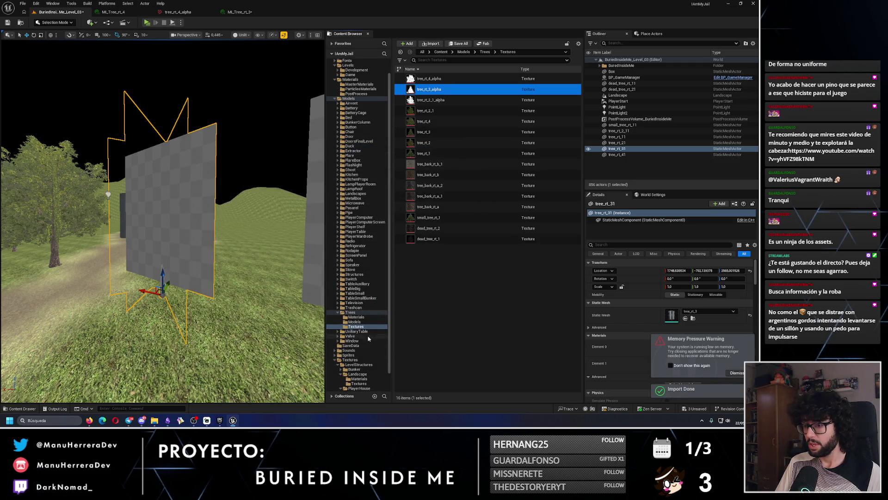
left_click(357, 317)
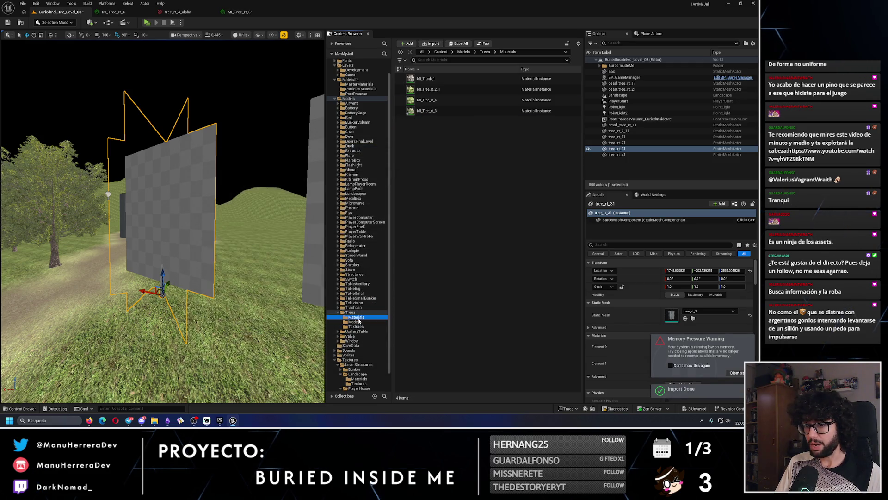
left_click(452, 109)
double_click(451, 109)
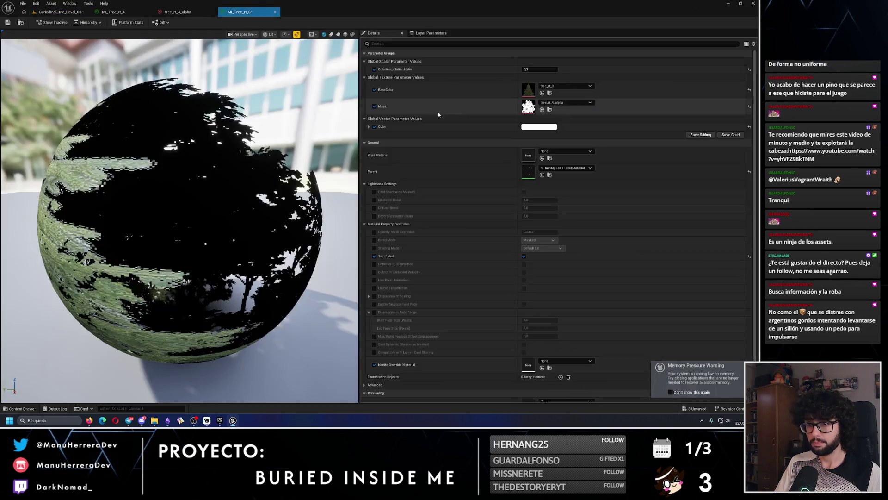
left_click(559, 105)
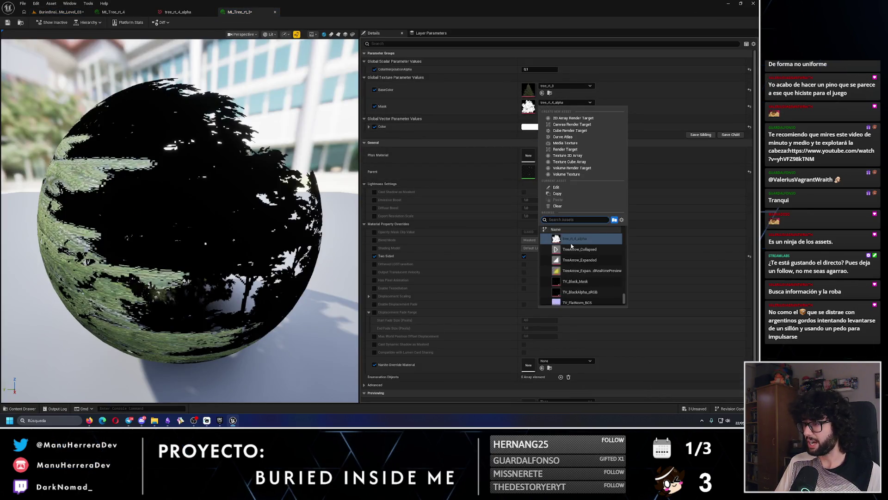
left_click(569, 240)
left_click_drag(136, 92, 84, 93)
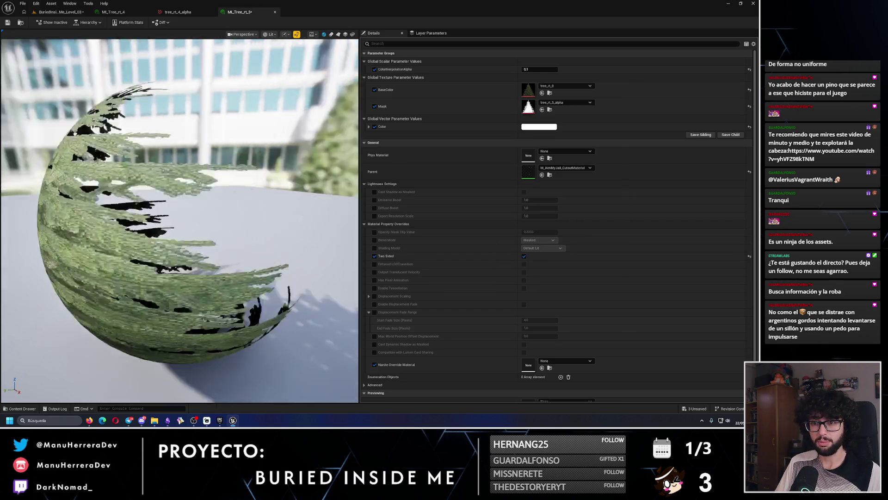
left_click(7, 22)
left_click(60, 11)
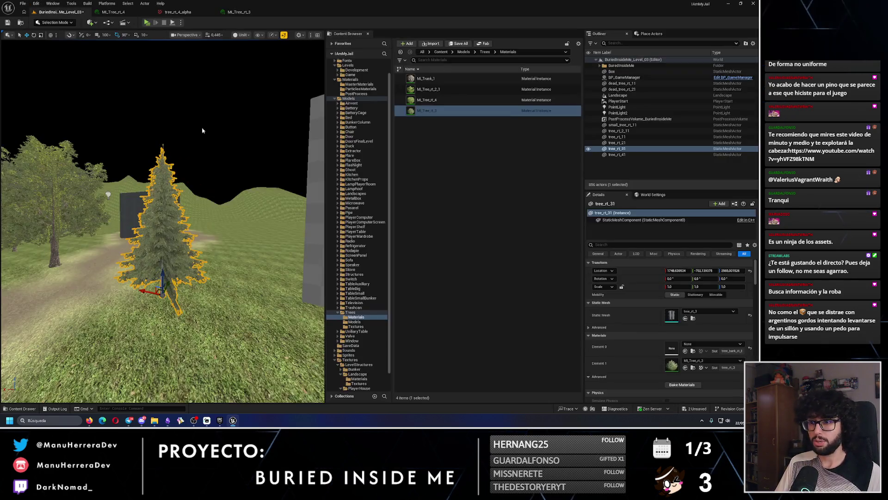
- Apply MI_Trunk_1 bark, select and frame the grey tree_rt_21 card, and open MI_Tree_rt_2
mouse_move(425, 79)
left_mouse_down()
mouse_move(224, 158)
mouse_move(198, 212)
mouse_move(181, 201)
mouse_move(178, 259)
mouse_move(139, 268)
mouse_move(176, 240)
mouse_move(192, 193)
left_mouse_up()
left_click(192, 193)
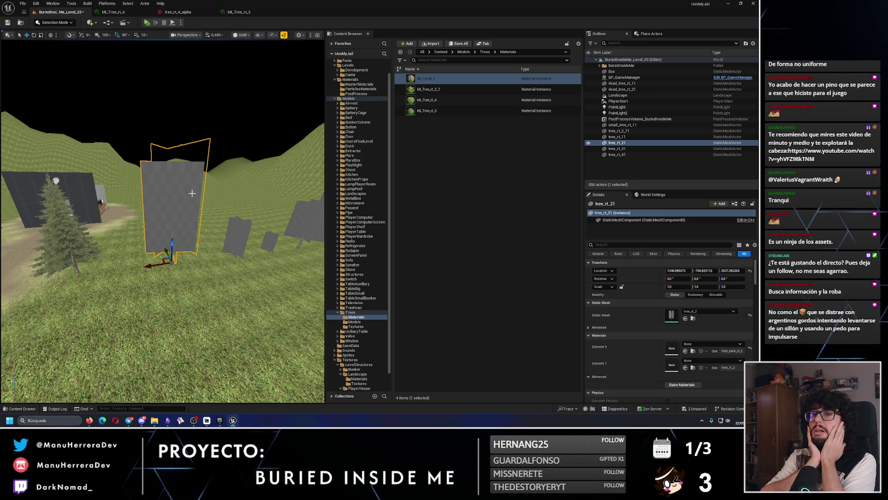
scroll(167, 213, "up", 5)
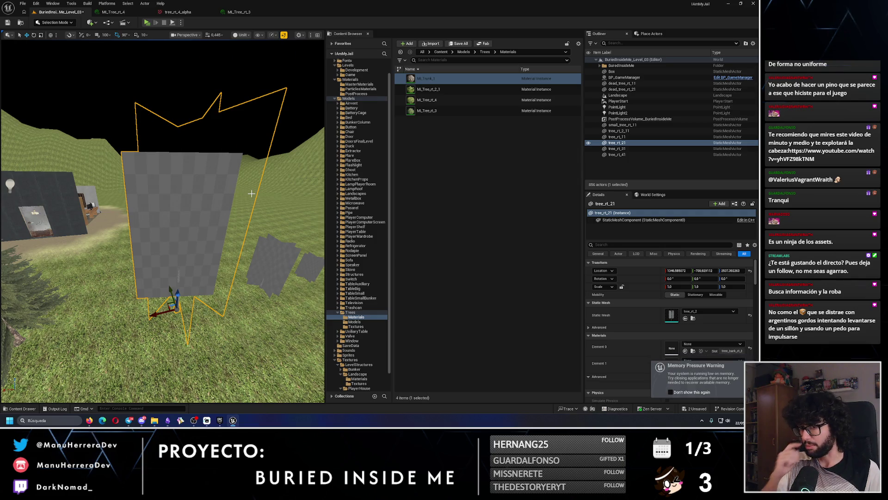
mouse_move(251, 193)
left_mouse_down()
mouse_move(249, 240)
mouse_move(245, 165)
left_mouse_up()
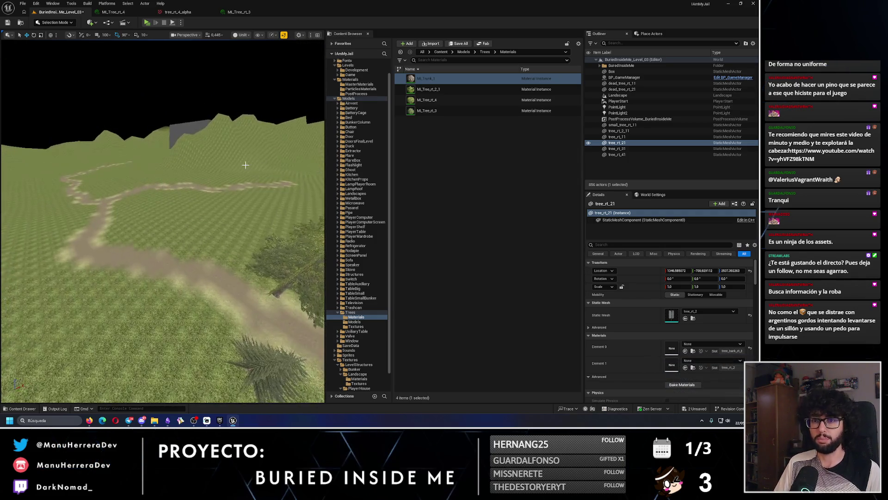
key("f")
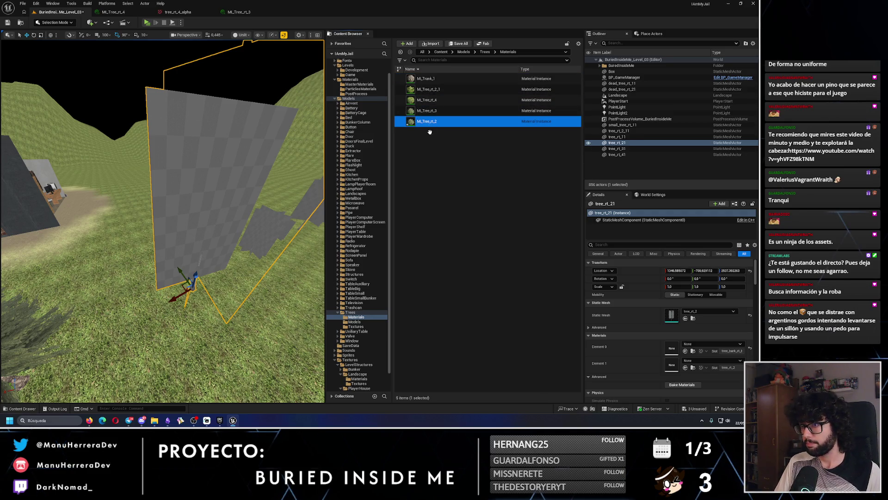
double_click(426, 121)
- Set MI_Tree_rt_2's BaseColor to tree_rt_2, save it, and go back to Photopea
left_click(566, 86)
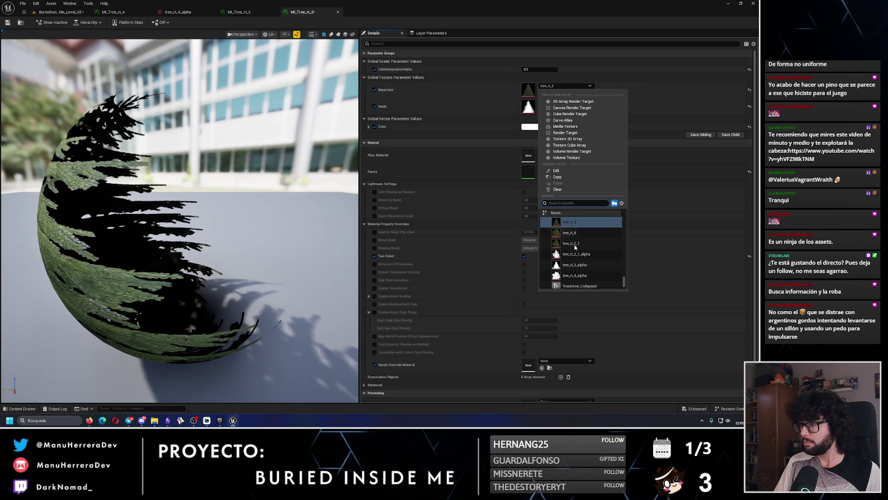
left_click(578, 230)
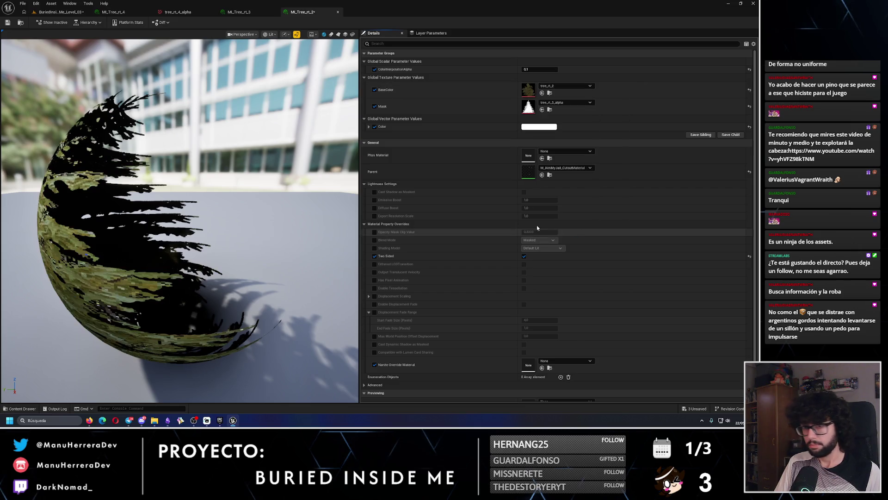
left_click(8, 23)
left_click(40, 13)
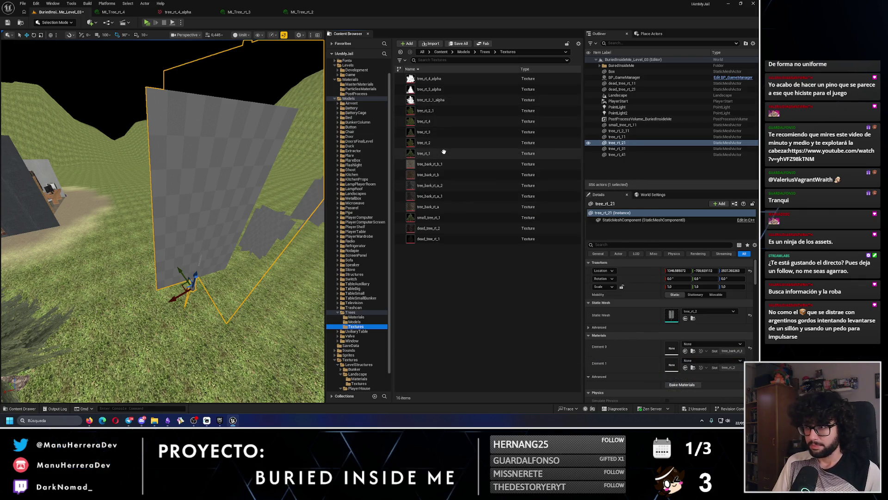
left_click(89, 420)
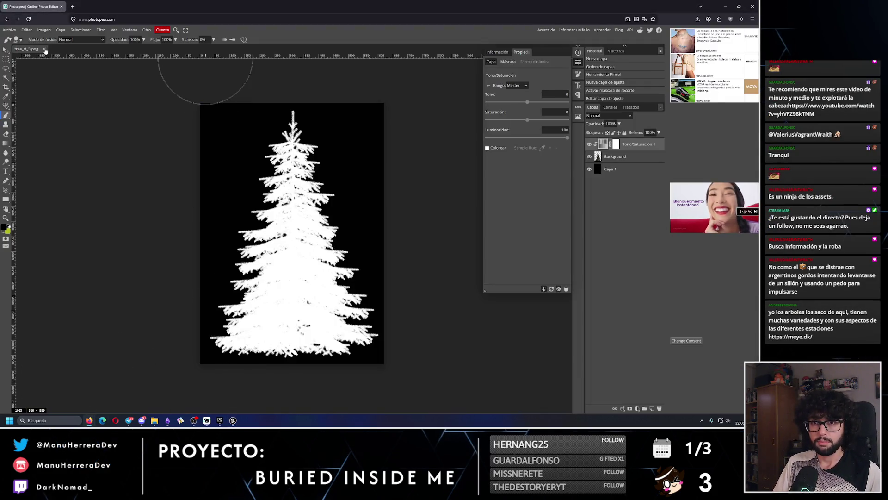
- Close the tree_rt_3 document and load the tree_rt_2 image into Photopea
key("ctrl+w")
mouse_move(155, 420)
left_click(196, 382)
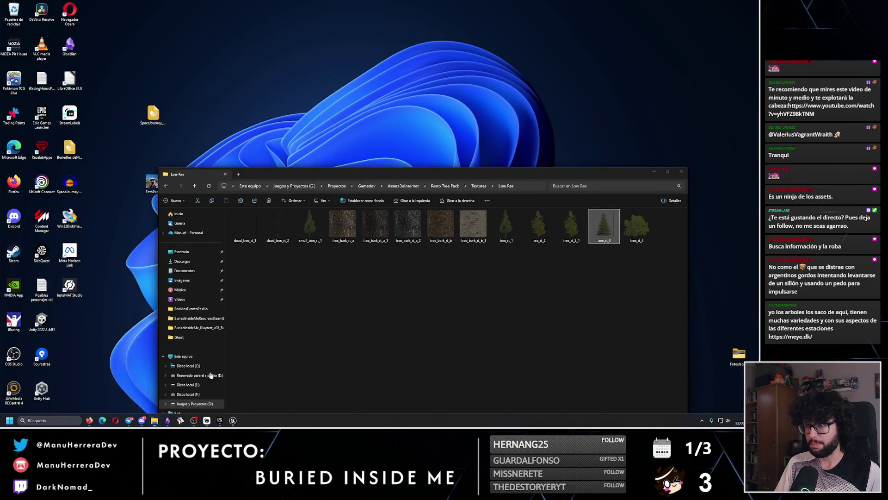
left_click_drag(539, 227, 333, 153)
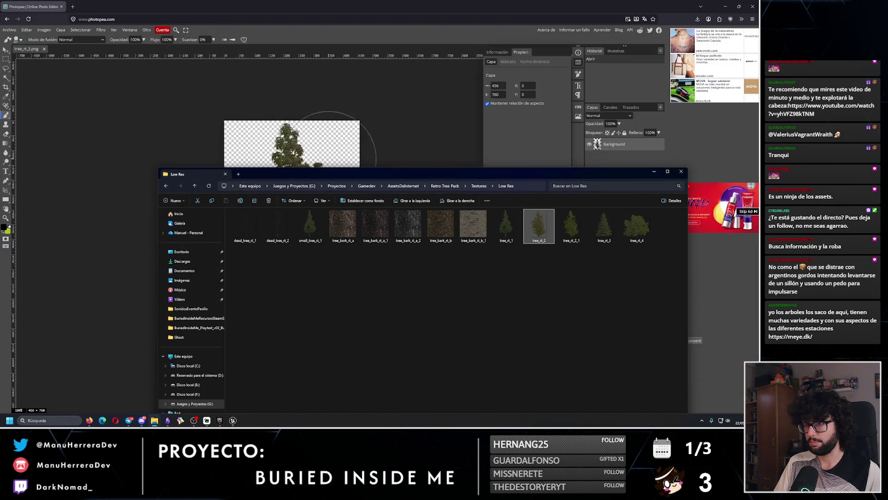
left_click(654, 171)
- Add a black layer under the tree and a clipped Hue/Saturation at Lightness 100
left_click(652, 409)
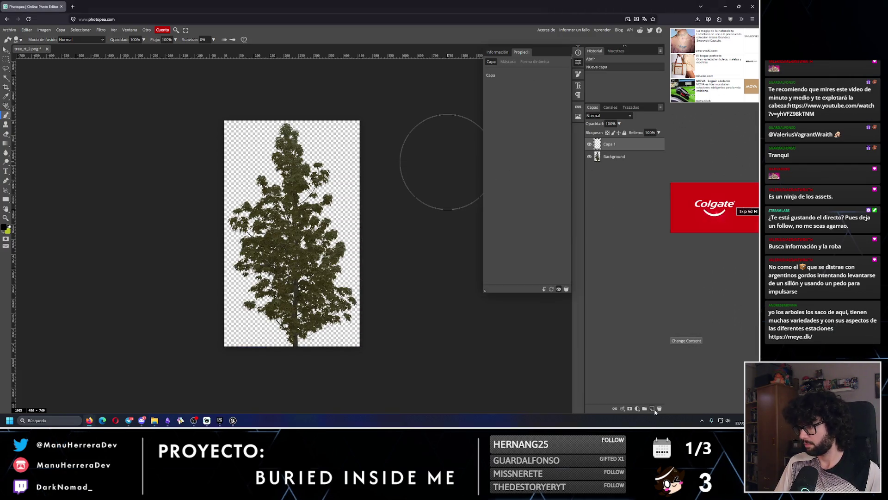
left_click_drag(622, 159, 620, 161)
mouse_move(250, 259)
left_mouse_down()
mouse_move(267, 336)
mouse_move(386, 180)
mouse_move(324, 176)
mouse_move(319, 199)
left_mouse_up()
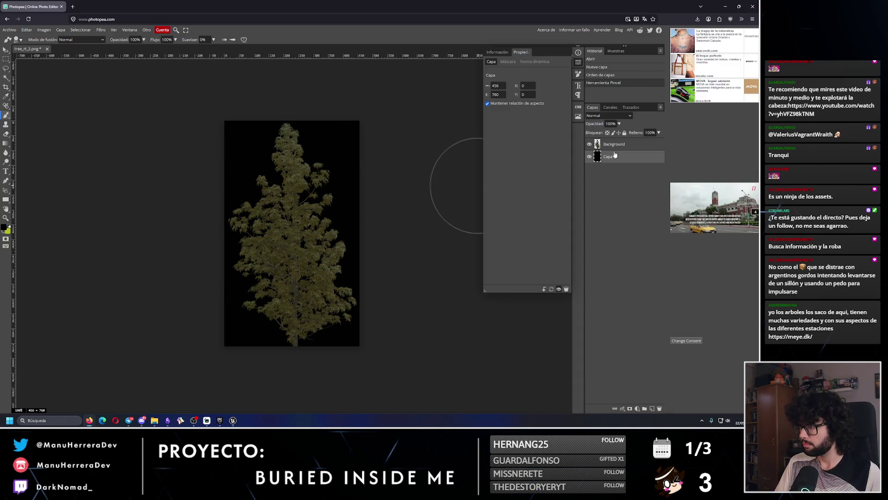
left_click(637, 409)
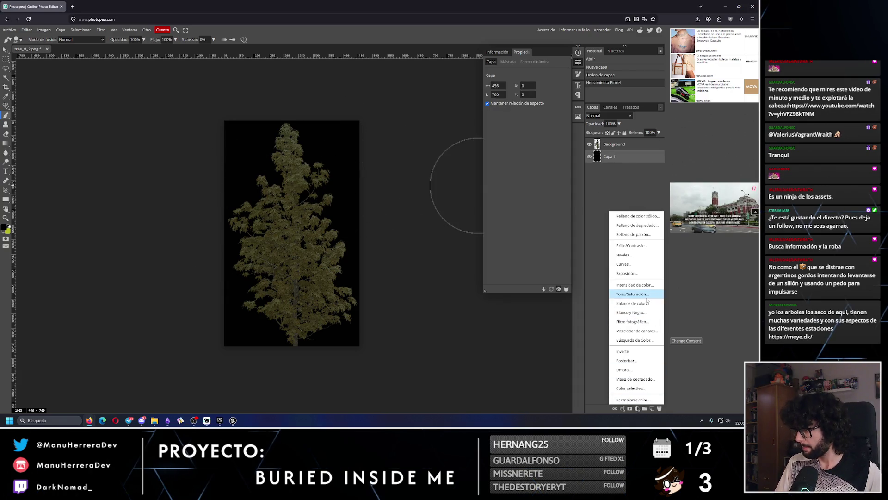
left_click(632, 294)
left_click_drag(623, 141, 622, 140)
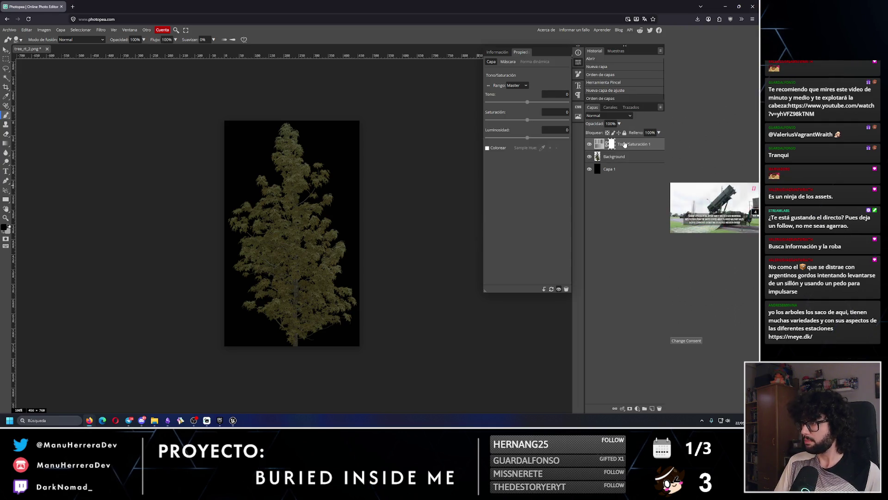
key("ctrl+alt+g")
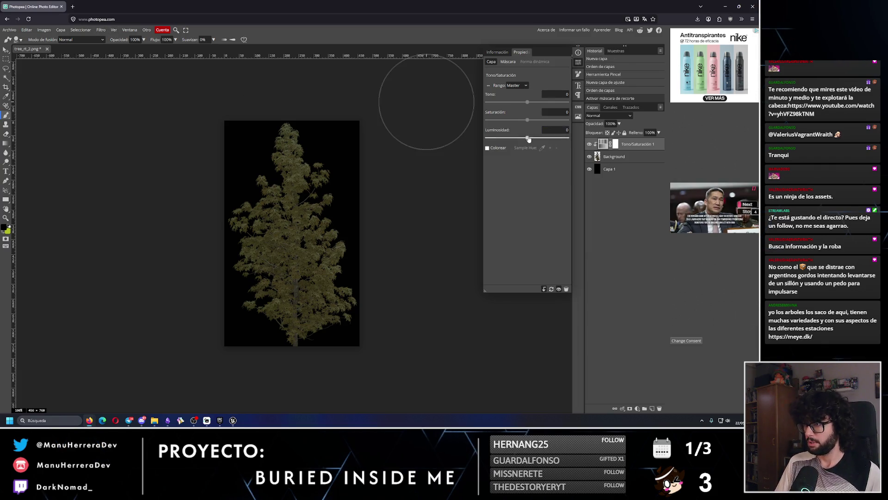
left_click_drag(528, 139, 567, 138)
- Export the image as tree_rt_2_alpha.png and return to Unreal Engine
left_click(11, 29)
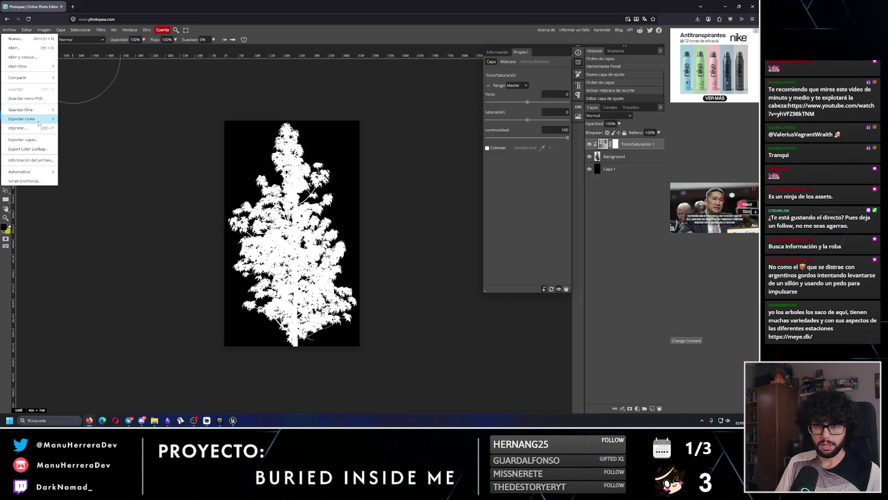
mouse_move(40, 120)
left_click(71, 119)
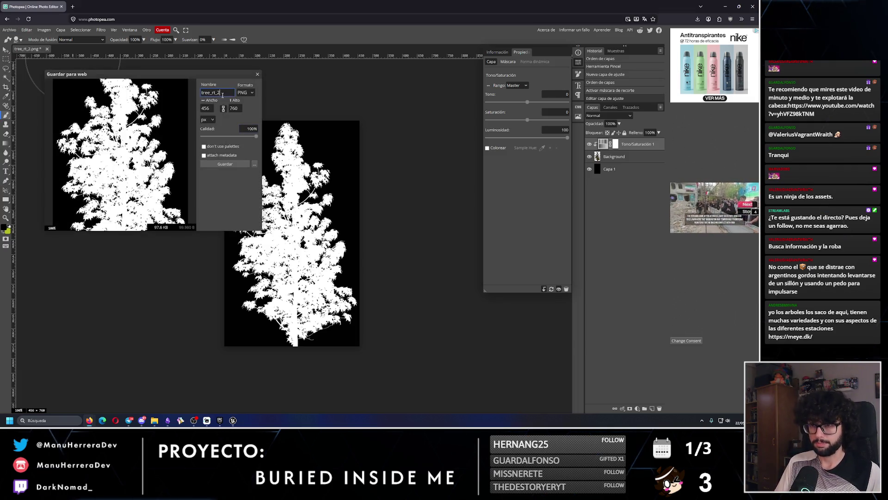
type("_alpha")
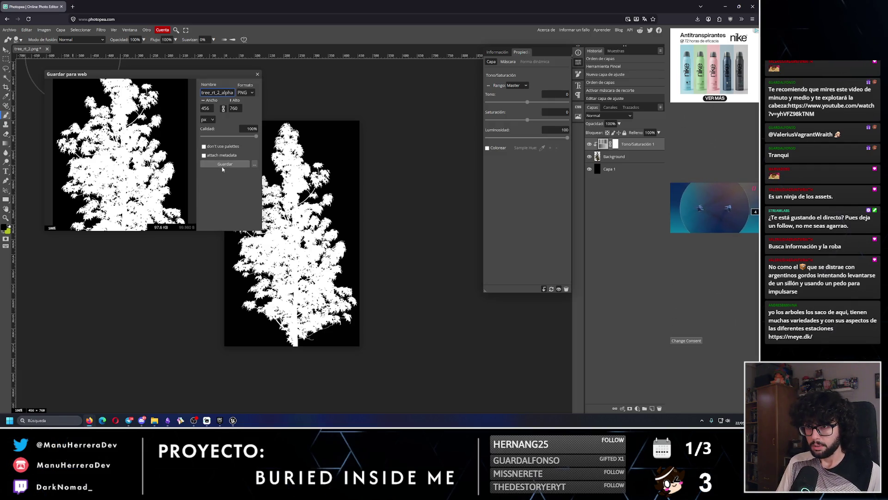
left_click(223, 165)
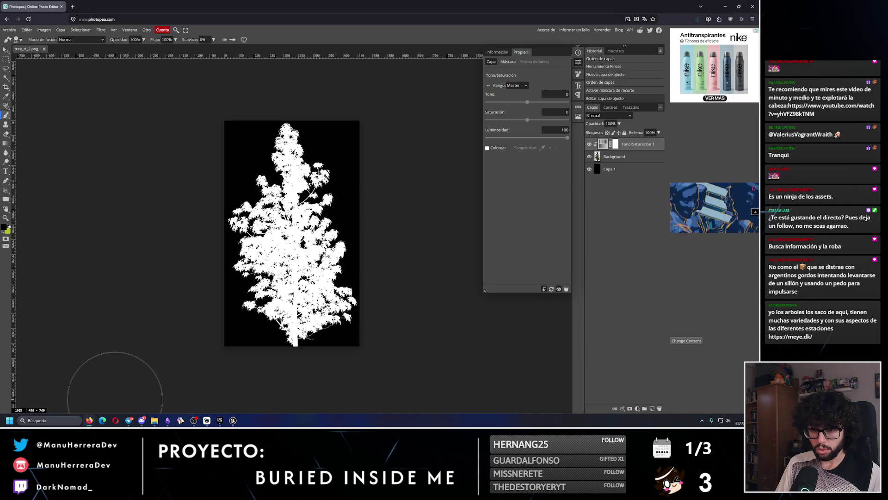
left_click(233, 420)
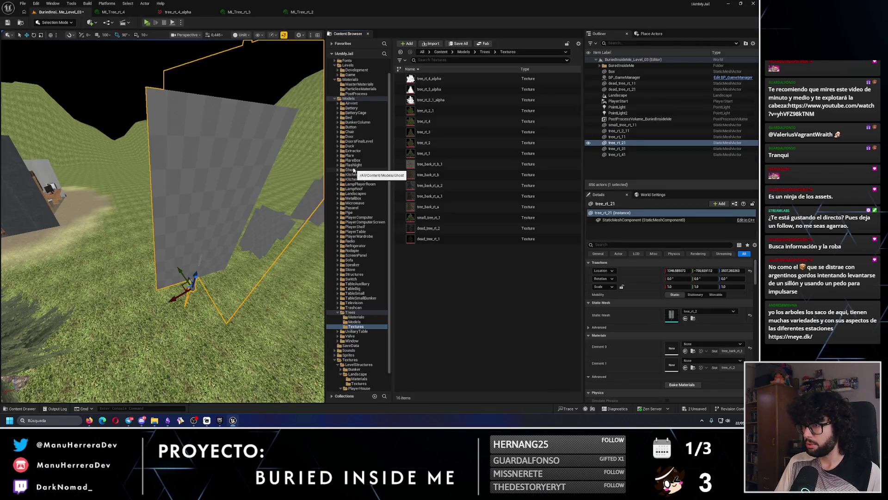
- Import tree_rt_2_alpha.png from the downloads into the tree Textures folder
left_click(426, 43)
left_click(262, 200)
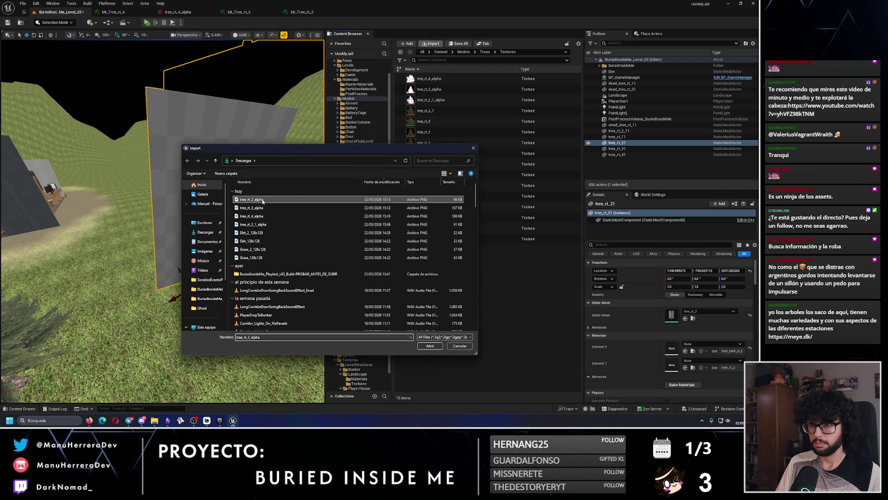
left_click(430, 346)
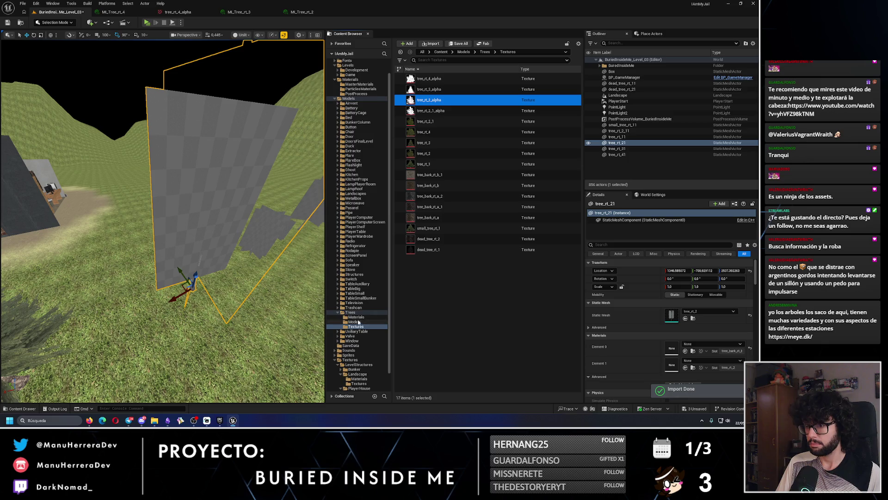
- Set the tree_rt_2_alpha texture's Filter to Nearest and close its editor
double_click(434, 105)
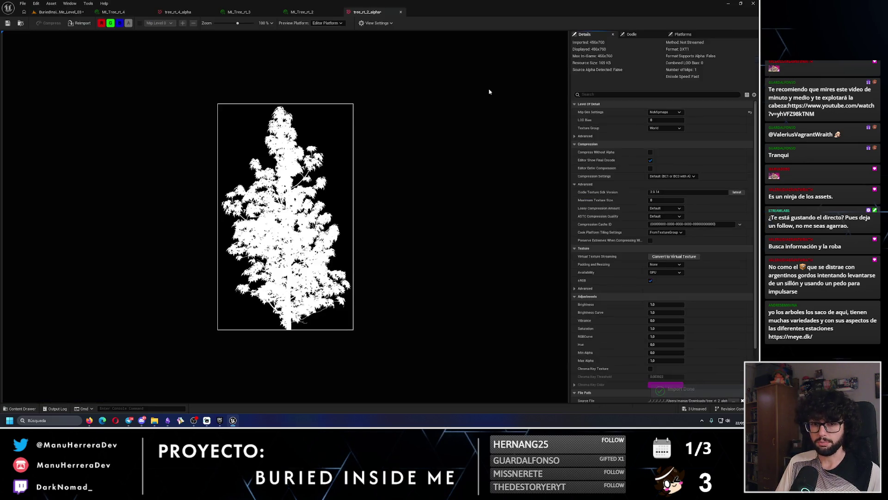
type("filter")
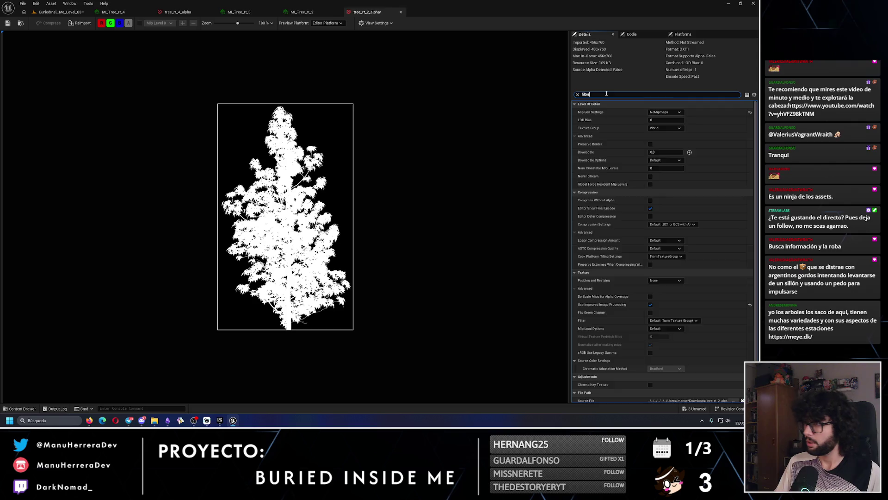
left_click(661, 134)
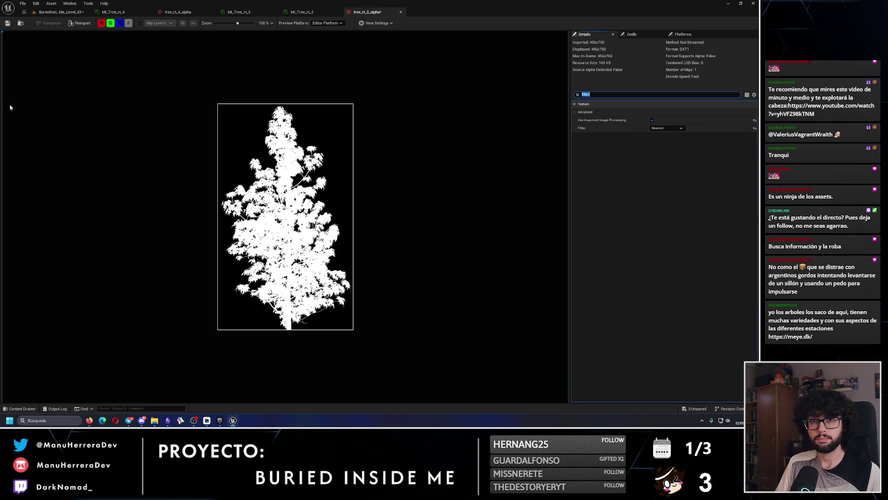
left_click(577, 95)
left_click(401, 12)
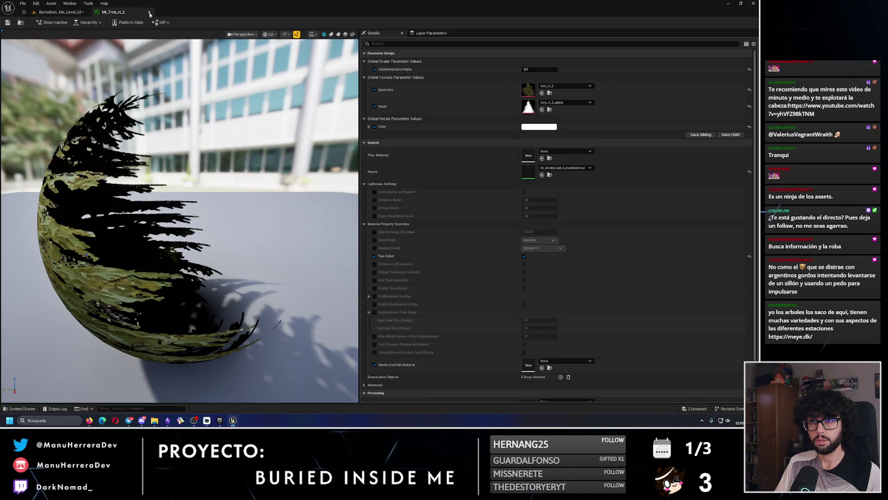
- Reopen MI_Tree_rt_2 and set its Mask texture to tree_rt_2_alpha
left_click(150, 12)
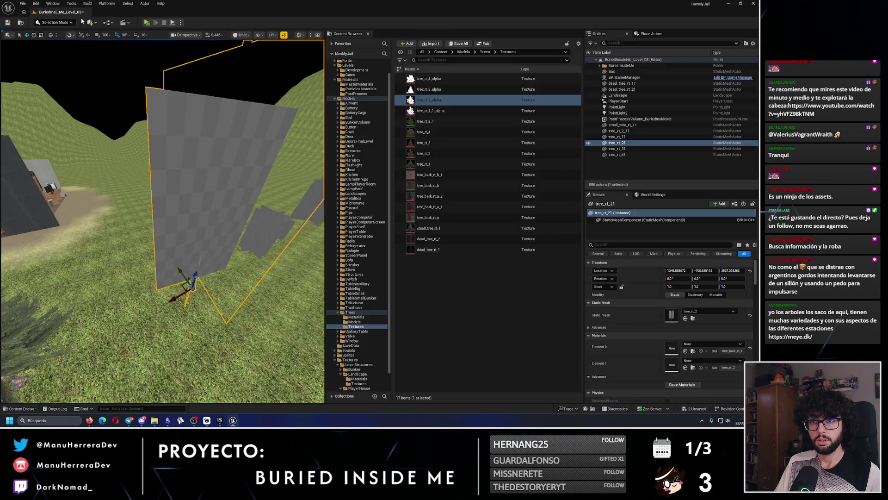
left_click(362, 316)
left_click(439, 121)
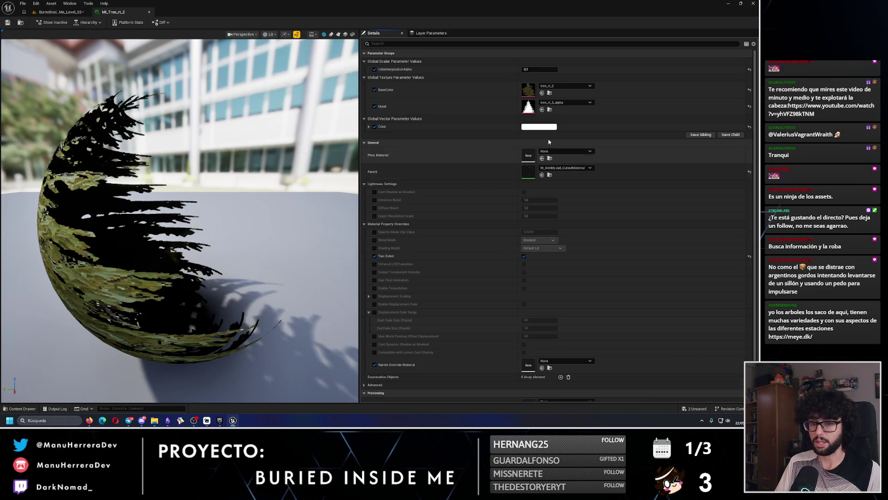
left_click(565, 102)
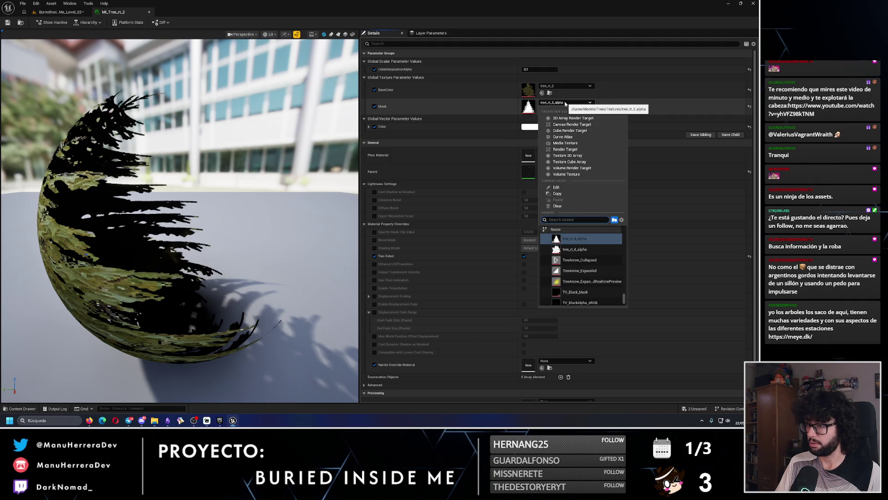
scroll(581, 259, "up", 1)
left_click(574, 238)
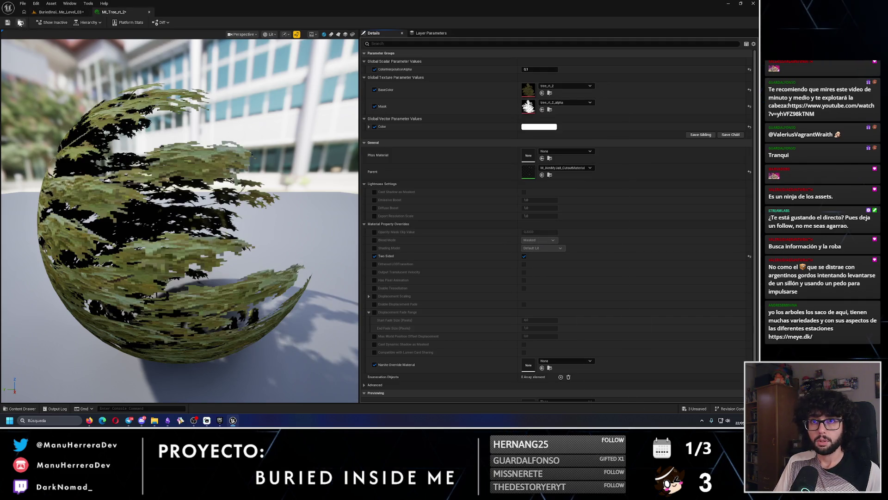
left_click(57, 13)
- Assign MI_Tree_rt_2 to tree_rt_21's foliage slot and MI_Trunk_1 to its trunk
left_click_drag(426, 121, 672, 364)
scroll(182, 203, "up", 3)
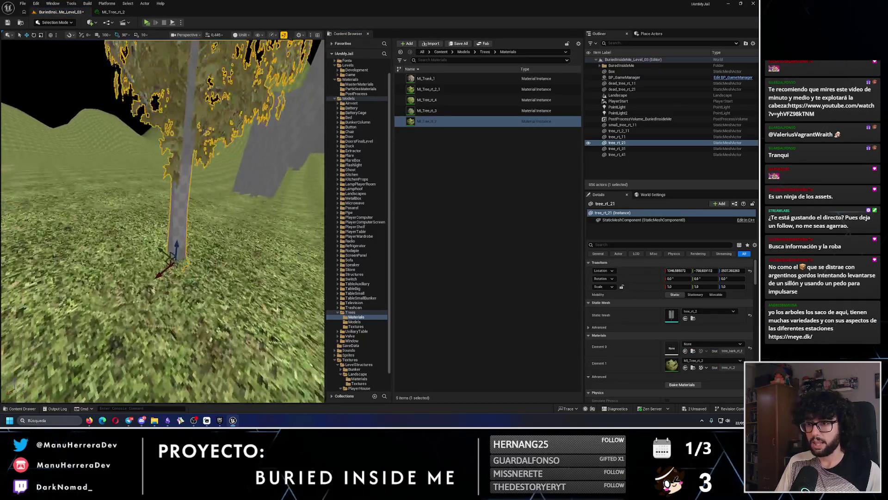
mouse_move(425, 79)
left_mouse_down()
mouse_move(293, 164)
mouse_move(182, 204)
left_mouse_up()
scroll(182, 203, "up", 4)
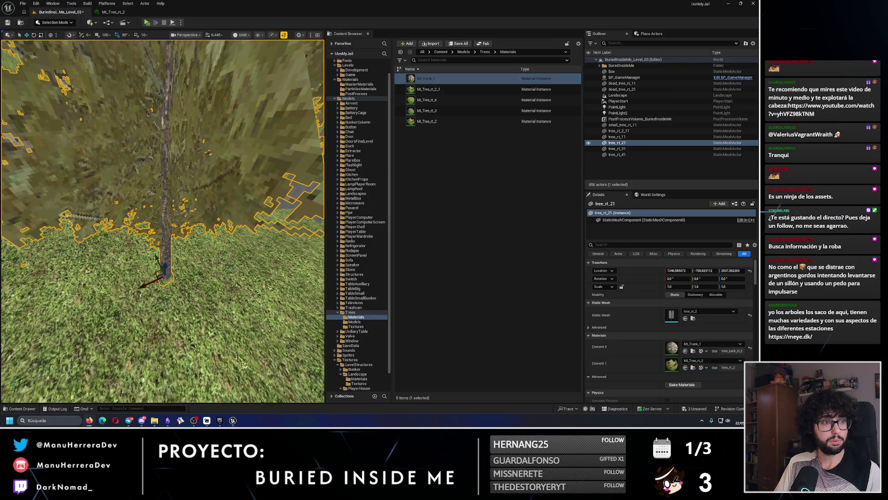
key("alt+Tab")
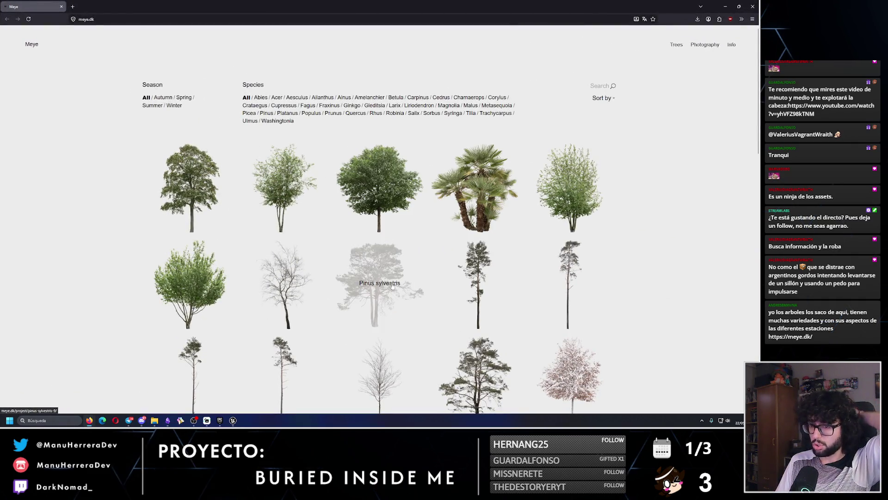
- Browse Meye's tree catalogue including Acer platanoides, close the browser, and select tree_rt_11
left_click(189, 174)
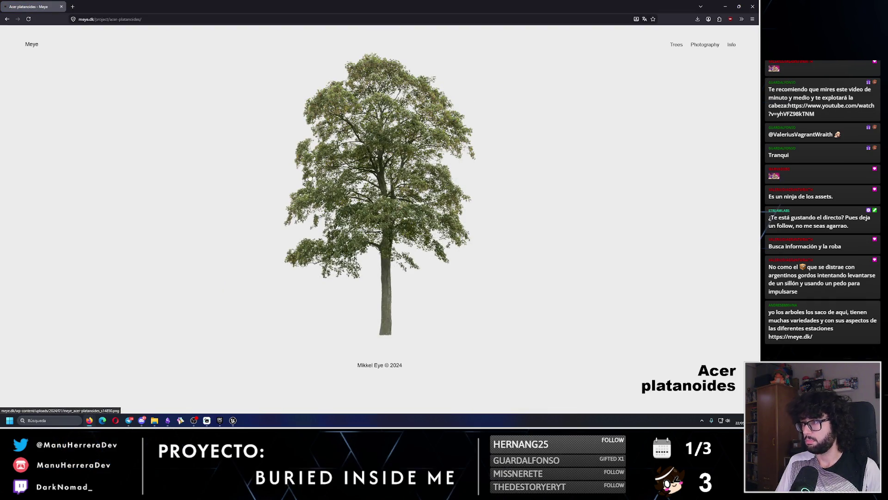
left_click(7, 19)
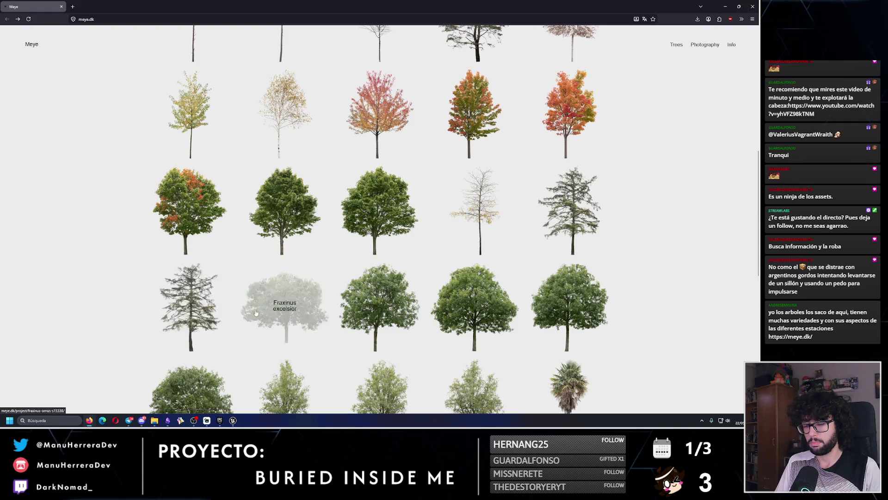
scroll(217, 312, "down", 2)
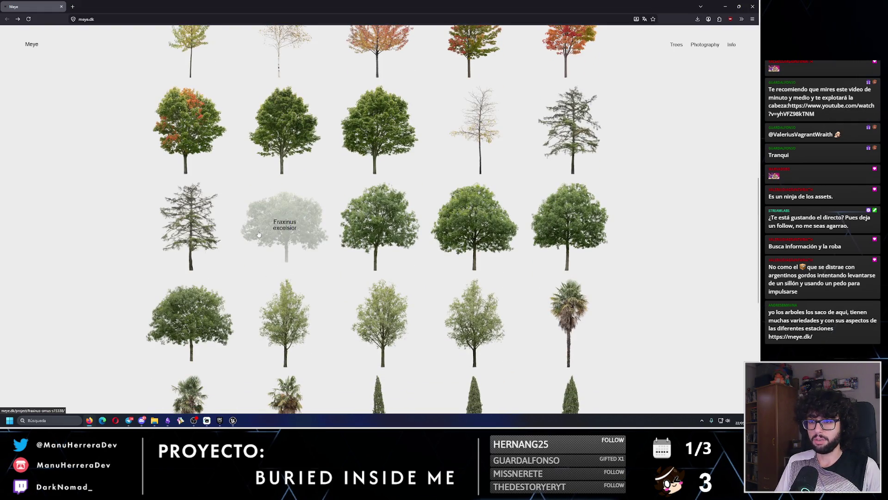
scroll(260, 232, "down", 3)
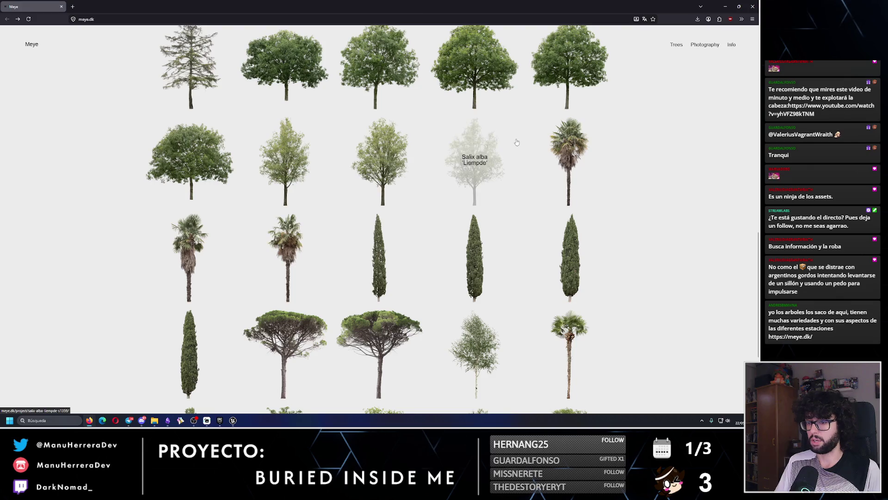
left_click(758, 5)
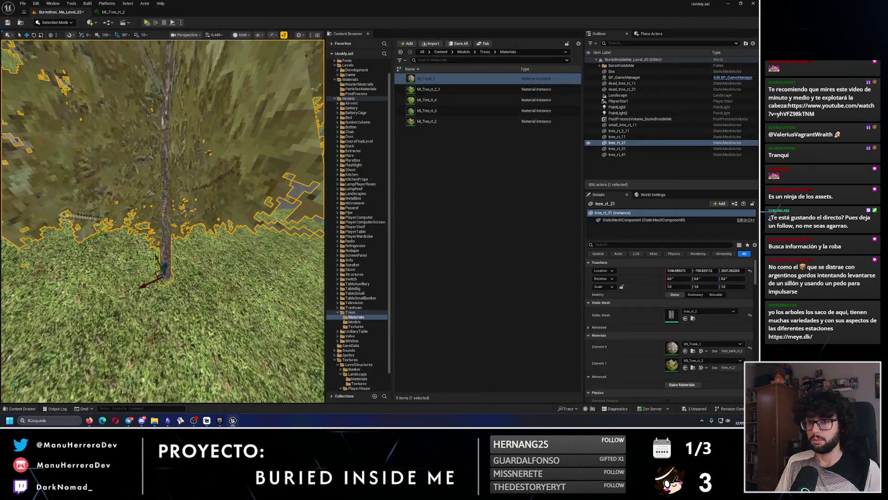
left_click(199, 137)
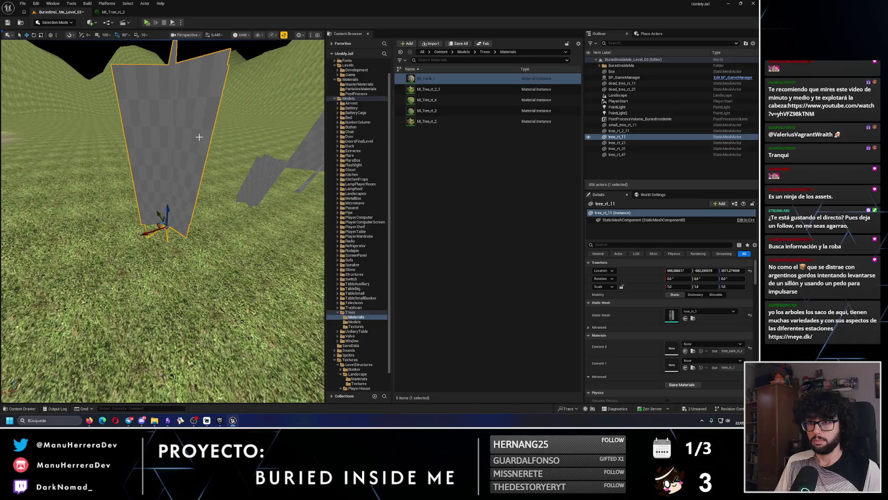
- Apply MI_Trunk_1 bark to the trunk slot of tree_rt_11
mouse_move(162, 232)
left_mouse_down()
mouse_move(162, 195)
mouse_move(150, 181)
left_mouse_up()
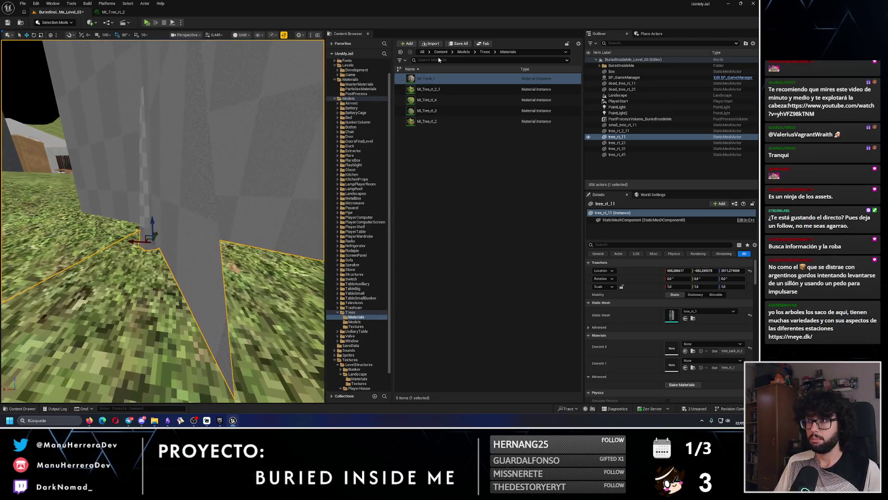
left_click_drag(425, 79, 238, 178)
mouse_move(145, 221)
left_mouse_down()
mouse_move(153, 208)
mouse_move(130, 199)
mouse_move(153, 190)
left_mouse_up()
left_click_drag(410, 78, 303, 160)
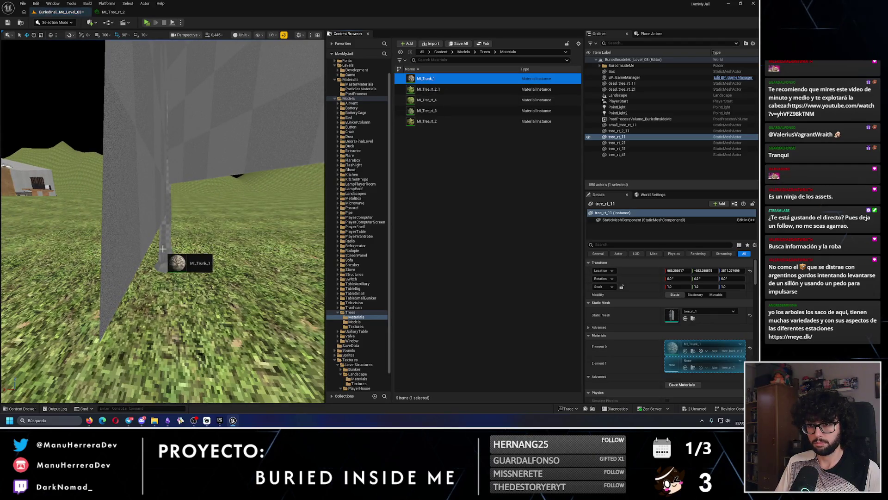
left_click_drag(163, 249, 197, 199)
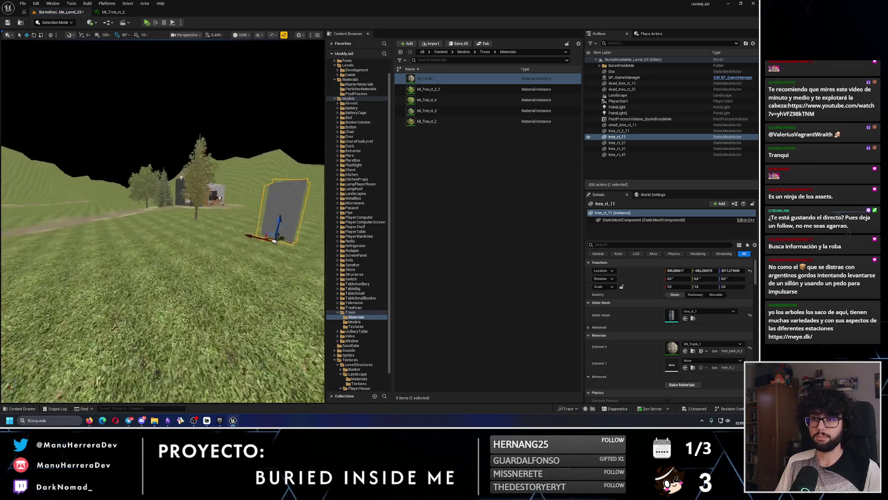
left_click_drag(311, 227, 311, 227)
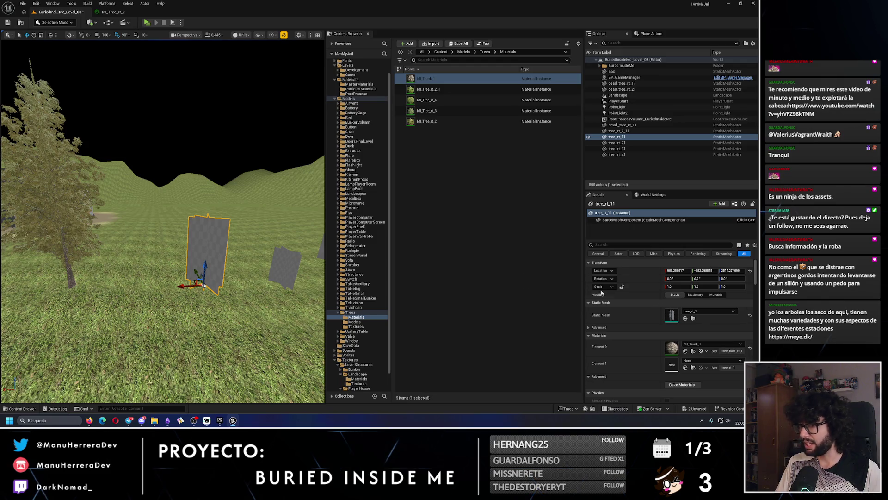
- Browse the tree Models, Textures and Materials folders and locate tree_rt_11's static mesh
left_click(354, 322)
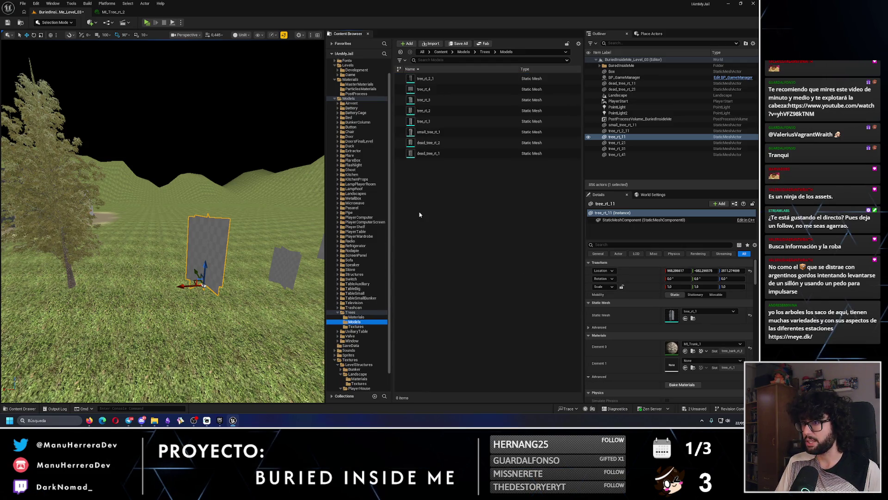
left_click(358, 327)
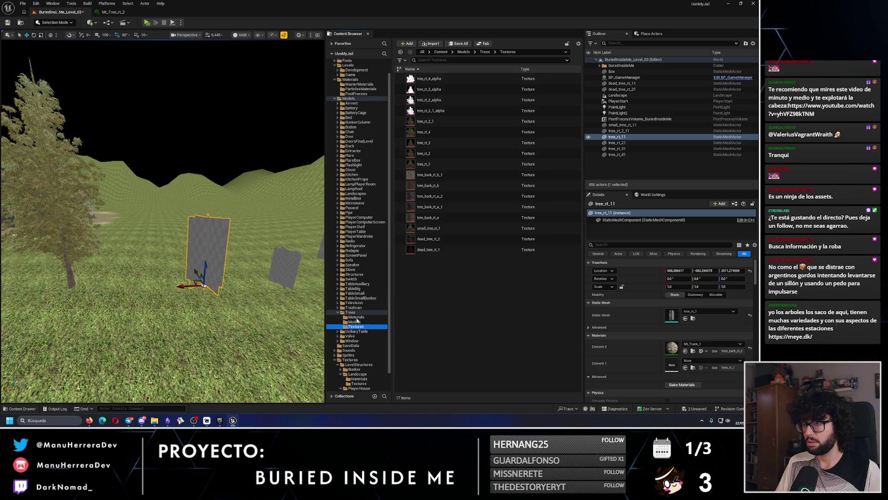
left_click(356, 318)
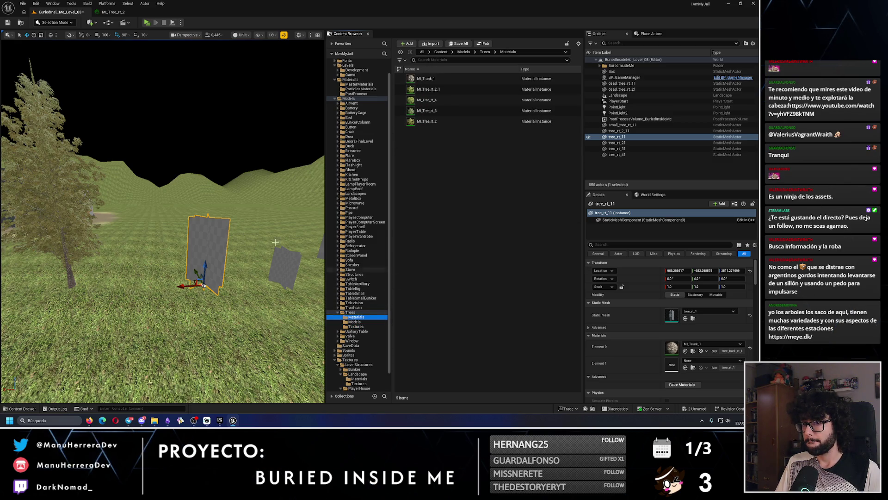
mouse_move(275, 242)
left_mouse_down()
mouse_move(235, 273)
mouse_move(413, 255)
left_mouse_up()
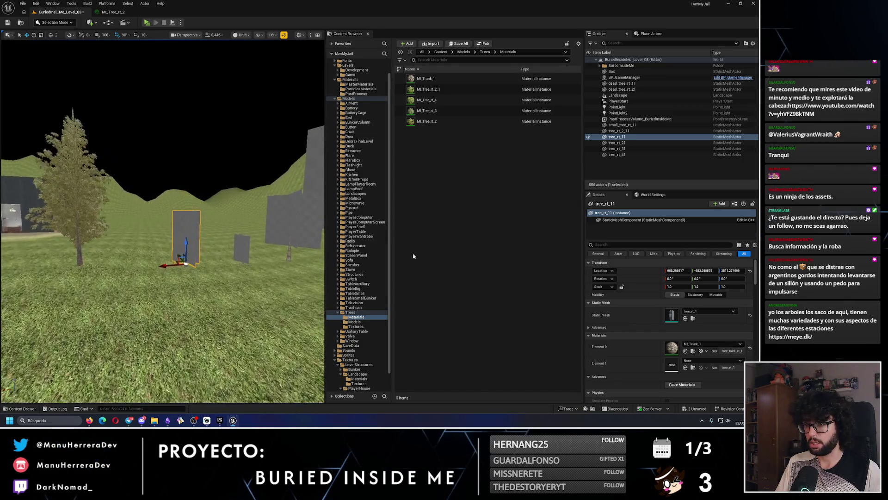
left_click(356, 326)
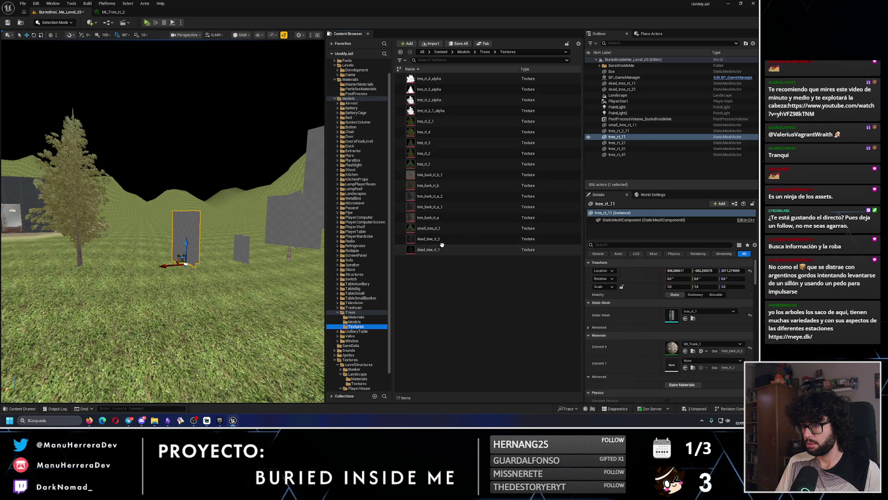
left_click_drag(222, 277, 208, 259)
left_click_drag(181, 218, 181, 217)
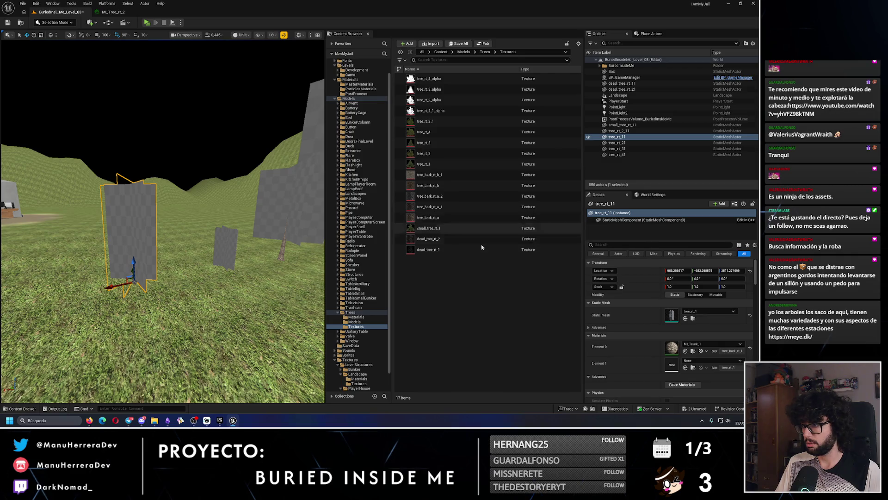
left_click(694, 318)
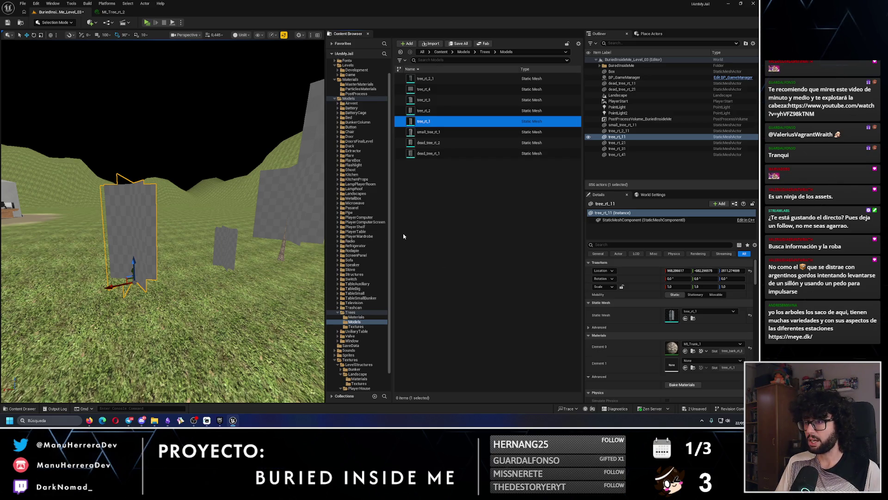
- Rename MI_Tree_rt_2_1 to MI_Tree_rt_1 and apply it to tree_rt_11's foliage
left_click(356, 317)
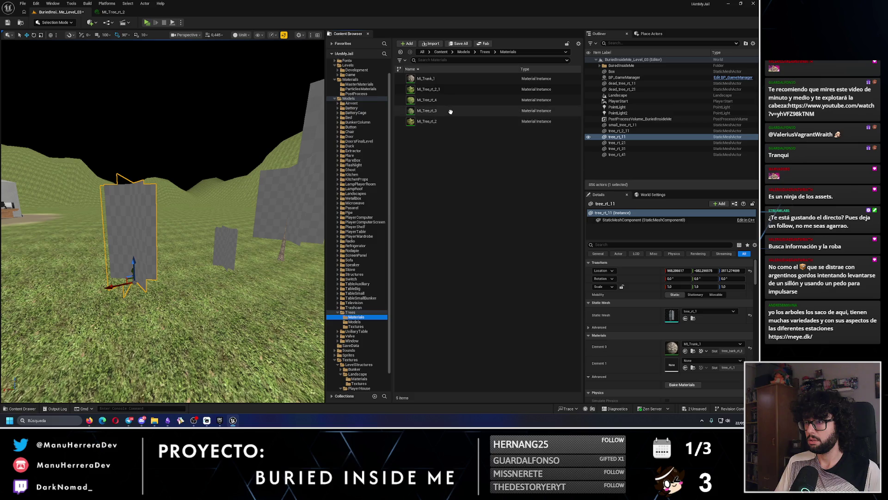
left_click(448, 92)
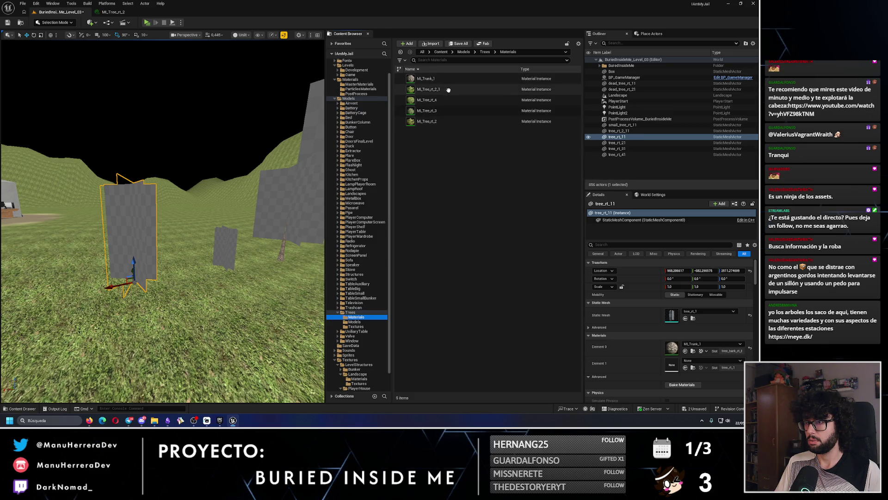
key("F2")
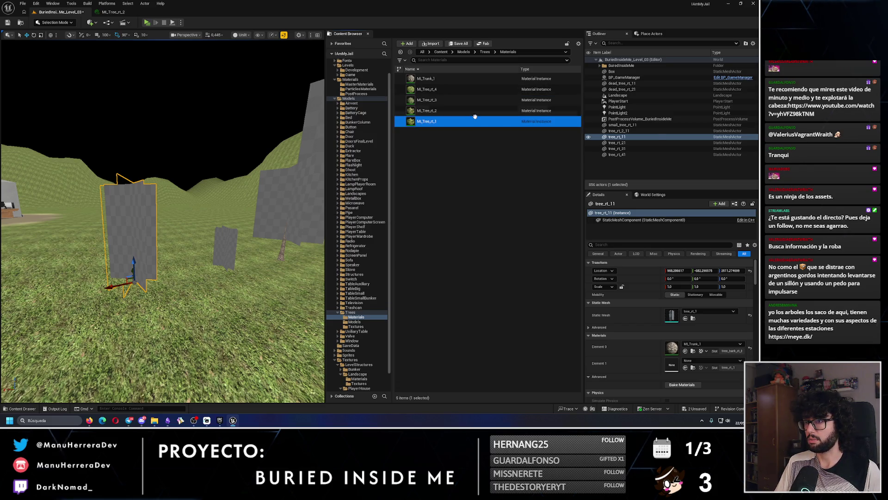
left_click(685, 367)
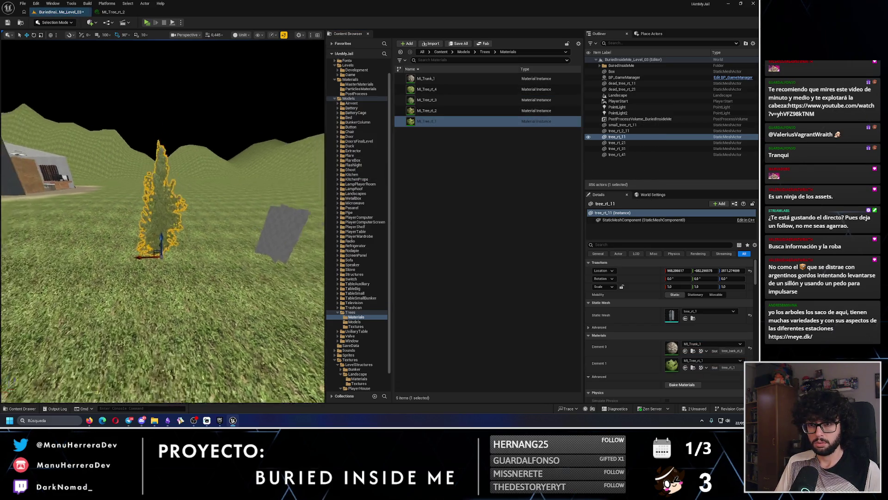
scroll(162, 221, "down", 5)
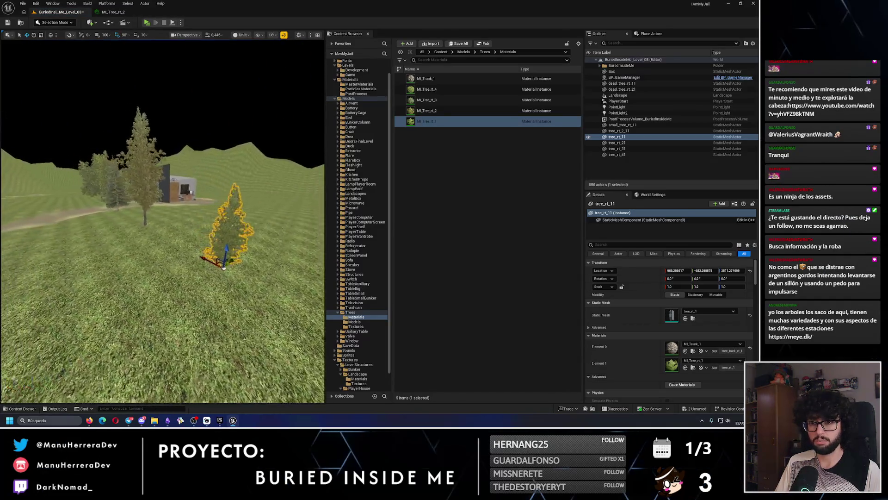
scroll(162, 254, "up", 3)
left_click(164, 254)
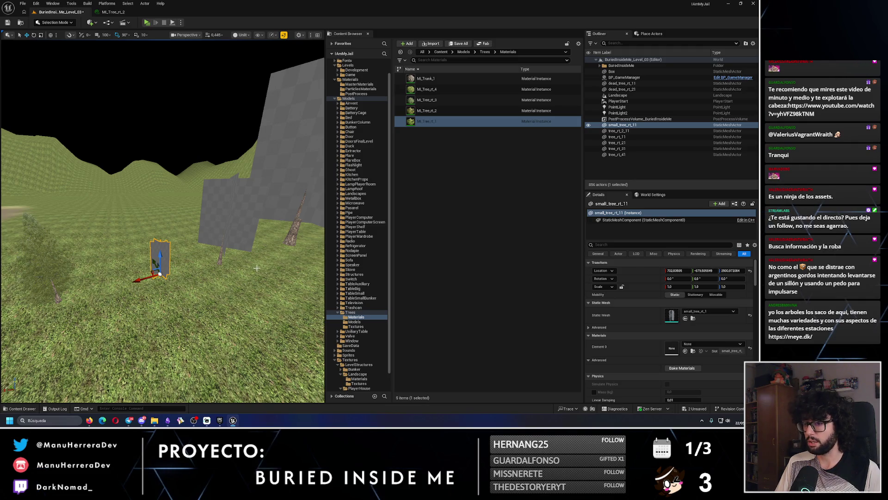
- Duplicate MI_Tree_rt_1 and name the copy MI_SmallTree_rt_1
left_click(356, 327)
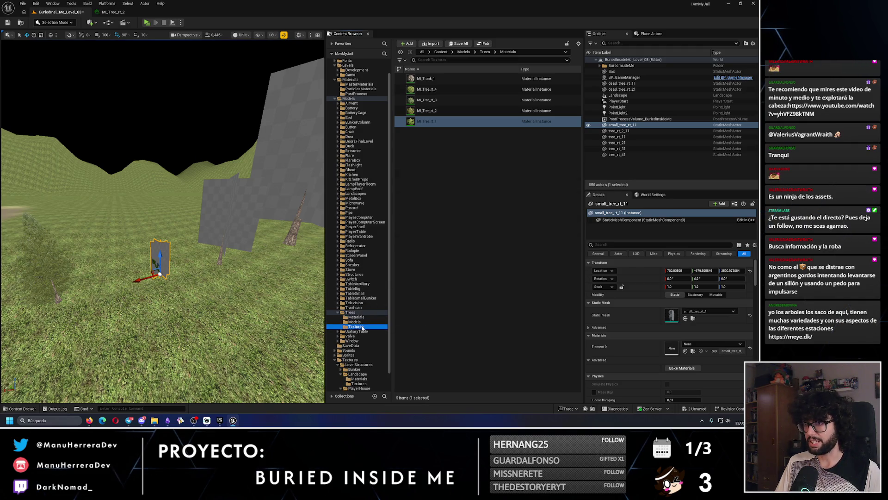
left_click(451, 228)
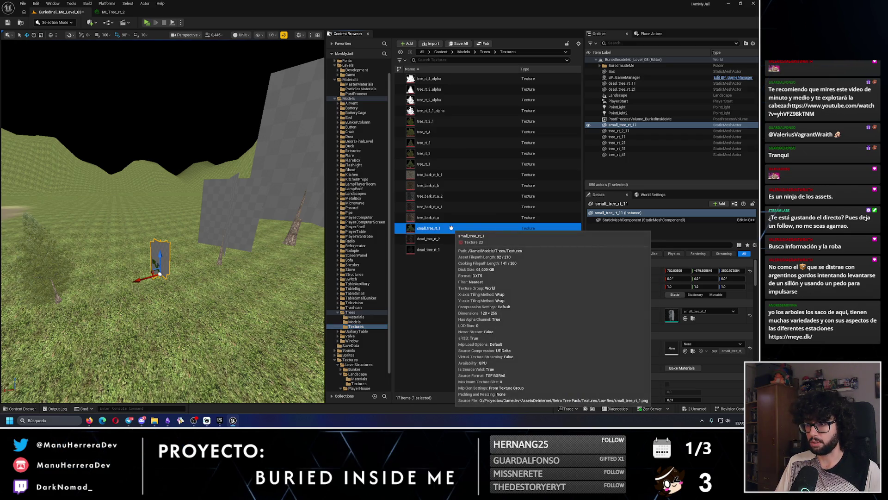
left_click(356, 317)
left_click(438, 123)
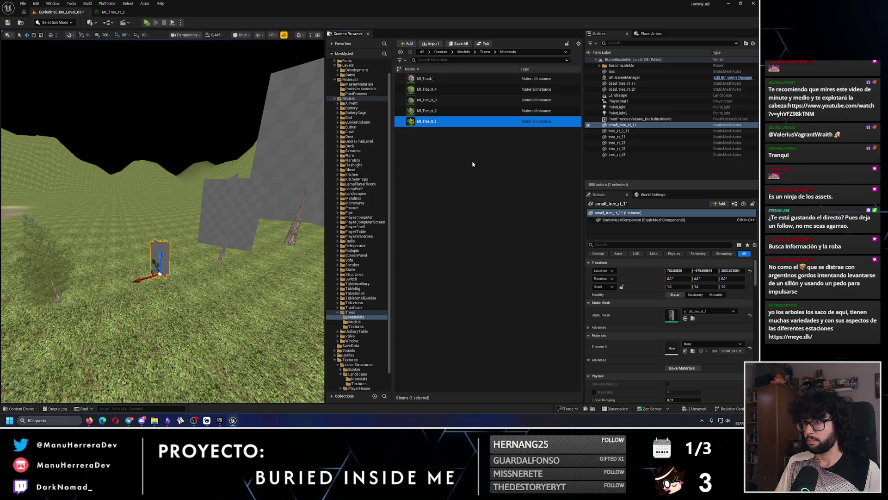
key("ctrl+d")
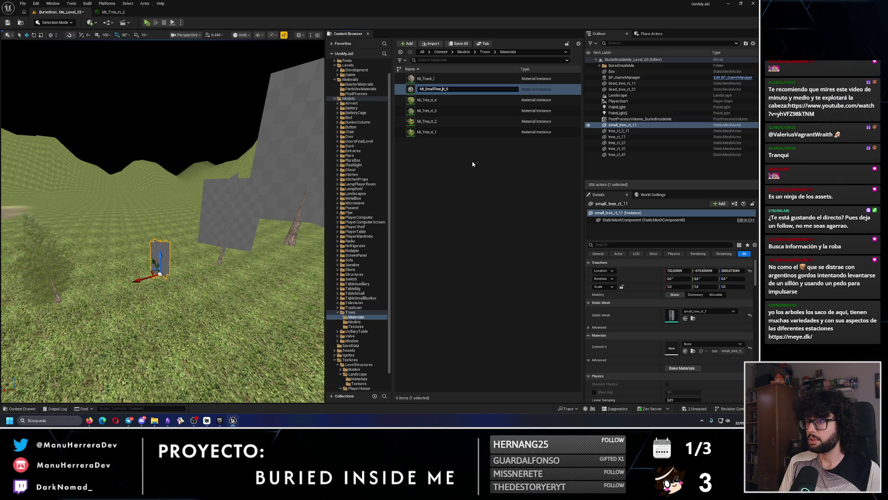
key("BackSpace")
type("1")
key("Return")
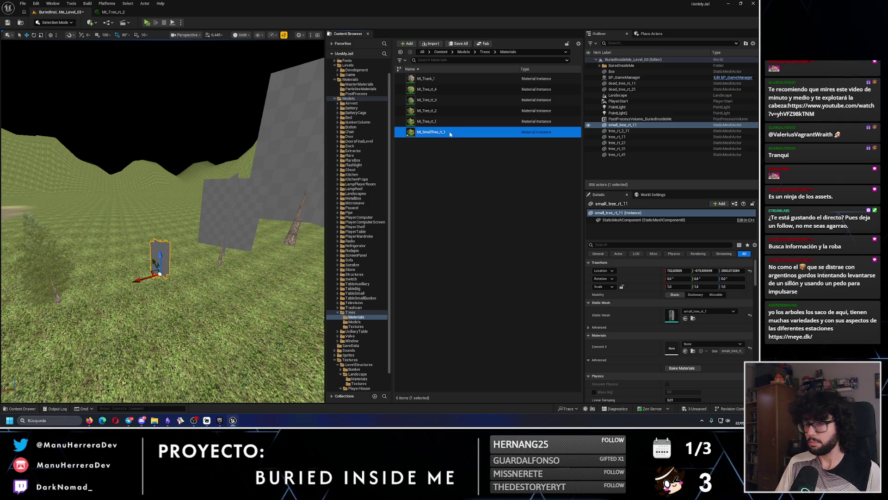
- Set MI_SmallTree_rt_1's BaseColor to the small_tree_rt_1 texture
double_click(449, 132)
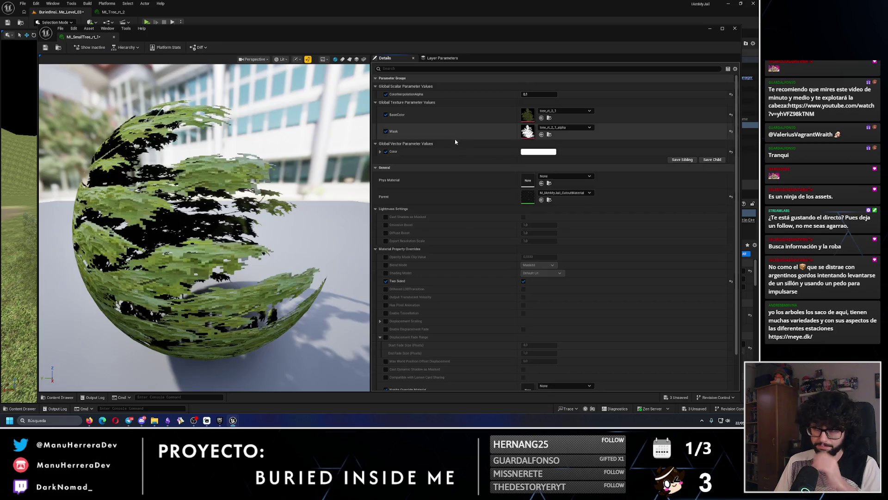
left_click(565, 110)
scroll(583, 271, "up", 2)
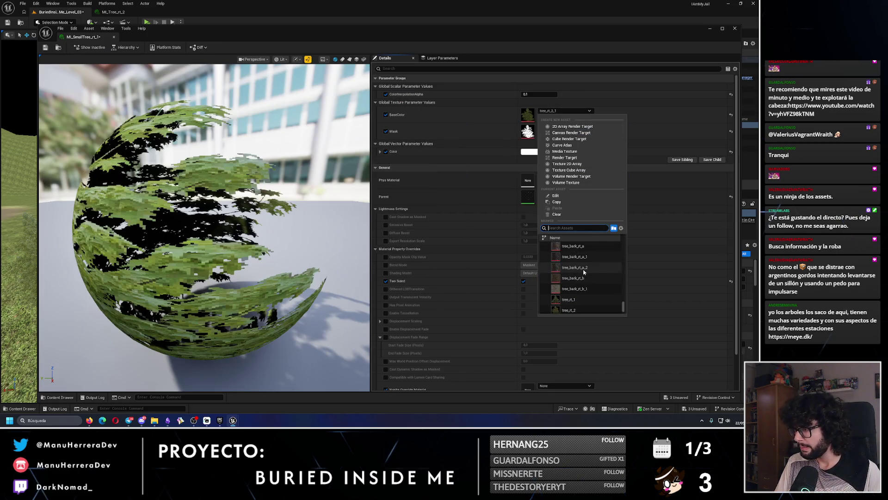
type("small")
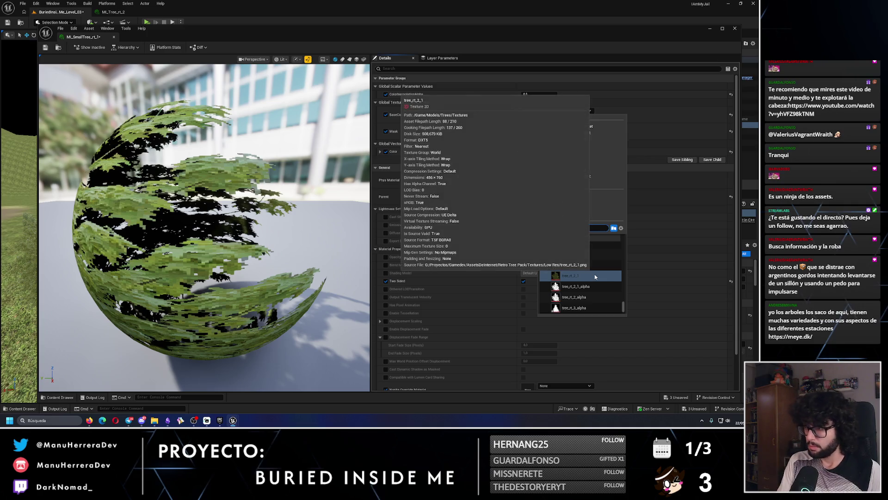
left_click(574, 286)
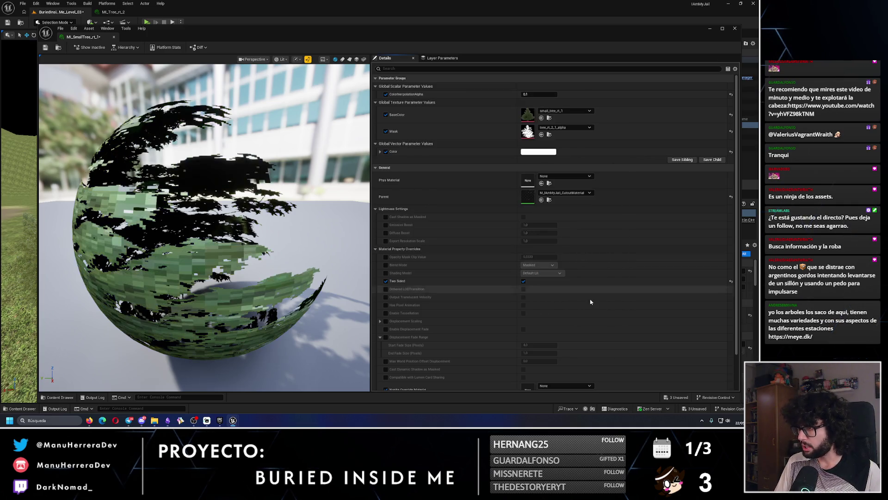
left_click(90, 420)
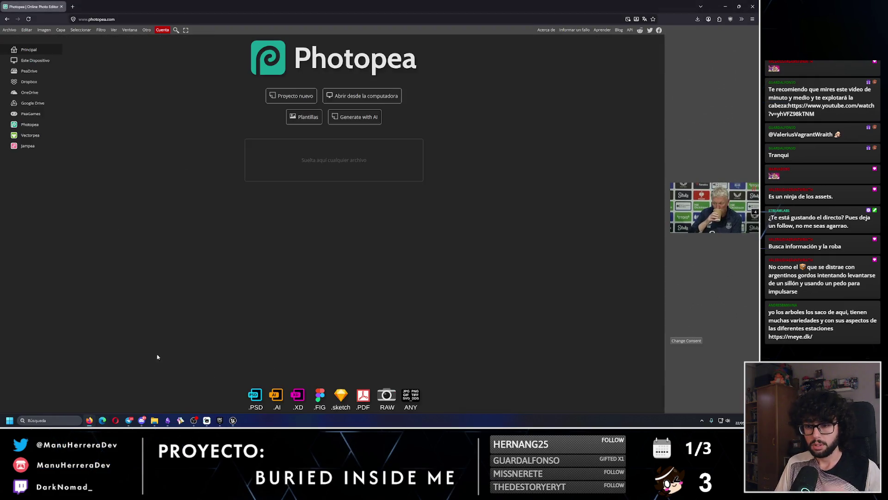
- Open the small_tree_rt_1 image from the Low Res texture folder in Photopea
mouse_move(155, 420)
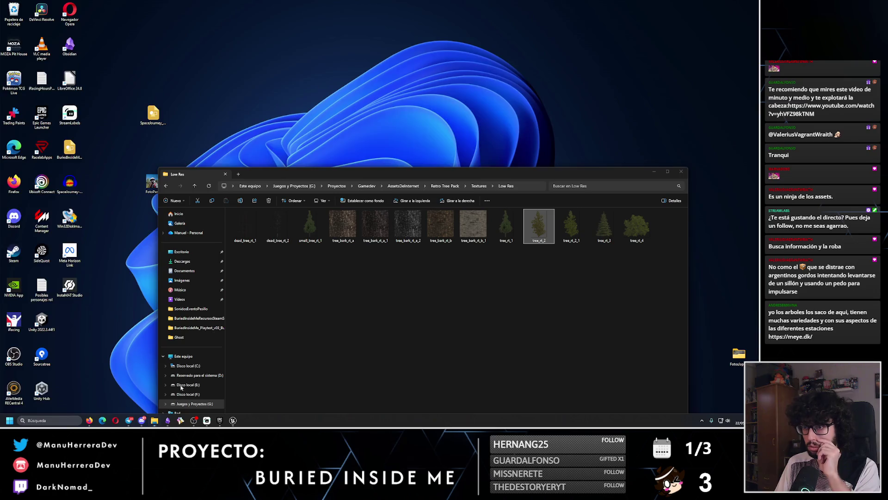
left_click(185, 387)
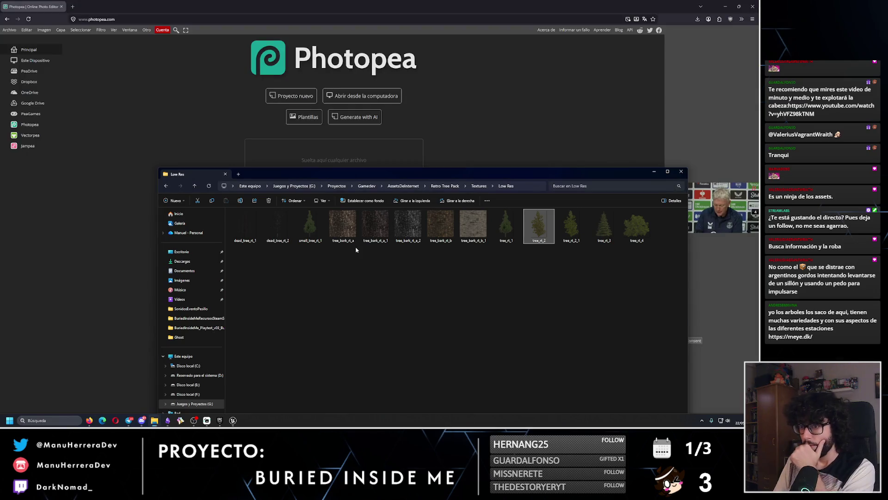
left_click(308, 235)
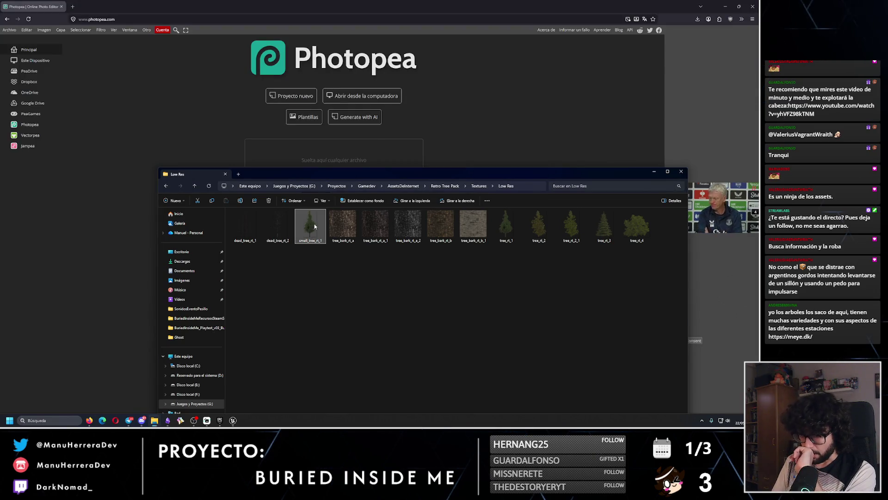
mouse_move(314, 226)
left_mouse_down()
mouse_move(396, 123)
mouse_move(416, 130)
left_mouse_up()
left_click(655, 172)
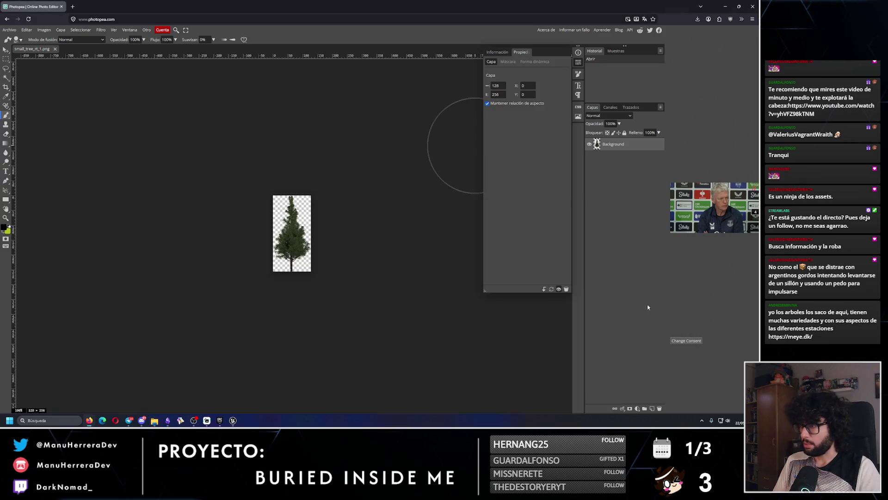
- Add a new layer beneath the tree and fill it with black
key("ctrl+shift+n")
left_click_drag(621, 148, 620, 160)
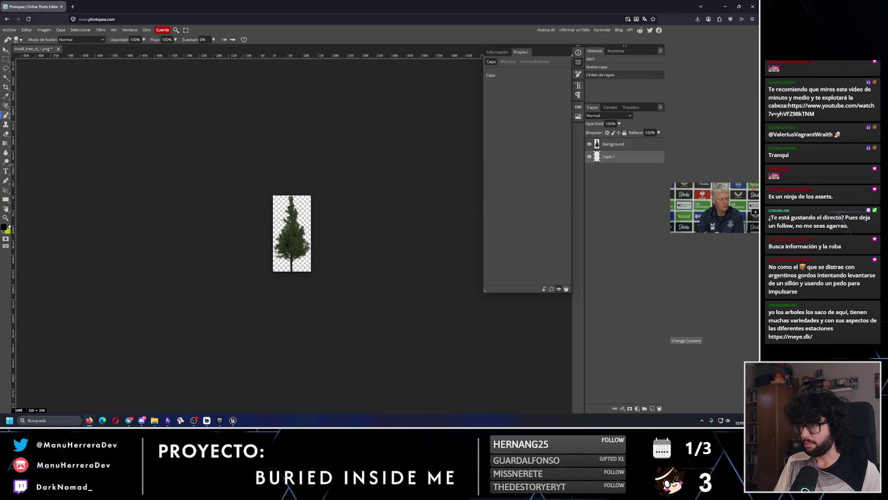
mouse_move(296, 232)
left_mouse_down()
mouse_move(317, 238)
mouse_move(228, 213)
mouse_move(241, 218)
left_mouse_up()
key("z")
left_click(310, 236)
scroll(308, 237, "up", 3)
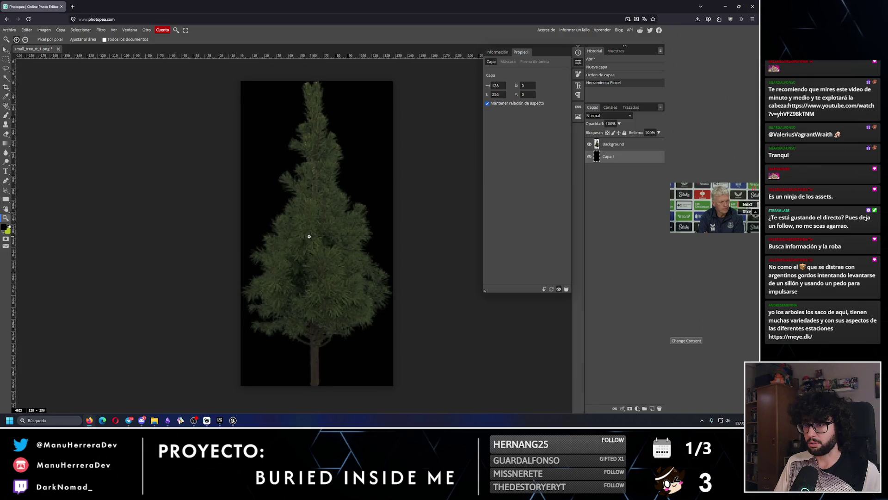
scroll(238, 241, "down", 3)
- Clip a Hue/Saturation adjustment to the tree layer with Lightness 100 to whiten it
left_click(624, 147)
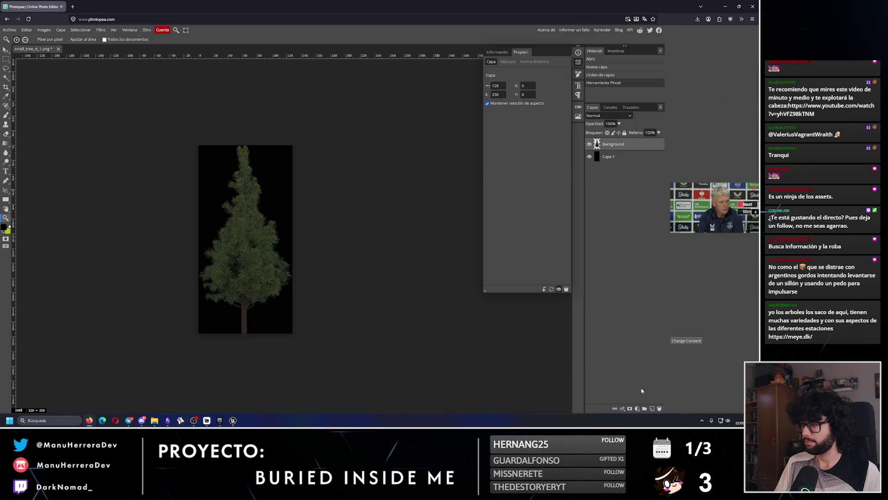
left_click(638, 408)
left_click(643, 294)
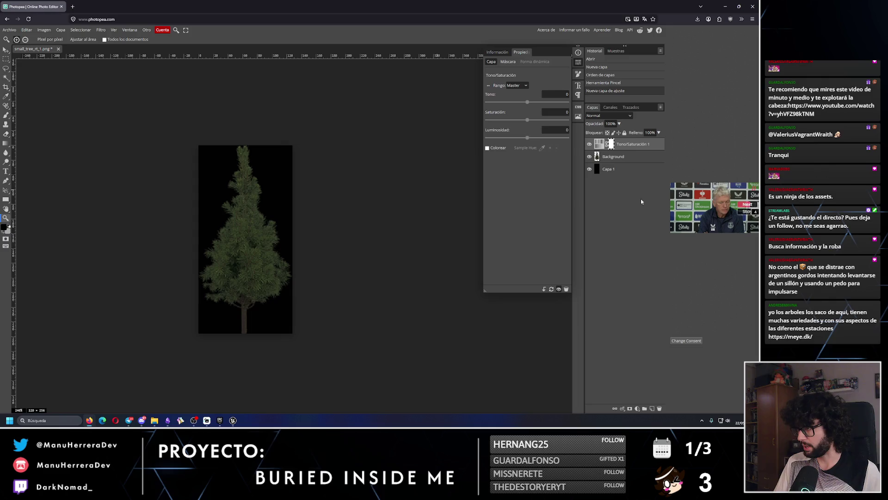
key("ctrl+alt+g")
left_click_drag(525, 135, 567, 138)
- Export the mask as small_tree_rt_1_alpha.png and return to the Unreal level window
left_click(9, 29)
mouse_move(47, 119)
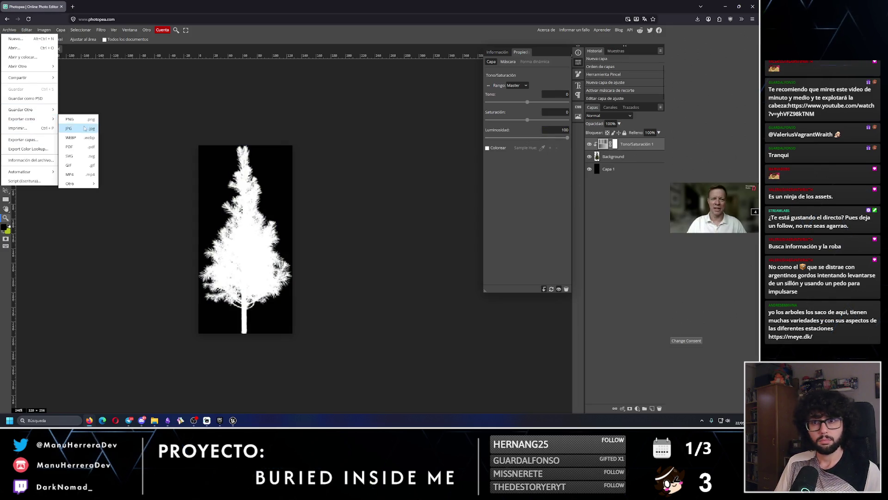
left_click(90, 120)
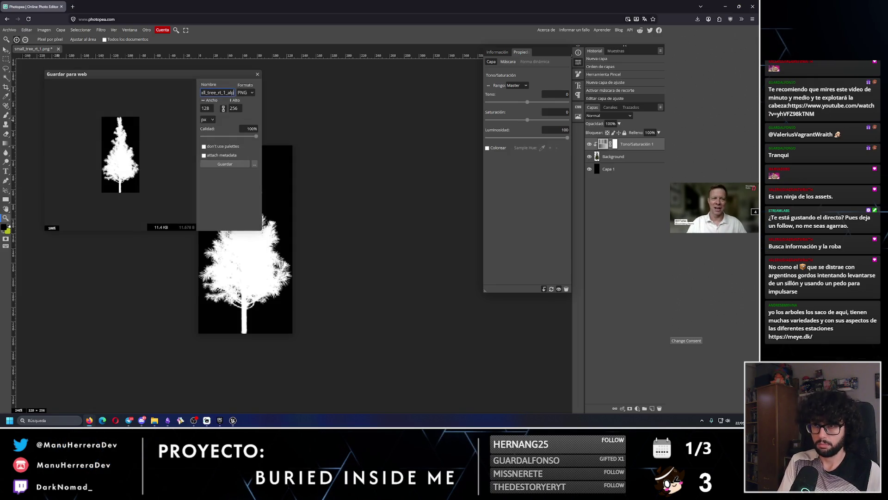
left_click(225, 164)
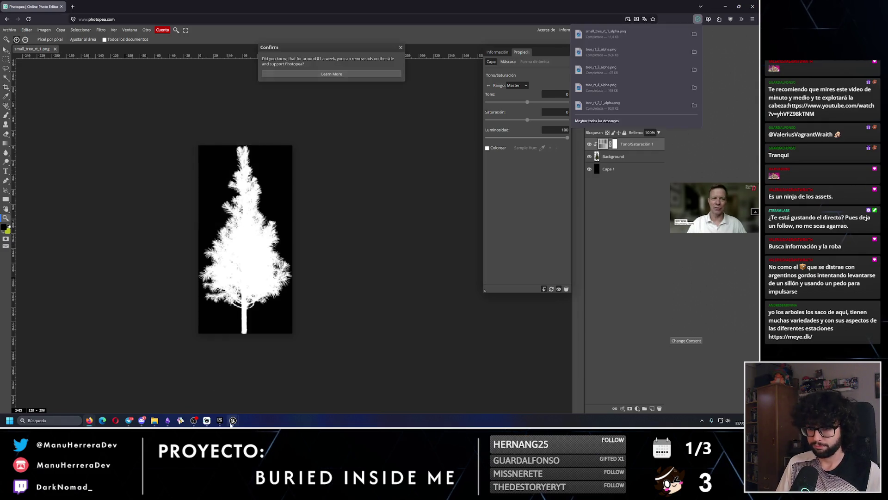
mouse_move(233, 420)
left_click(237, 394)
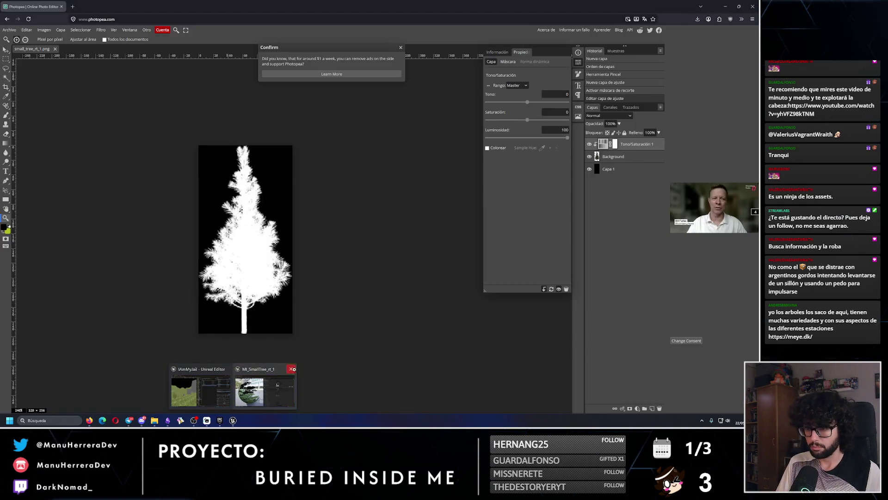
left_click(200, 391)
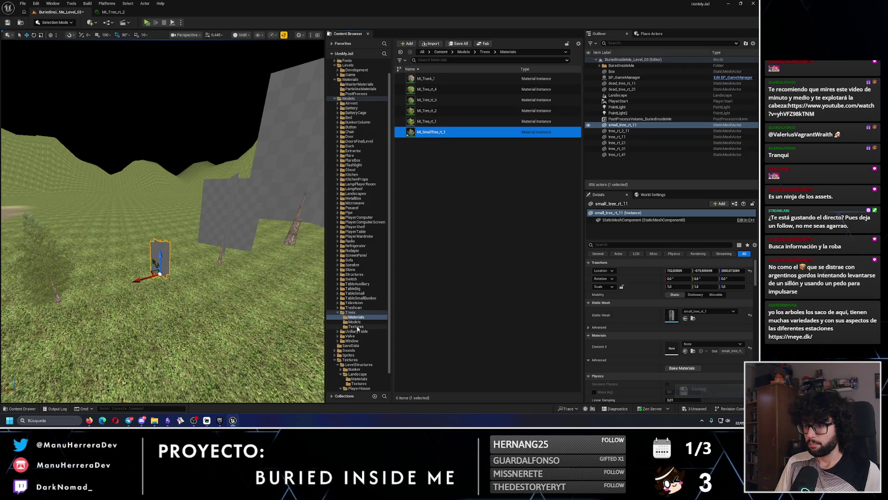
- Import small_tree_rt_1_alpha into the tree textures folder with Nearest texture filtering
left_click(355, 327)
left_click(430, 43)
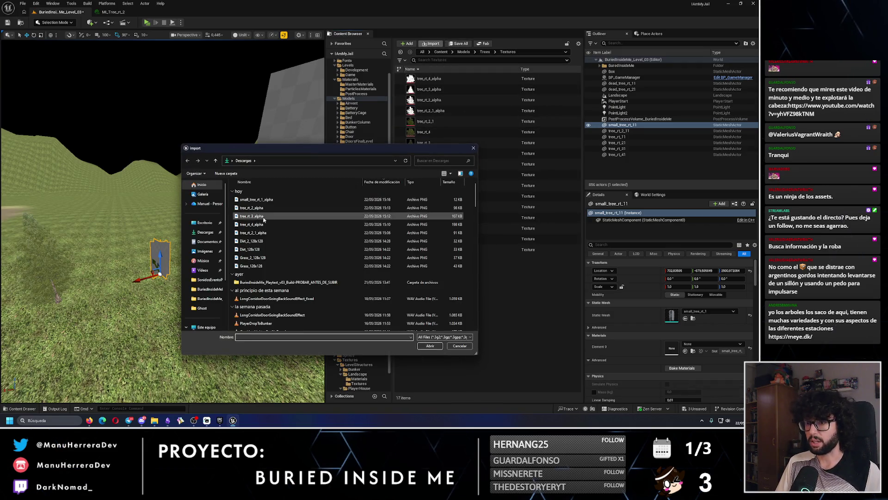
left_click(257, 200)
left_click(430, 347)
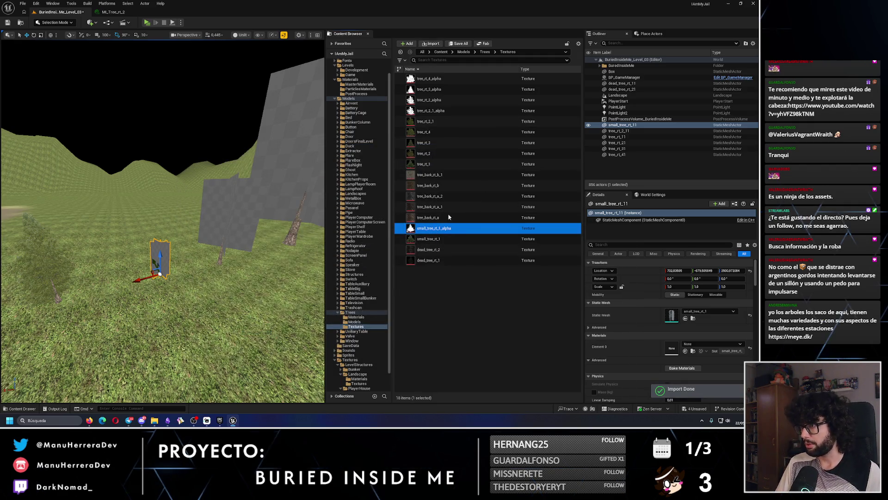
double_click(449, 228)
type("filter")
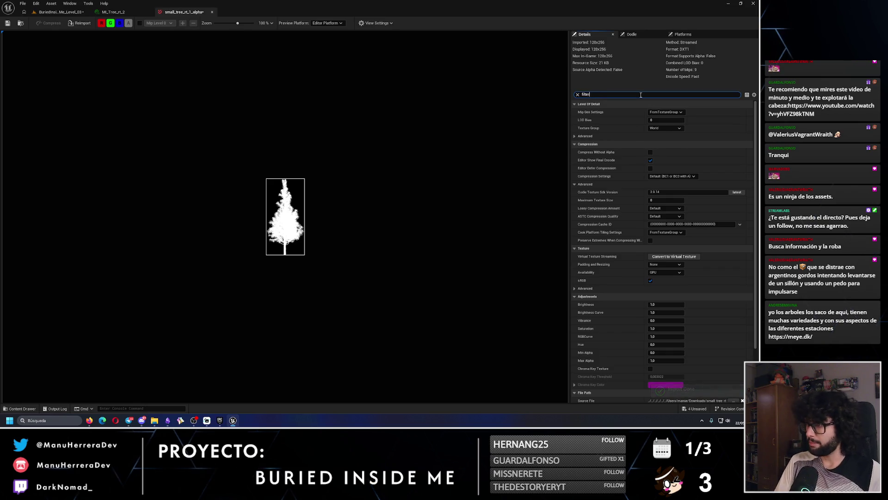
left_click(666, 128)
left_click(666, 134)
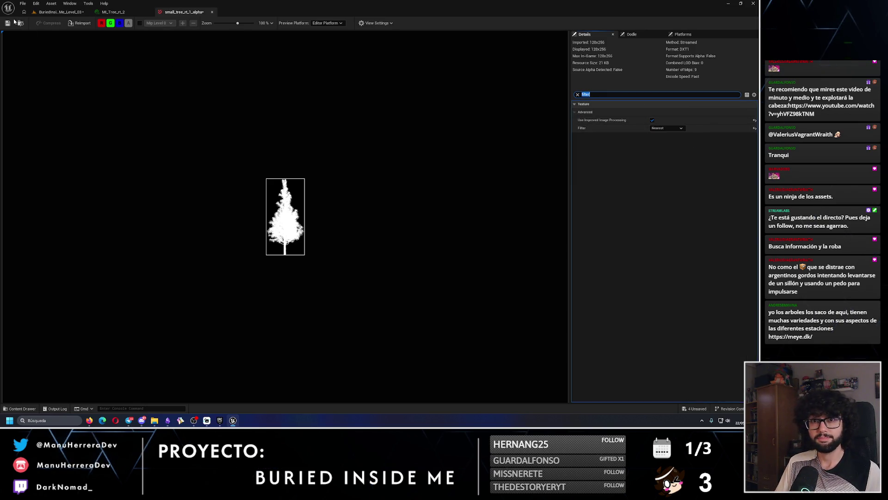
left_click(213, 12)
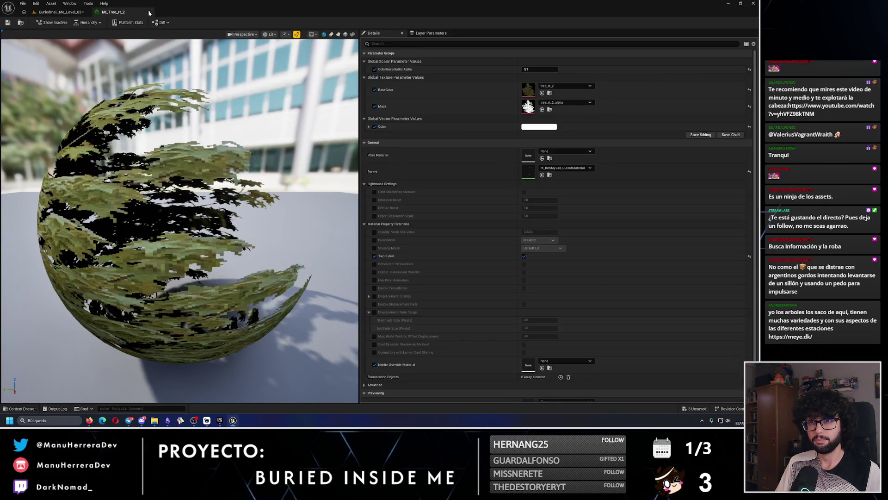
left_click(149, 12)
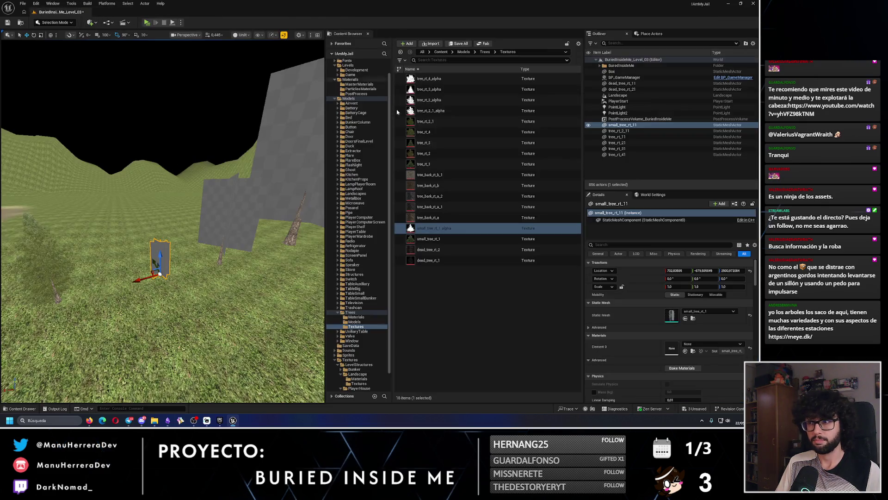
- Set MI_SmallTree_rt_1's Mask texture to small_tree_rt_1_alpha and save it
left_click(357, 317)
double_click(431, 132)
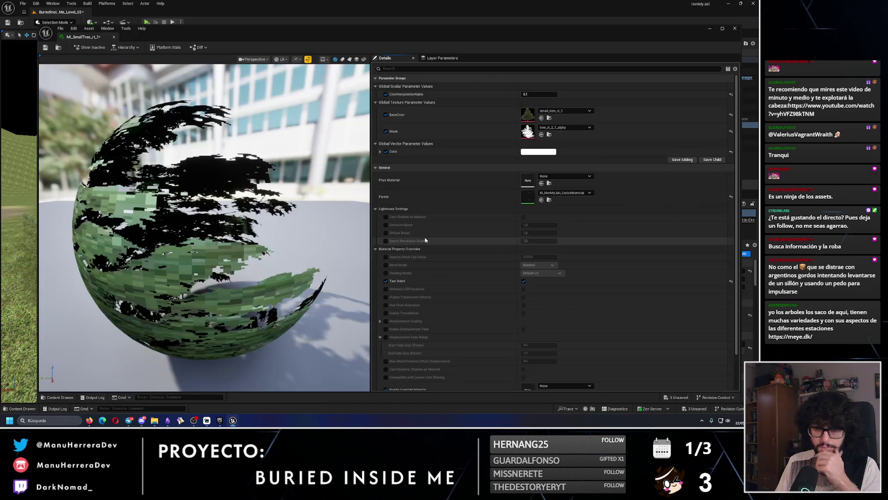
left_click(564, 127)
type("small")
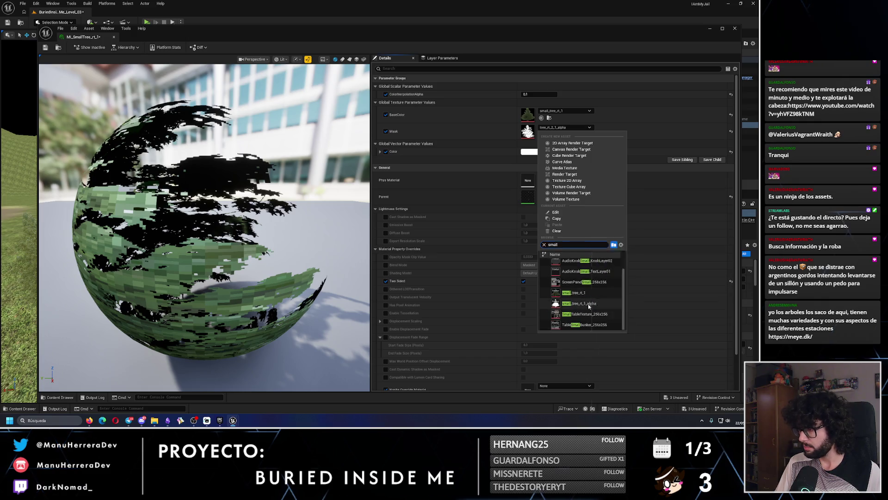
left_click(576, 274)
key("ctrl+s")
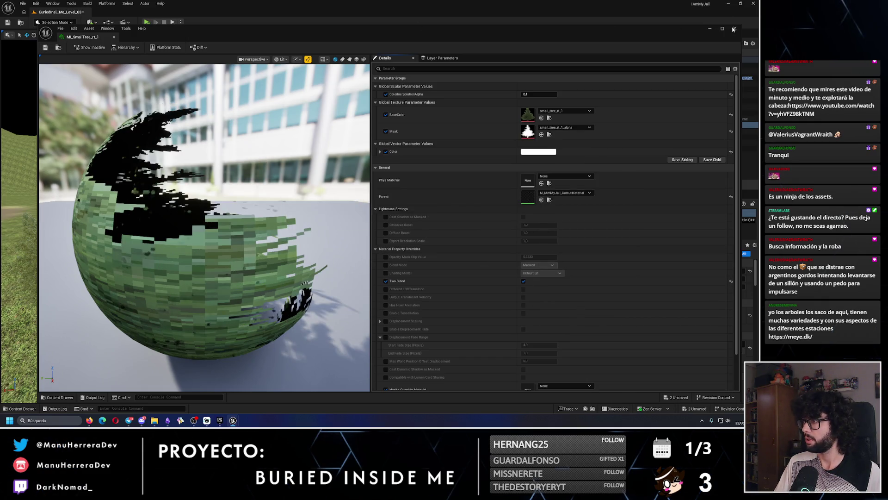
- Apply the small tree material to the grey small_tree_rt_11 card and frame it
left_click(733, 29)
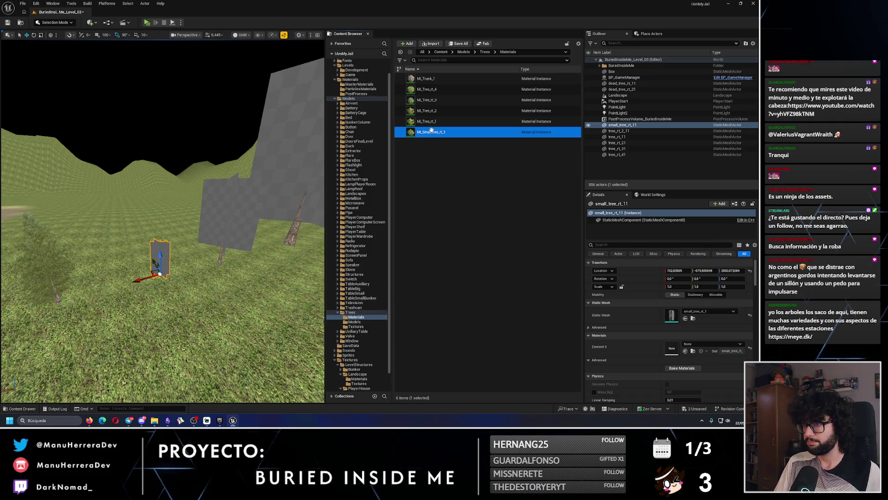
mouse_move(431, 131)
left_mouse_down()
mouse_move(234, 264)
mouse_move(160, 259)
mouse_move(164, 152)
left_mouse_up()
key("f")
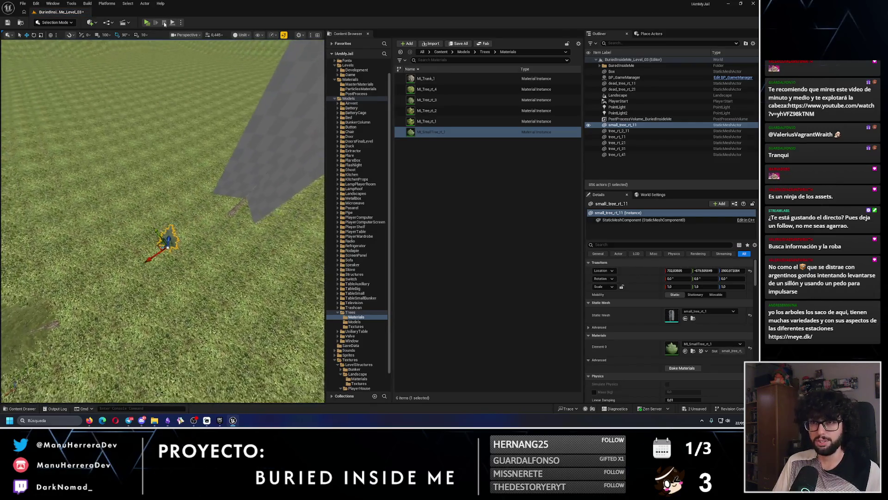
- Play-test the level, stop it, and move the view toward the other tree cards
left_click(147, 22)
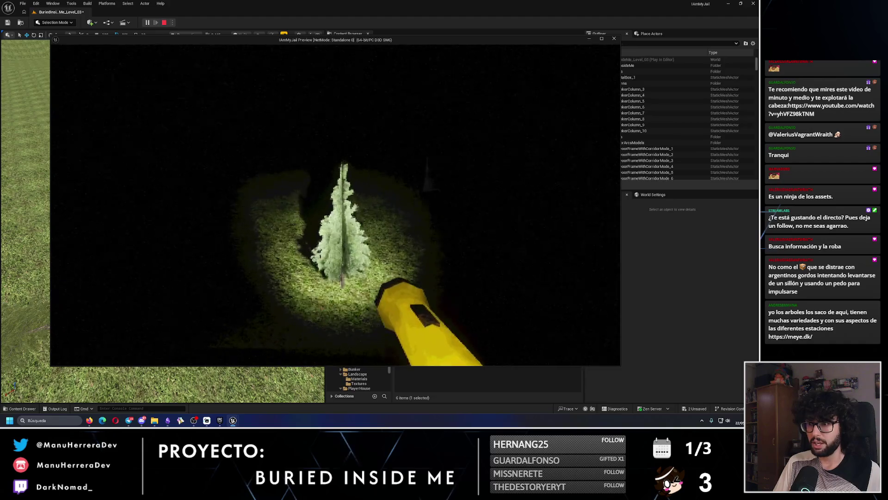
key("Escape")
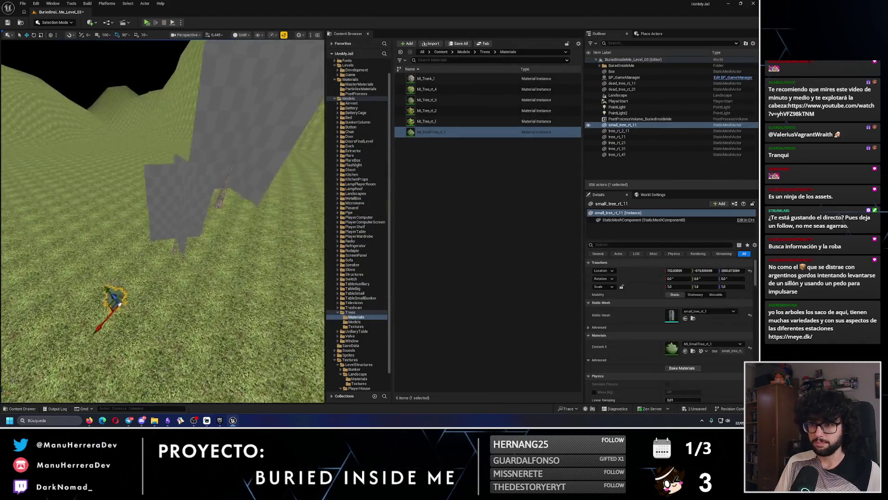
mouse_move(218, 277)
left_mouse_down()
mouse_move(217, 244)
mouse_move(190, 273)
left_mouse_up()
- Select the dead_tree_rt_21 card and browse to the tree materials folder
left_click(218, 245)
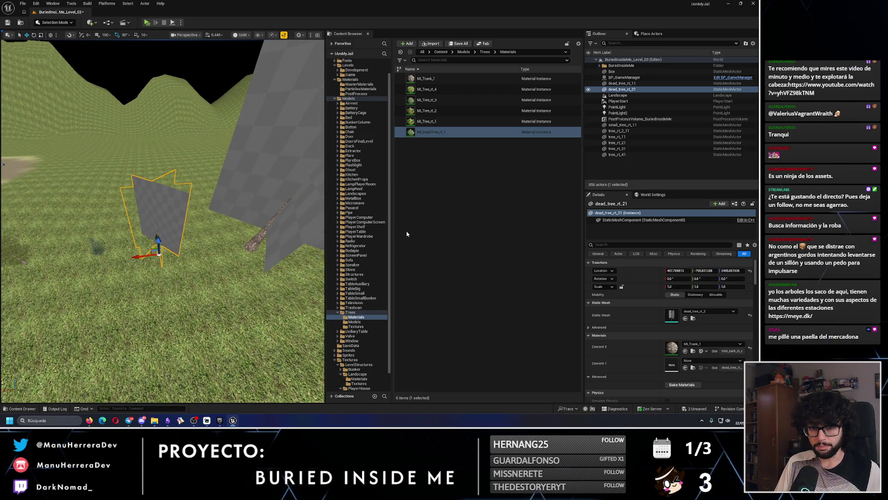
left_click(356, 326)
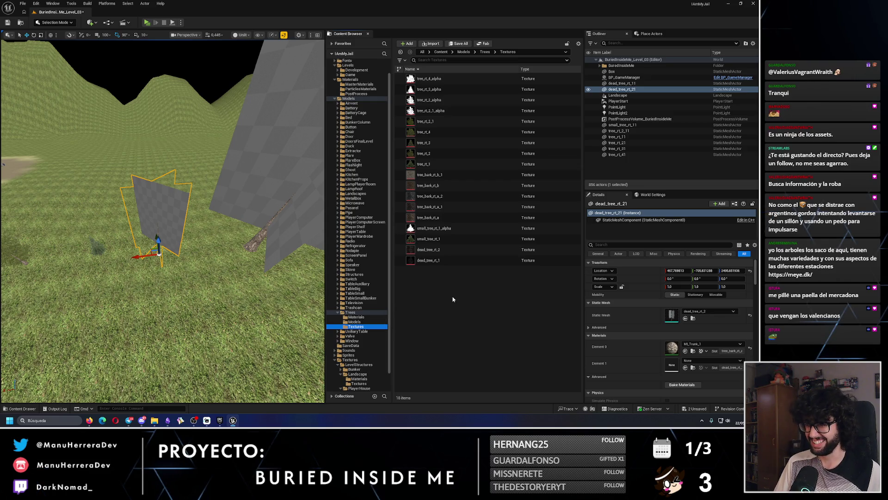
right_click(449, 259)
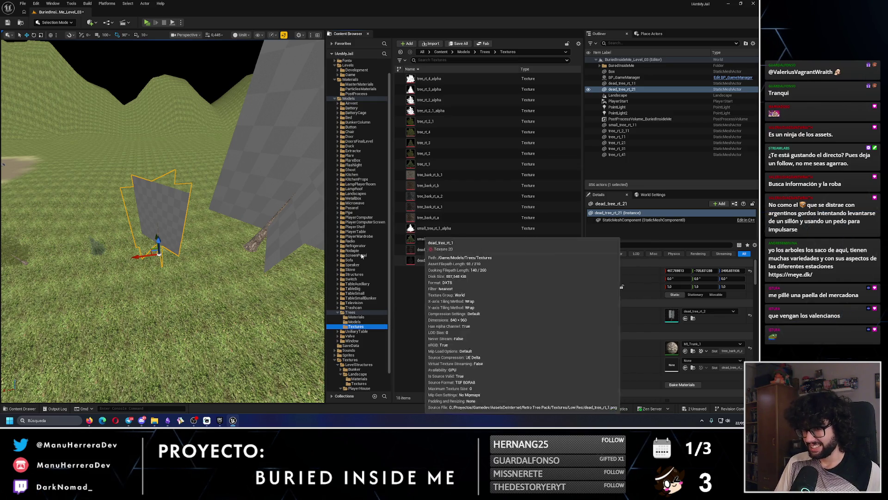
left_click(369, 325)
left_click(356, 317)
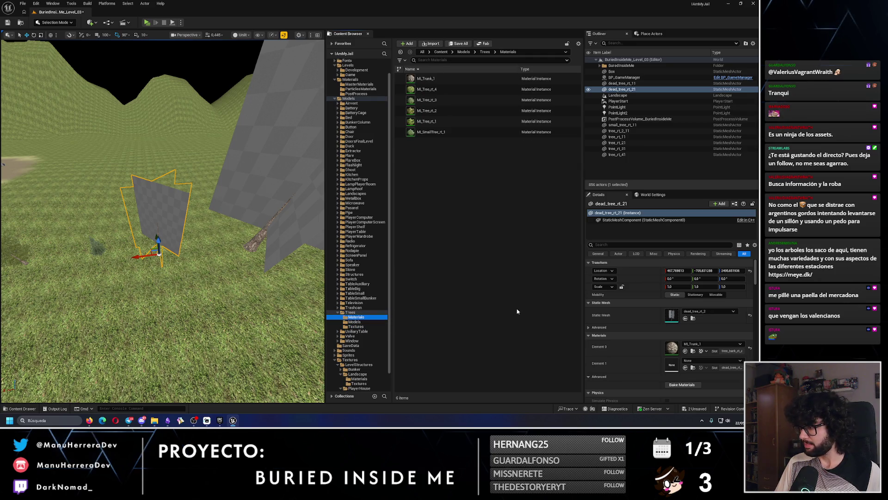
- Duplicate the small tree material and name the copy ML_DeadTree_rt_1
left_click(434, 132)
key("ctrl+d")
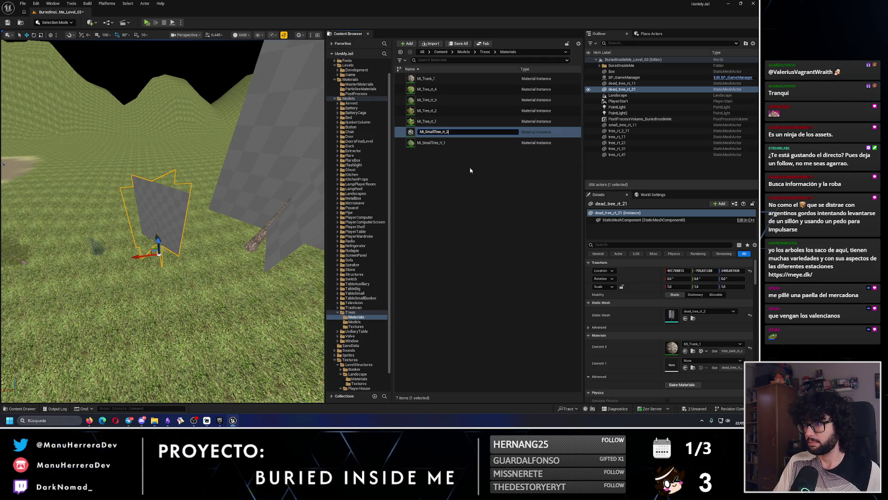
key("End")
key("BackSpace")
type("1")
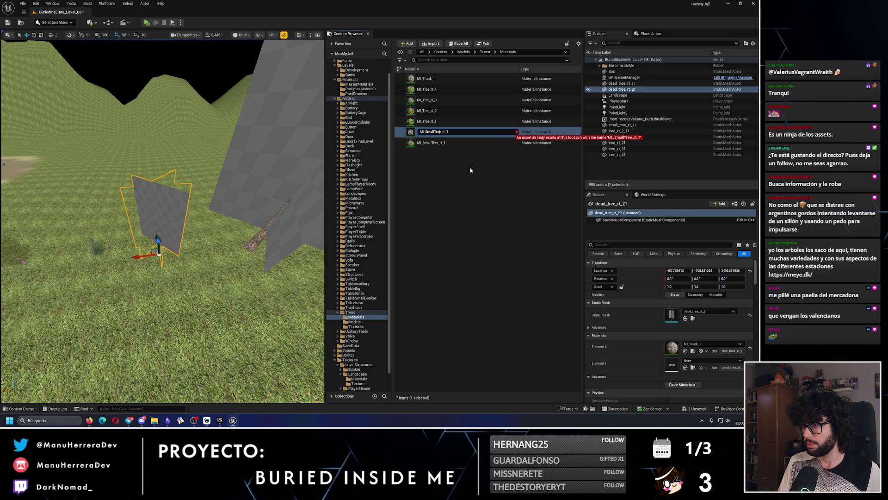
key("BackSpace")
key("BackSpace")
type("Dea")
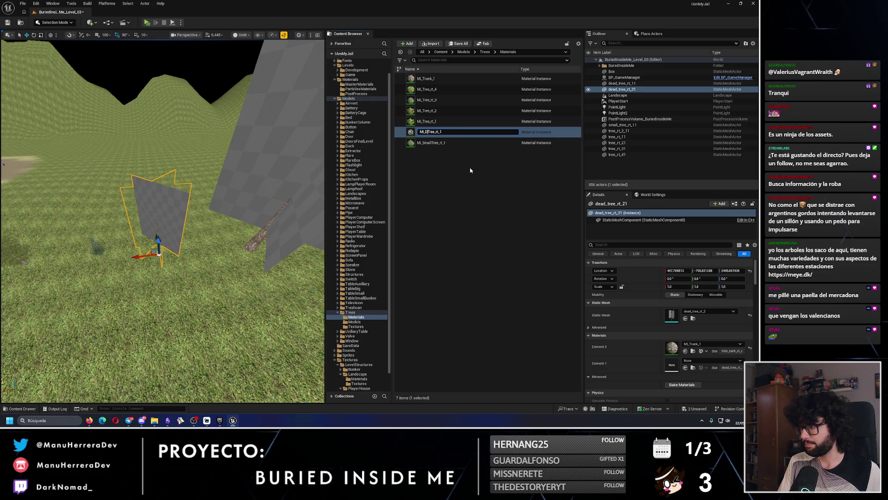
type("d")
key("Return")
- Rename the dead tree material to ML_DeadTree_rt_2, then back to ML_DeadTree_rt_1
key("F2")
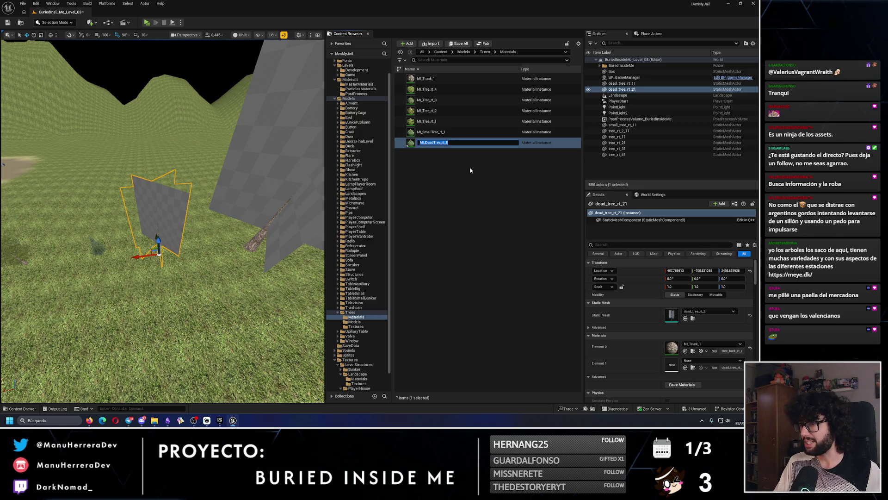
key("End")
key("BackSpace")
type("2")
key("Return")
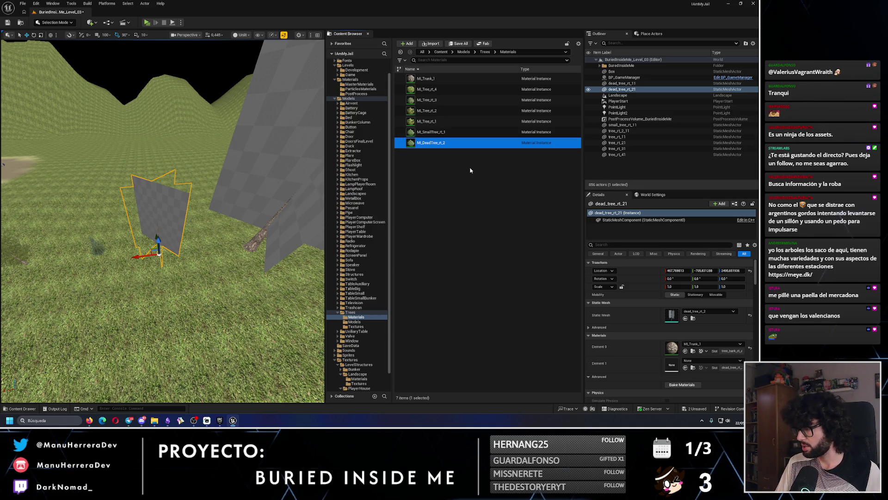
left_click(299, 166)
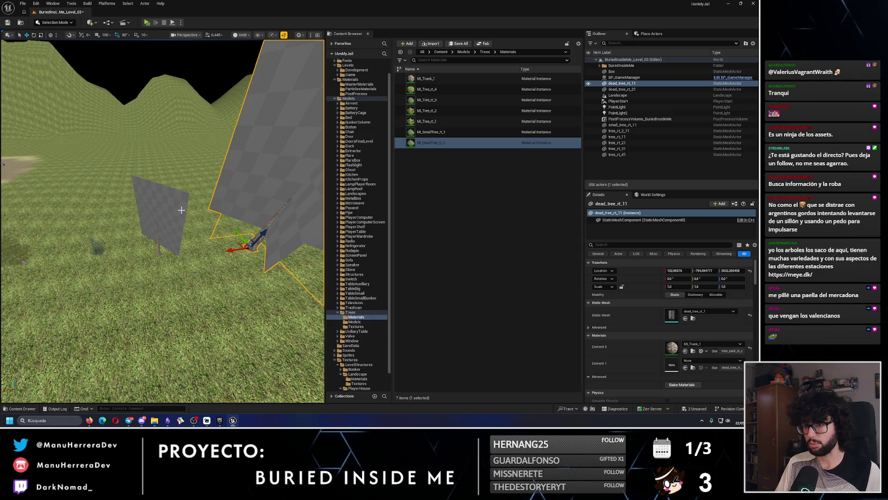
key("F2")
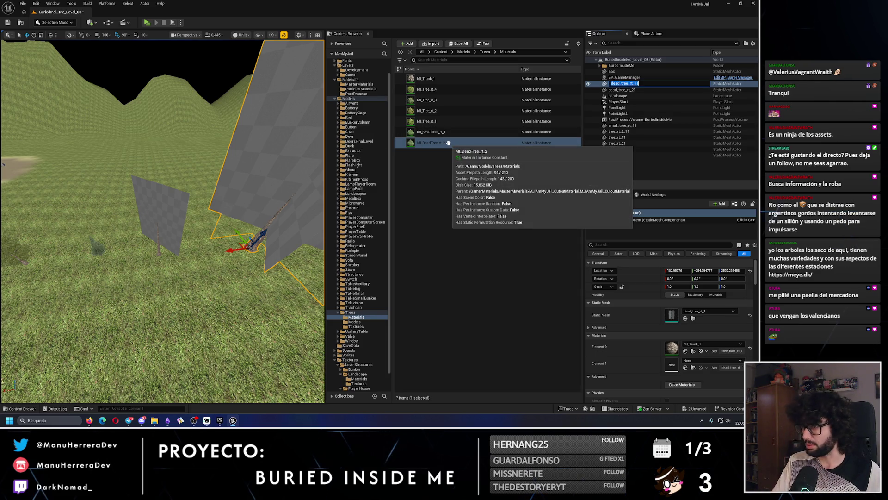
left_click(448, 142)
key("F2")
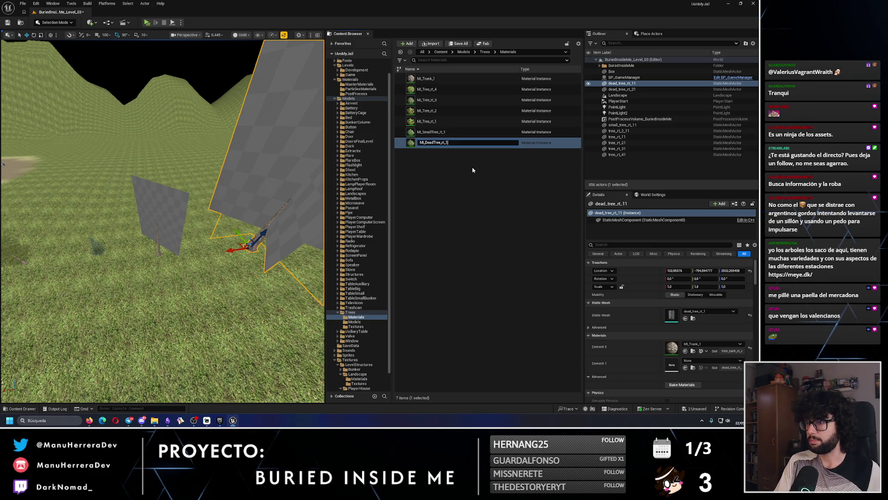
key("Return")
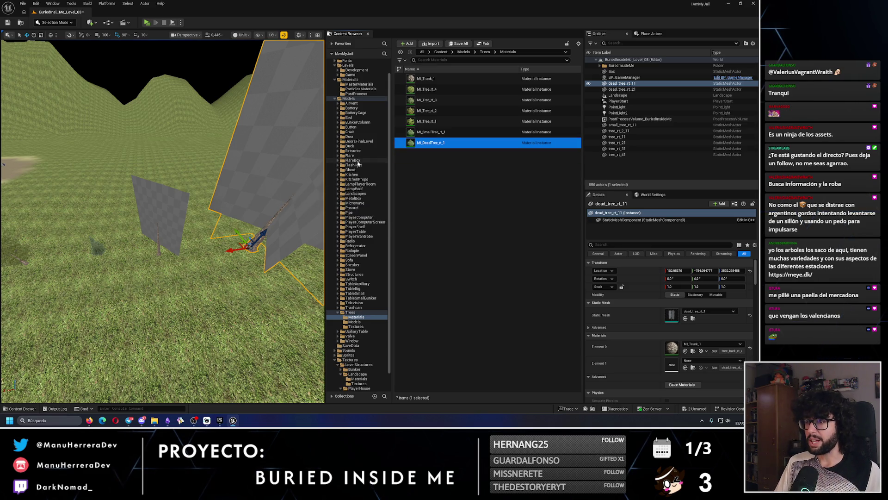
- Set ML_DeadTree_rt_1's BaseColor to dead_tree_rt_1, save, and switch back to Photopea
left_click(356, 326)
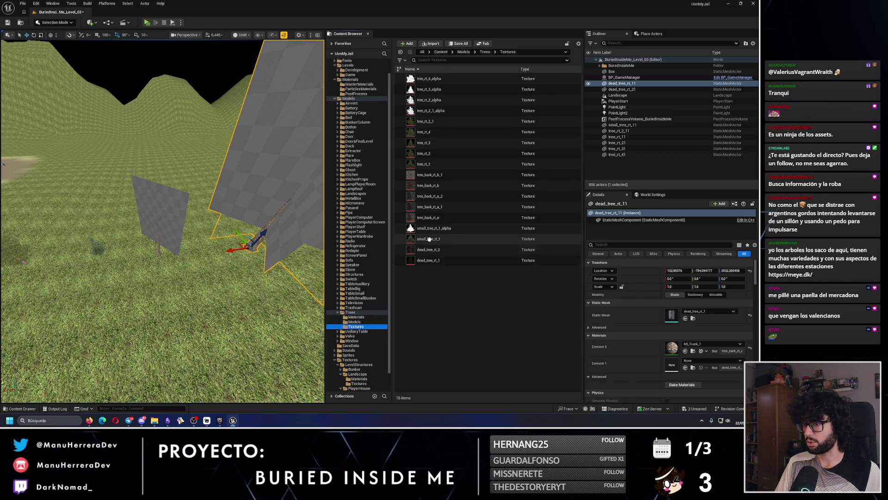
left_click(354, 322)
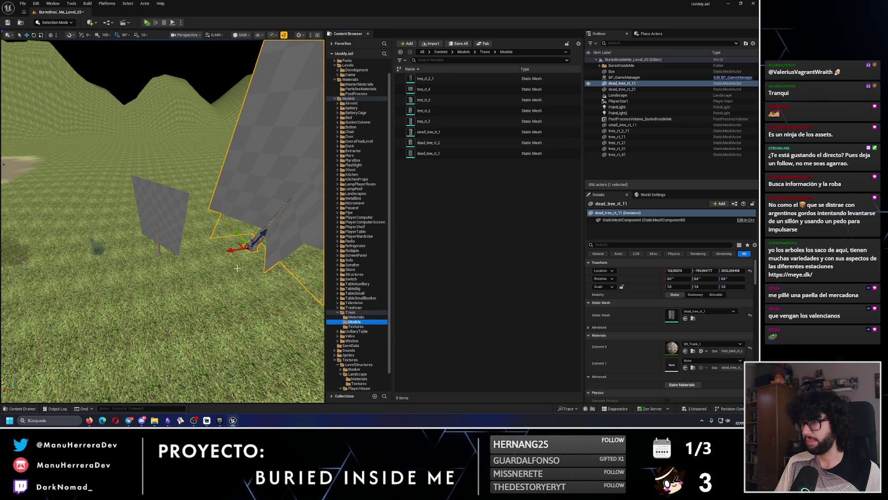
left_click(357, 318)
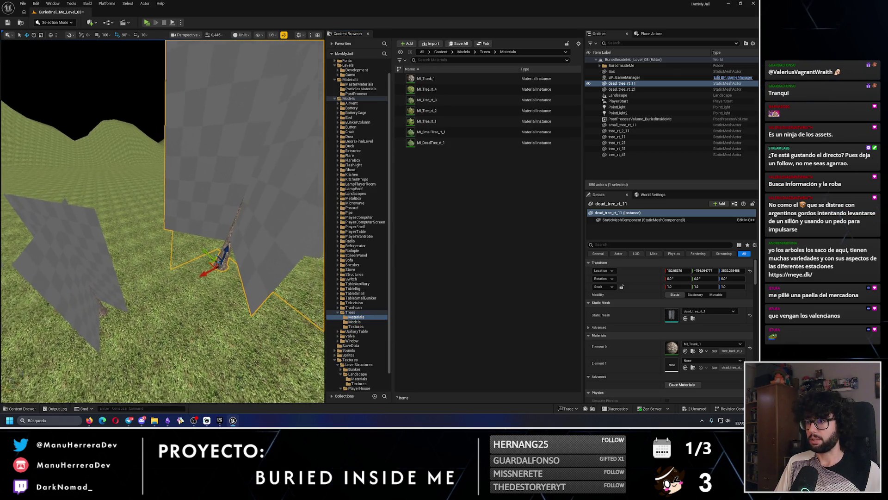
left_click(437, 143)
double_click(439, 143)
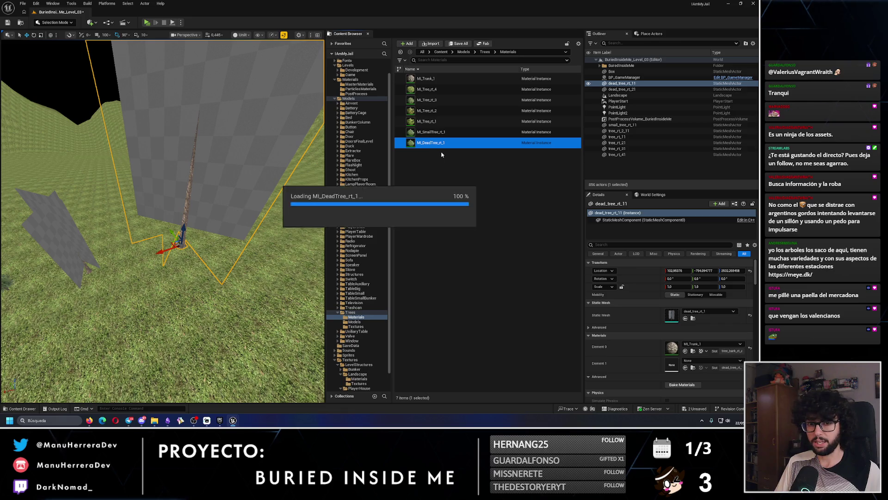
left_click(559, 111)
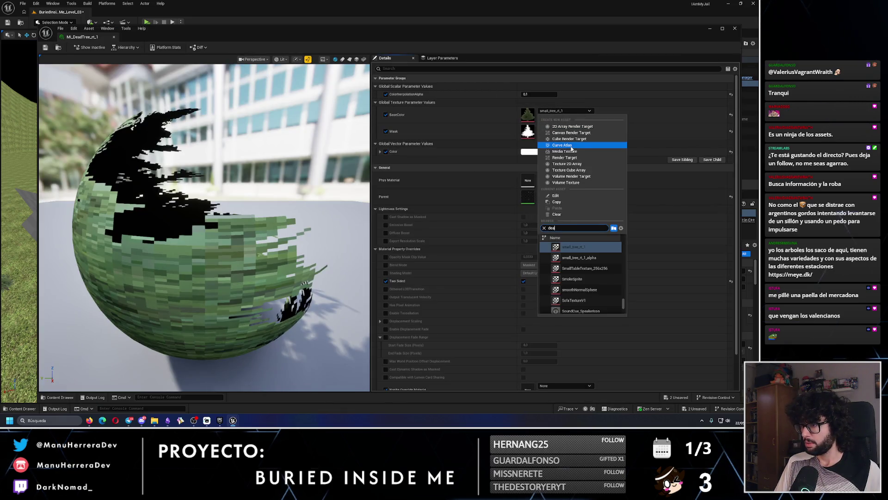
type("dead")
left_click(584, 250)
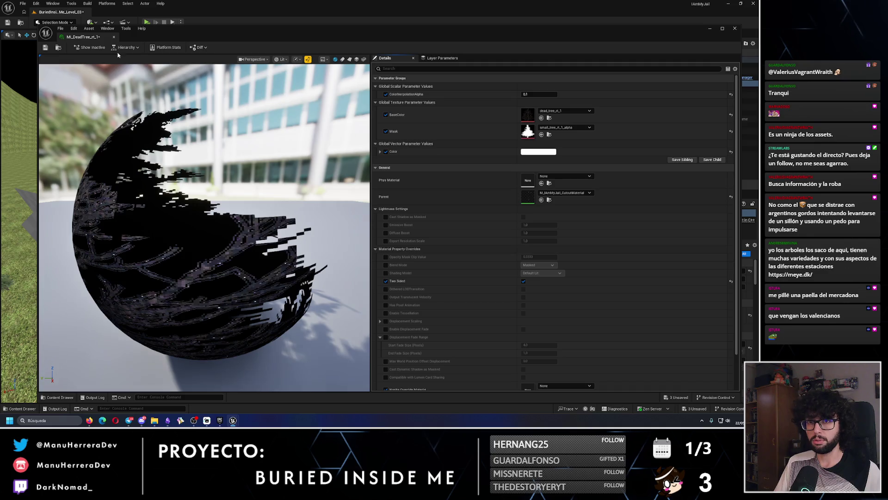
left_click(45, 47)
left_click(735, 28)
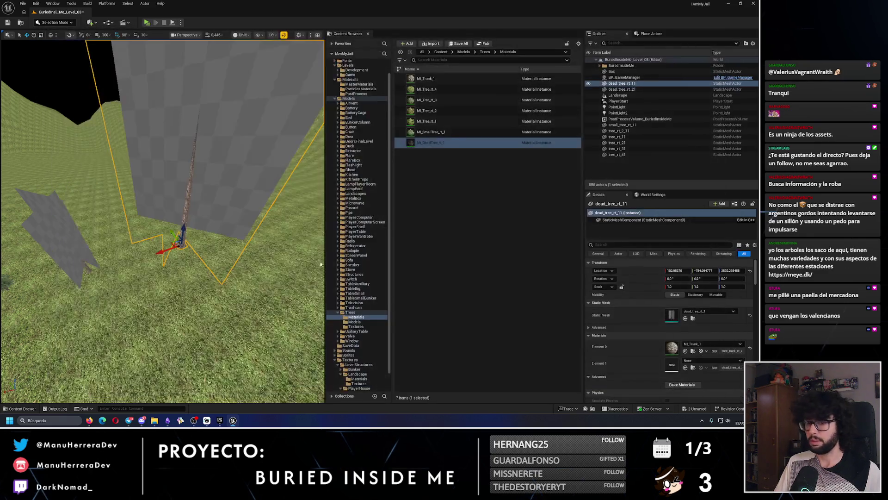
left_click(90, 420)
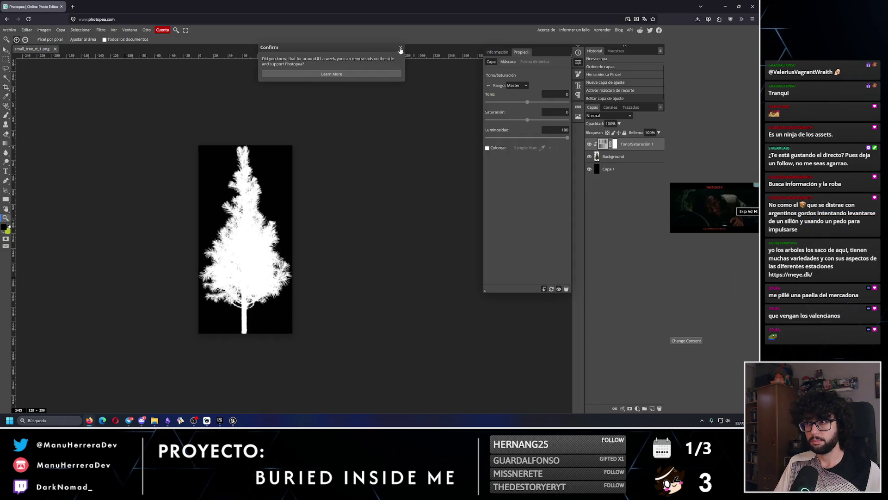
- Close the small tree image and open dead_tree_rt_1 in Photopea
left_click(55, 49)
mouse_move(154, 420)
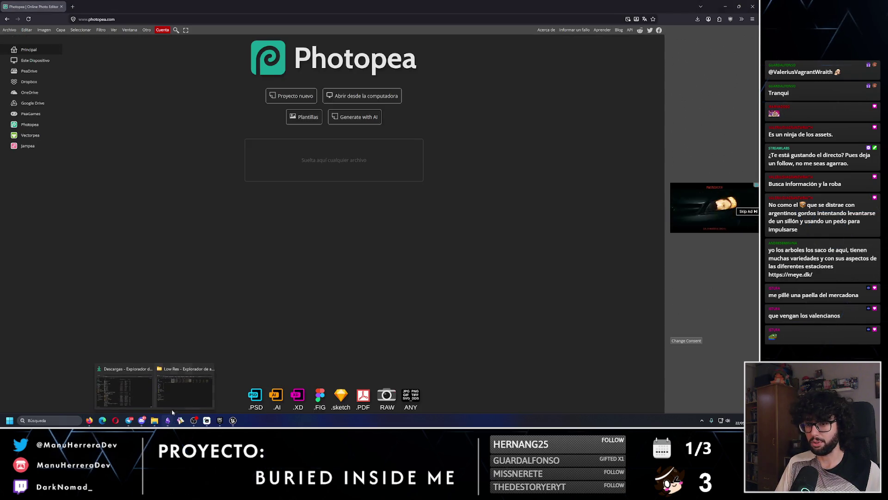
left_click(184, 379)
left_click(245, 233)
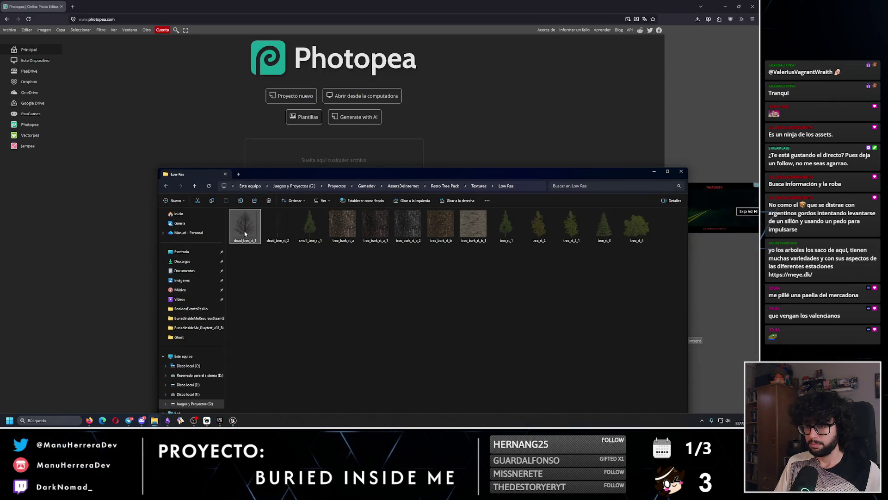
left_click(655, 172)
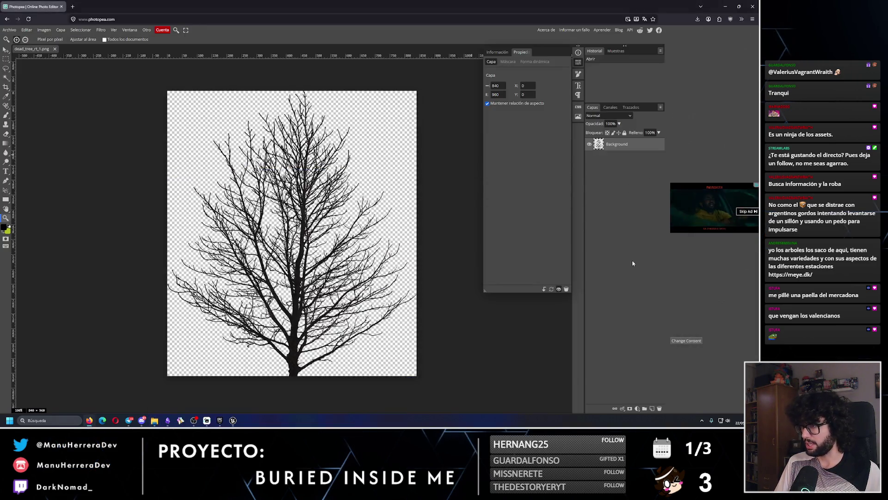
- Add a new layer below the tree and paint it black with the brush
left_click(652, 409)
key("ctrl+[")
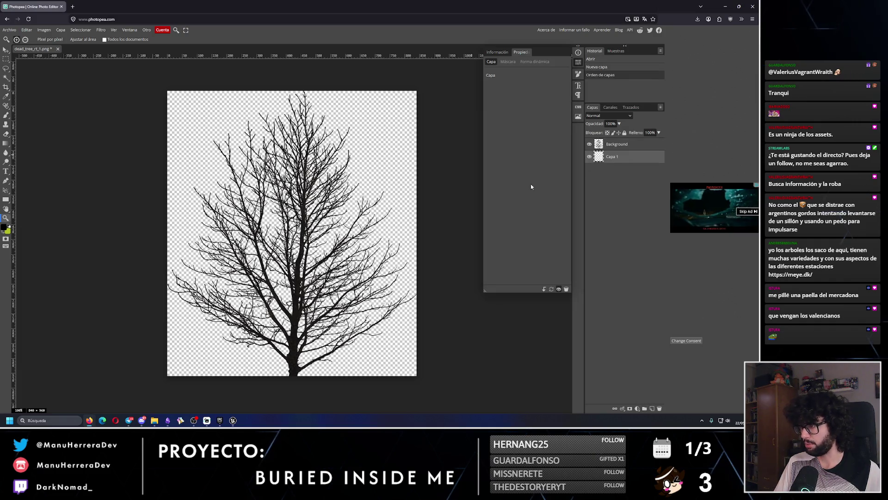
key("b")
mouse_move(154, 143)
left_mouse_down()
mouse_move(318, 89)
mouse_move(198, 141)
mouse_move(411, 200)
mouse_move(248, 327)
mouse_move(222, 367)
mouse_move(219, 292)
left_mouse_up()
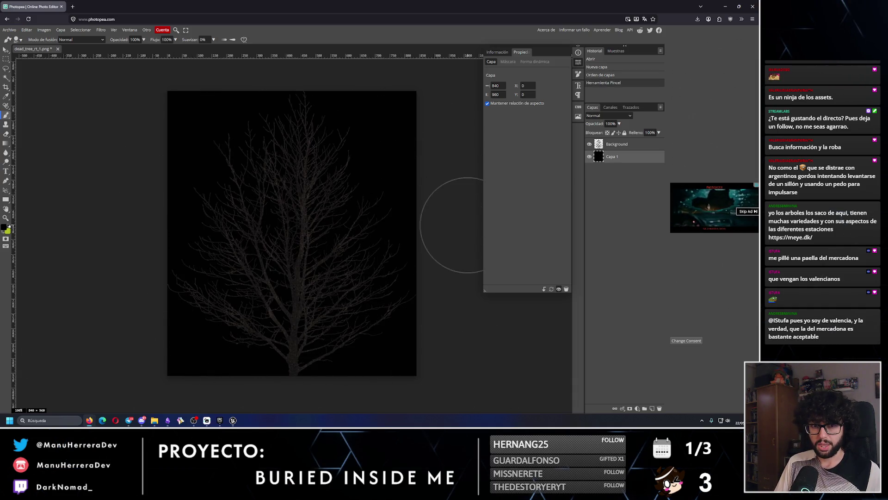
- Add a Hue/Saturation adjustment with Lightness 100 so the tree turns white
left_click(626, 144)
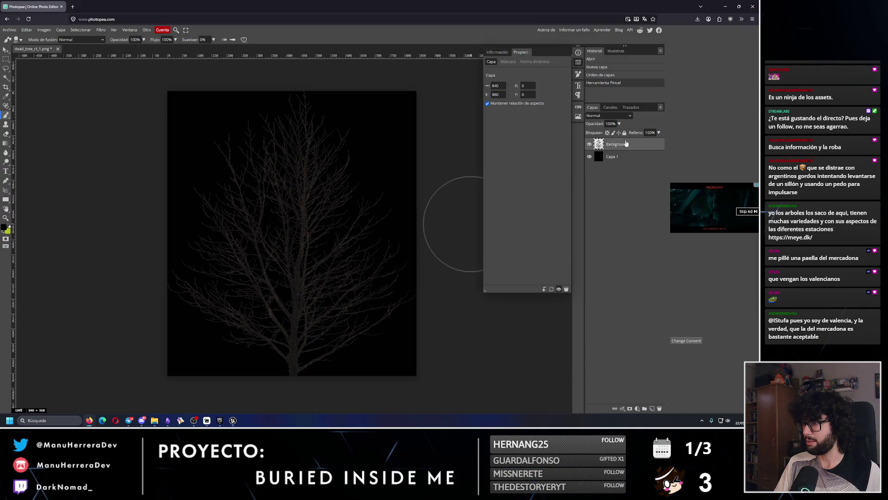
left_click(638, 409)
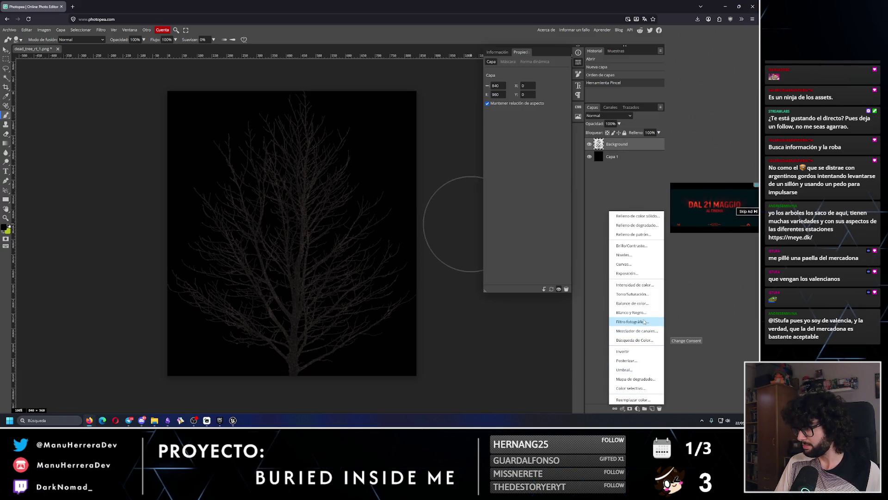
left_click(642, 301)
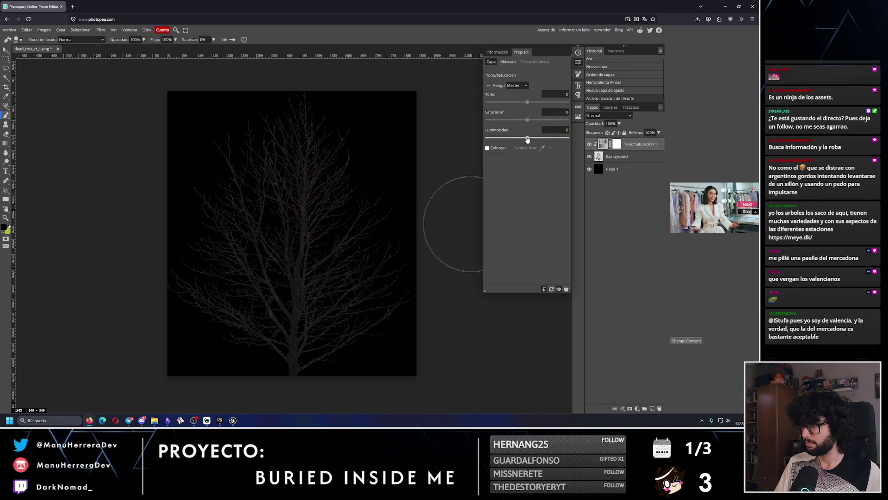
left_click_drag(528, 139, 569, 138)
- Export the PNG mask as dead_tree_rt_1_alpha.png to downloads and switch to Unreal Engine
left_click(9, 29)
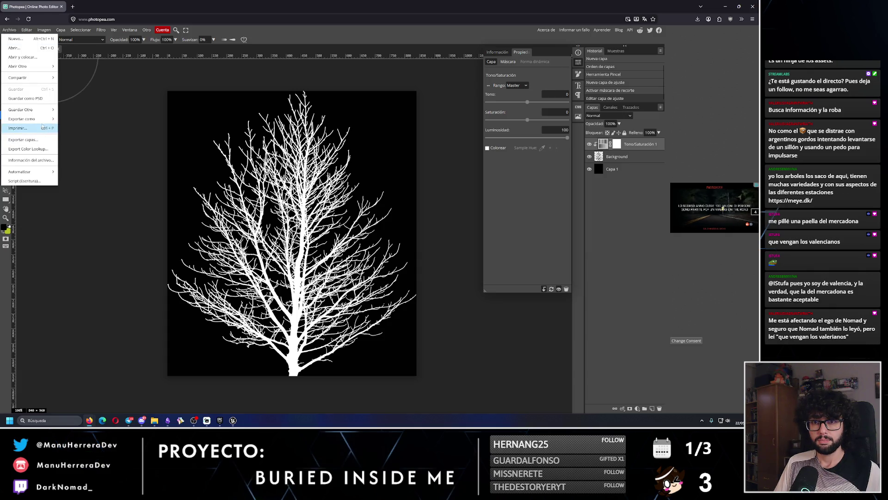
mouse_move(28, 119)
left_click(72, 120)
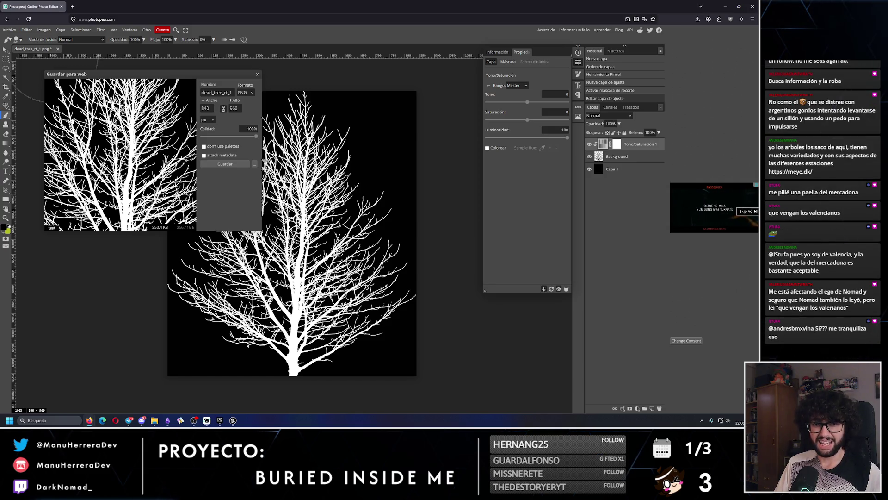
left_click(232, 94)
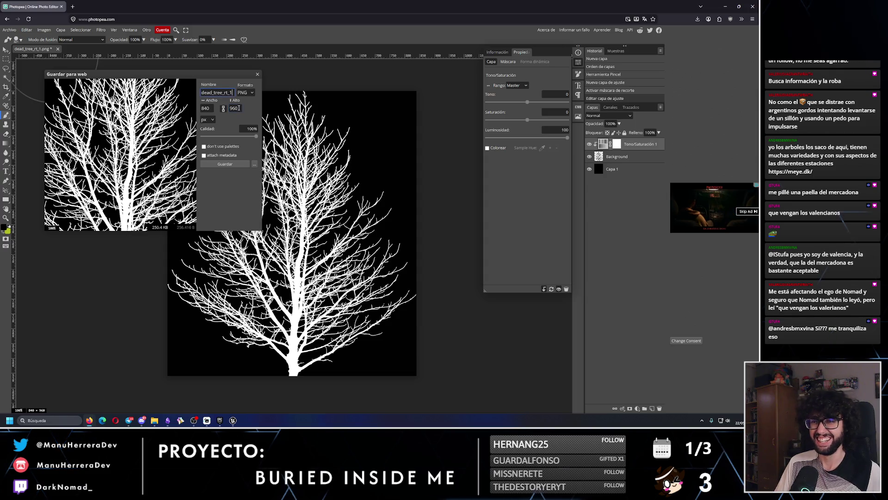
type("_alpha")
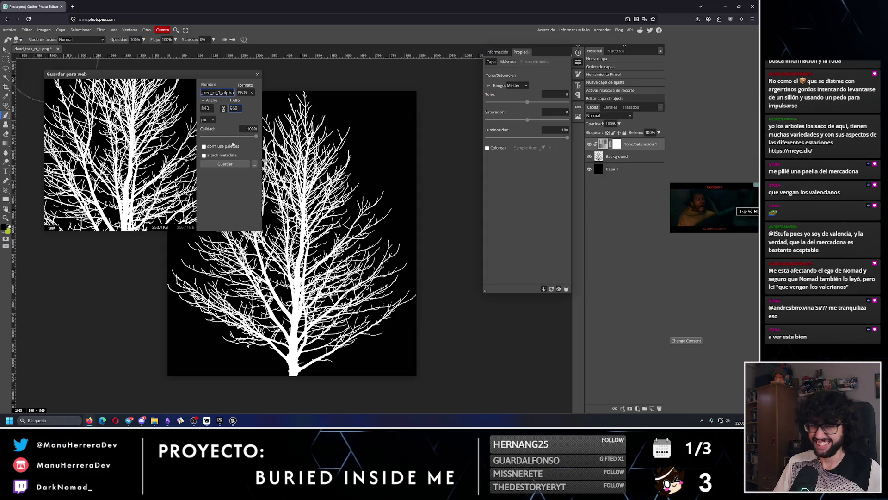
left_click(234, 164)
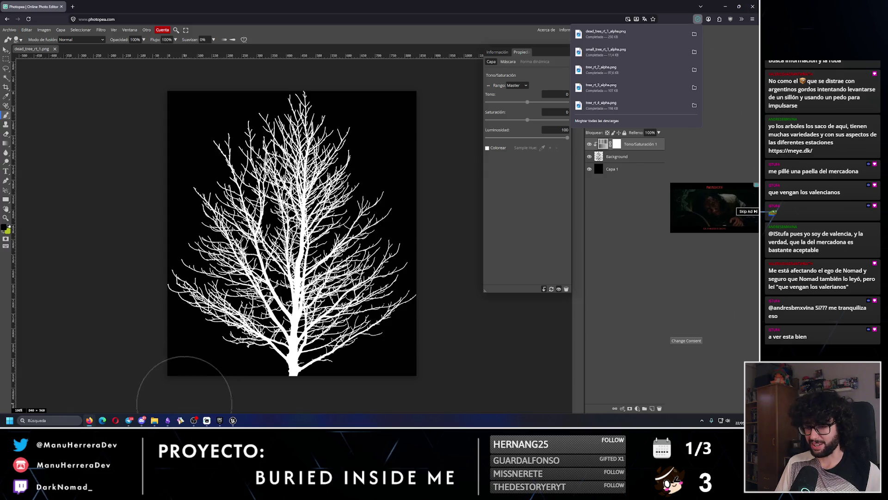
left_click(233, 420)
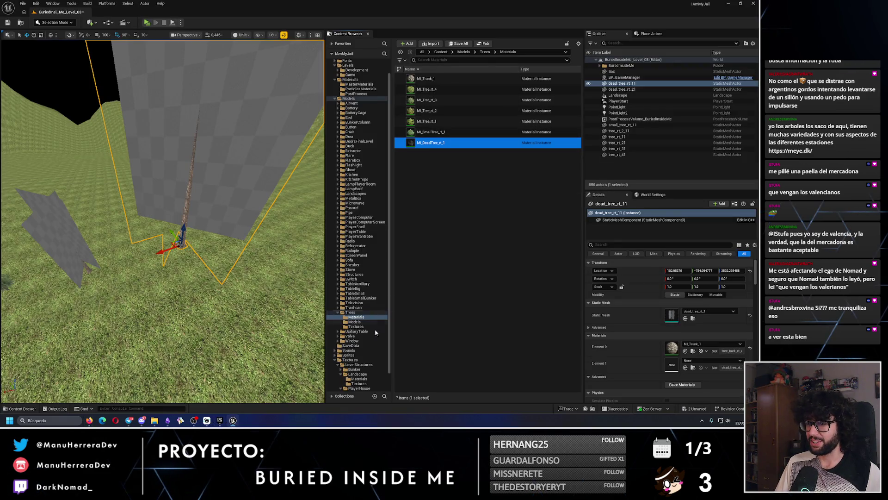
- Import dead_tree_rt_1_alpha from downloads into the tree textures folder
left_click(357, 327)
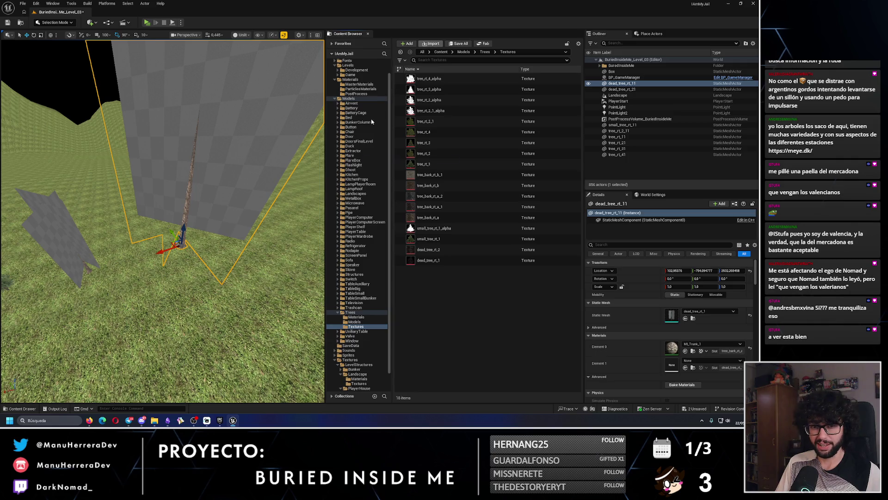
left_click(430, 44)
left_click(256, 199)
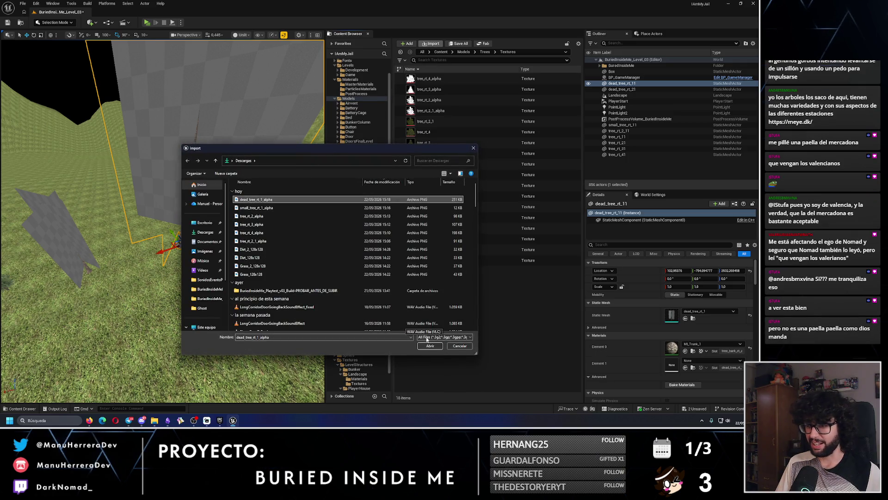
left_click(428, 346)
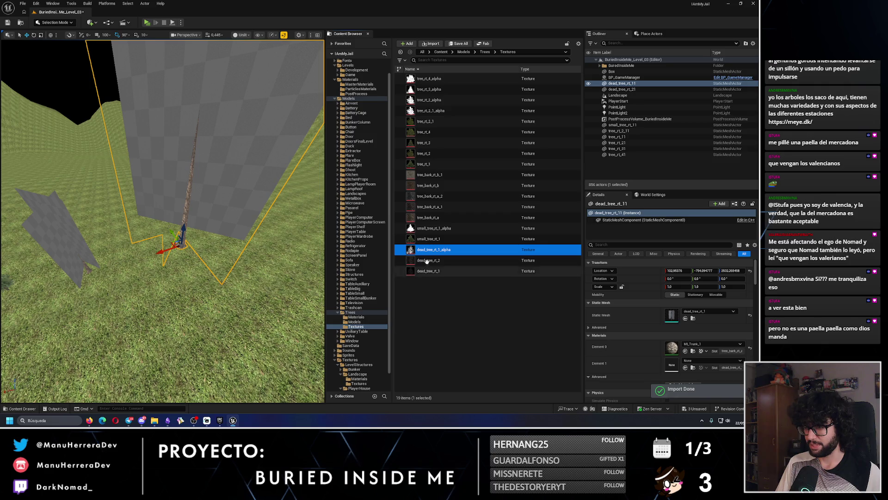
- Set dead_tree_rt_1_alpha's texture filter to Nearest, save it, and open MI_DeadTree_rt_1
double_click(430, 252)
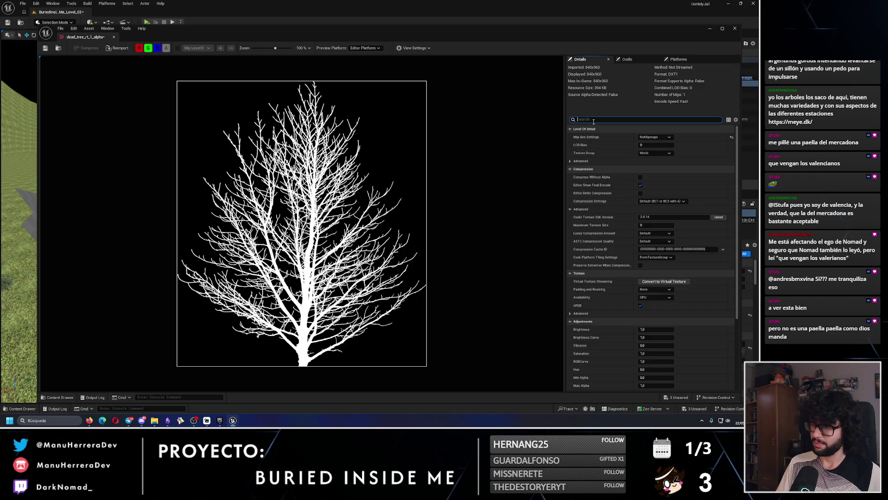
type("filter")
left_click(665, 153)
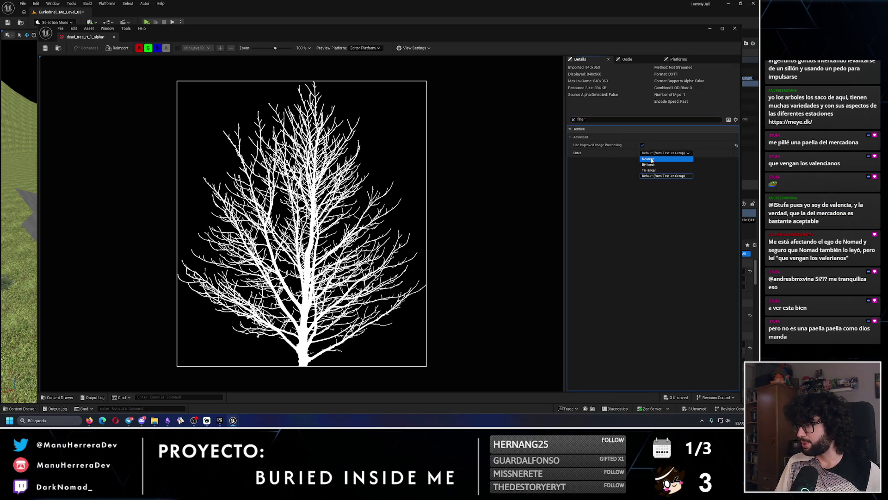
left_click(655, 166)
key("ctrl+s")
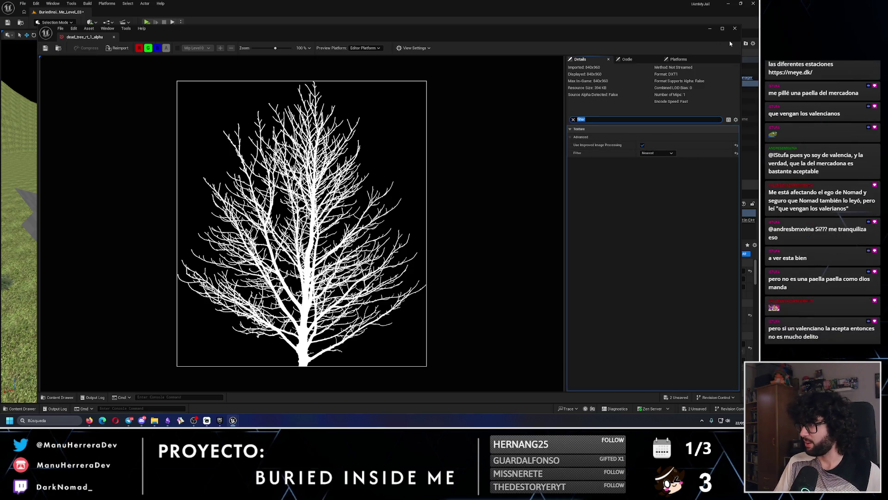
left_click(736, 29)
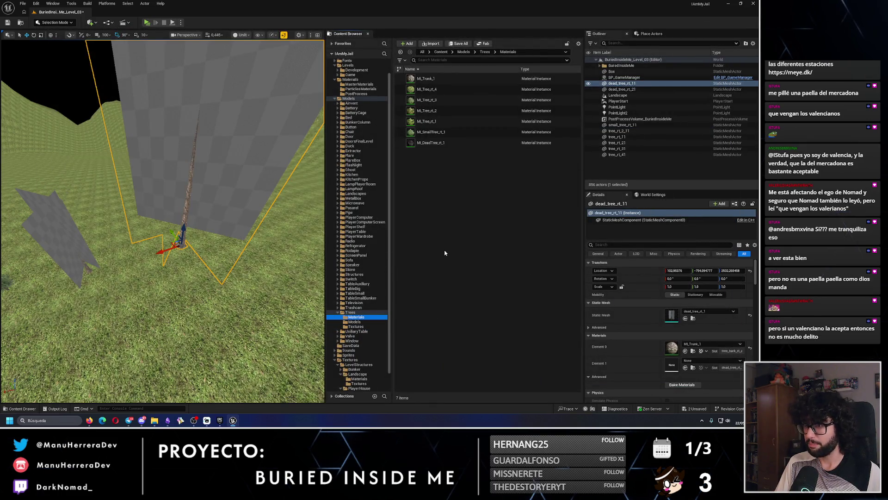
left_click(431, 143)
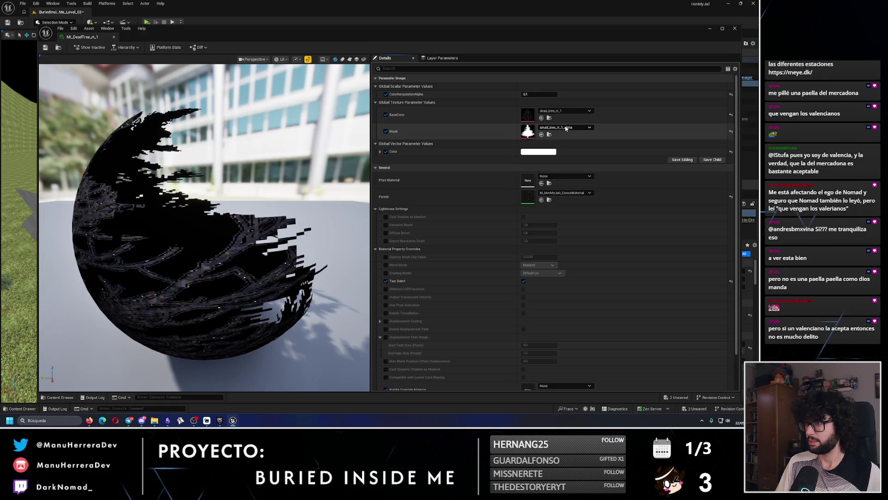
left_click(564, 127)
- Set MI_DeadTree_rt_1's Mask to dead_tree_rt_1_alpha and save it
type("dead")
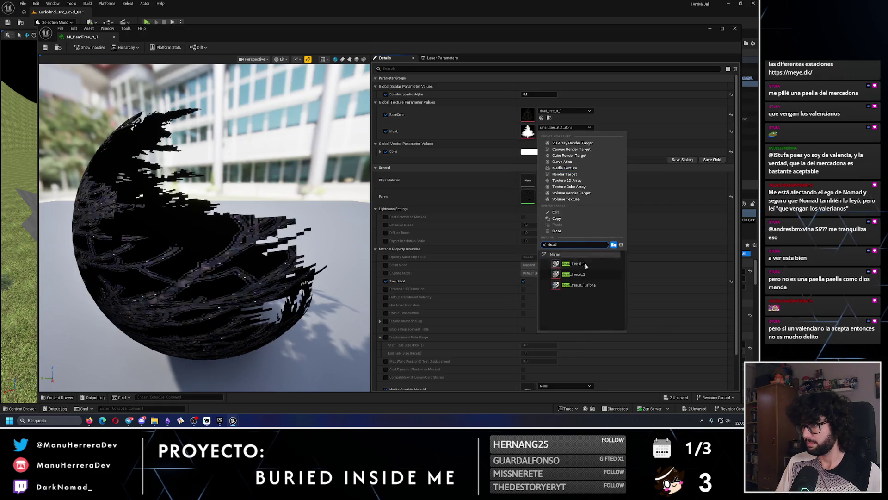
left_click(584, 286)
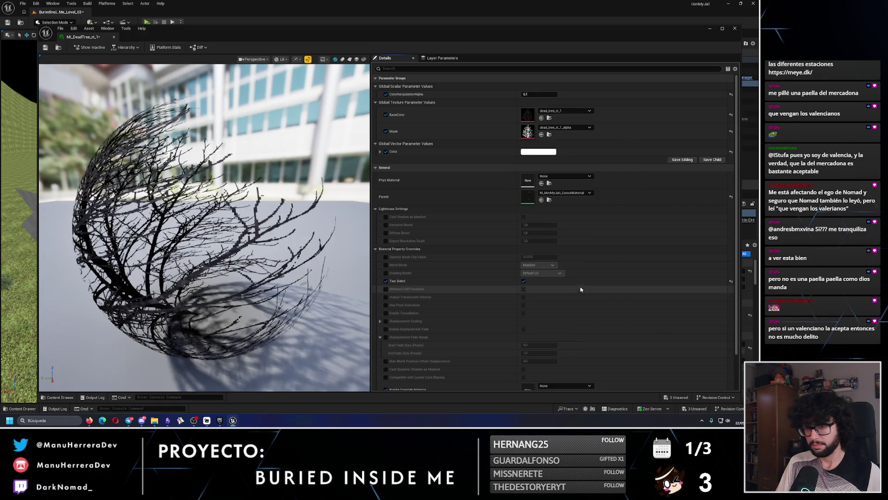
left_click(48, 45)
left_click(734, 29)
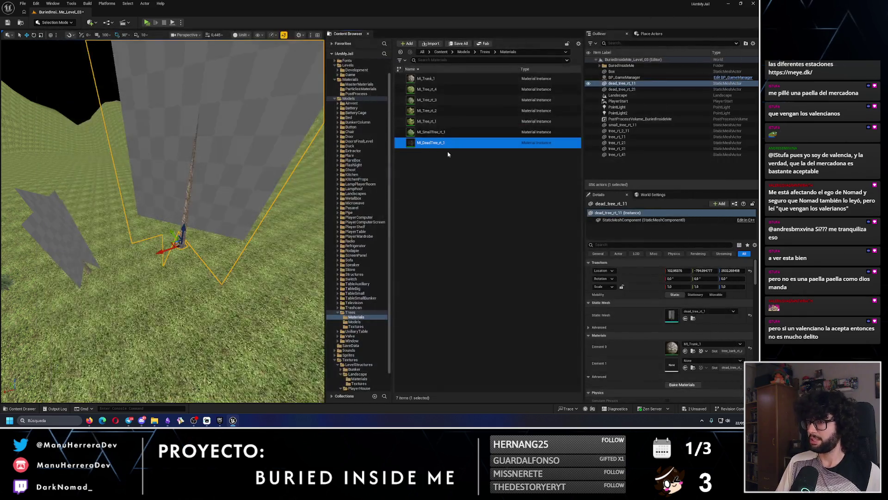
- Move the view closer to the dead tree cards and select dead_tree_rt_21
mouse_move(162, 222)
left_mouse_down()
mouse_move(132, 216)
mouse_move(172, 145)
left_mouse_up()
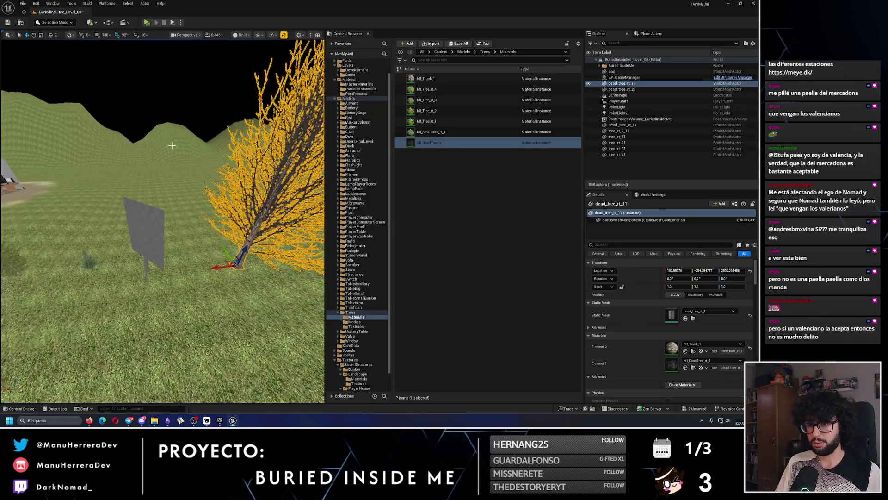
mouse_move(212, 269)
left_mouse_down()
mouse_move(132, 266)
mouse_move(232, 262)
left_mouse_up()
left_click(151, 270)
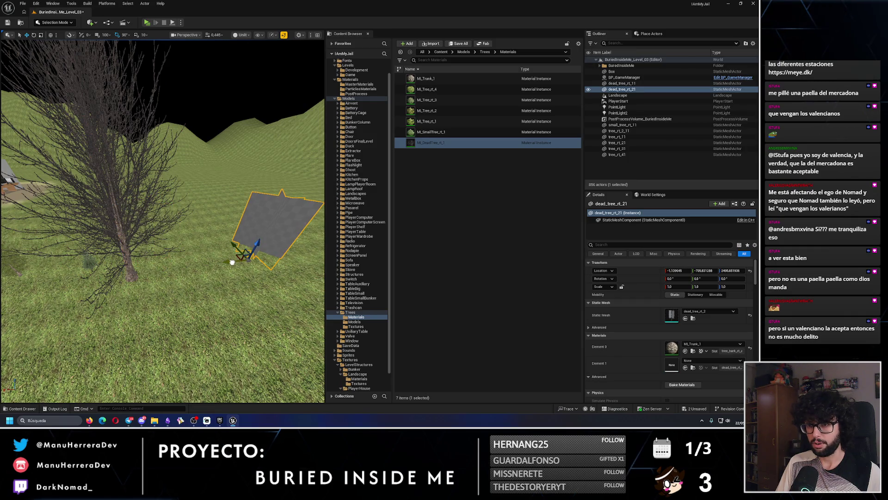
left_click(128, 262)
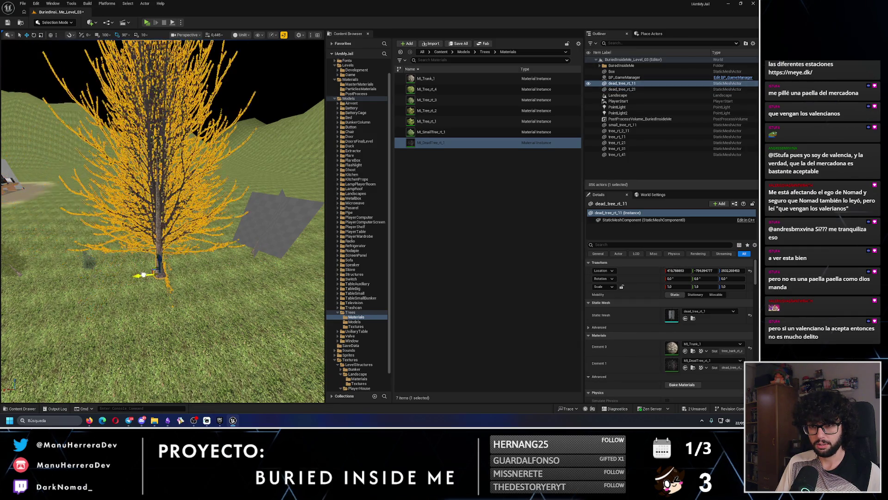
left_click(182, 259)
- Duplicate the instance as MI_DeadTree_rt_2 with BaseColor dead_tree_rt_2 and save it
key("ctrl+d")
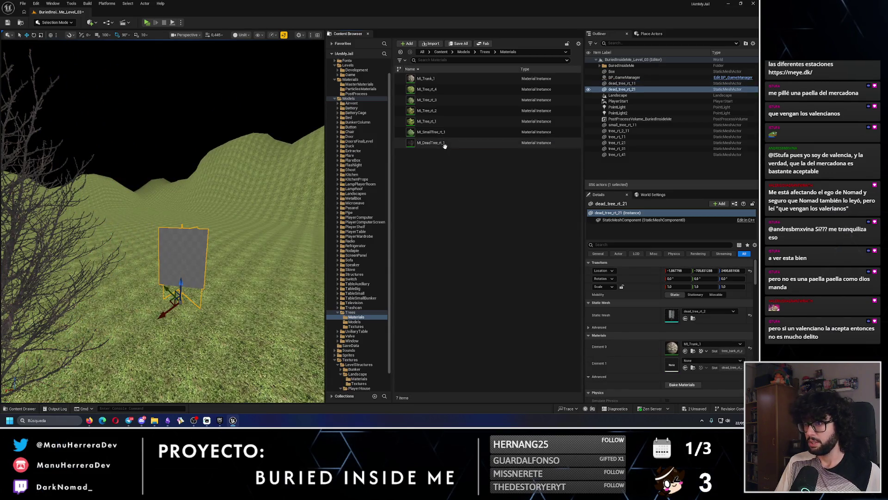
key("Return")
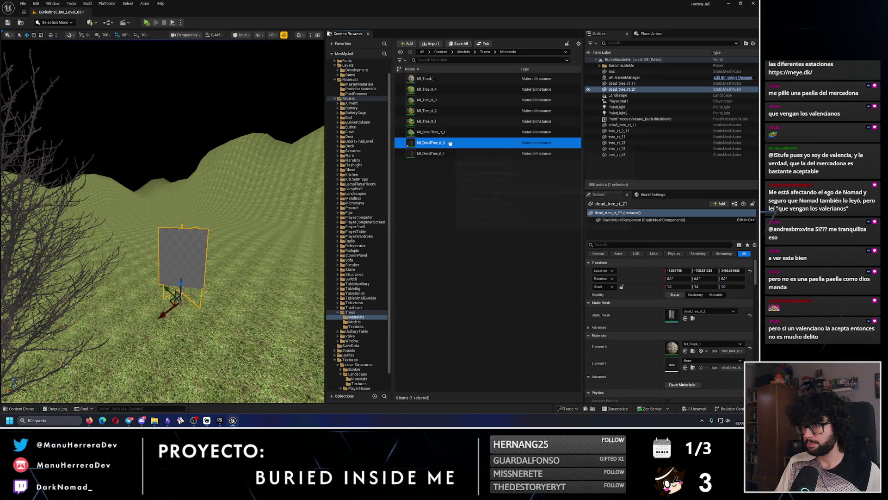
double_click(486, 142)
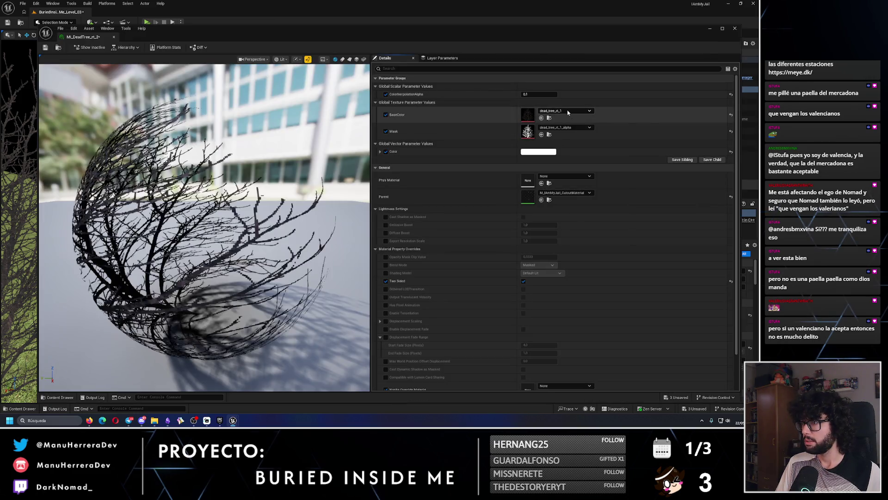
left_click(567, 110)
type("dead")
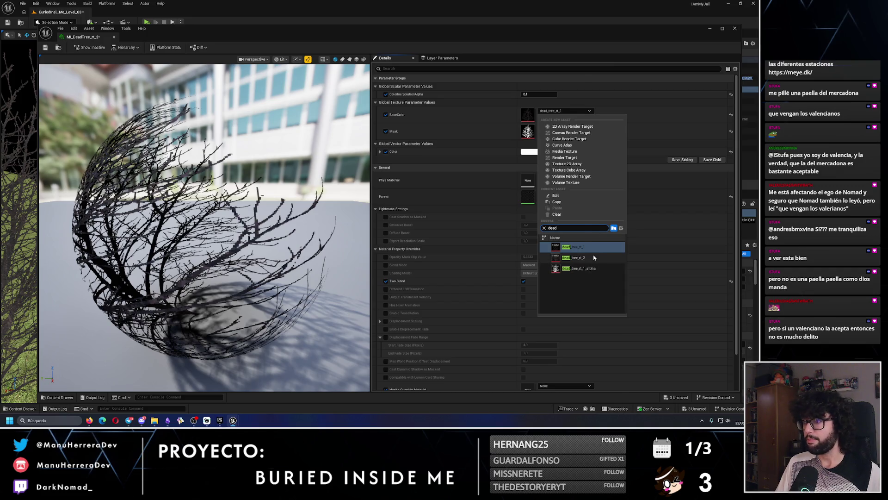
left_click(574, 257)
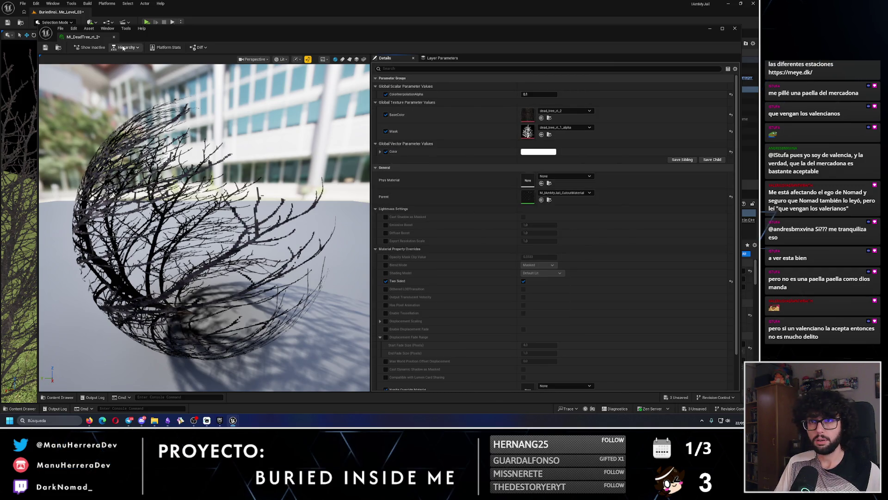
left_click(46, 47)
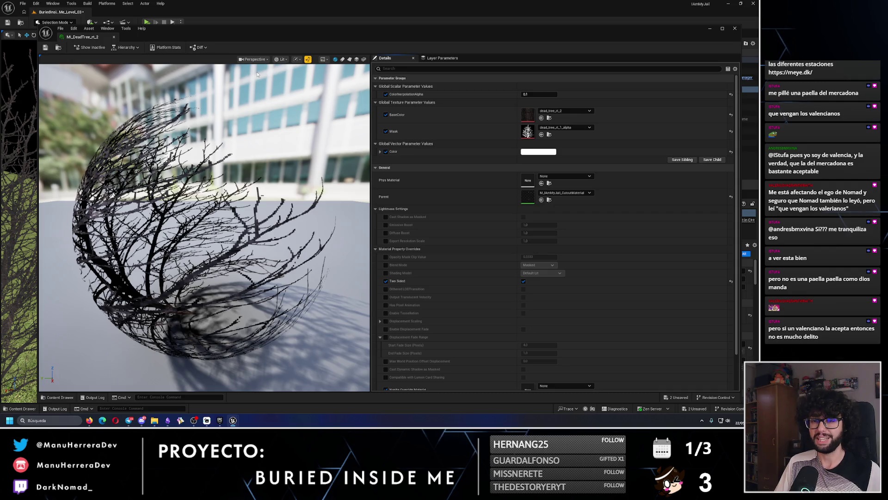
- Close the previous tree document in Photopea and open dead_tree_rt_2.png from the Low Res folder
mouse_move(89, 420)
left_click(56, 394)
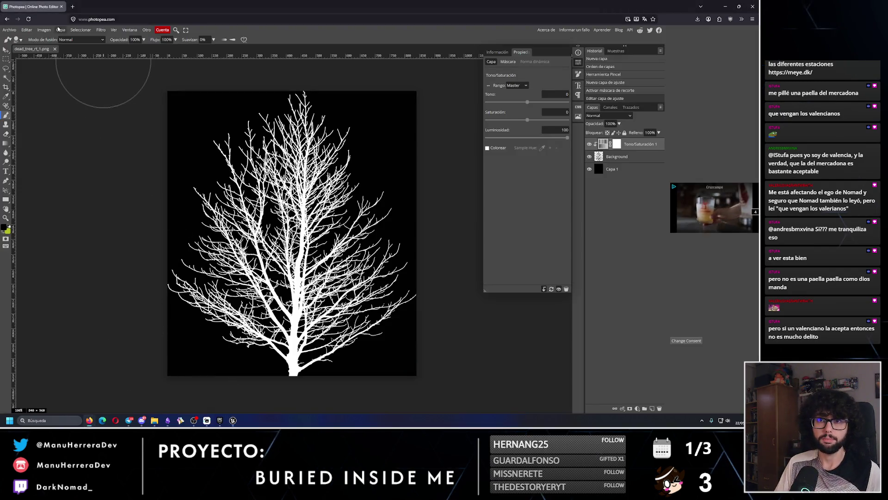
left_click(55, 50)
mouse_move(155, 420)
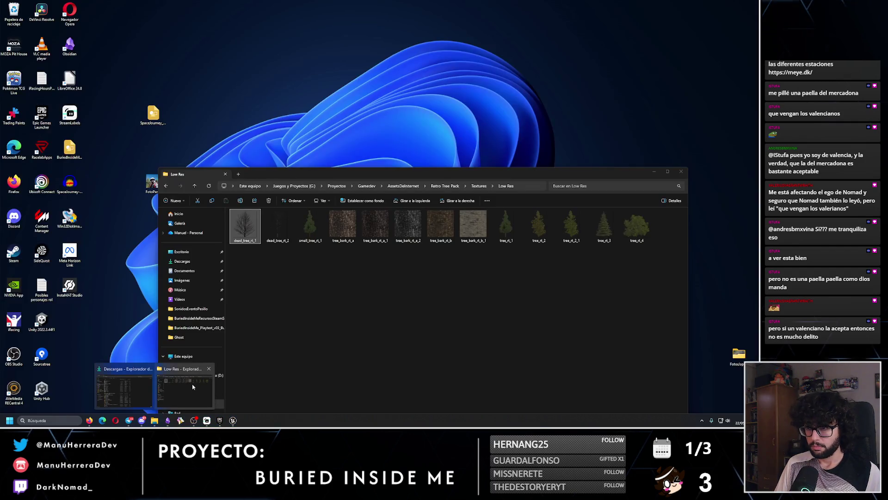
left_click(193, 387)
left_click_drag(278, 225, 284, 116)
left_click(654, 171)
- Paint a black background on a new layer beneath the dead tree
mouse_move(314, 176)
left_mouse_down()
mouse_move(228, 208)
mouse_move(385, 257)
left_mouse_up()
key("ctrl+z")
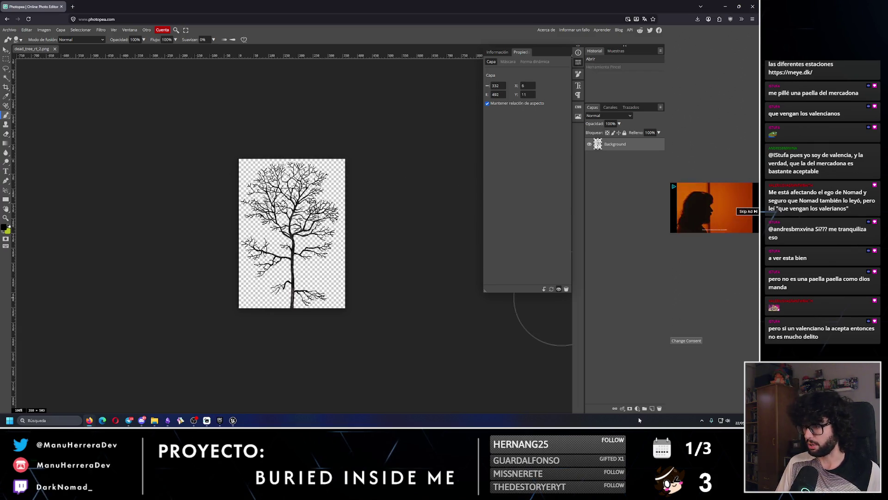
left_click(652, 408)
left_click_drag(615, 144, 616, 166)
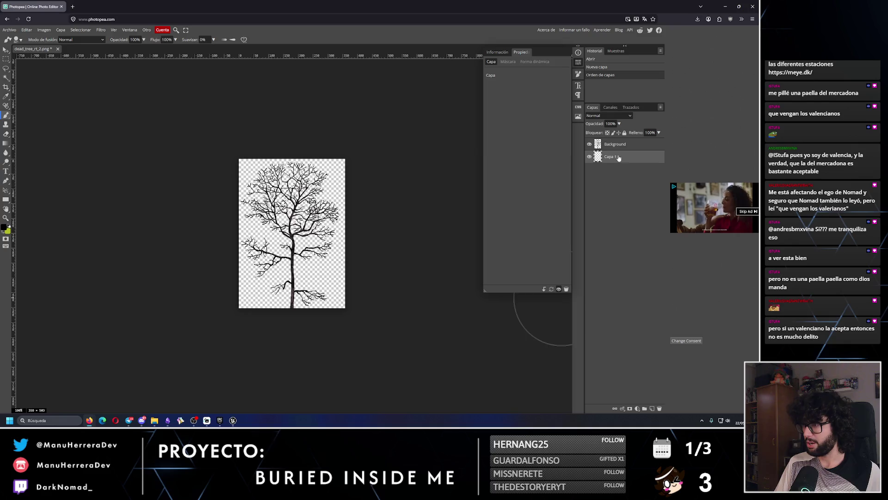
mouse_move(252, 227)
left_mouse_down()
mouse_move(353, 176)
mouse_move(248, 258)
mouse_move(417, 228)
left_mouse_up()
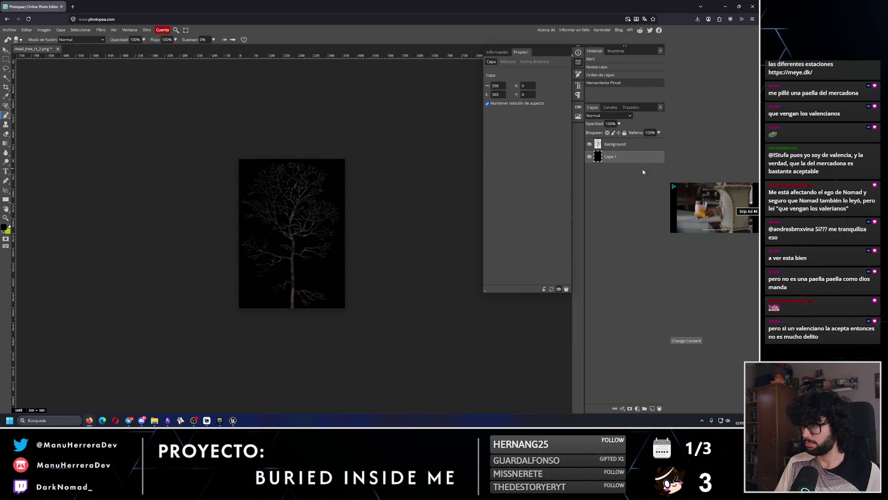
- Add a Hue/Saturation adjustment clipped to the tree with Lightness 100, turning it white
left_click(637, 408)
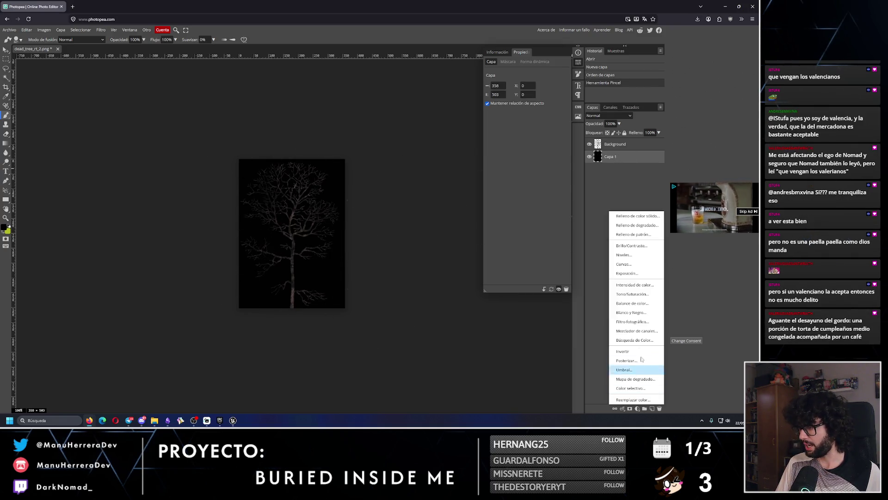
left_click(634, 295)
left_click_drag(635, 156, 635, 141)
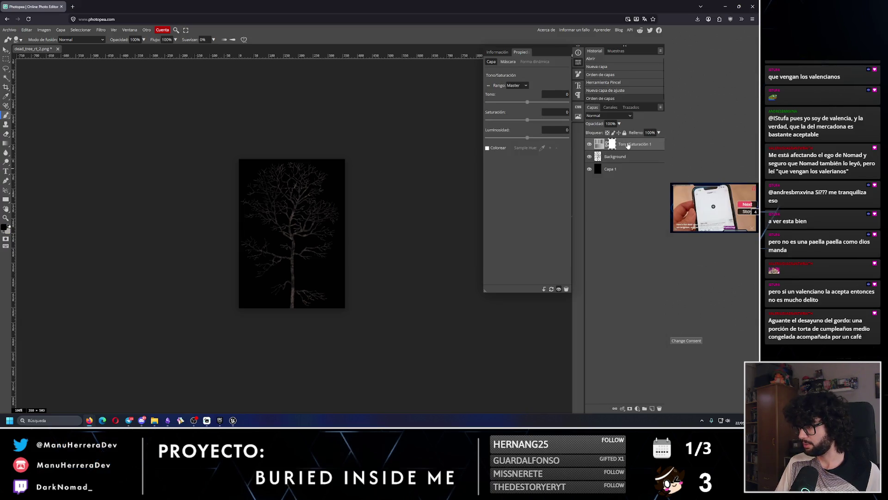
key("ctrl+alt+g")
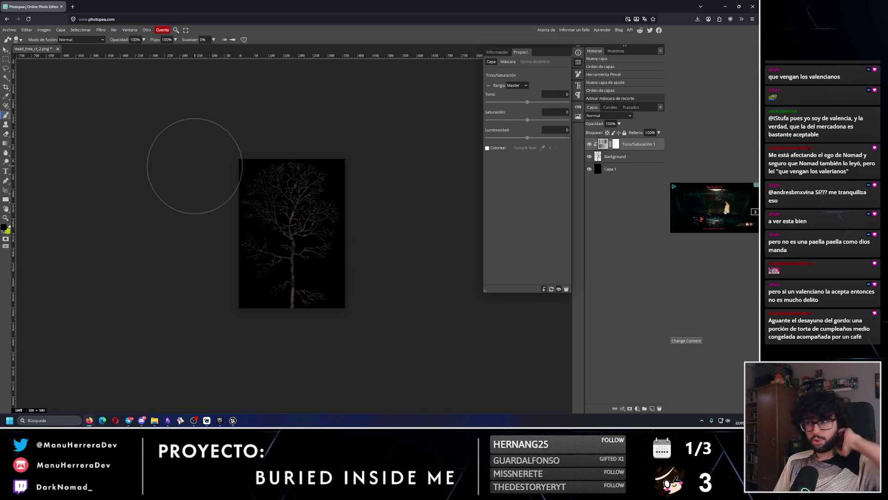
left_click_drag(528, 138, 569, 138)
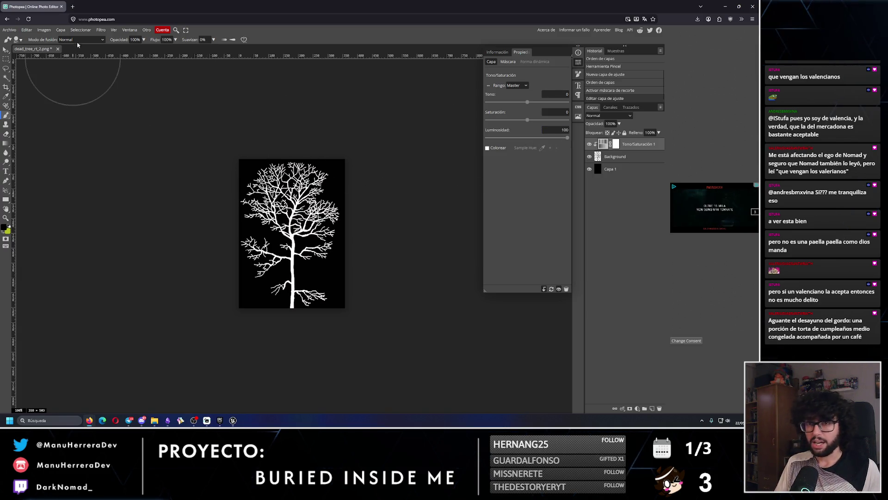
- Export the image through Save for Web as the PNG dead_tree_rt_2_alpha
left_click(9, 30)
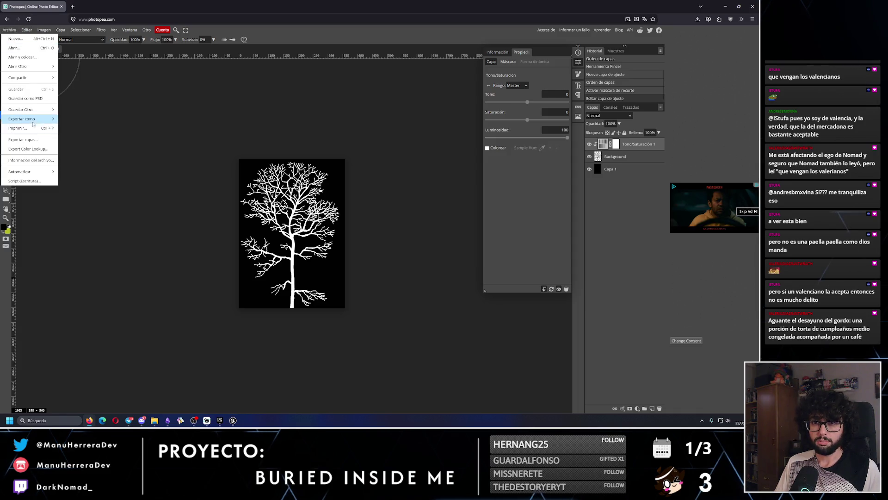
mouse_move(42, 121)
left_click(82, 123)
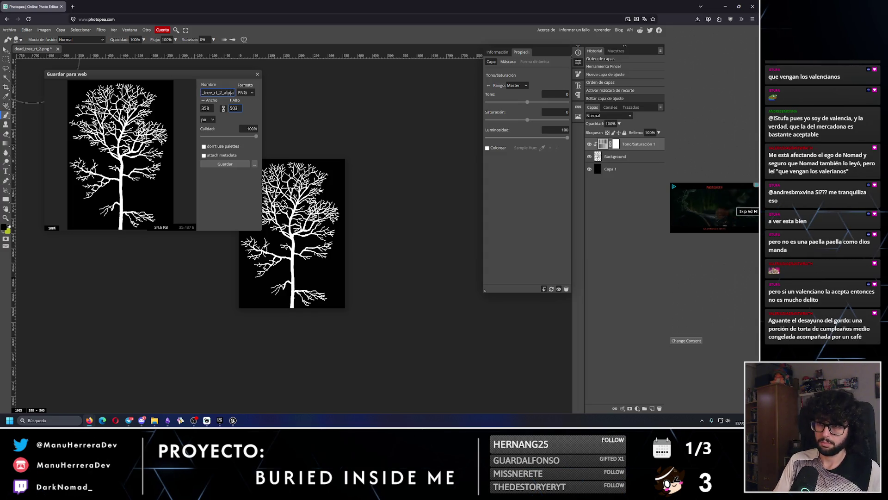
type("ha")
left_click(225, 164)
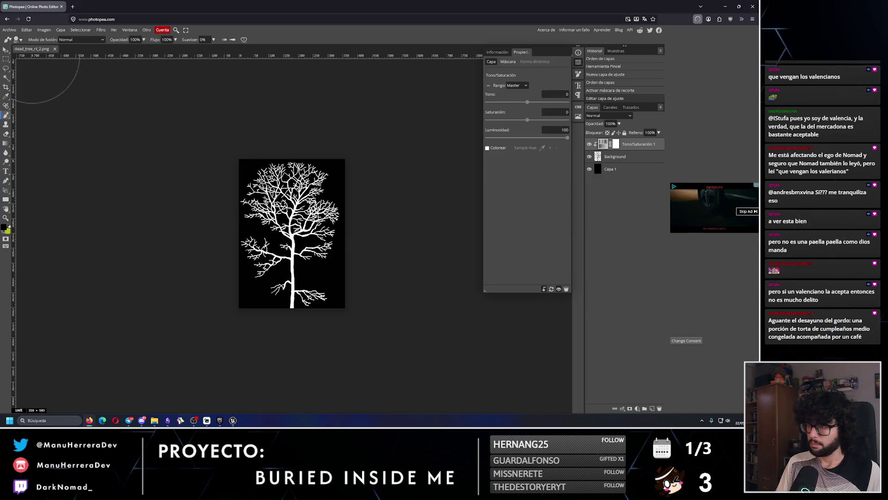
- Back in Unreal, close the leftover material instance window and start an import in the level editor
left_click(233, 420)
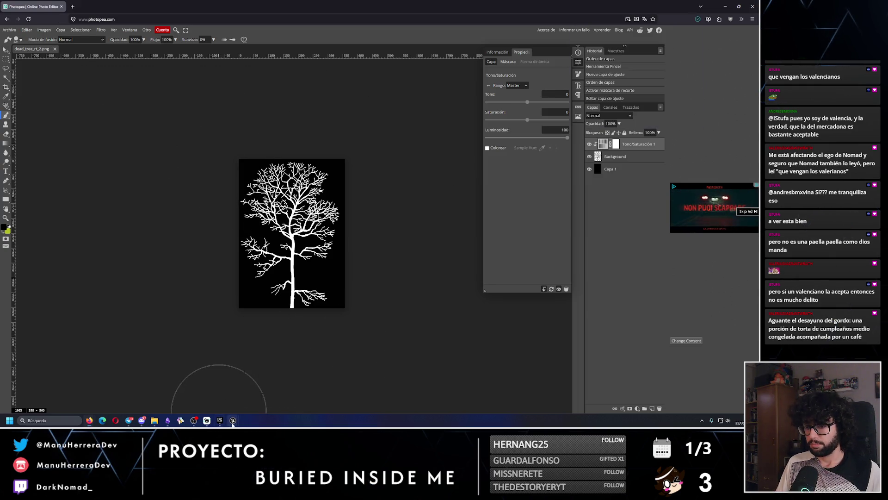
mouse_move(264, 391)
left_click(288, 373)
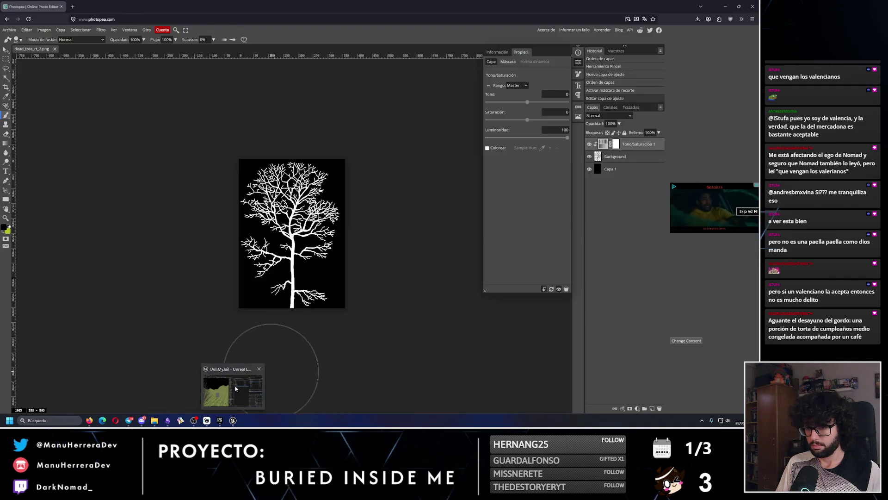
left_click(231, 391)
left_click(432, 45)
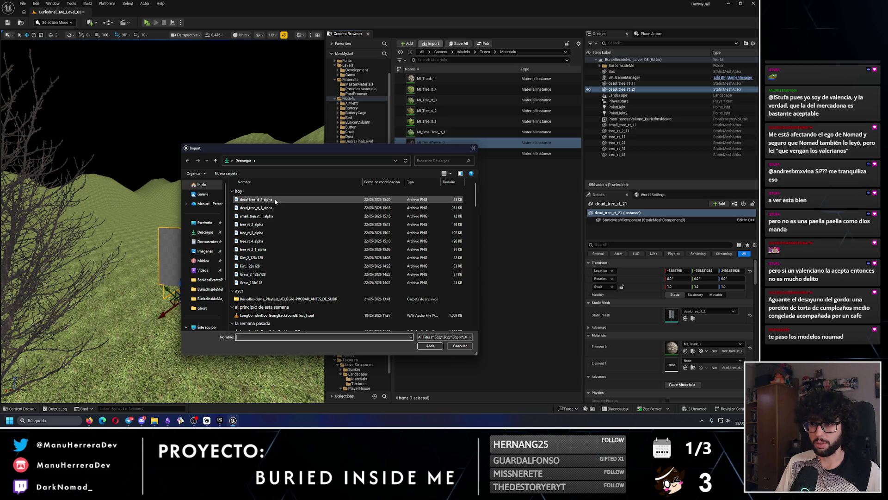
- Import dead_tree_rt_2_alpha.png and move it into the Trees Textures folder
left_click(256, 200)
left_click(430, 346)
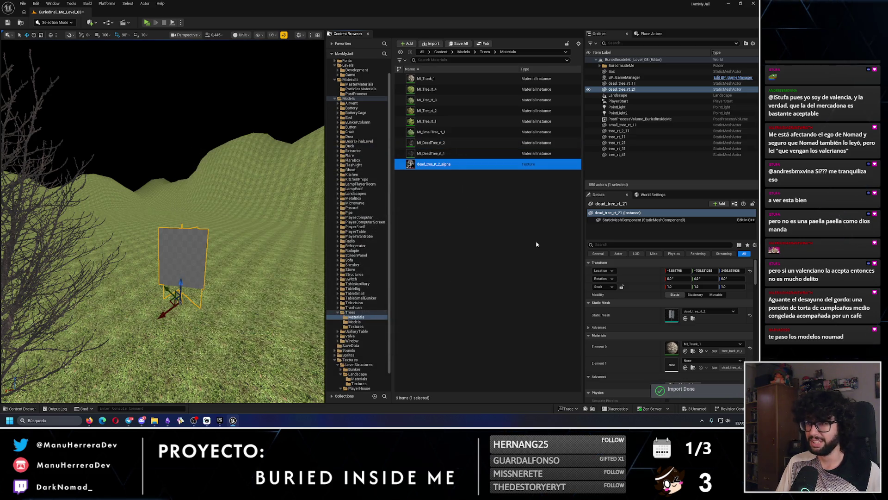
left_click_drag(452, 164, 366, 333)
left_click(372, 338)
left_click(355, 326)
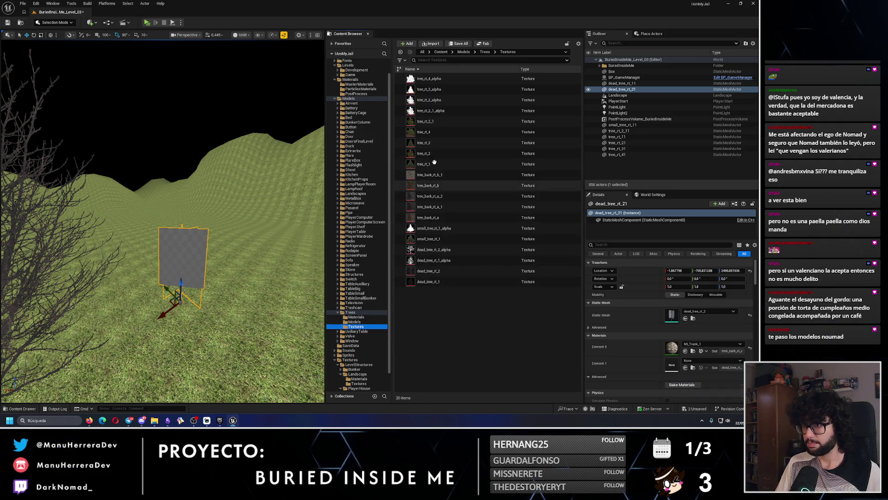
- Check the Filter setting of the existing dead_tree_rt_1_alpha texture for reference
left_click(438, 261)
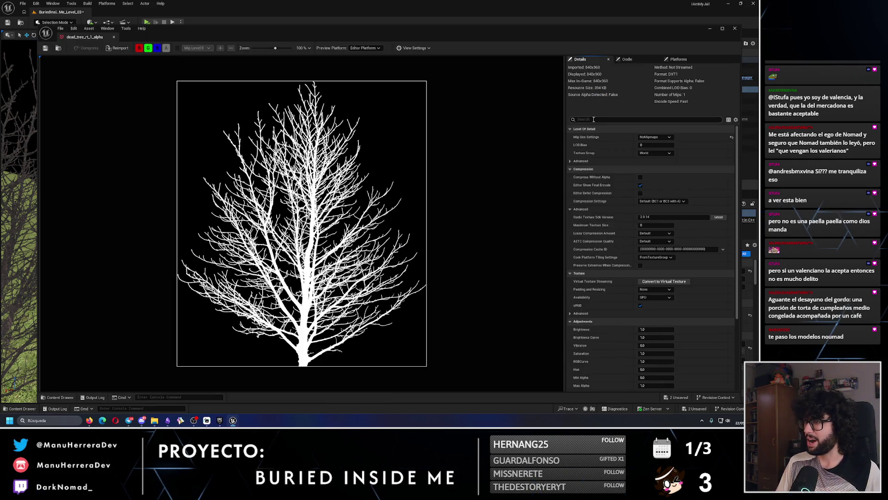
type("filter")
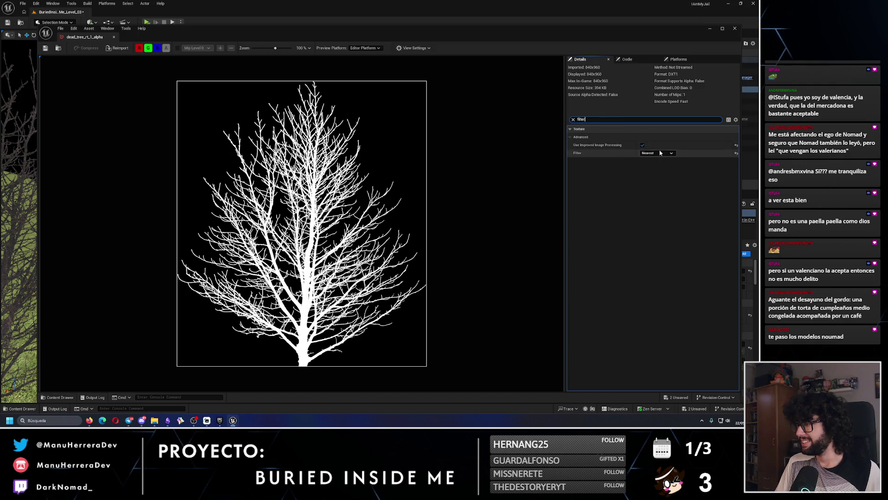
left_click(656, 153)
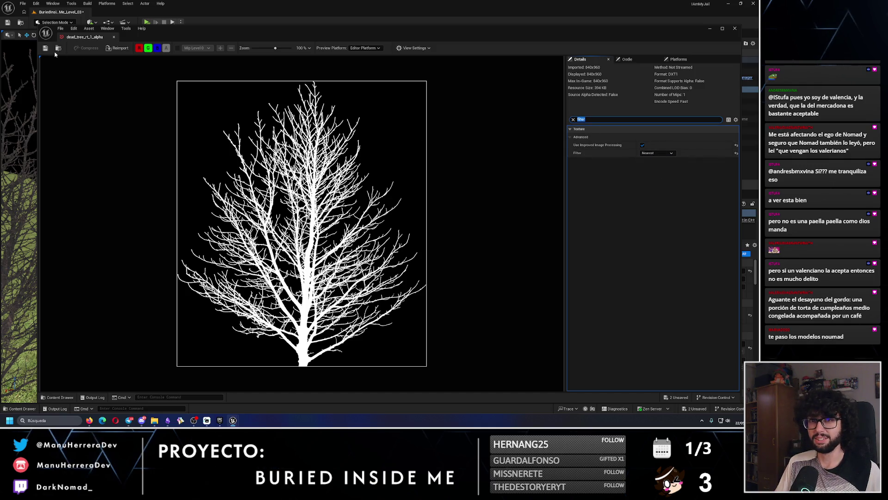
left_click(735, 28)
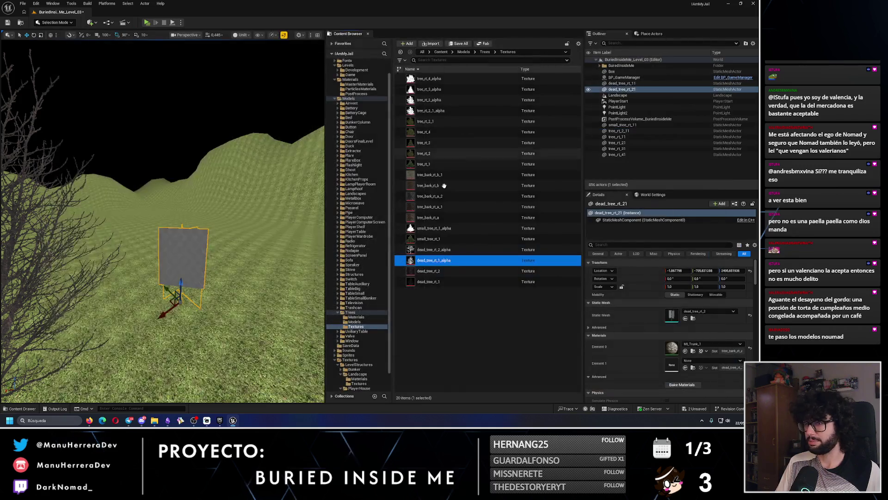
- Set the dead_tree_rt_2_alpha texture's Filter to Nearest and close it
left_click(452, 252)
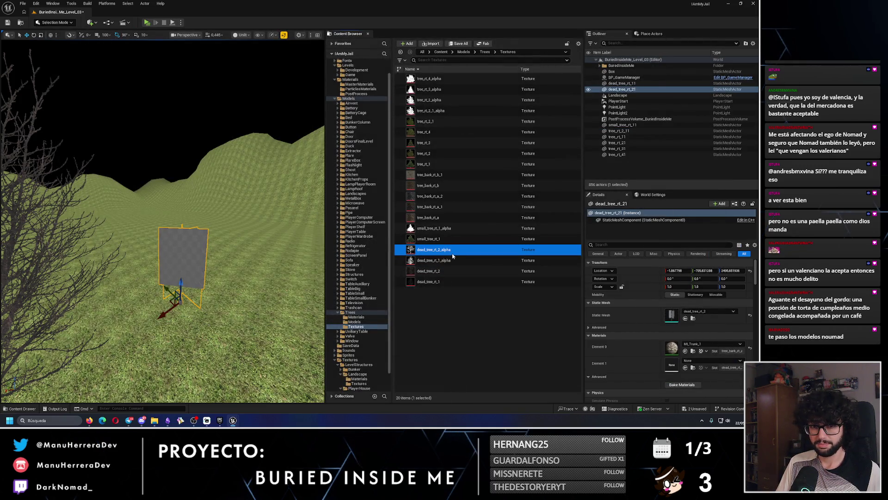
double_click(452, 253)
type("ilter")
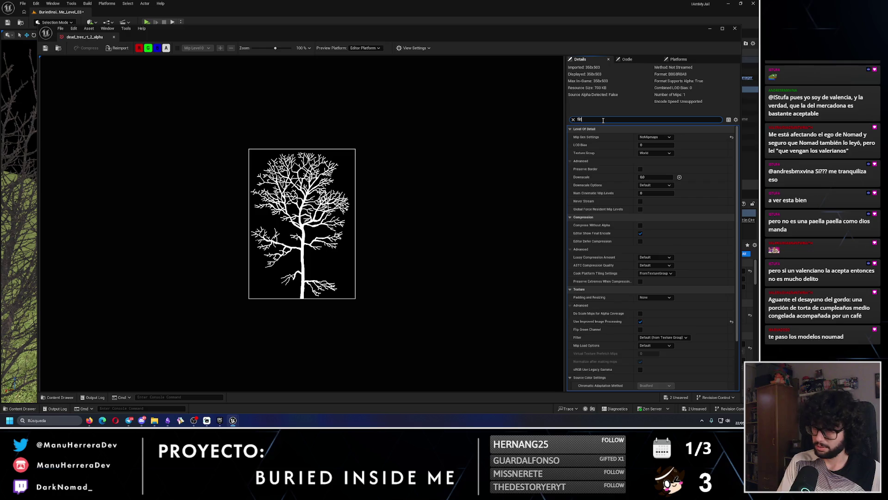
left_click(649, 153)
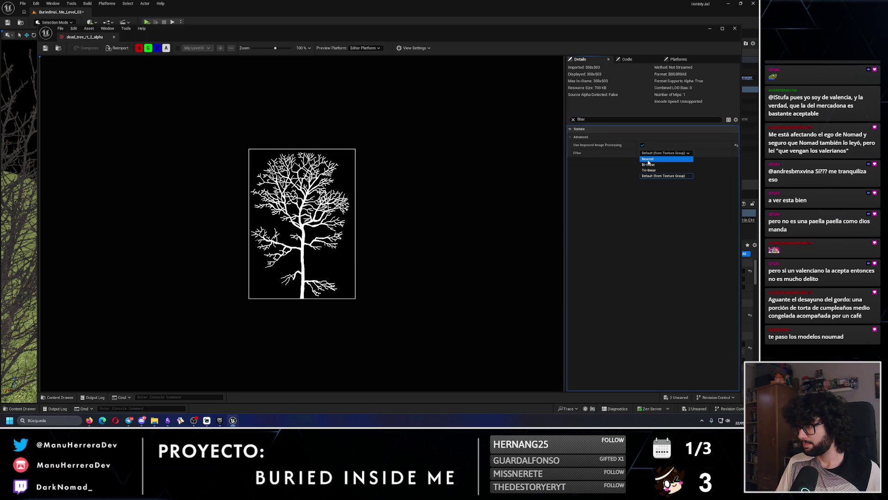
left_click(648, 163)
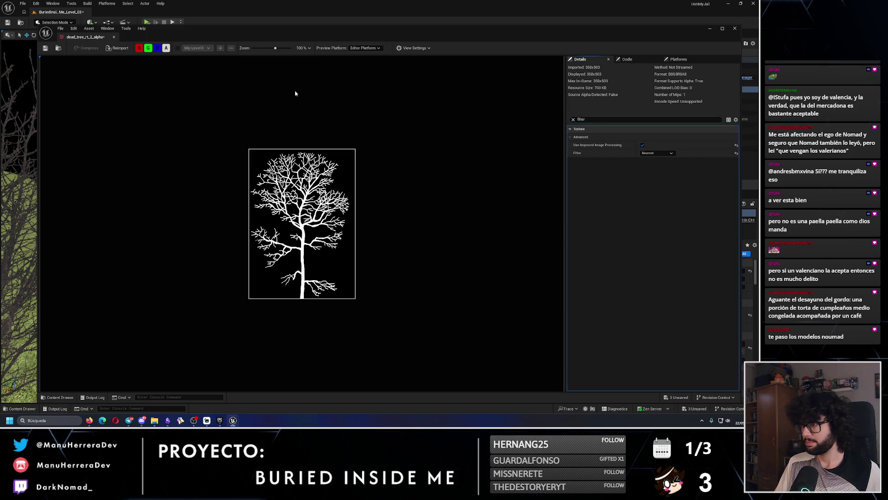
left_click(733, 30)
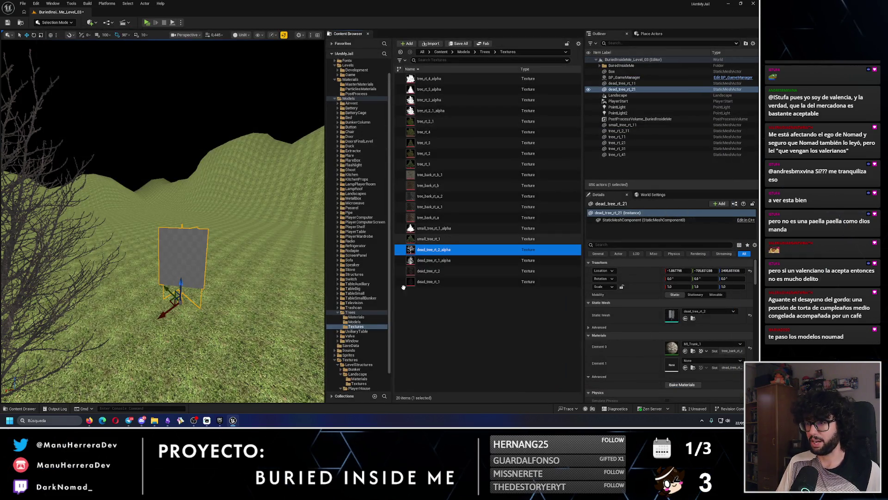
- Duplicate the first dead tree material instance in Trees Materials, then delete the extra copy
left_click(356, 317)
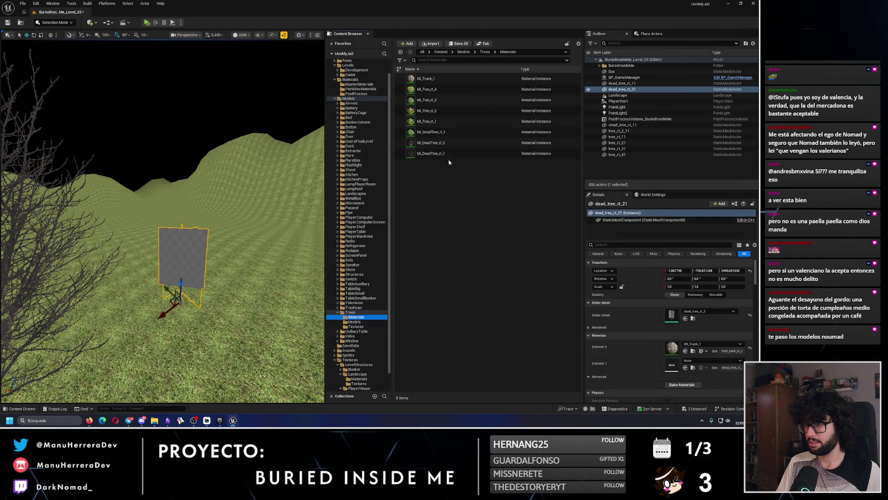
left_click(463, 153)
key("ctrl+d")
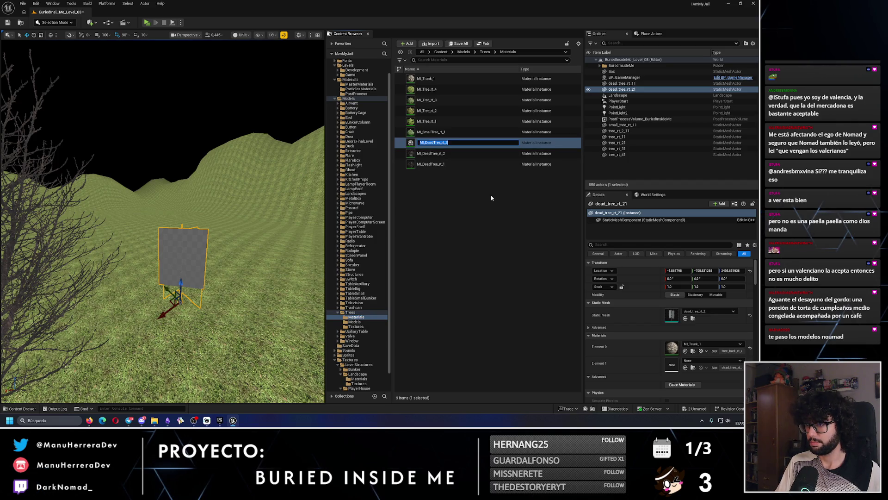
key("Return")
key("Delete")
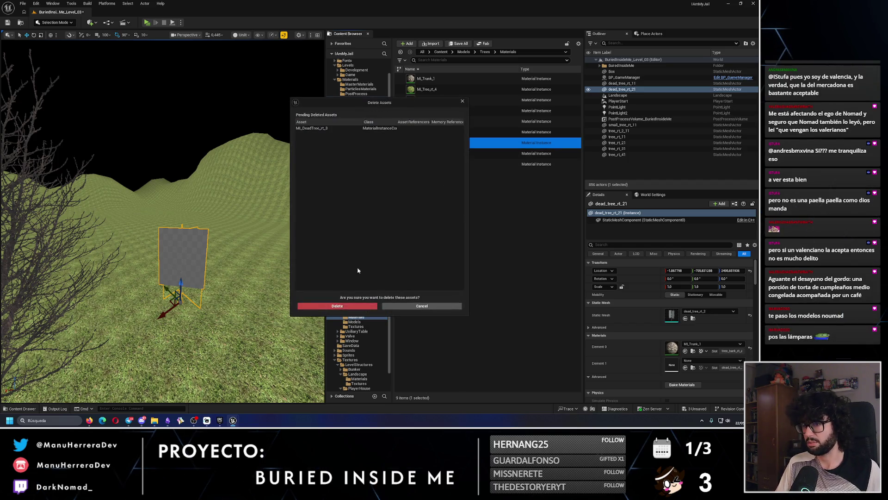
key("Return")
left_click(444, 146)
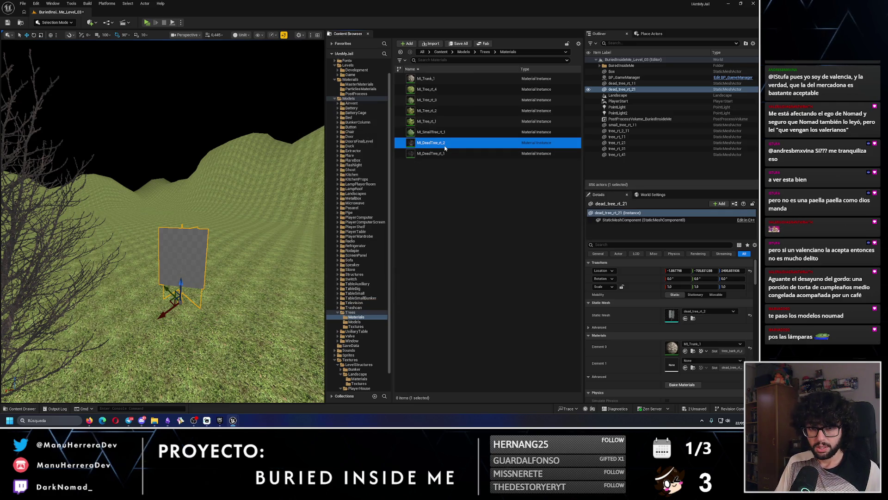
- Open MI_DeadTree_rt_2 and choose dead_tree_rt_2_alpha for its Mask texture parameter
double_click(444, 148)
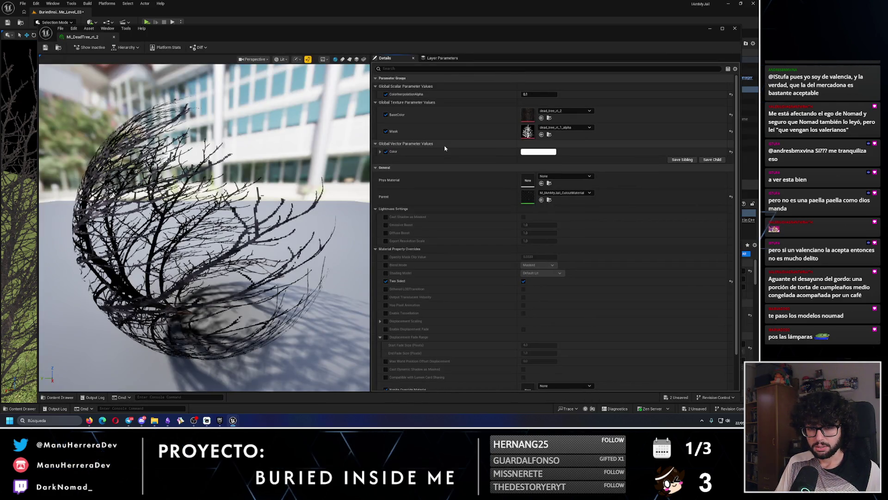
left_click(567, 127)
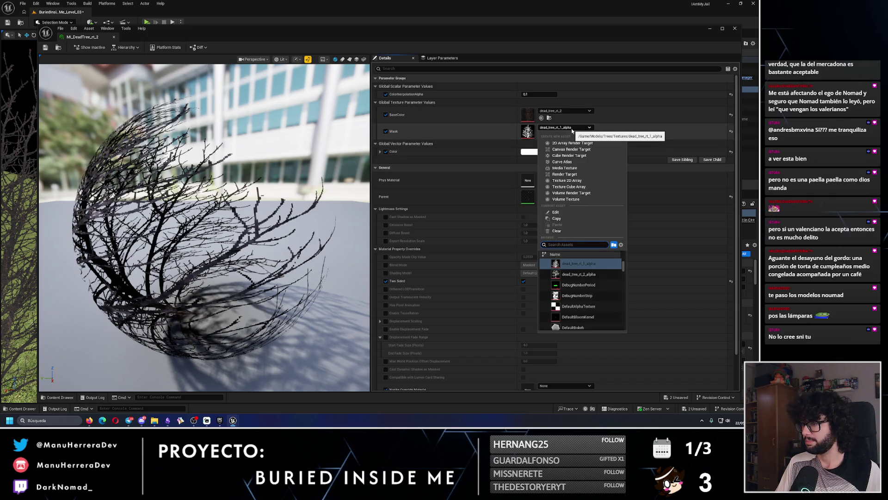
left_click(579, 274)
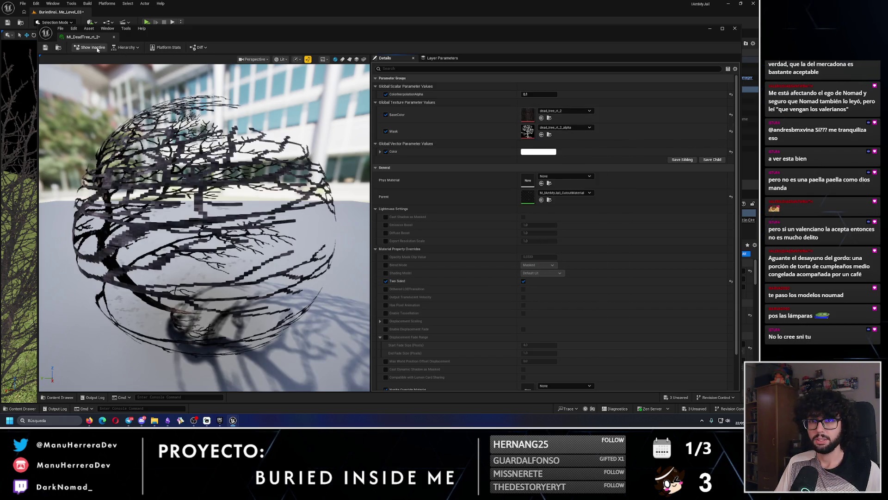